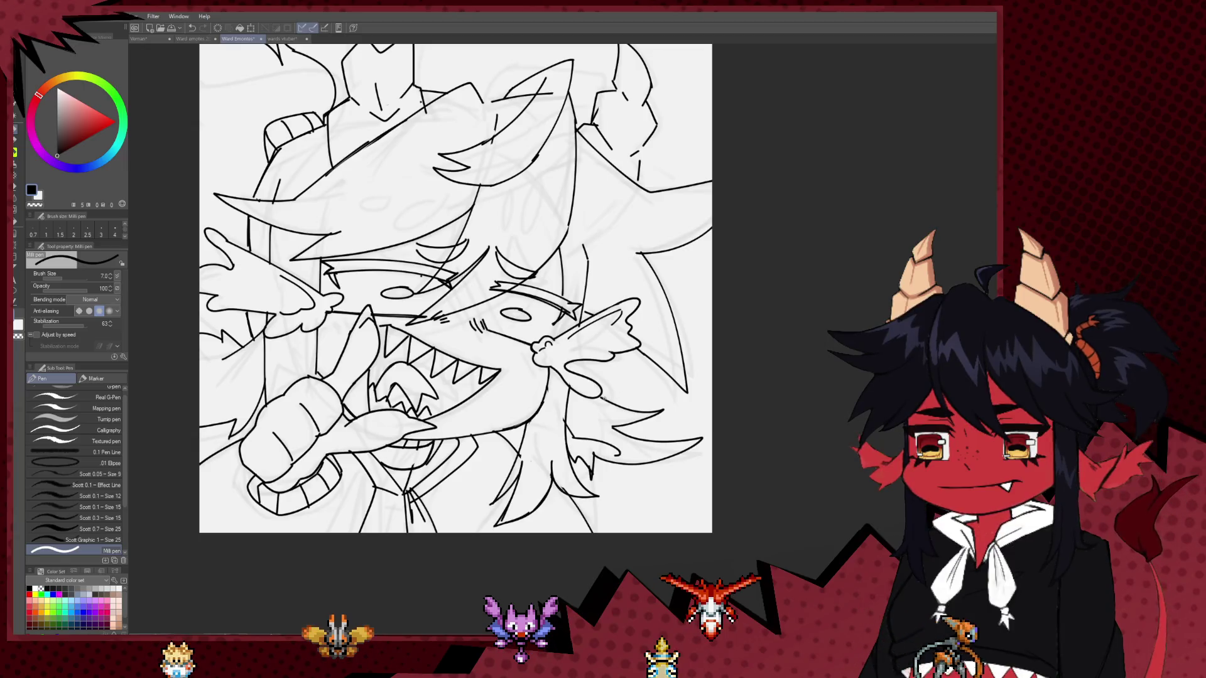
Undo the stray stroke, then ink bold outline strokes around the splayed hand.
key("ctrl+z")
key("h")
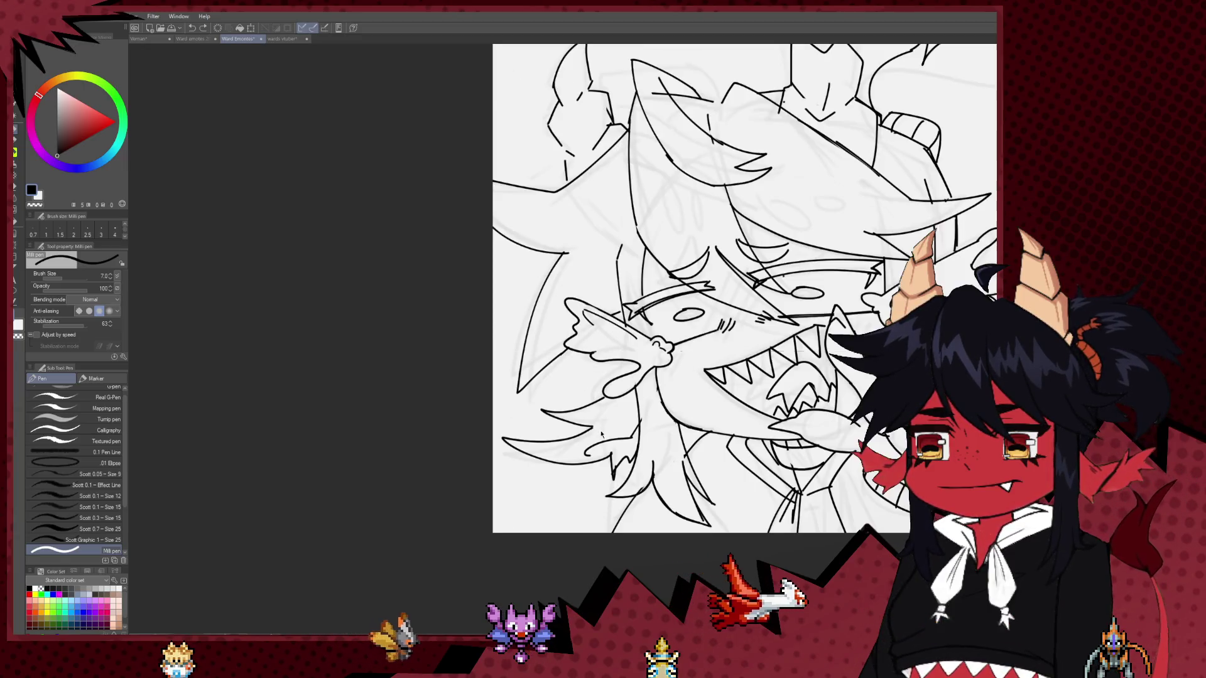
key("e")
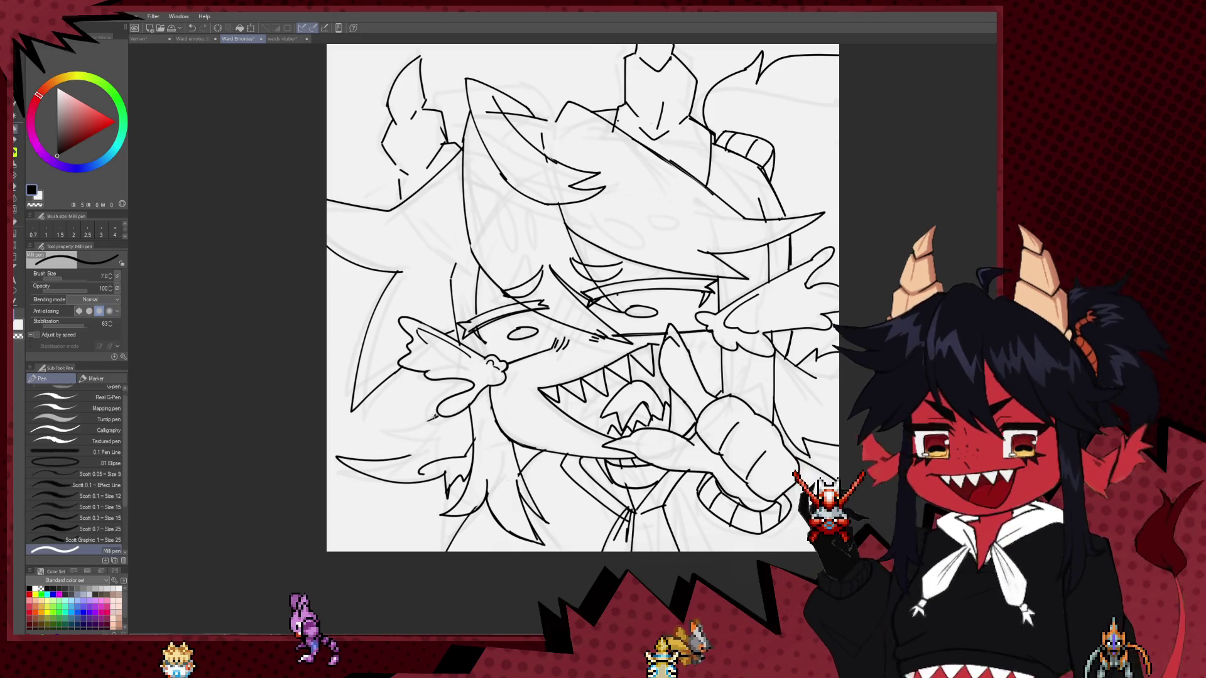
key("p")
mouse_move(381, 425)
left_mouse_down()
mouse_move(415, 447)
mouse_move(349, 451)
left_mouse_up()
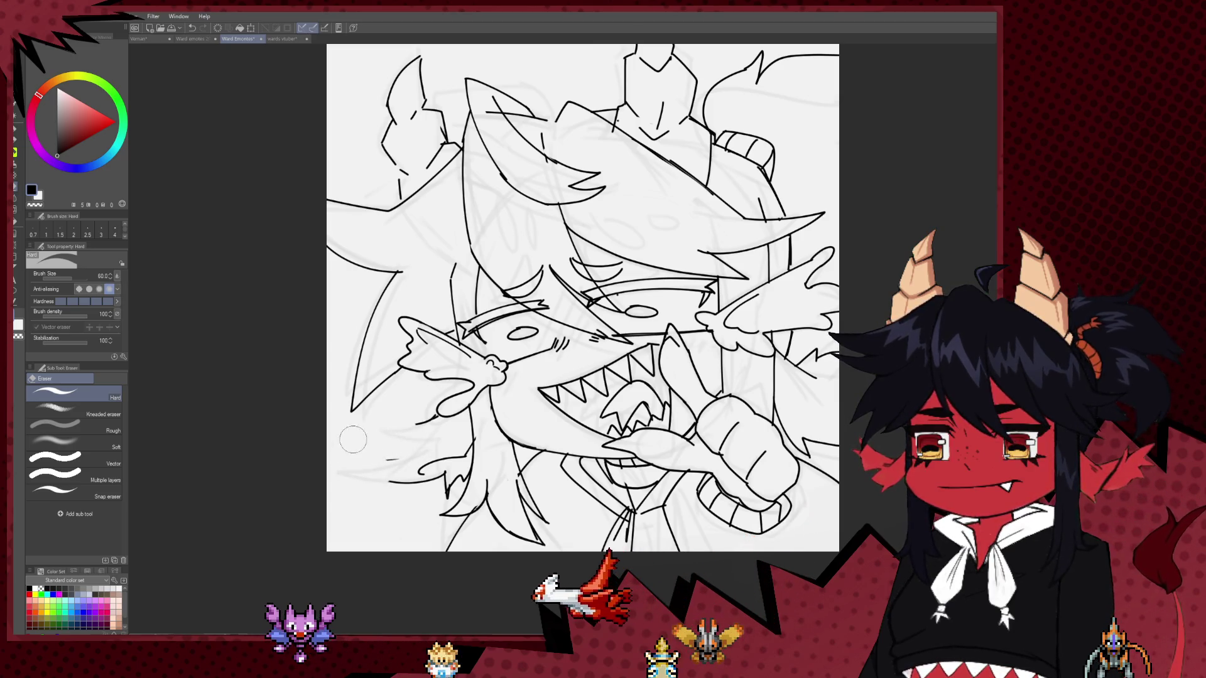
key("p")
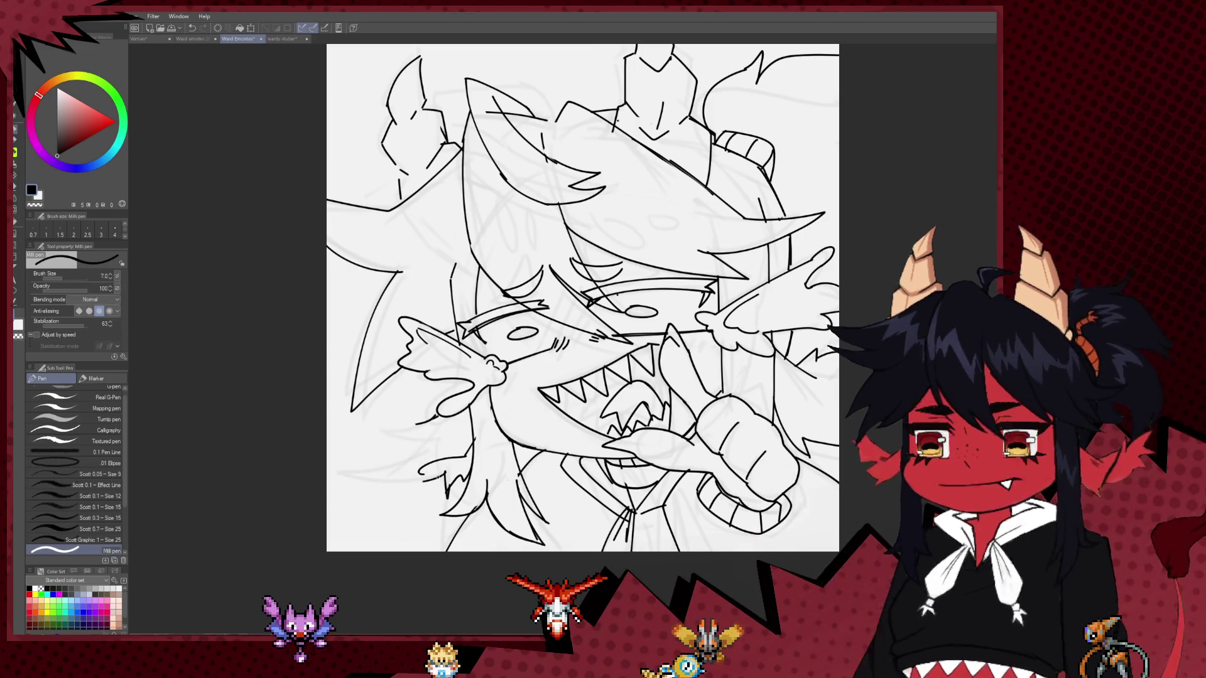
left_click_drag(420, 470, 375, 479)
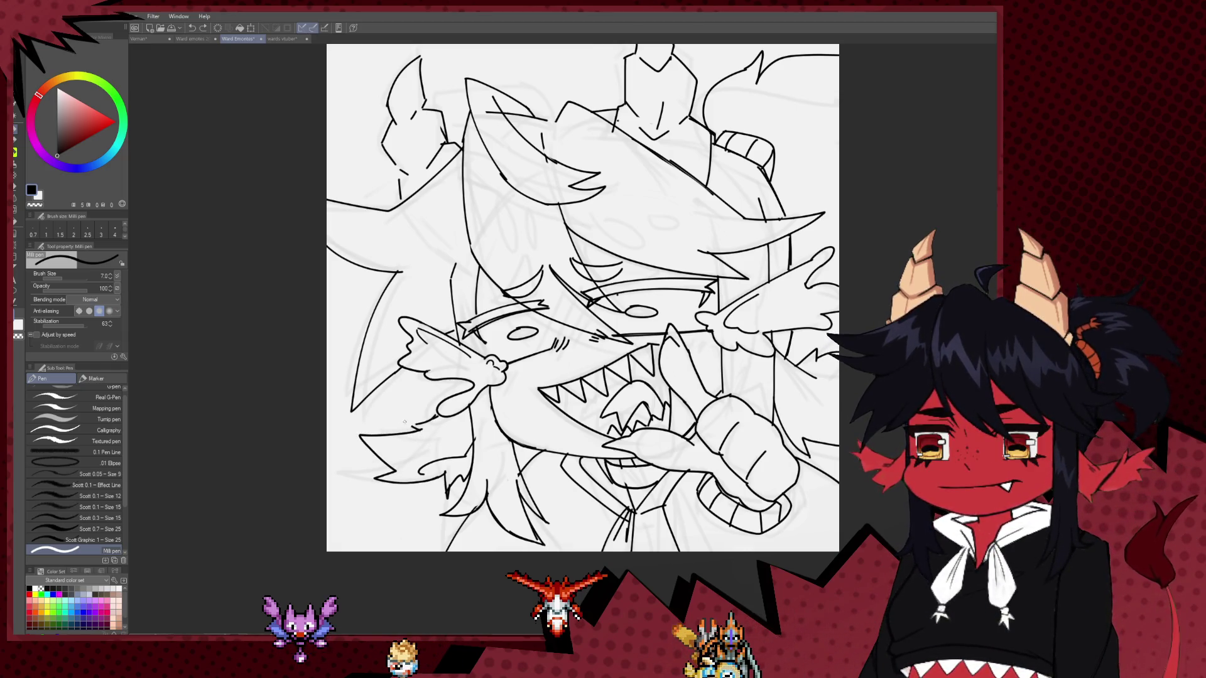
Erase overlapping lines with the Hard eraser shrunk to size 50.
key("e")
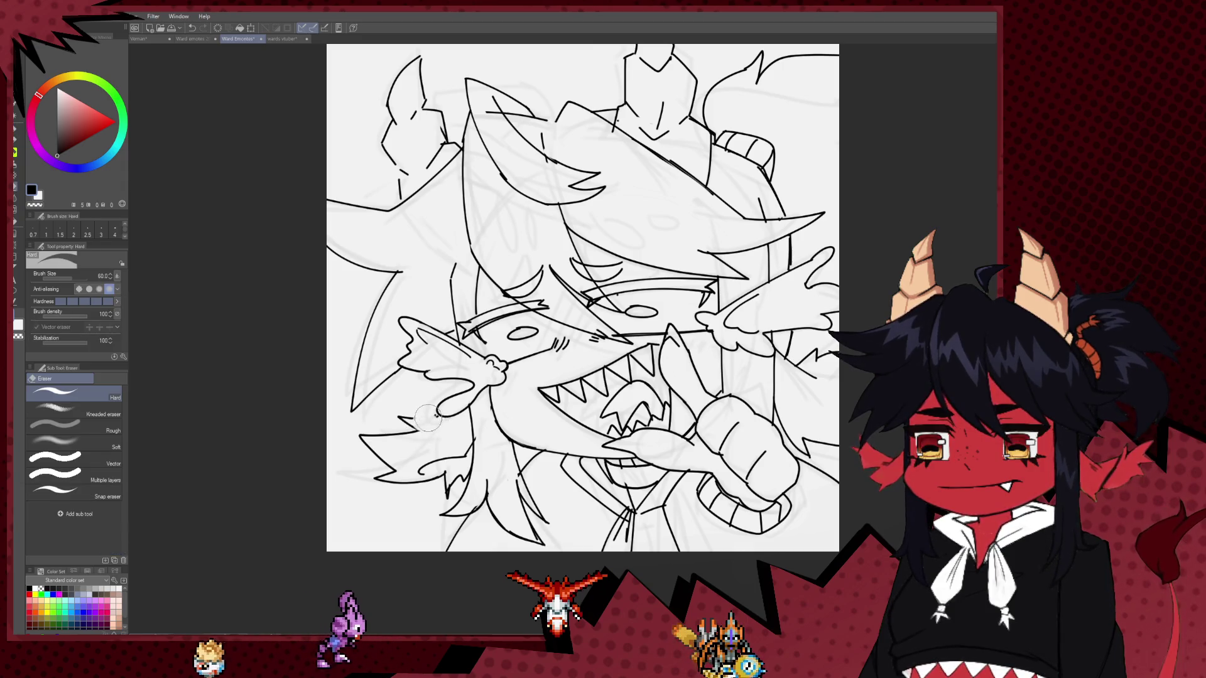
left_click_drag(441, 436, 450, 447)
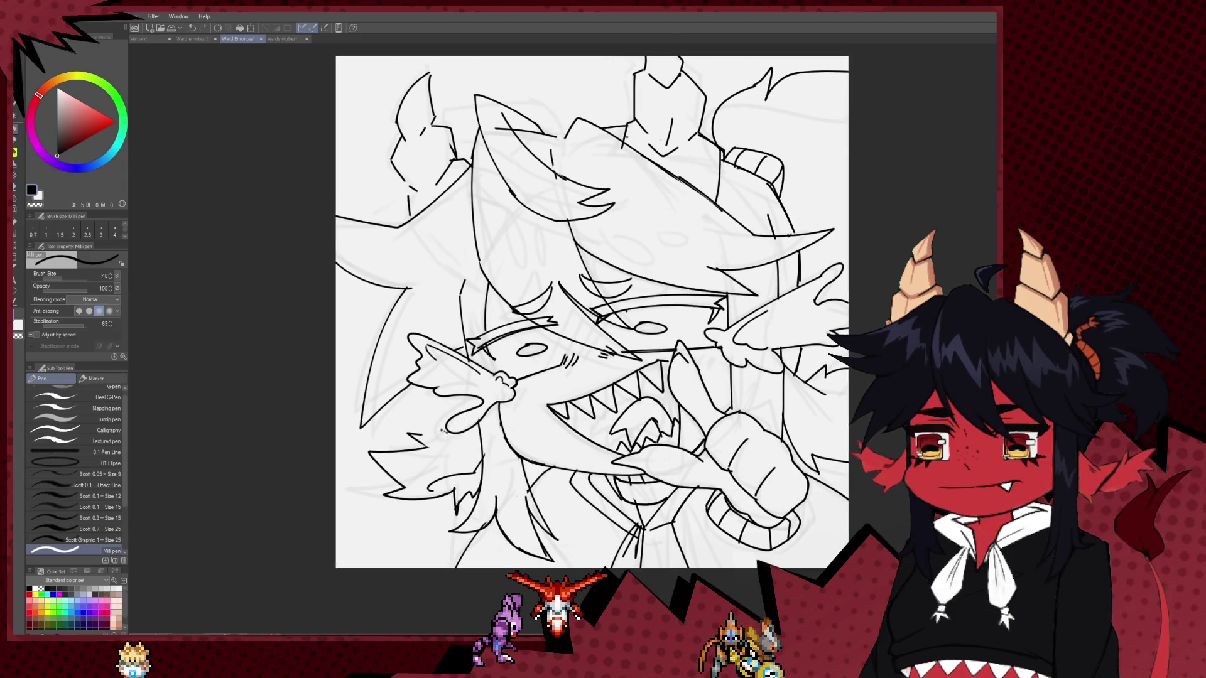
key("bracketleft")
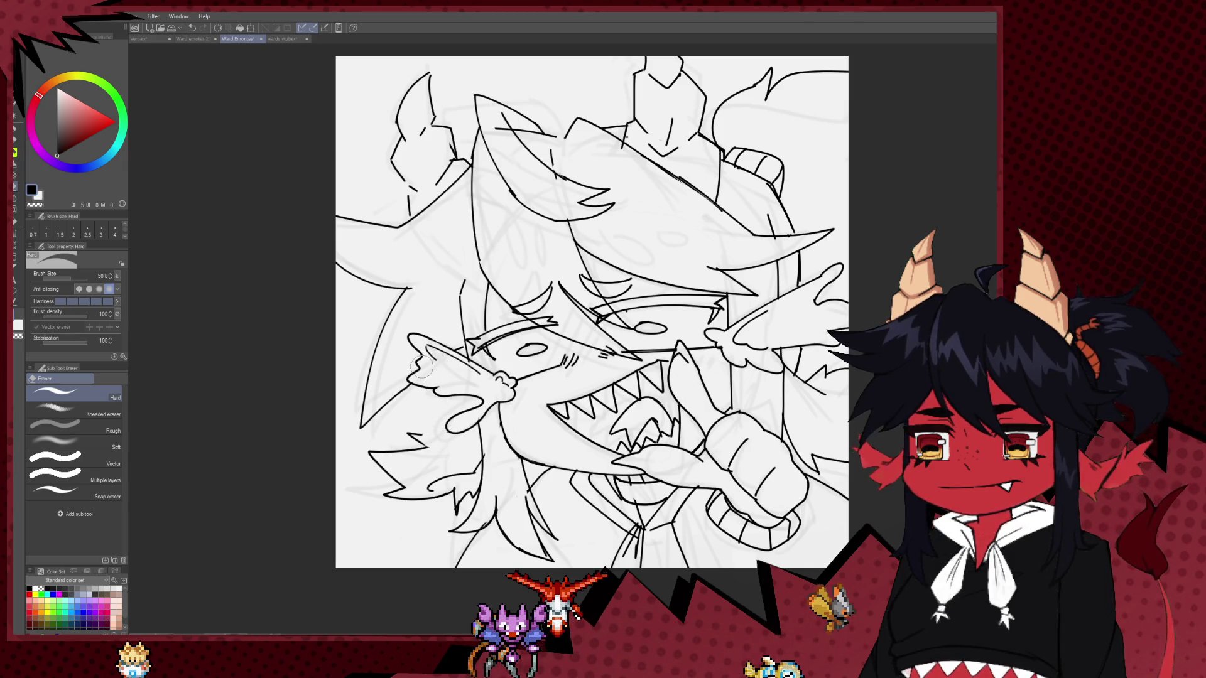
key("p")
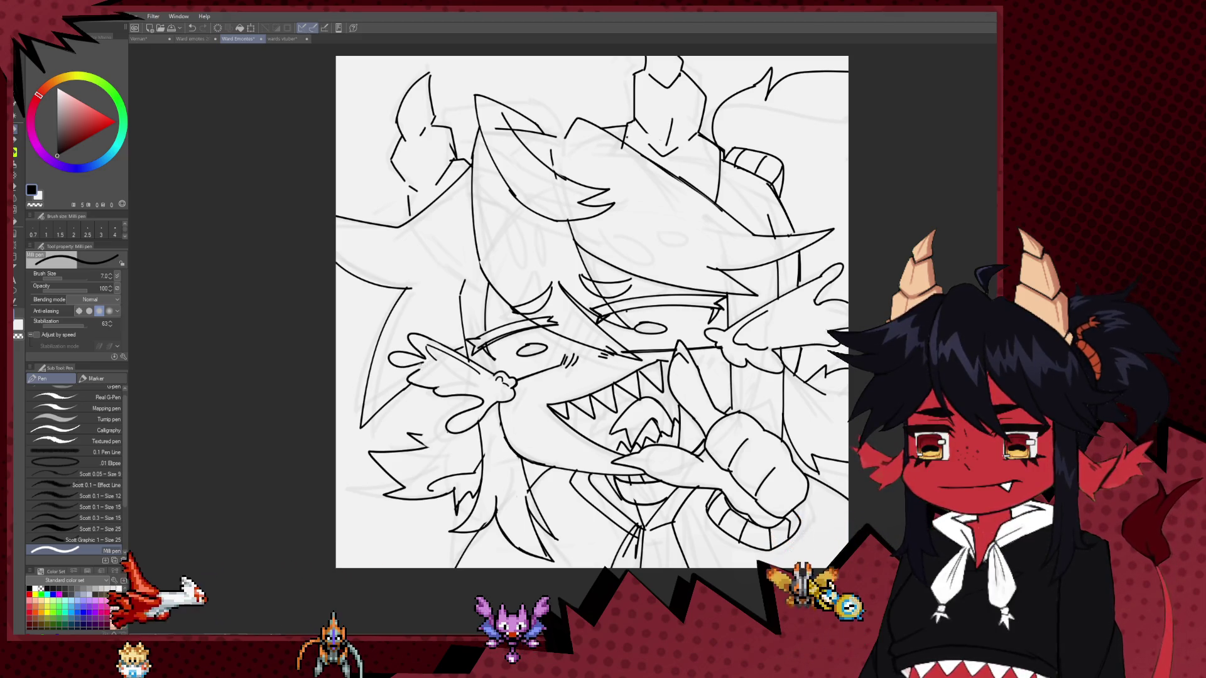
key("e")
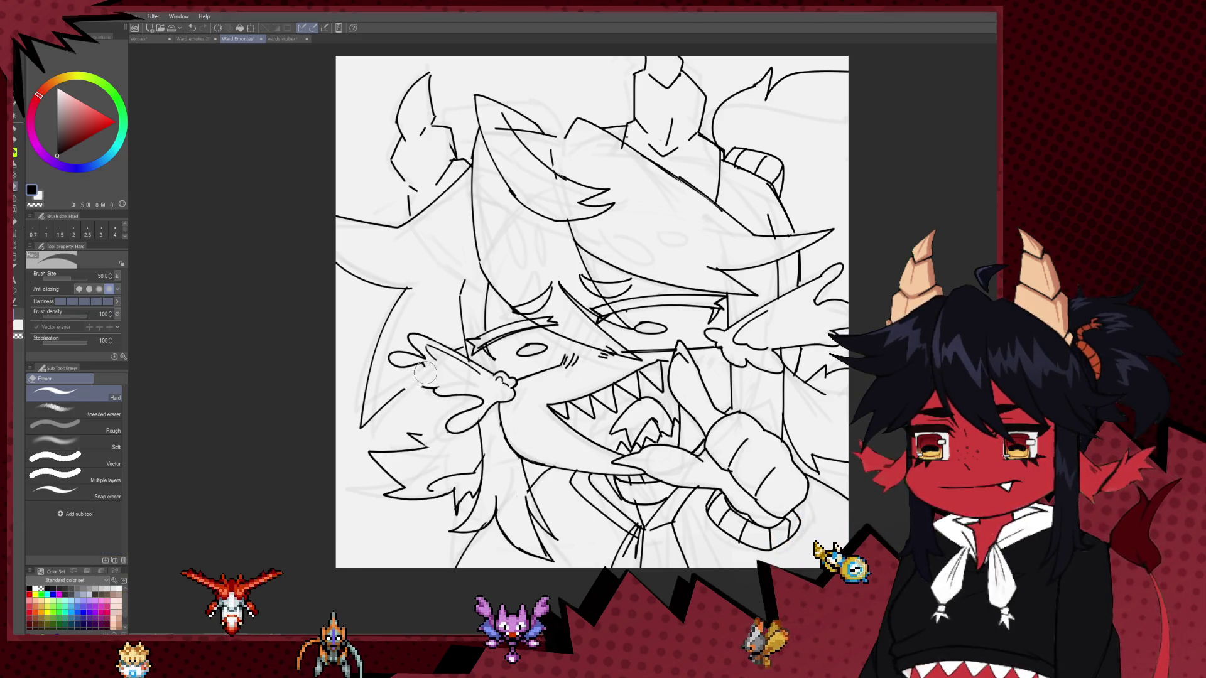
key("p")
Ink a short line along the hand's bottom edge and erase the overlaps.
left_click_drag(400, 380, 439, 391)
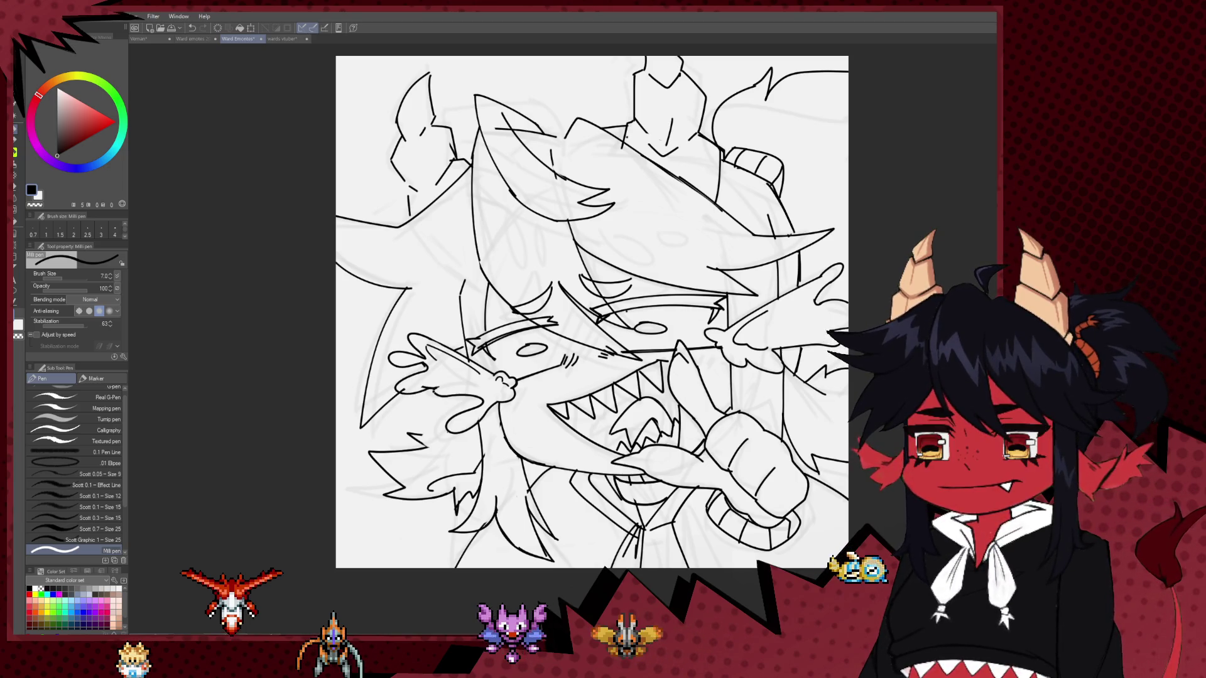
key("e")
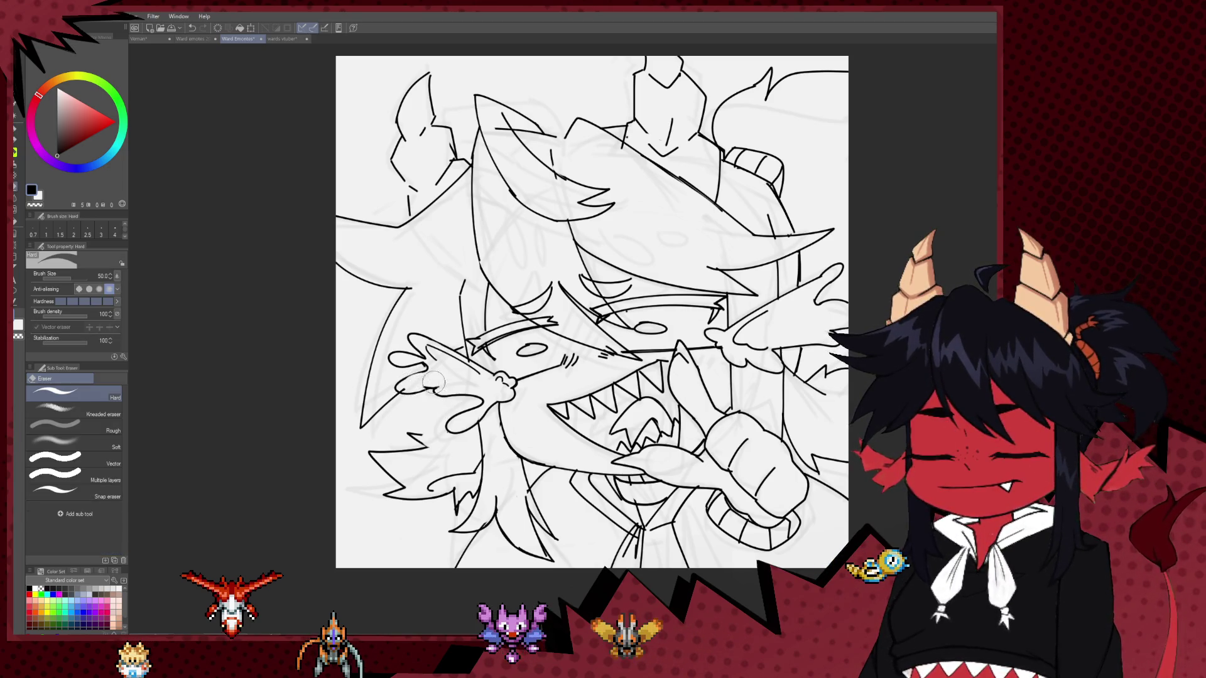
left_click_drag(449, 396, 444, 385)
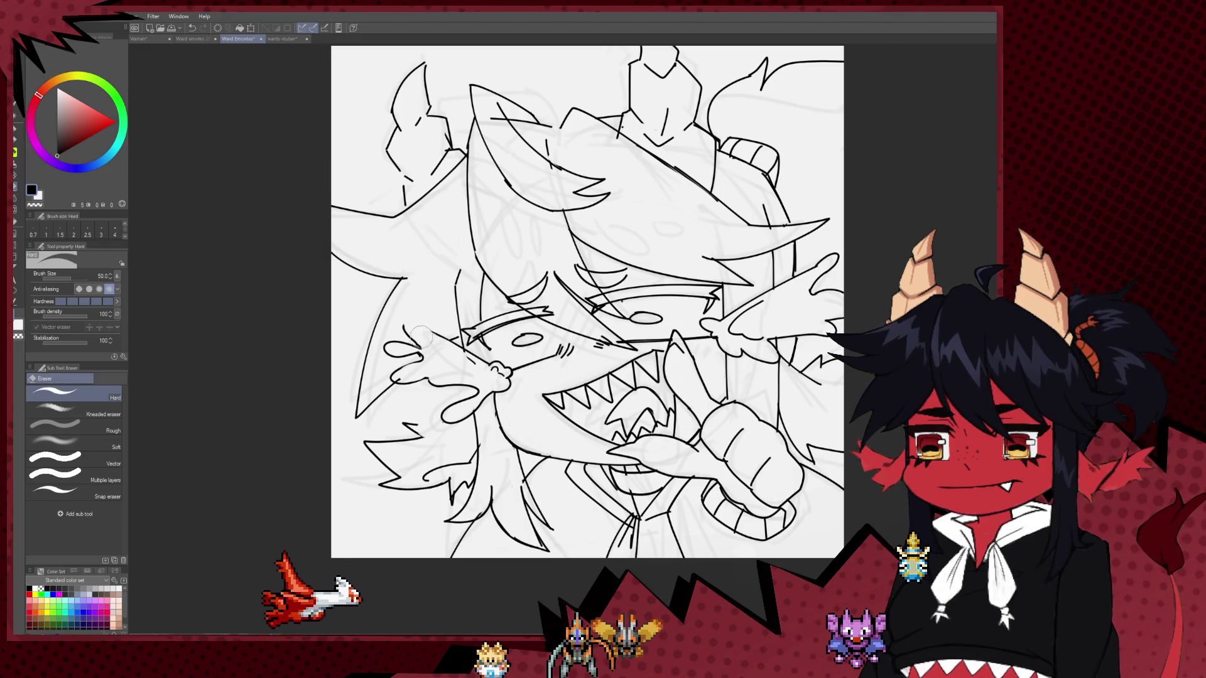
key("p")
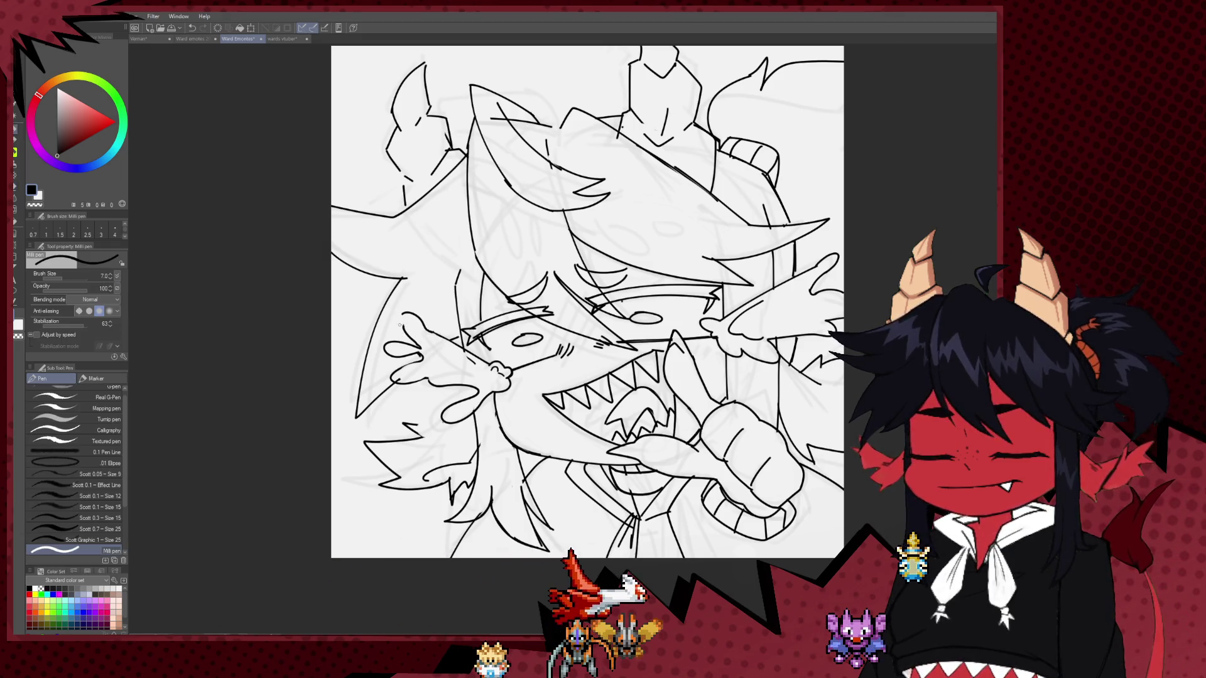
Mirror the view horizontally and trace contour lines over the grey sketch.
key("h")
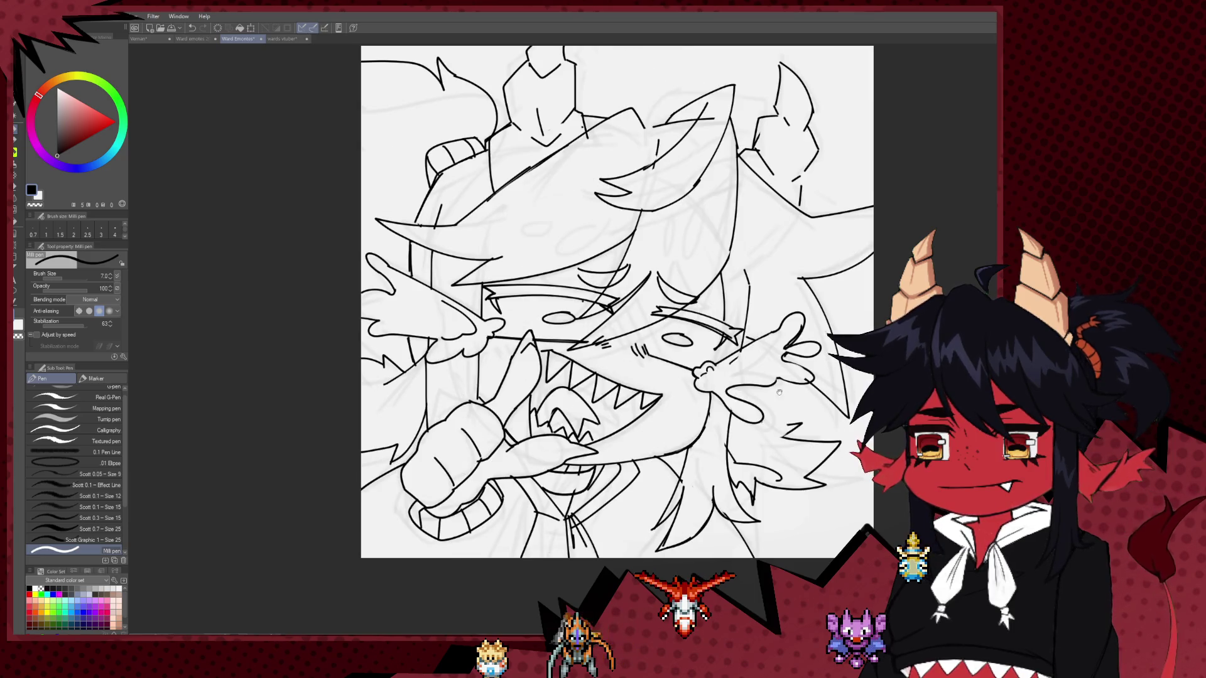
left_click_drag(779, 393, 701, 390)
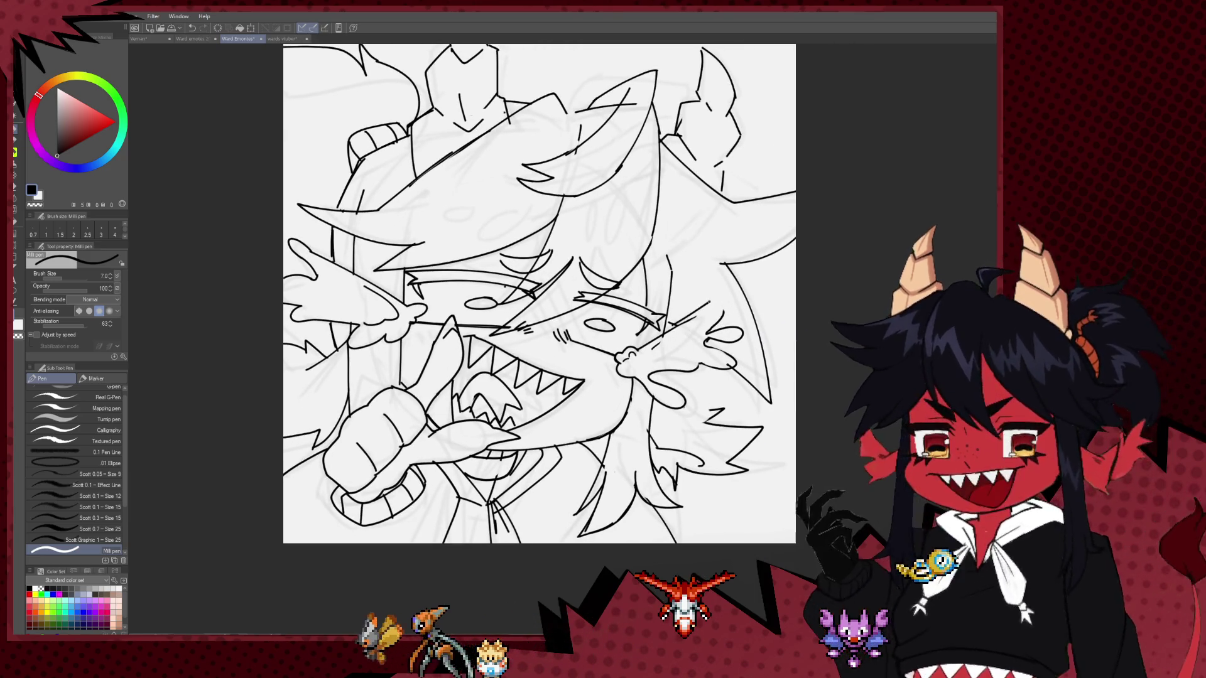
key("e")
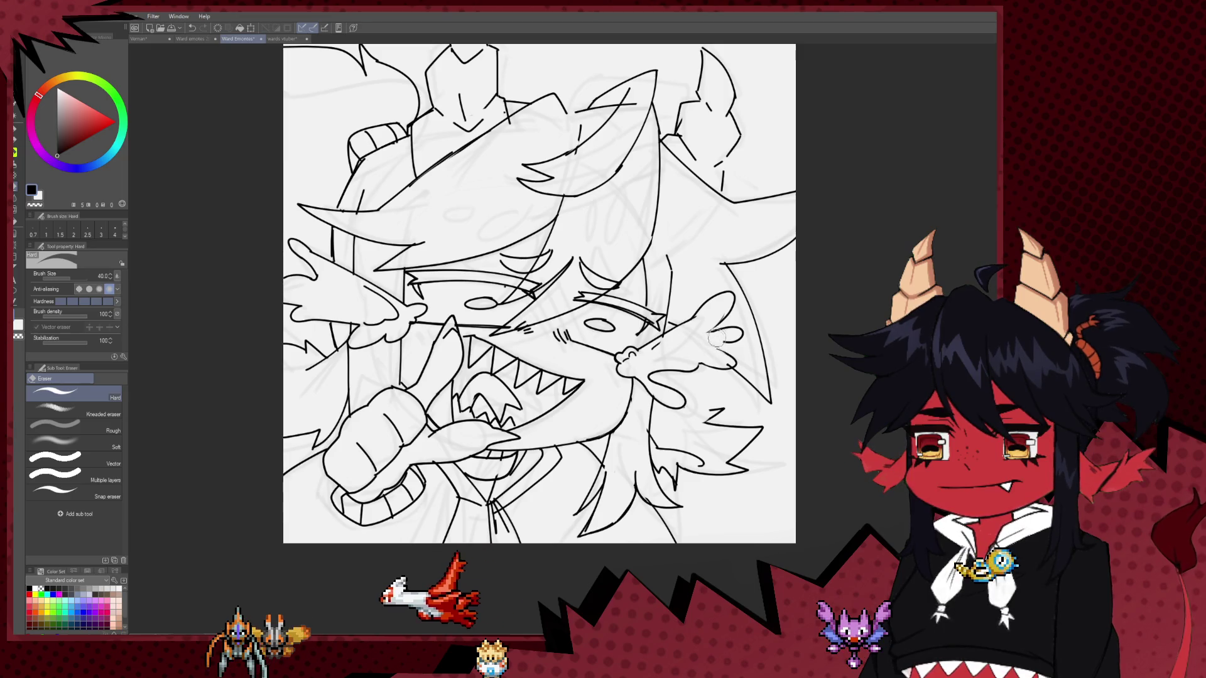
key("p")
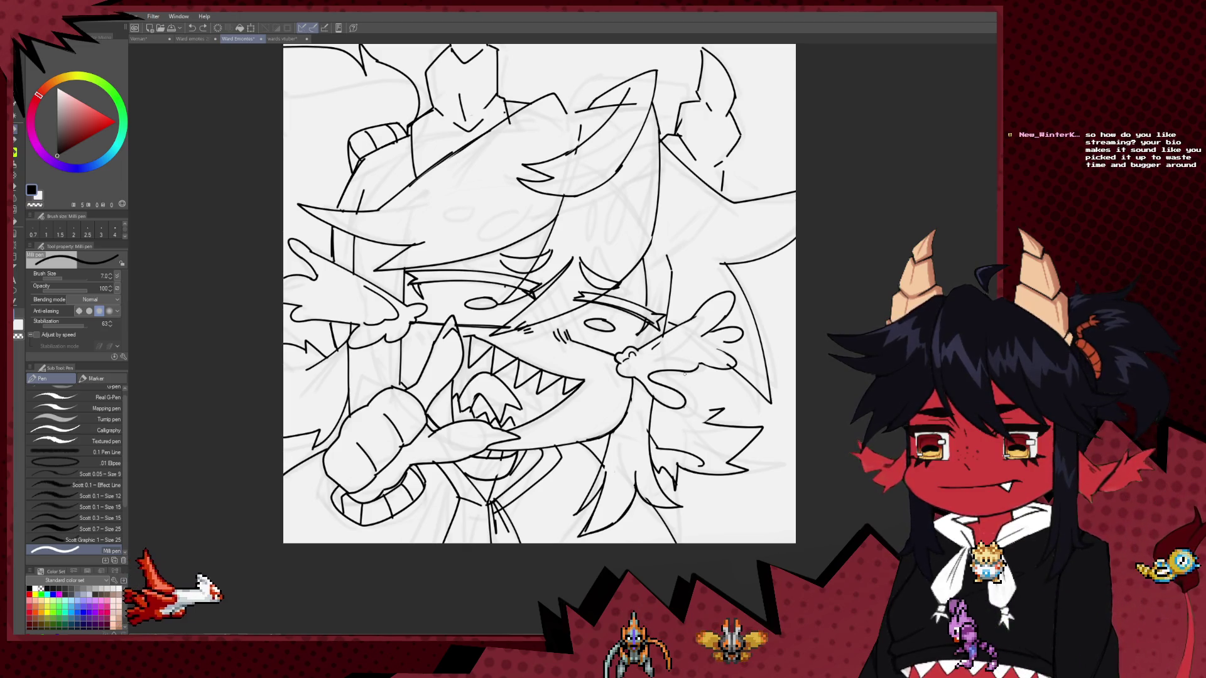
left_click_drag(568, 397, 514, 392)
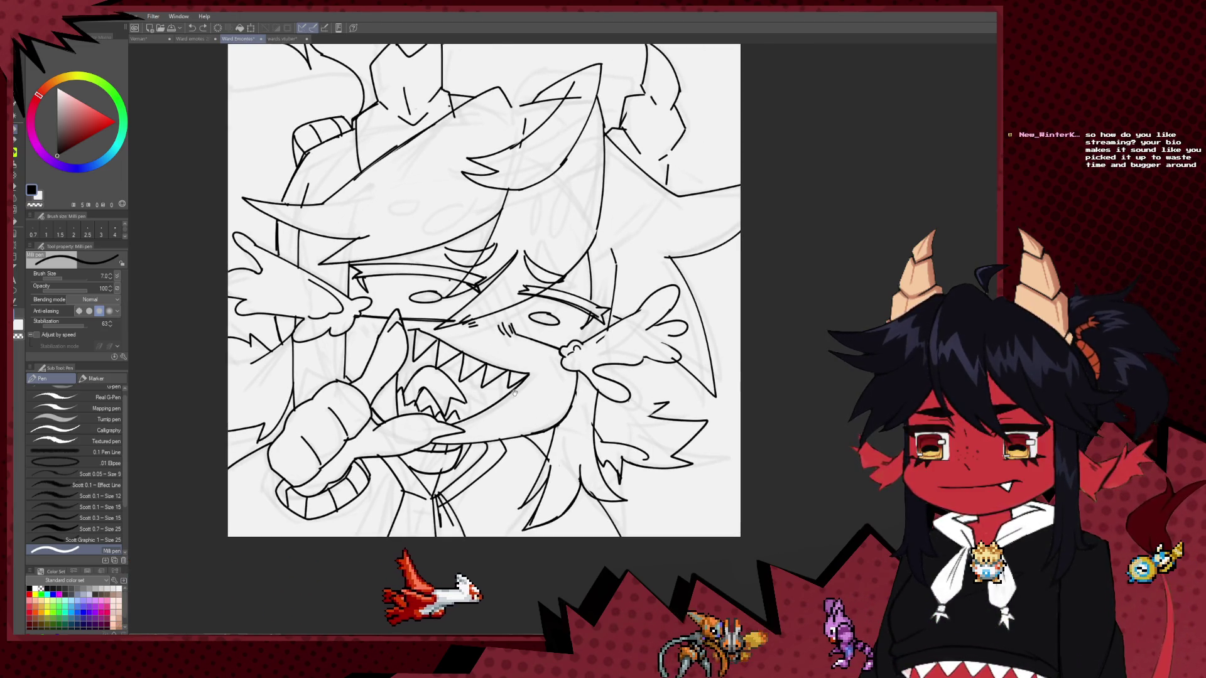
left_click_drag(517, 451, 485, 482)
Alternate Hard eraser and pen to refine the characters' outer contours.
key("e")
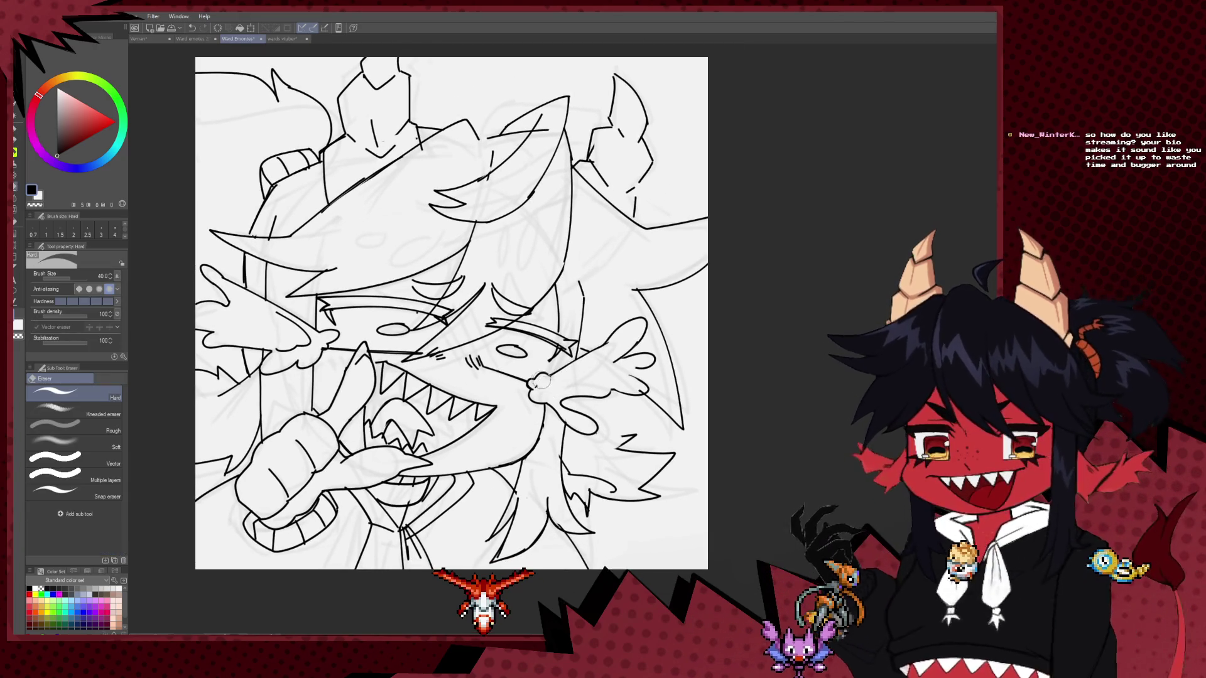
key("p")
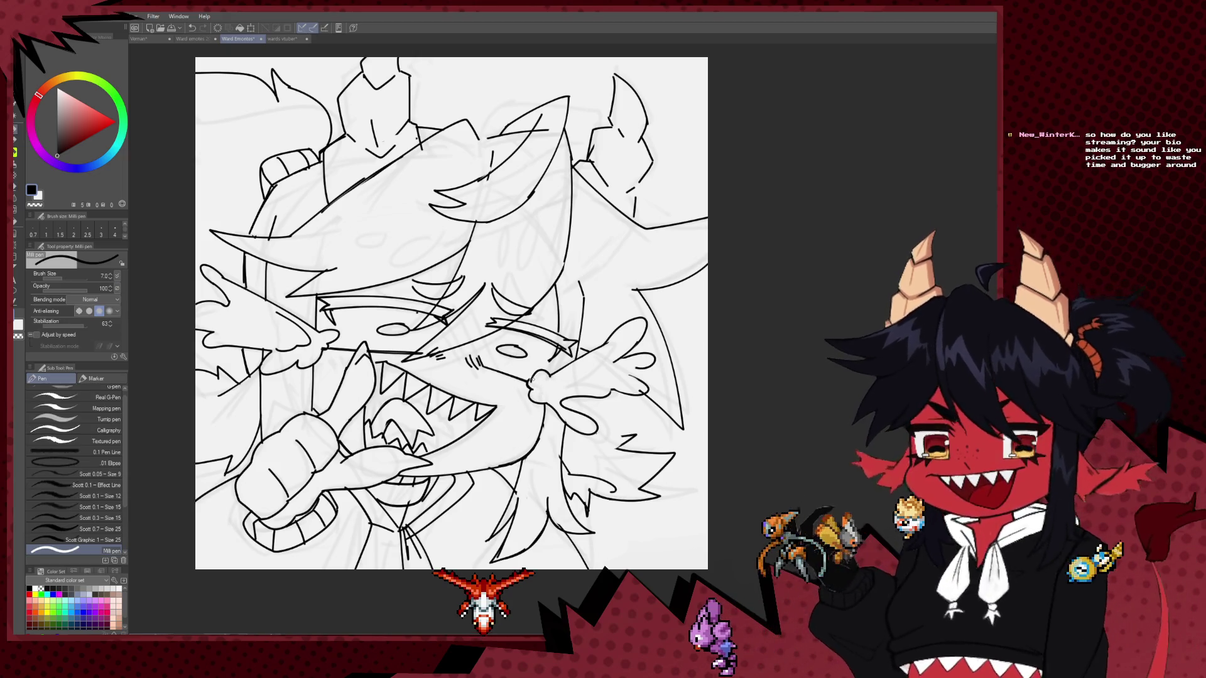
key("e")
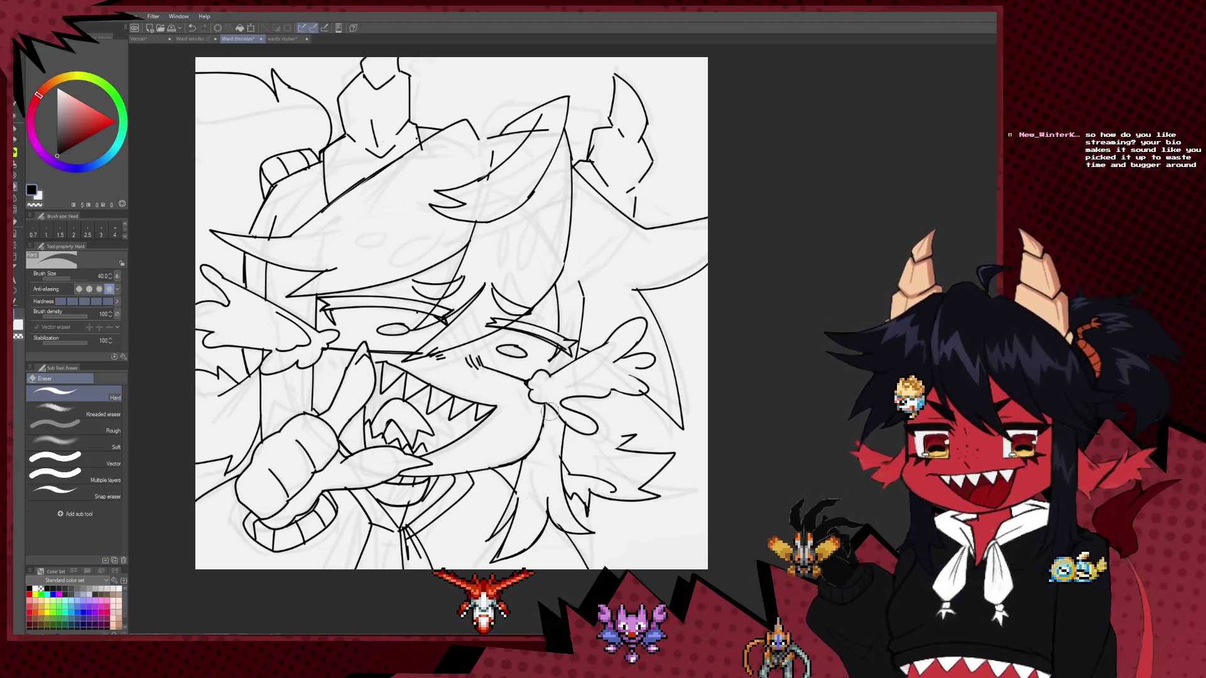
left_click_drag(553, 376, 549, 362)
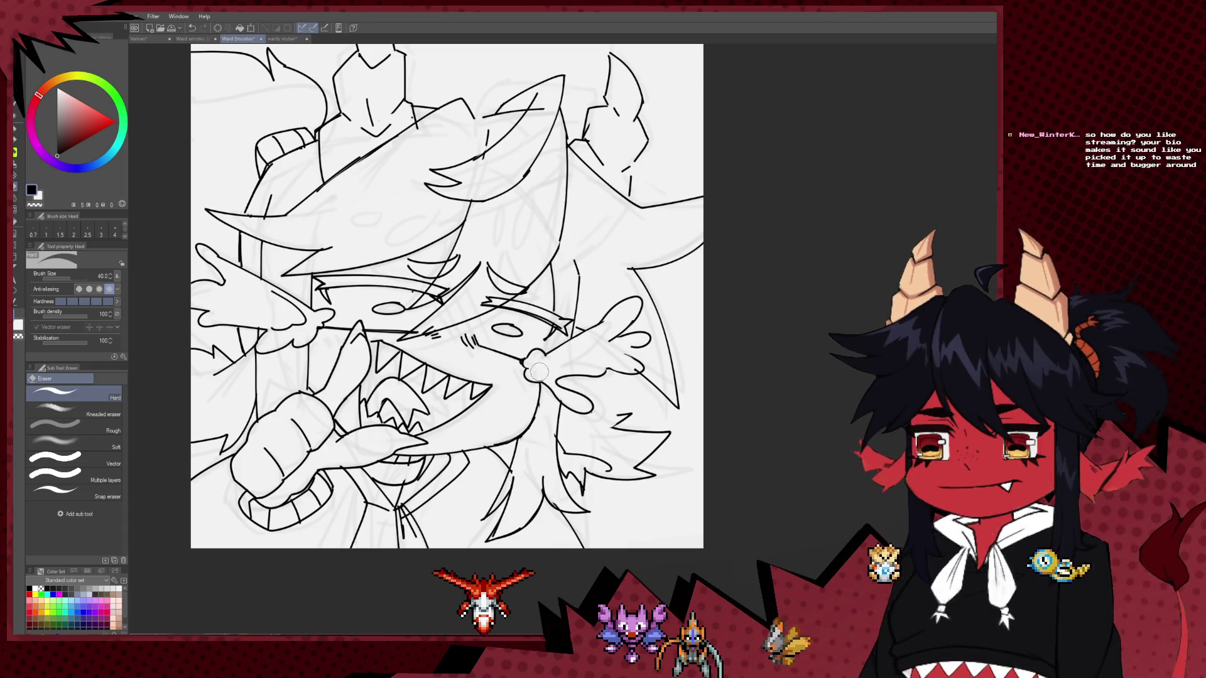
left_click_drag(552, 419, 628, 364)
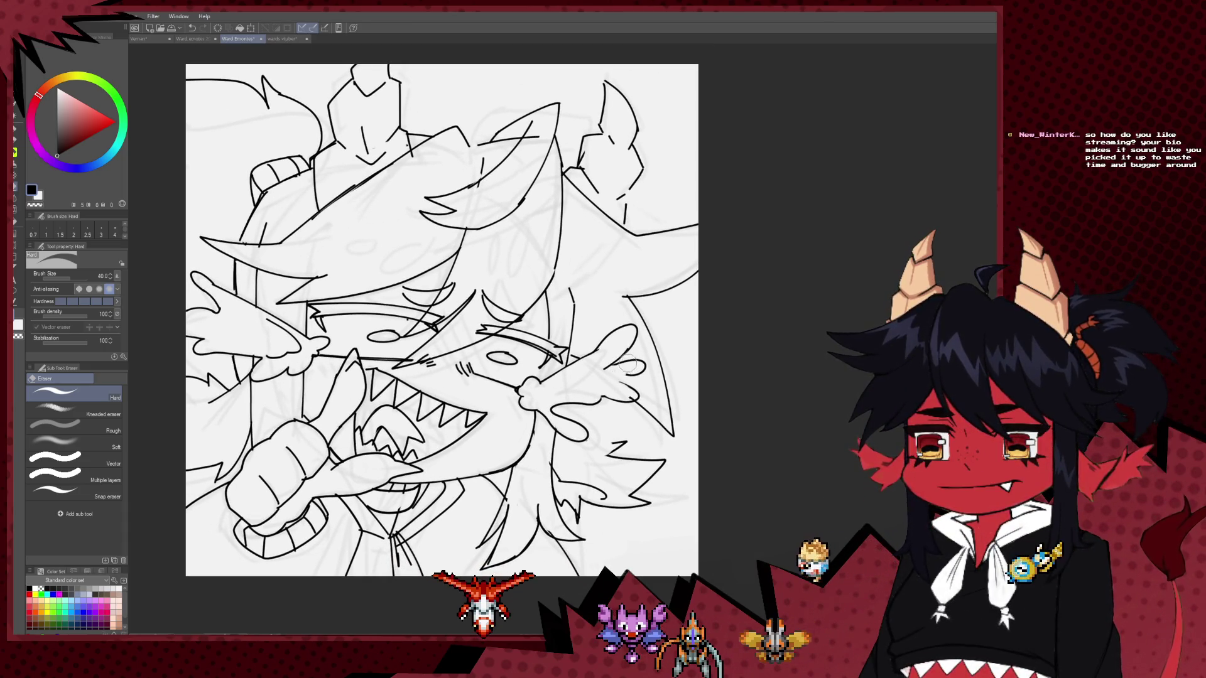
key("p")
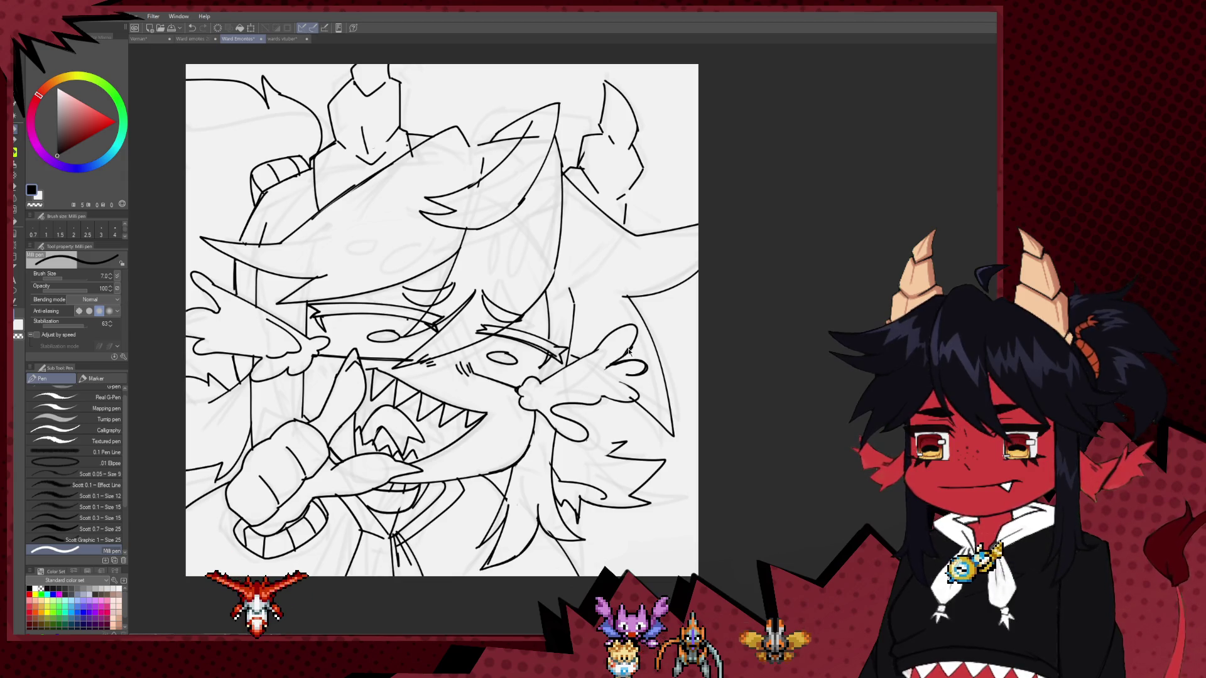
mouse_move(619, 358)
left_mouse_down()
mouse_move(619, 345)
mouse_move(662, 327)
left_mouse_up()
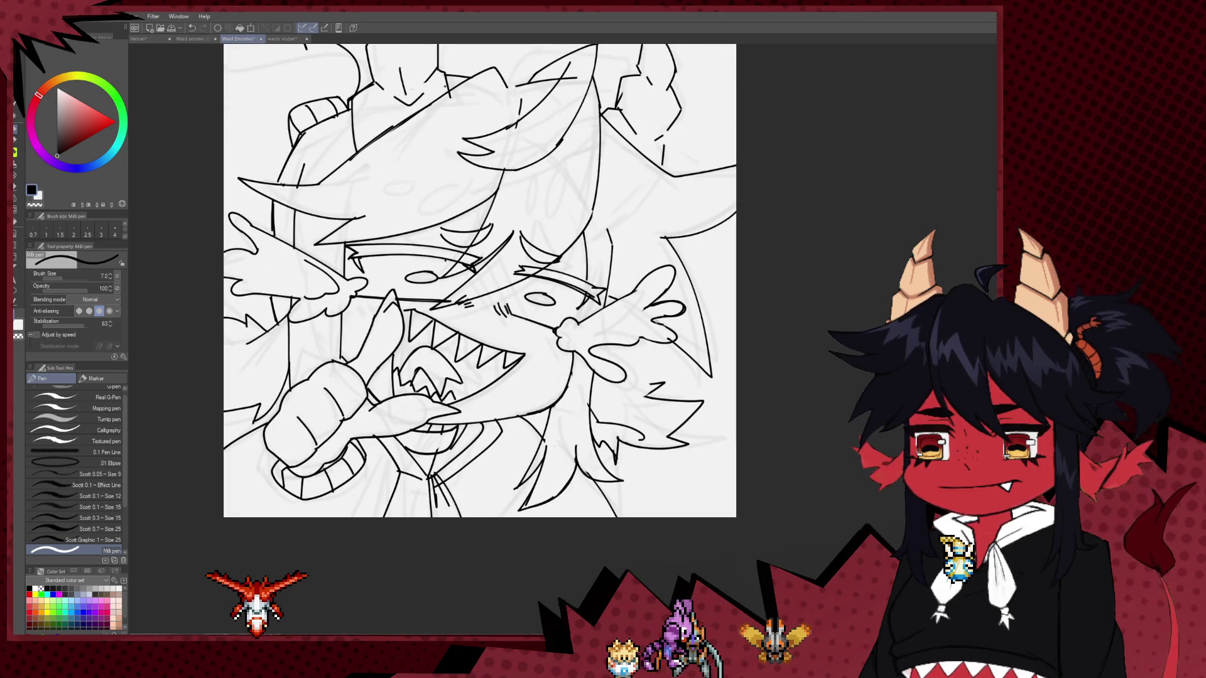
Recentre the whole drawing, erase stray lines, and return to the pen.
scroll(656, 322, "down", 2)
scroll(654, 321, "up", 1)
scroll(654, 319, "up", 1)
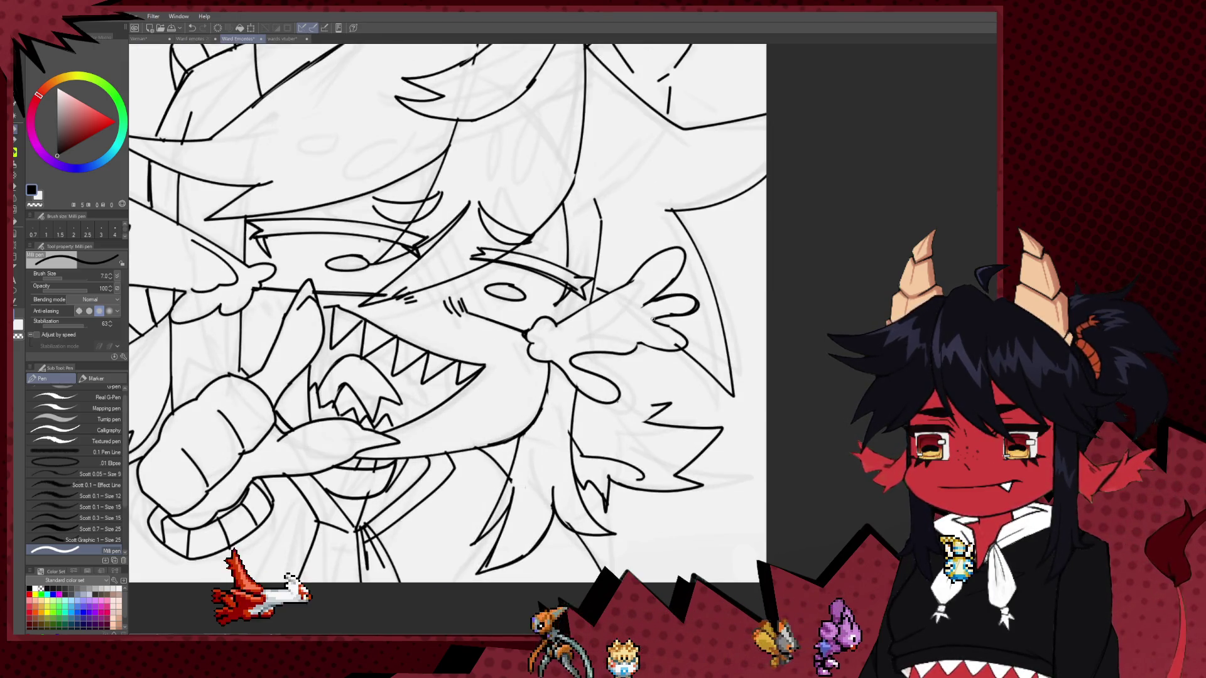
scroll(654, 319, "up", 1)
scroll(653, 319, "down", 3)
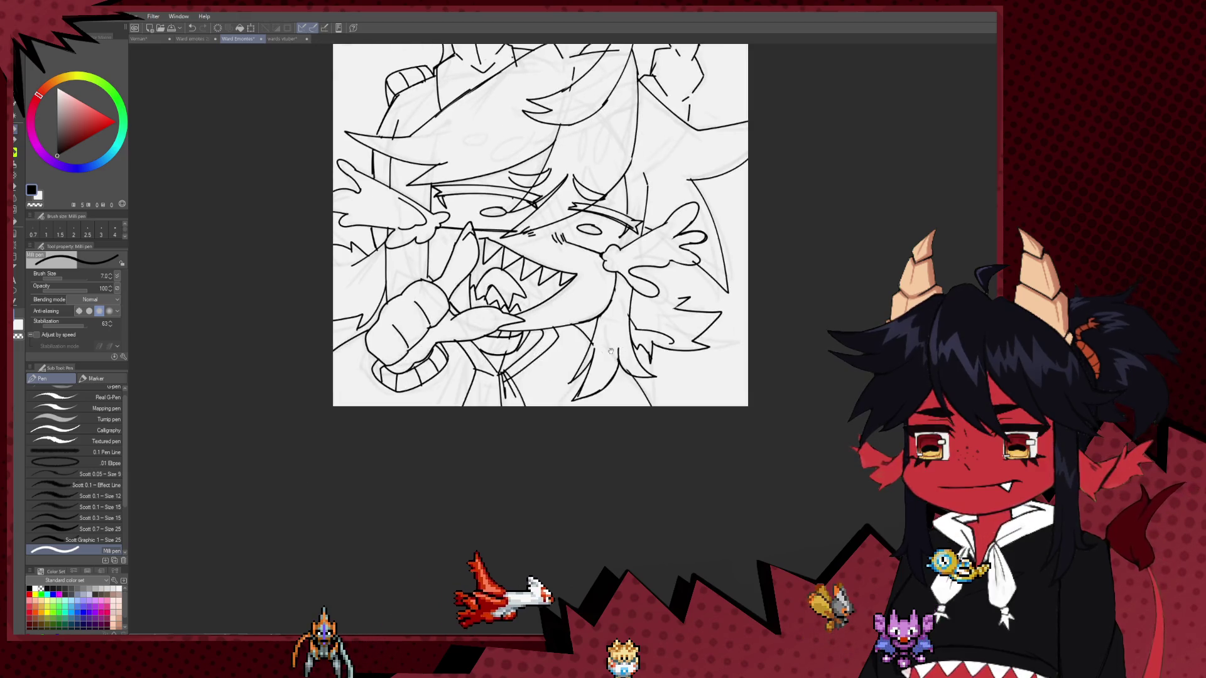
mouse_move(627, 360)
left_mouse_down()
mouse_move(593, 400)
mouse_move(554, 391)
left_mouse_up()
key("e")
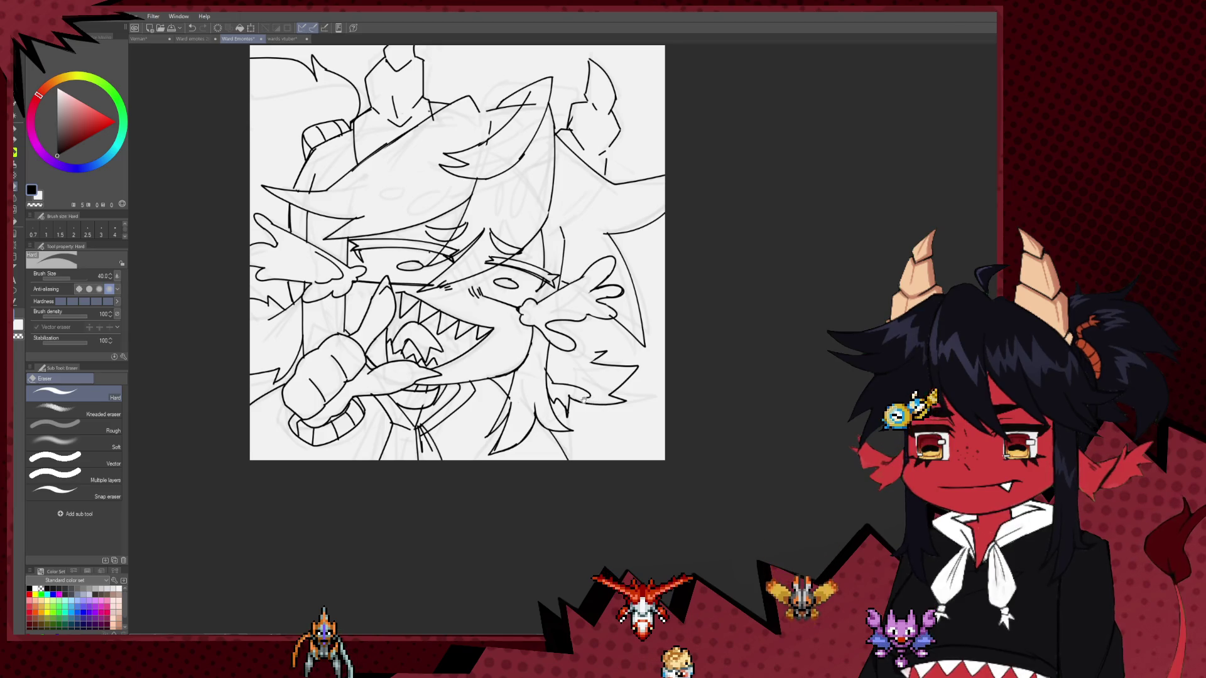
key("p")
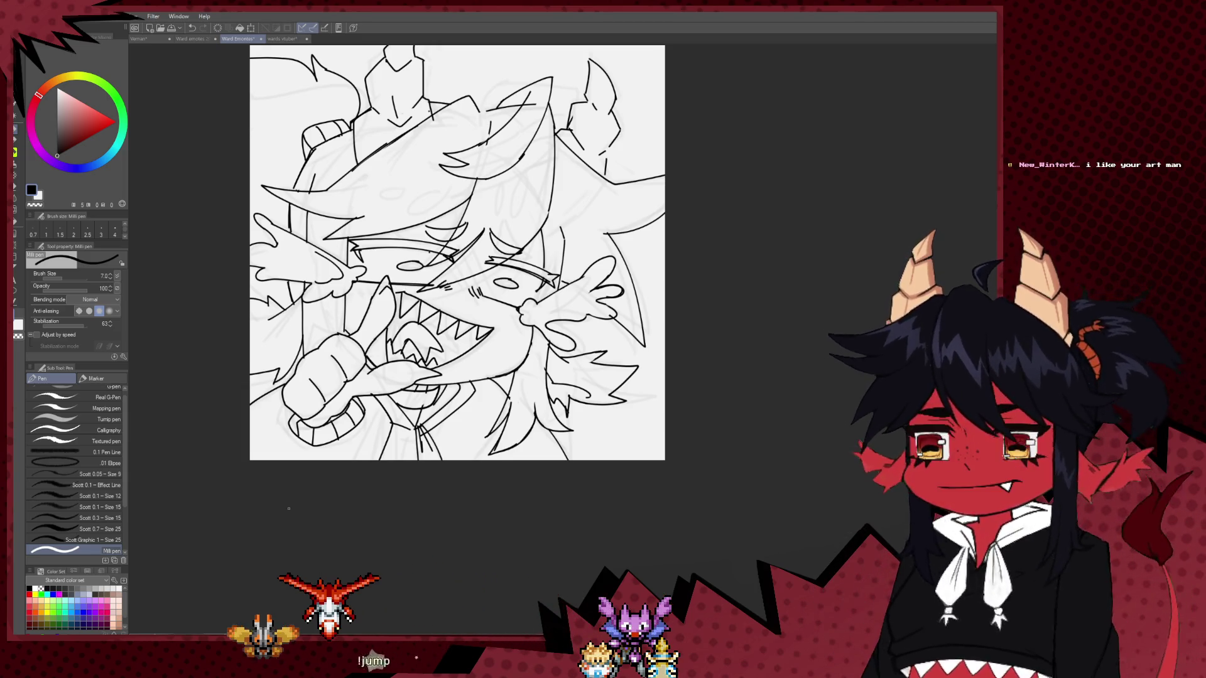
Shift the canvas view down and right to reach more contours for inking.
left_click_drag(372, 160, 410, 247)
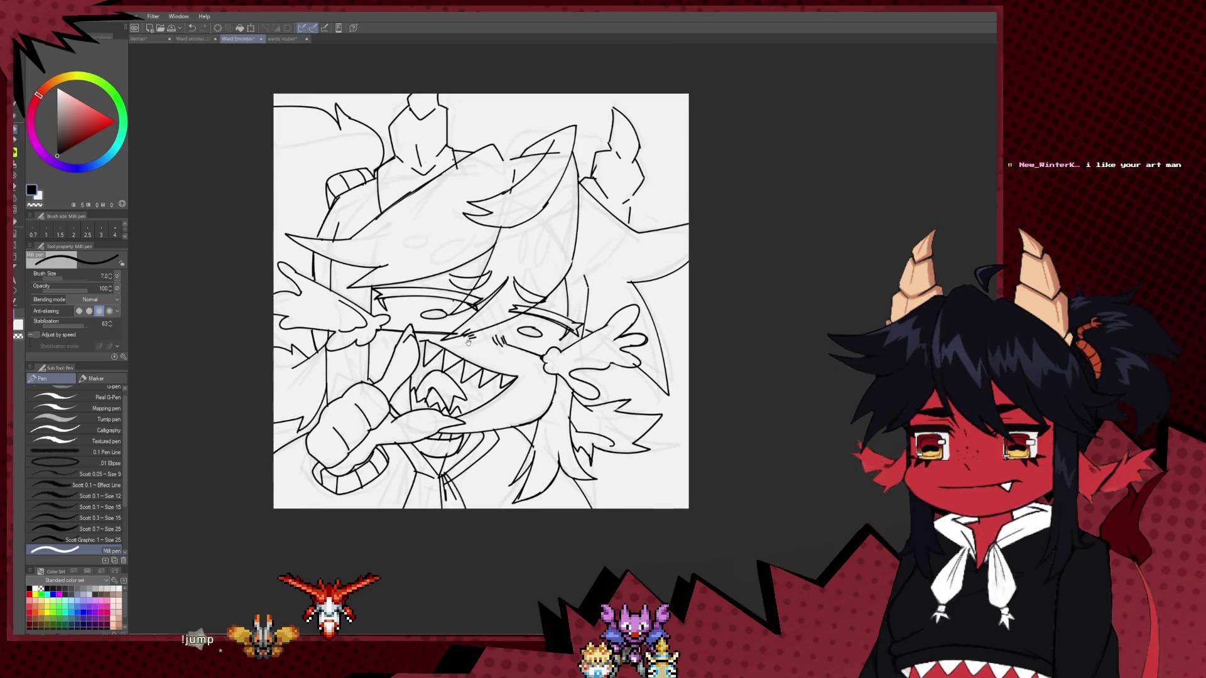
Erase stray lineart around the characters, then switch to the coloured reference sheet.
key("e")
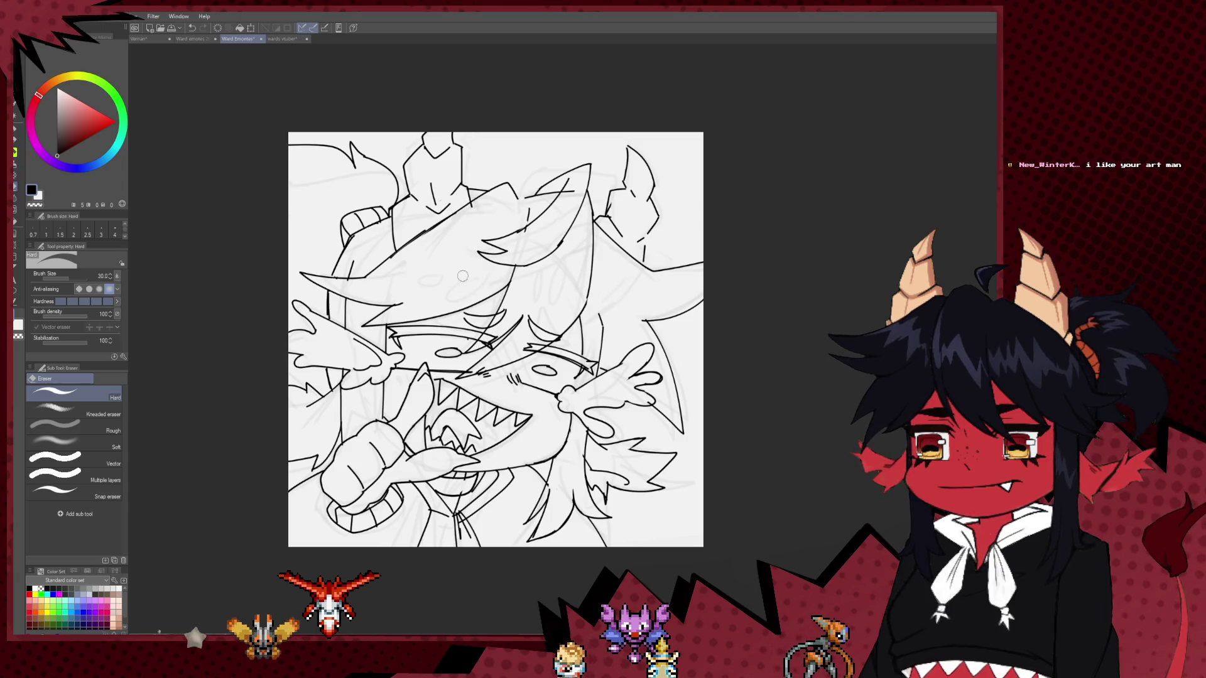
left_click_drag(463, 276, 453, 316)
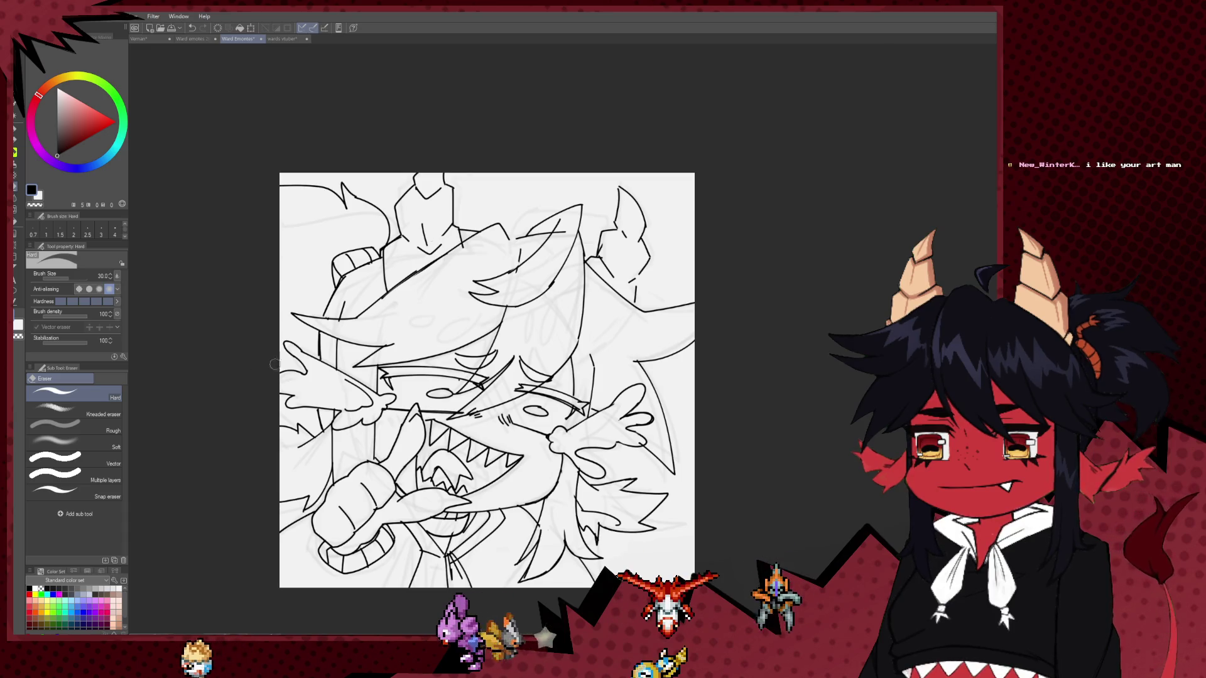
scroll(444, 433, "up", 1)
left_click_drag(429, 419, 406, 387)
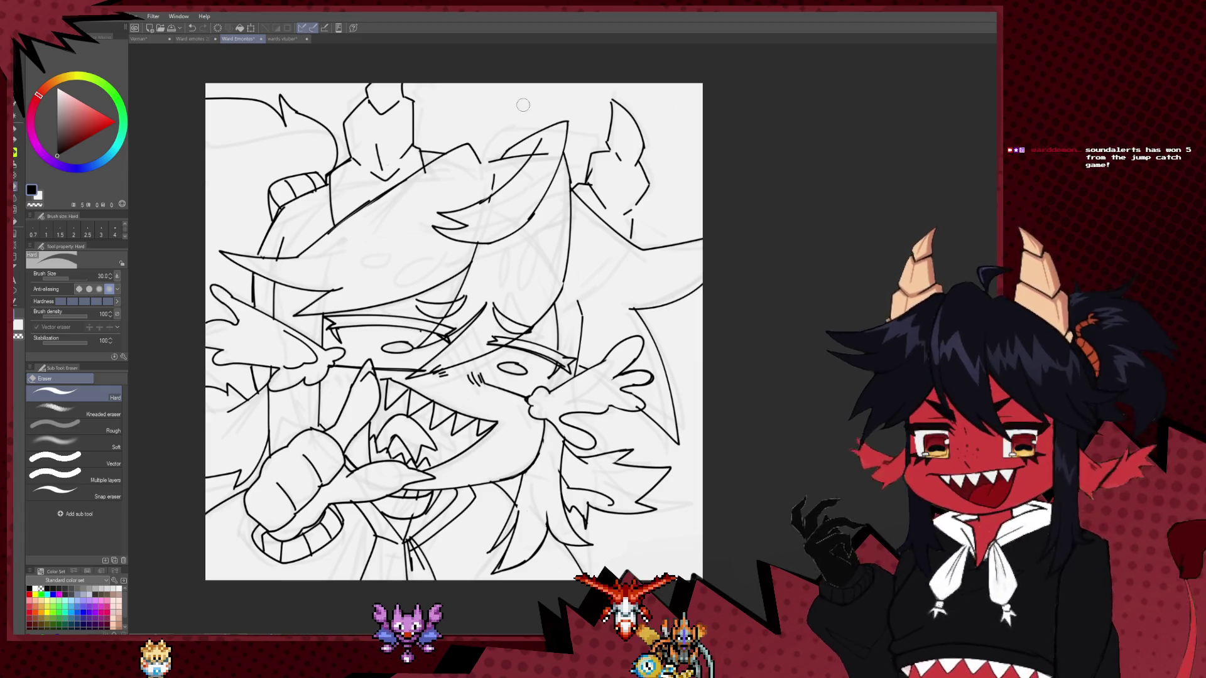
left_click(284, 39)
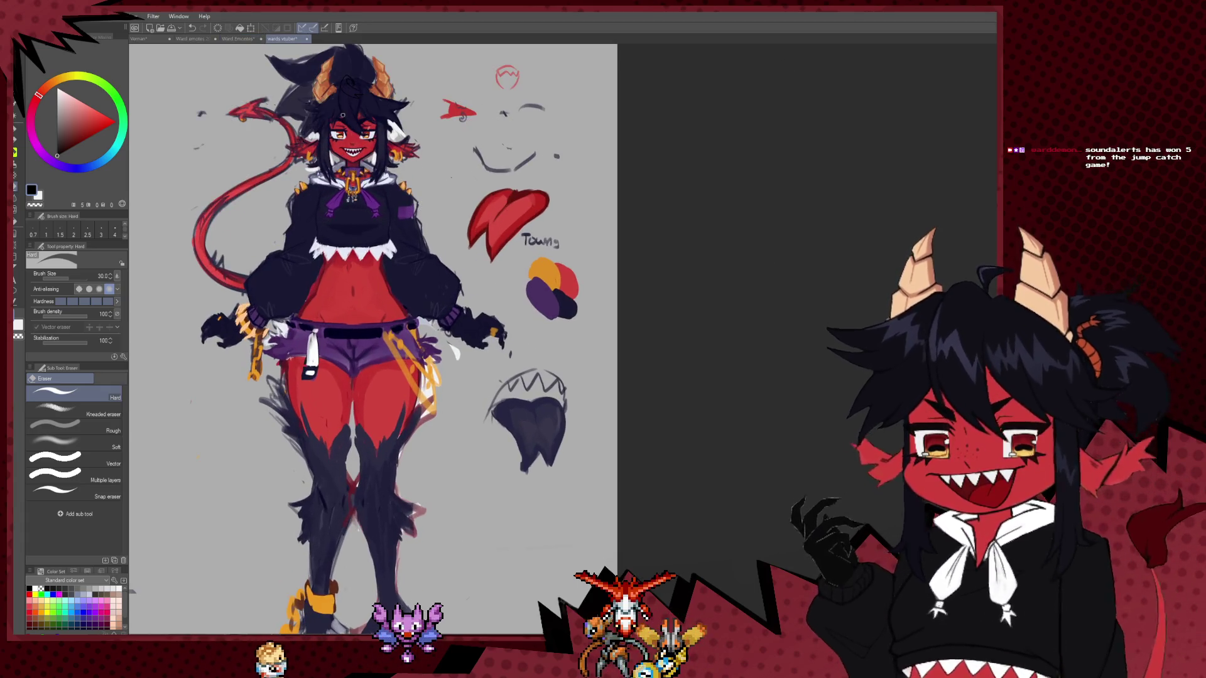
Zoom and pan across the demon reference sheet to inspect the full figure and legs.
scroll(407, 187, "up", 3)
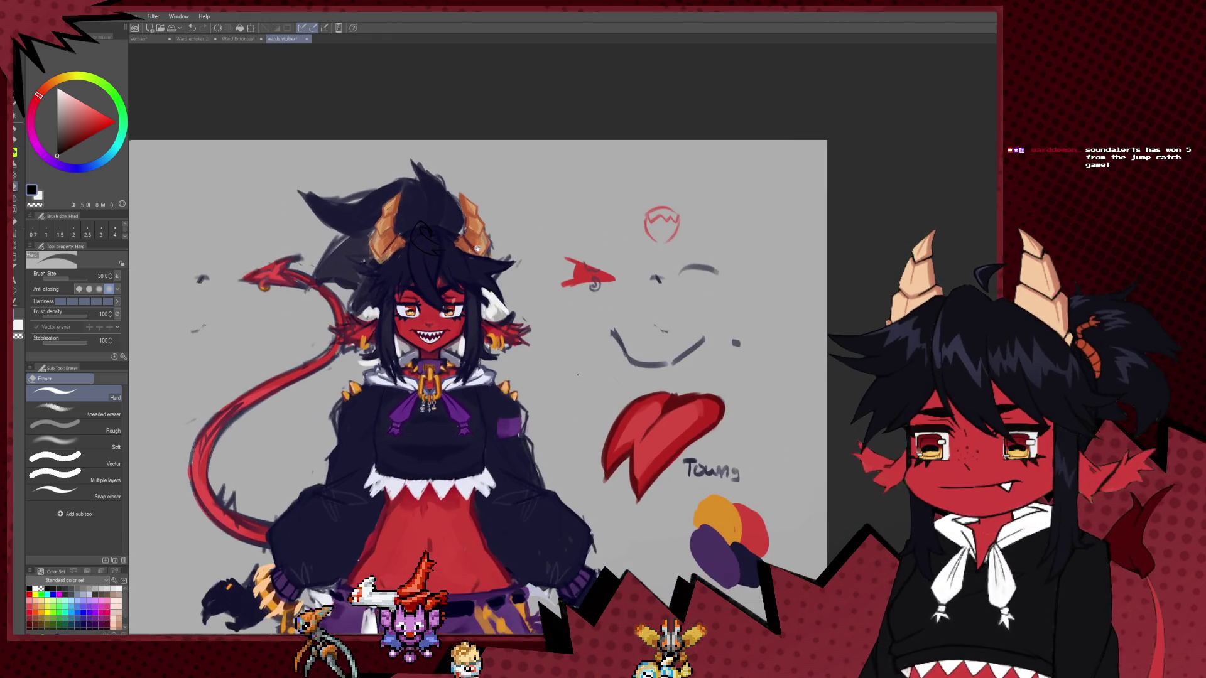
scroll(472, 257, "down", 2)
scroll(583, 322, "down", 2)
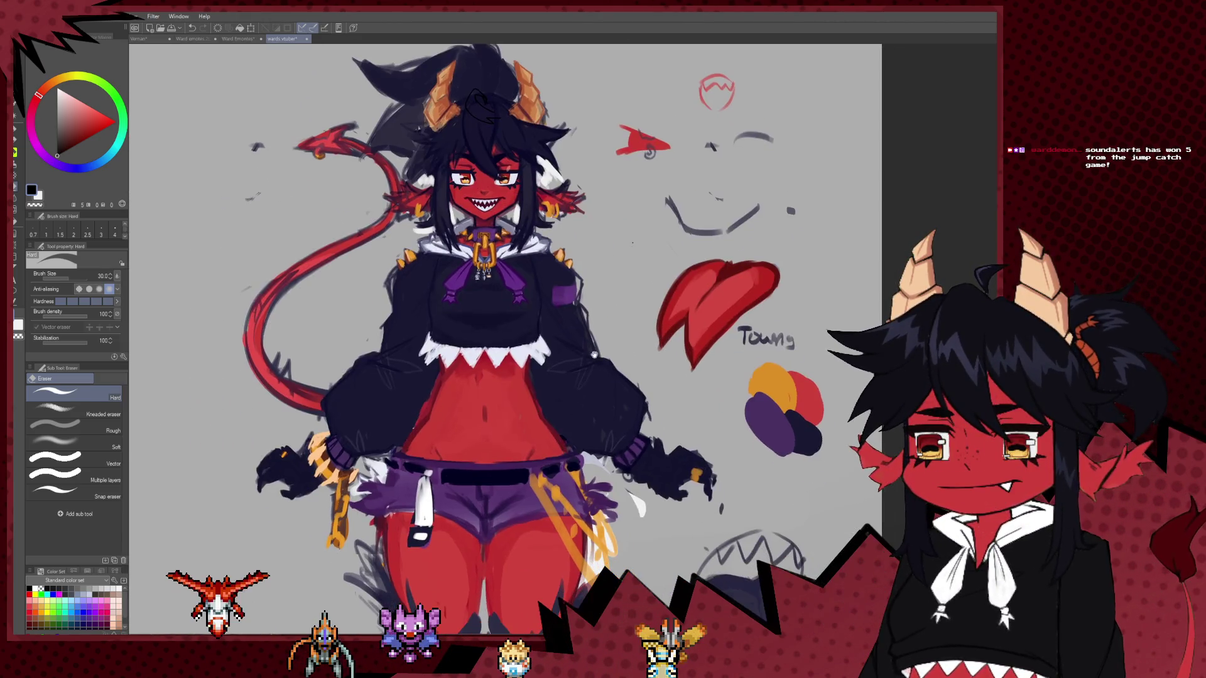
mouse_move(583, 322)
left_mouse_down()
mouse_move(576, 274)
mouse_move(582, 301)
left_mouse_up()
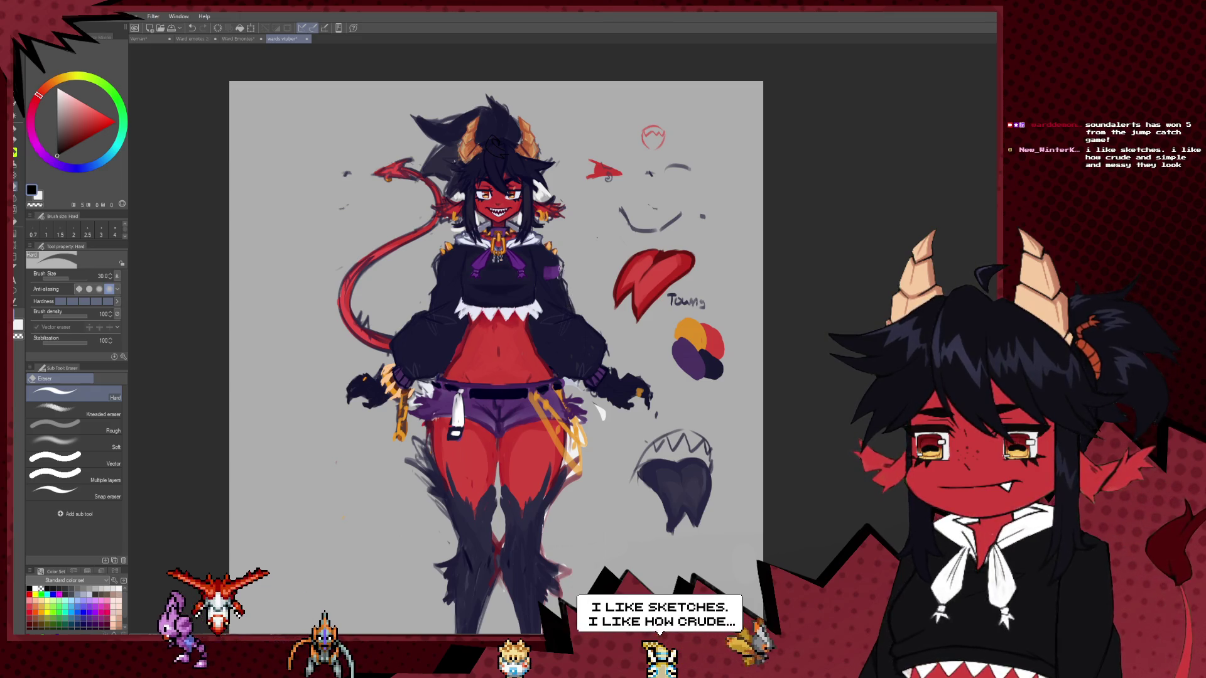
scroll(506, 66, "down", 1)
scroll(506, 66, "up", 2)
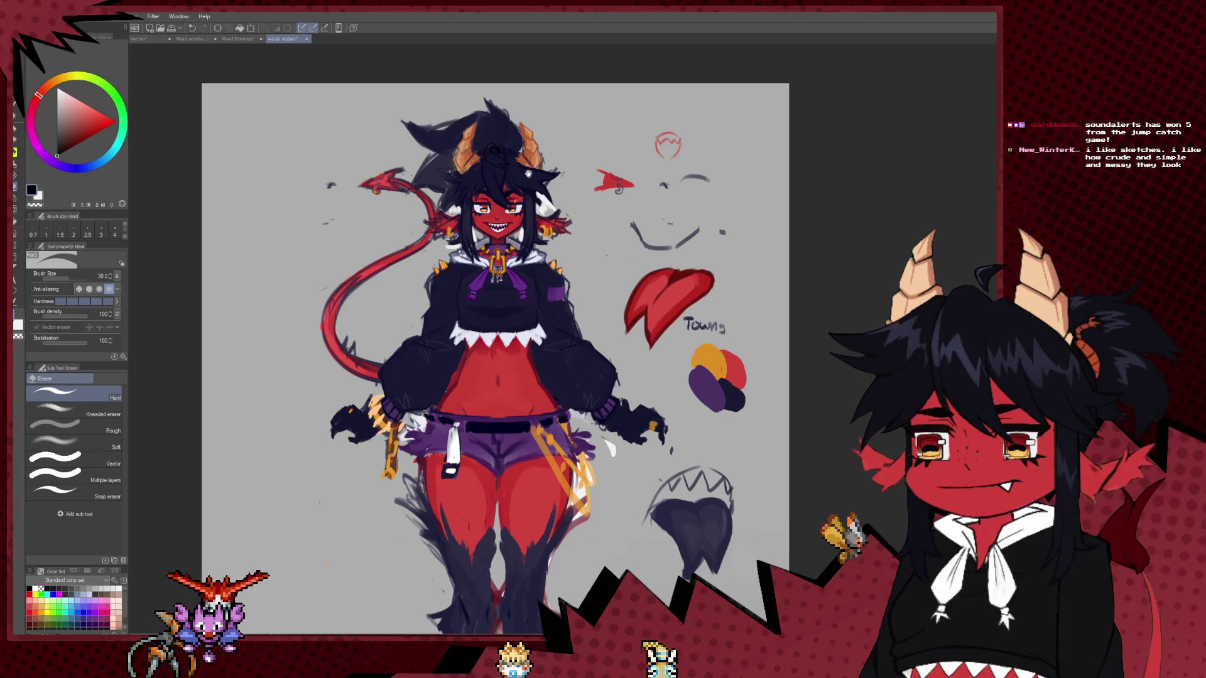
left_click_drag(528, 173, 556, 192)
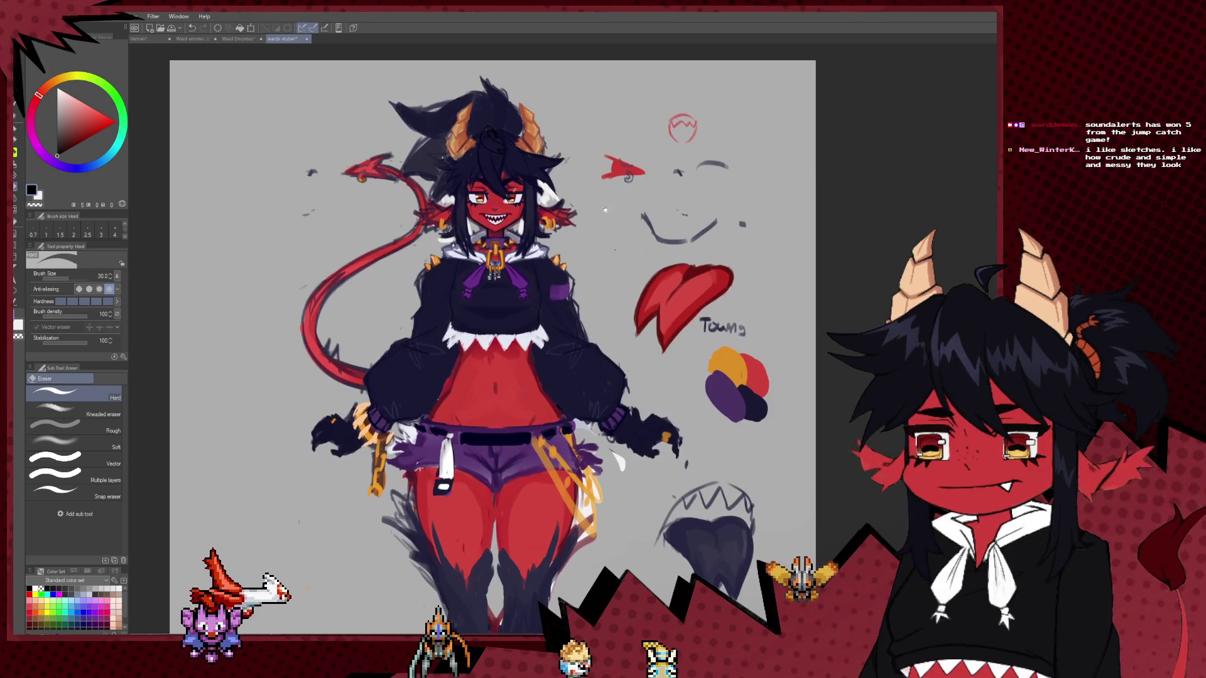
scroll(622, 418, "up", 2)
left_click_drag(622, 417, 625, 364)
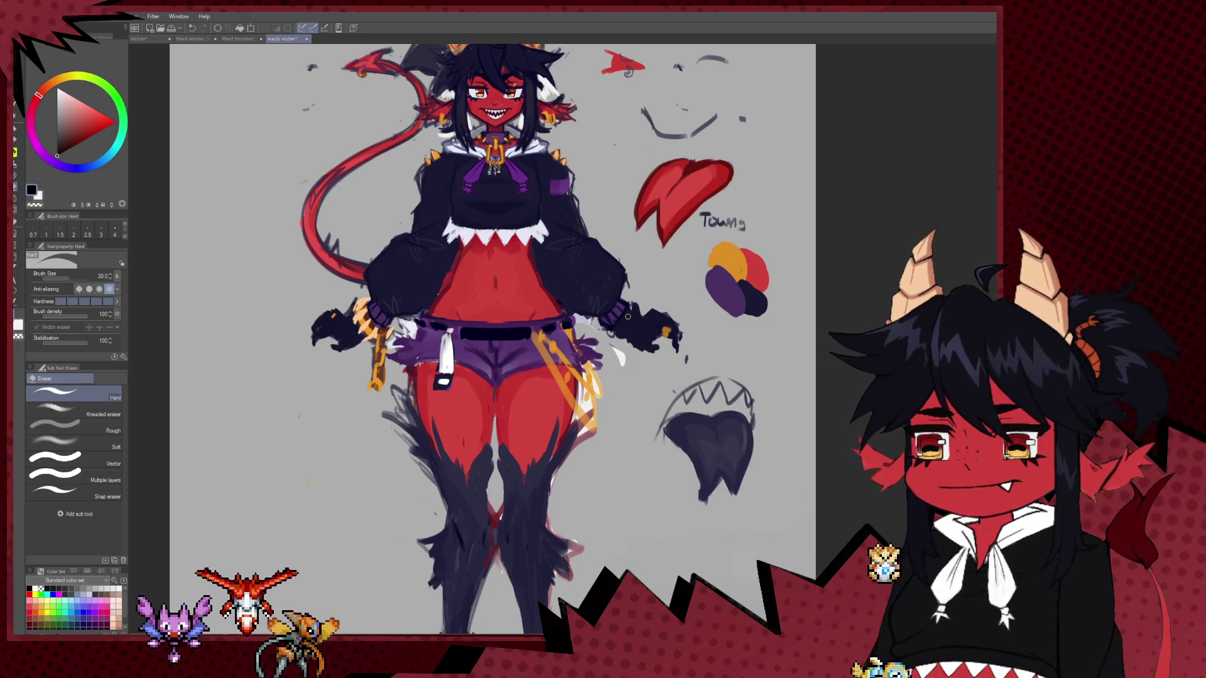
Return to the Ward Emontes document and undo to restore the black lineart.
left_click(241, 40)
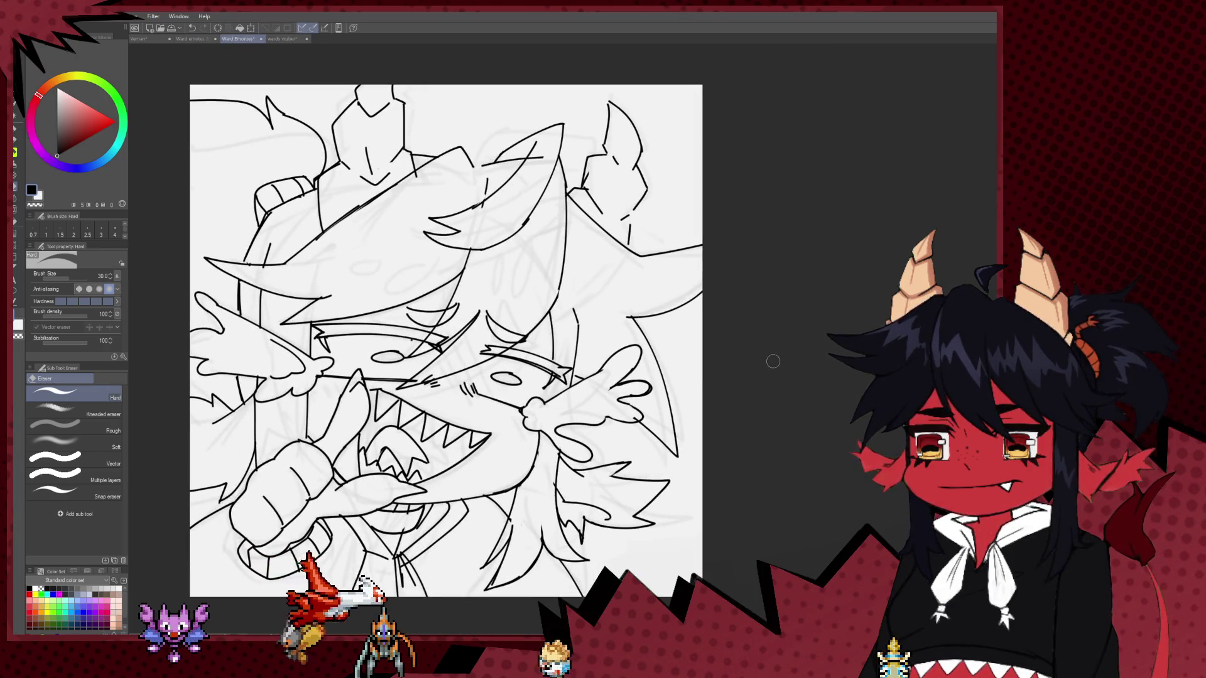
scroll(560, 309, "up", 1)
scroll(563, 330, "down", 1)
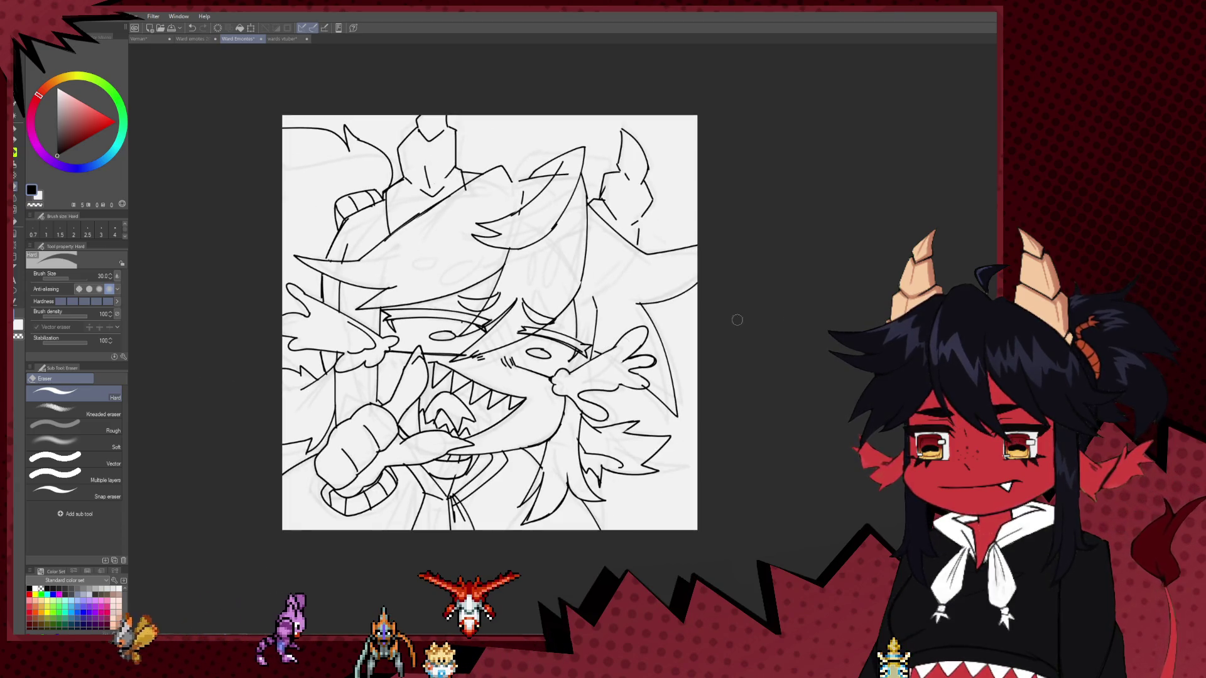
key("ctrl+z")
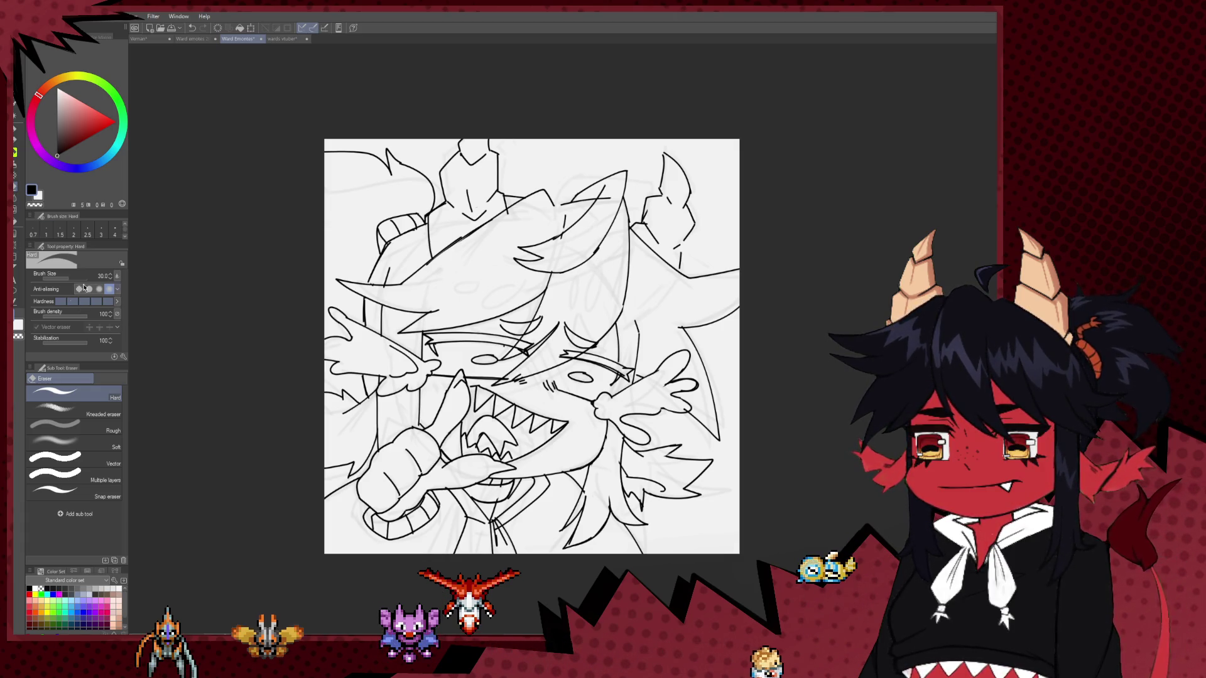
scroll(395, 227, "down", 1)
scroll(567, 199, "up", 2)
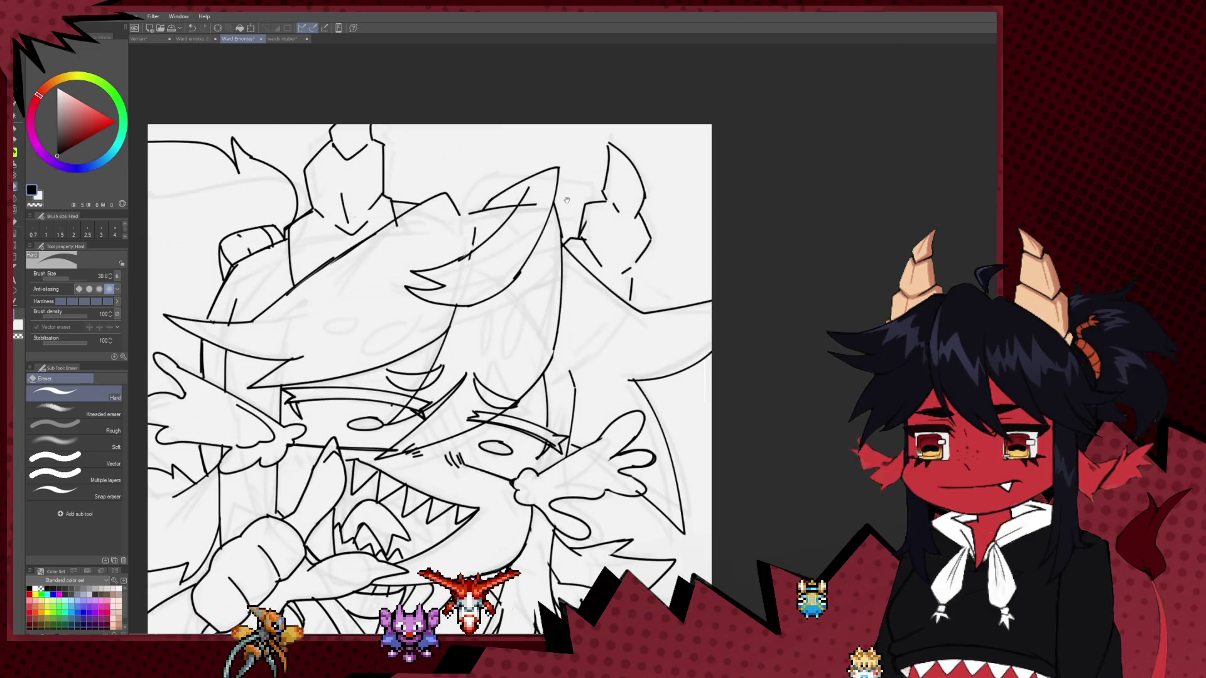
left_click_drag(464, 331, 508, 343)
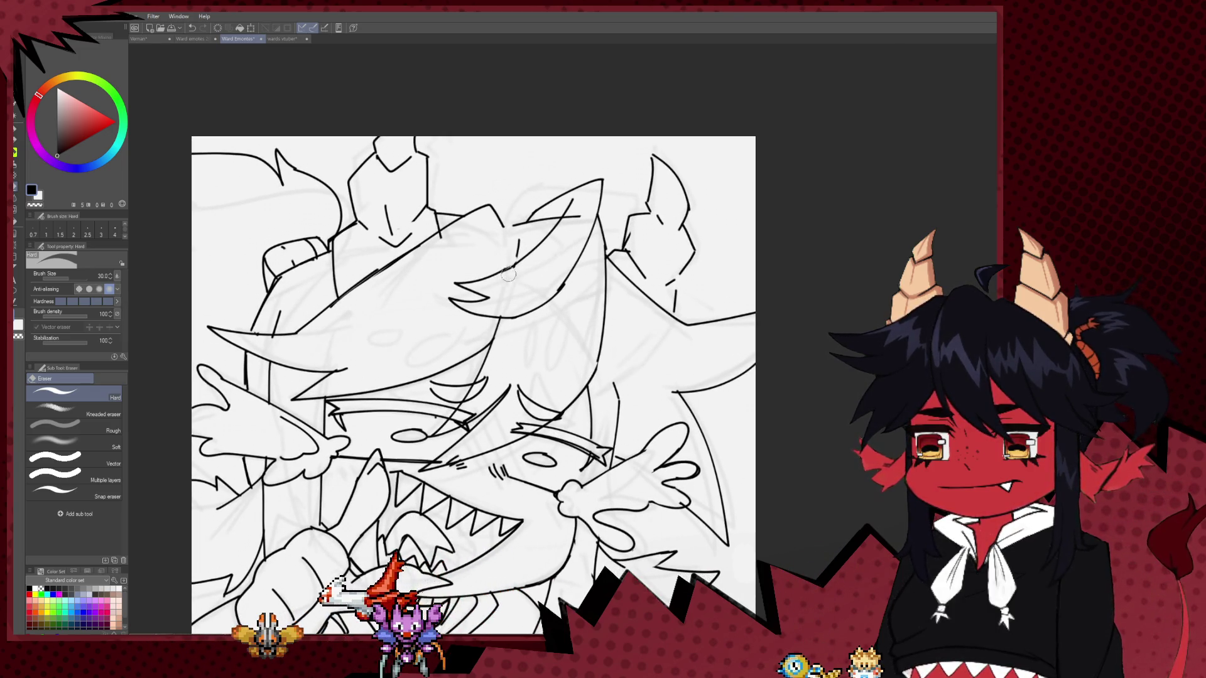
Resume inking contours with the pen on the lower part of the drawing.
key("p")
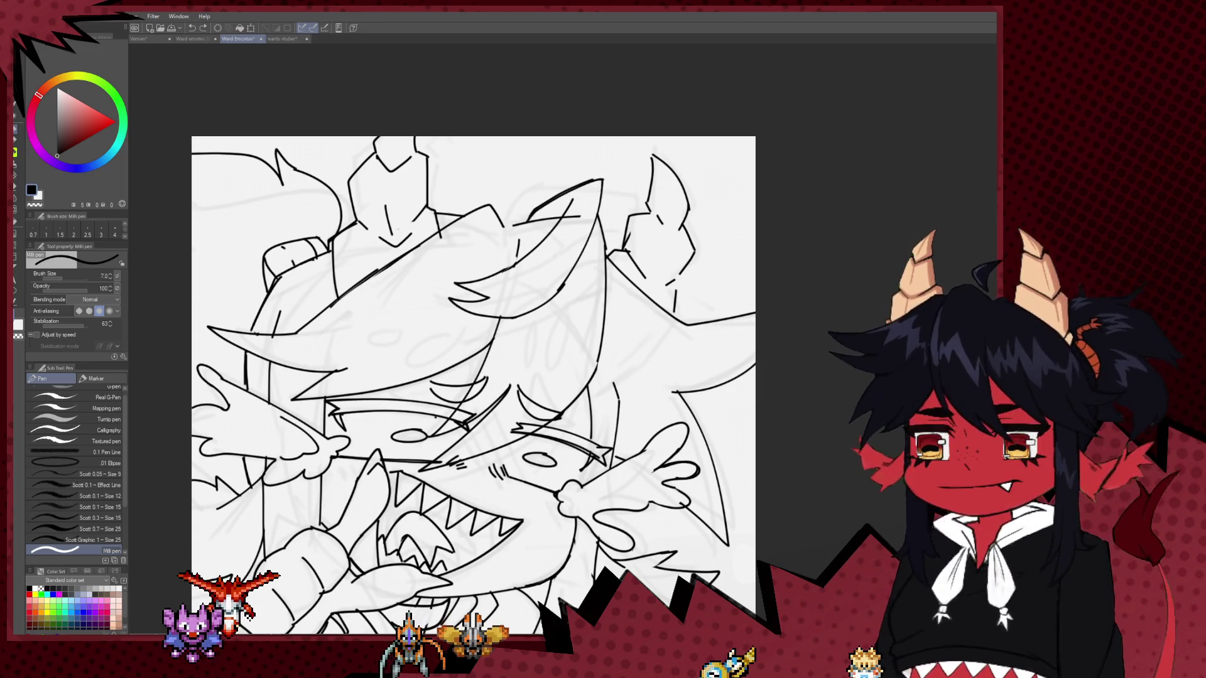
scroll(594, 349, "down", 2)
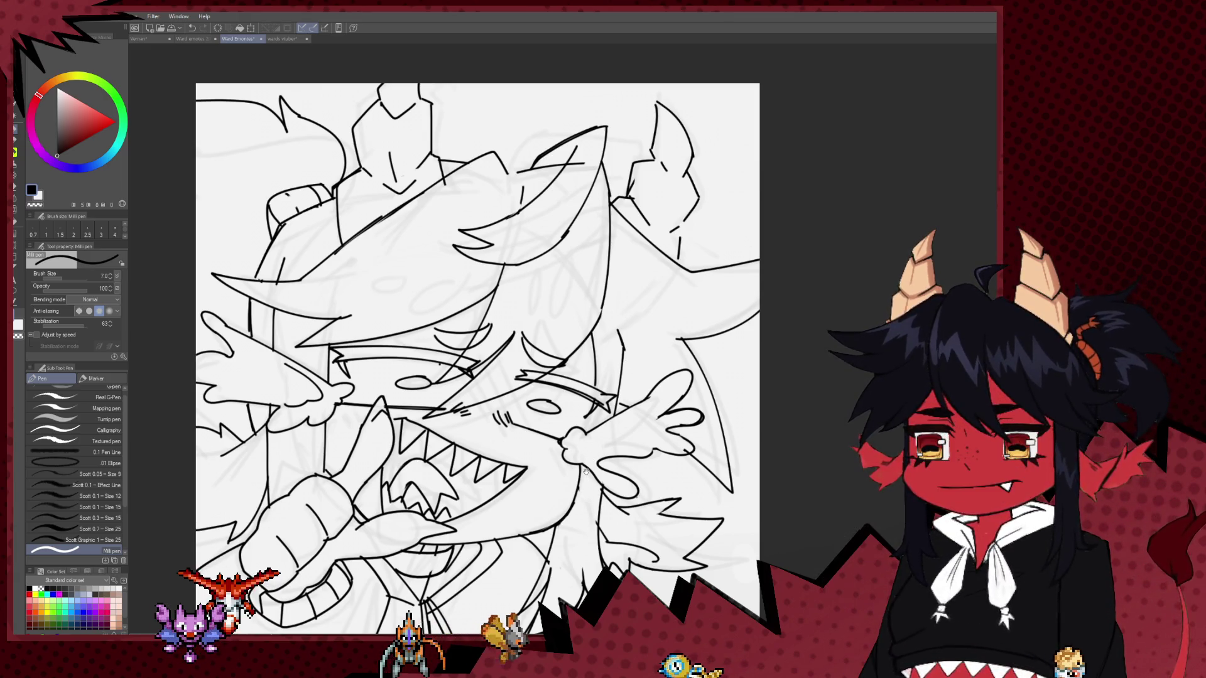
left_click_drag(588, 506, 594, 405)
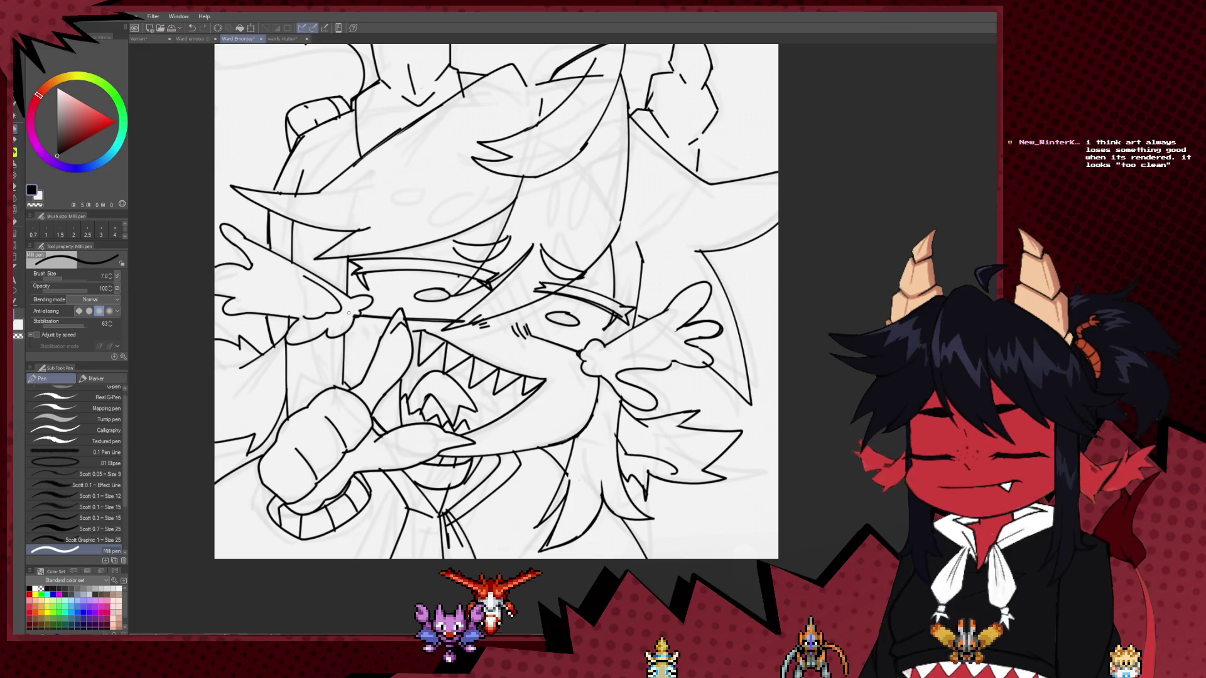
scroll(470, 335, "down", 5)
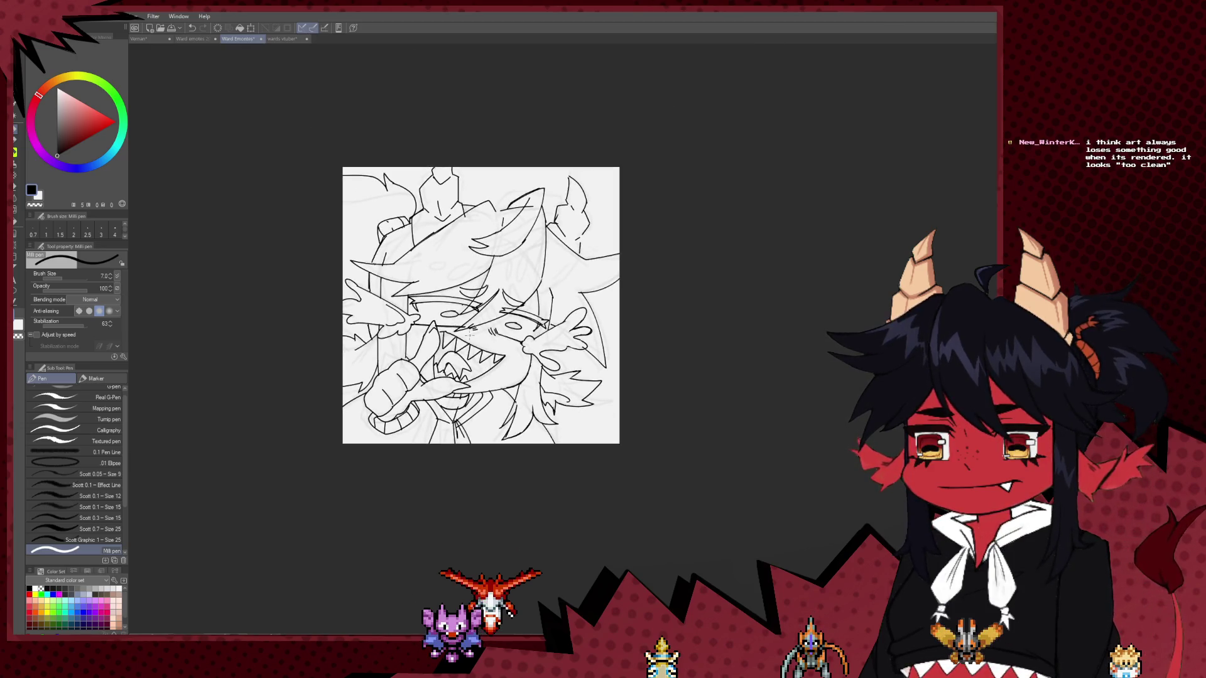
Zoom in on the outlines and switch to the Hard eraser enlarged to 50.
scroll(471, 335, "up", 1)
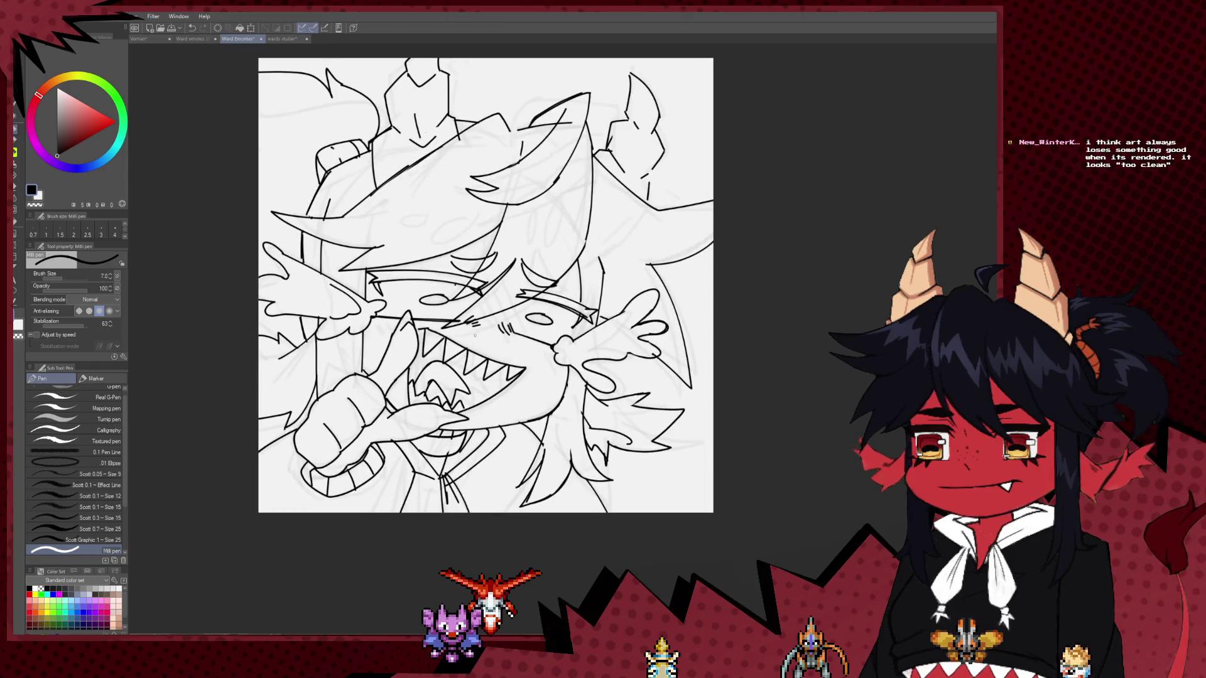
scroll(471, 334, "up", 1)
scroll(469, 338, "up", 1)
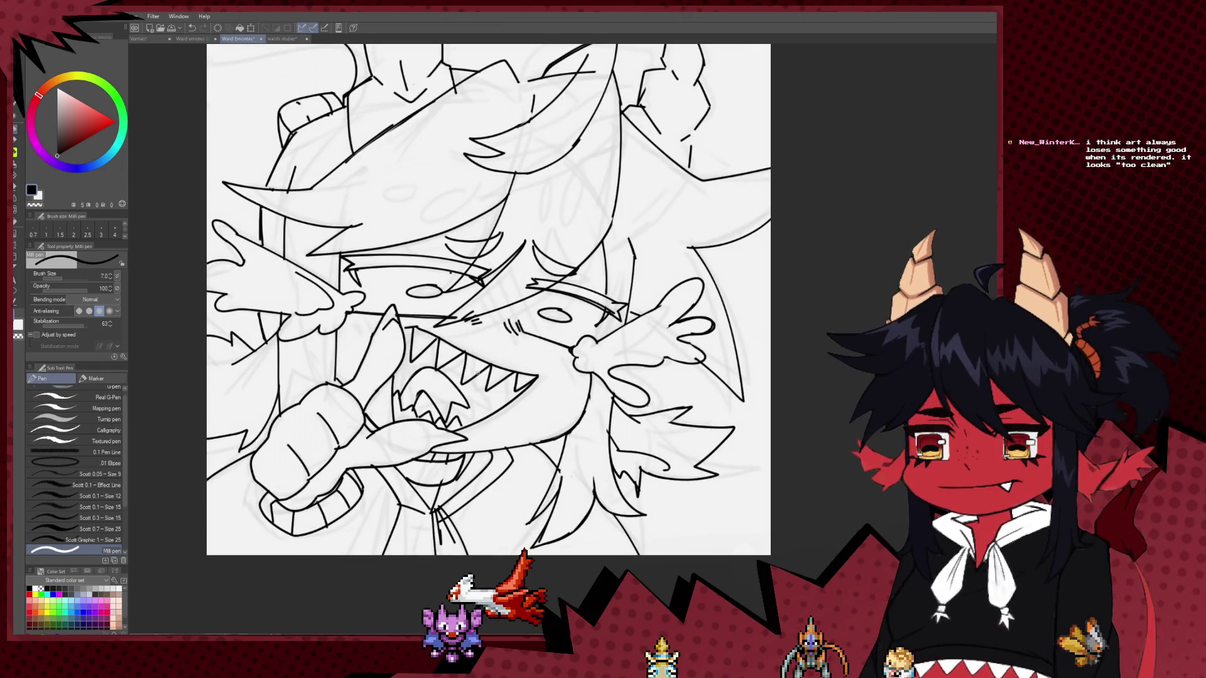
scroll(477, 365, "down", 1)
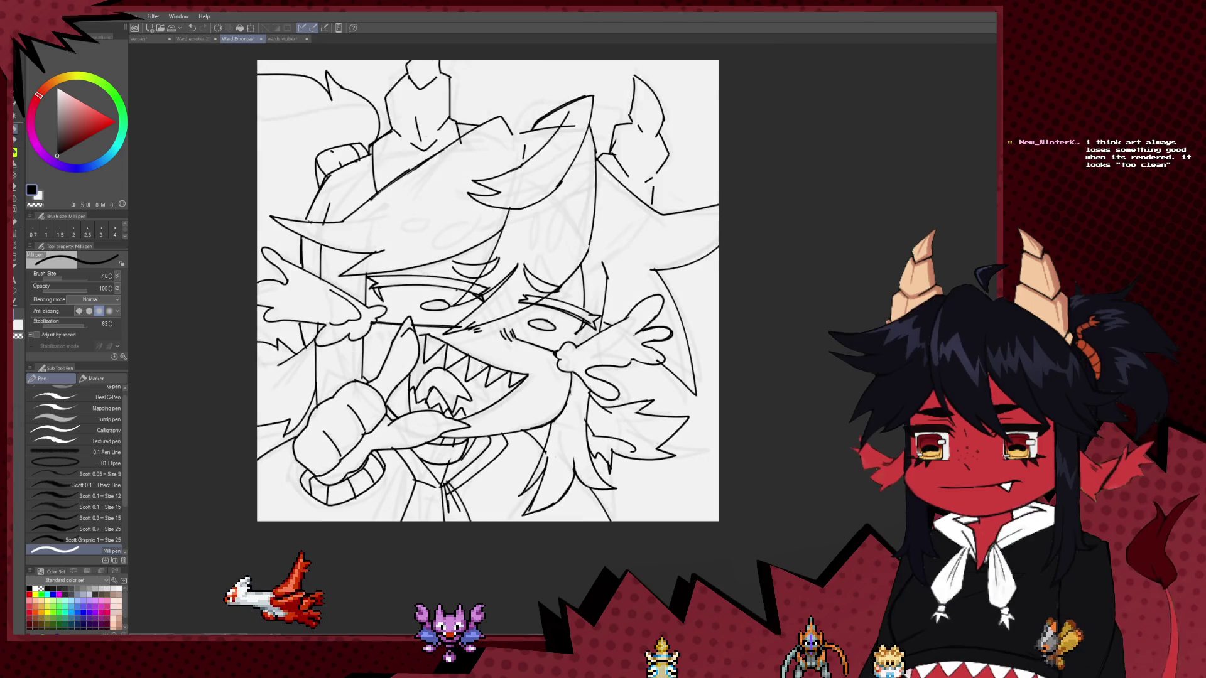
scroll(471, 346, "up", 1)
scroll(465, 326, "down", 1)
scroll(465, 327, "up", 1)
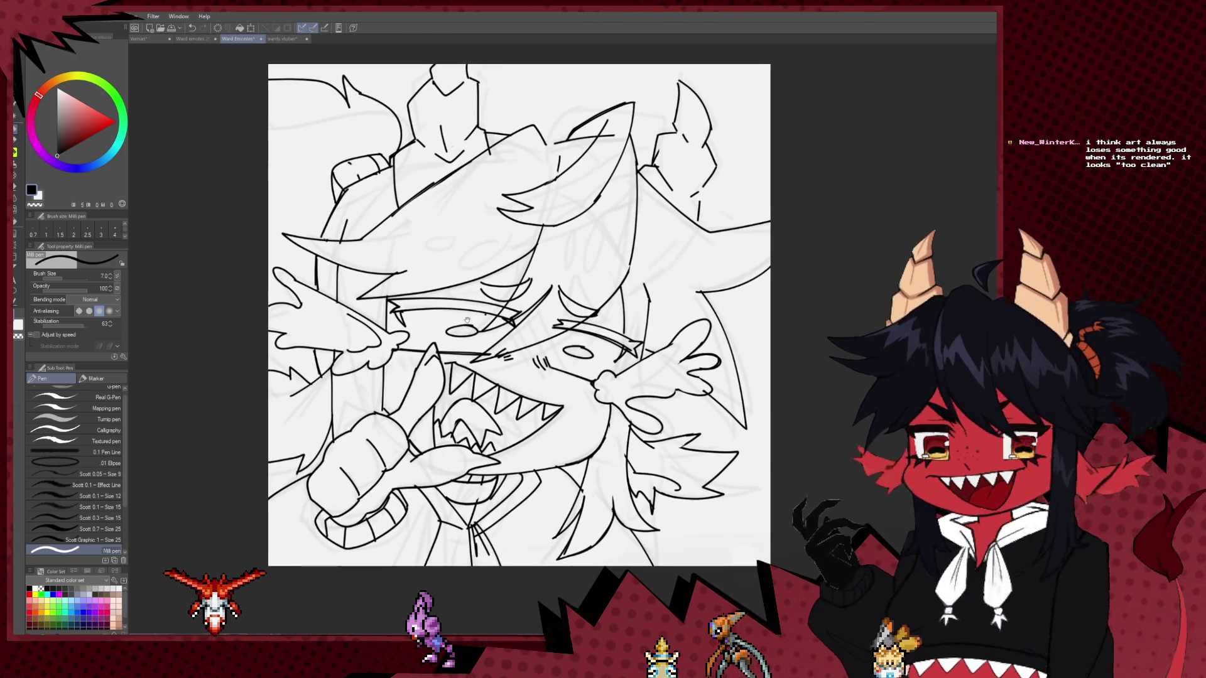
scroll(477, 351, "down", 2)
scroll(496, 387, "up", 2)
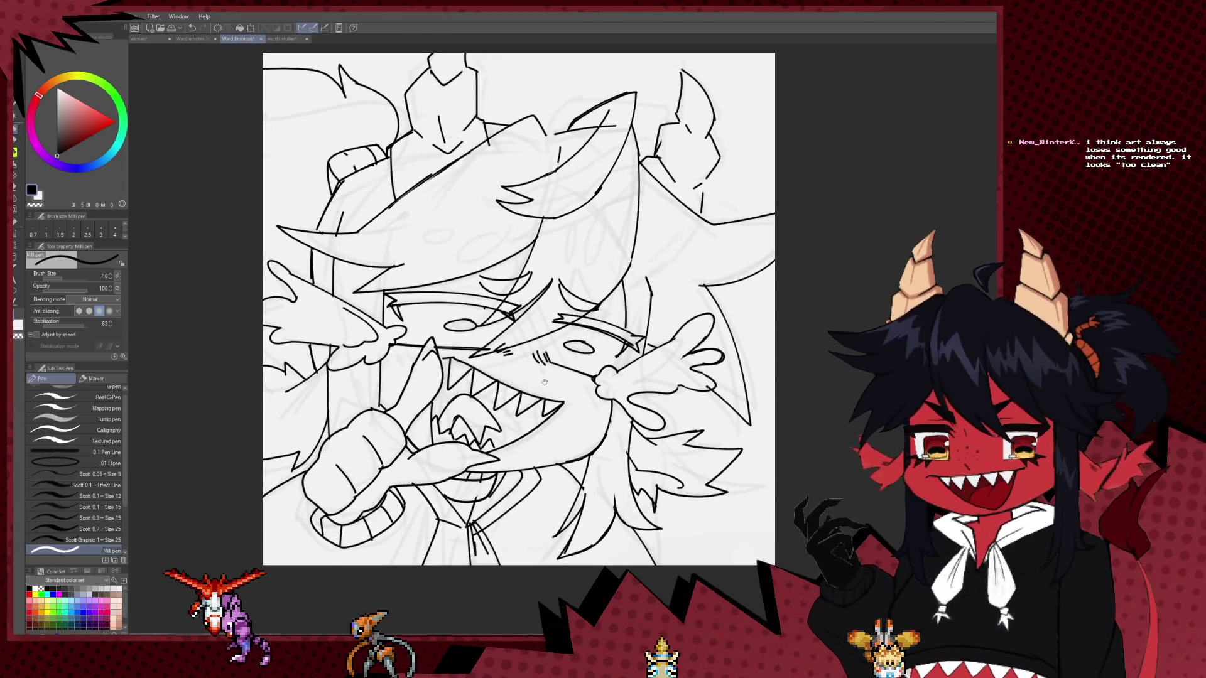
scroll(497, 387, "down", 2)
scroll(497, 386, "up", 1)
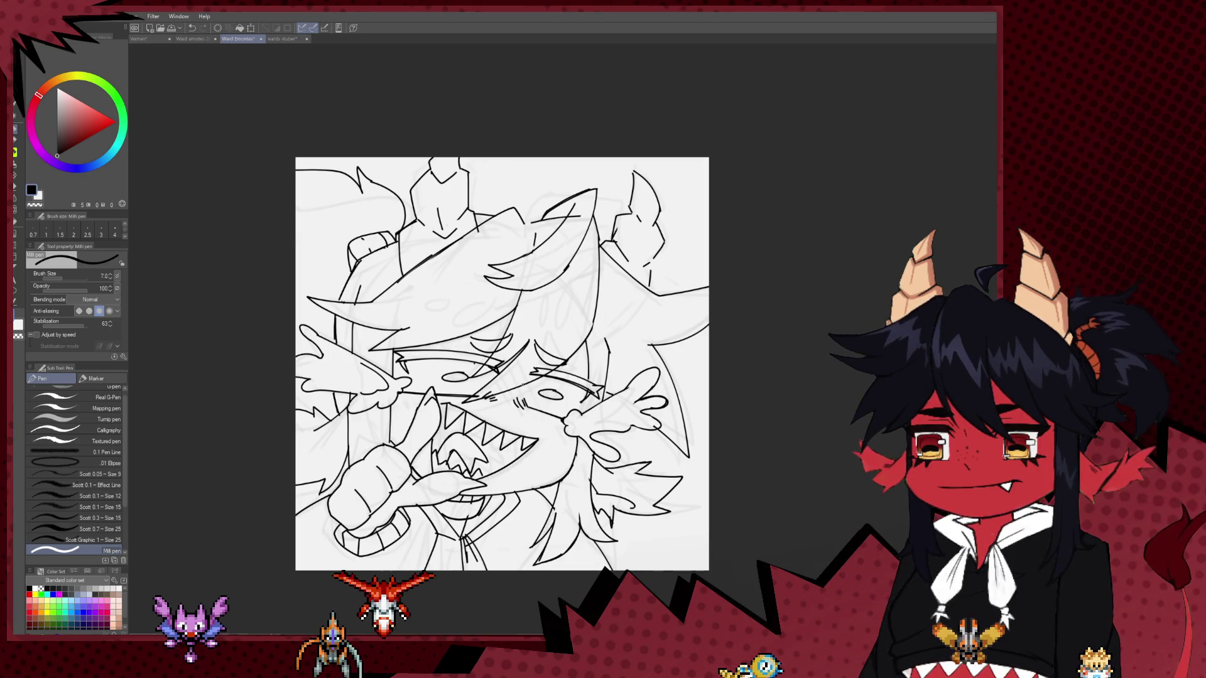
scroll(443, 318, "up", 5)
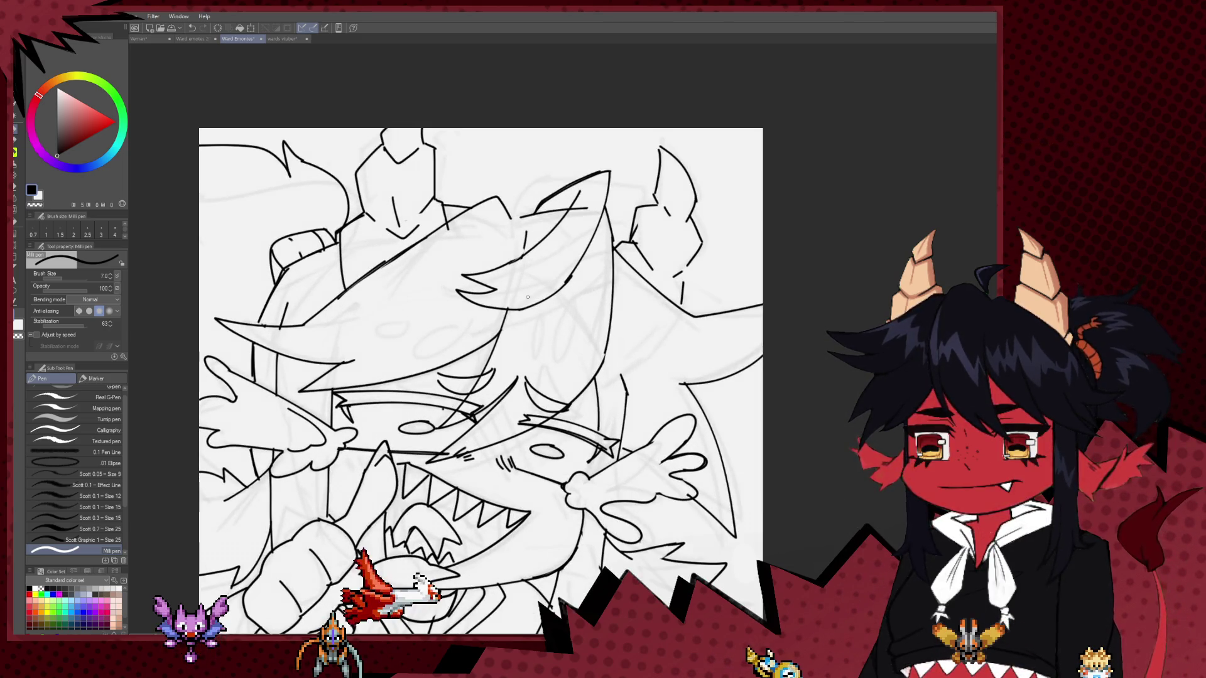
key("e")
key("bracketright")
key("bracketright")
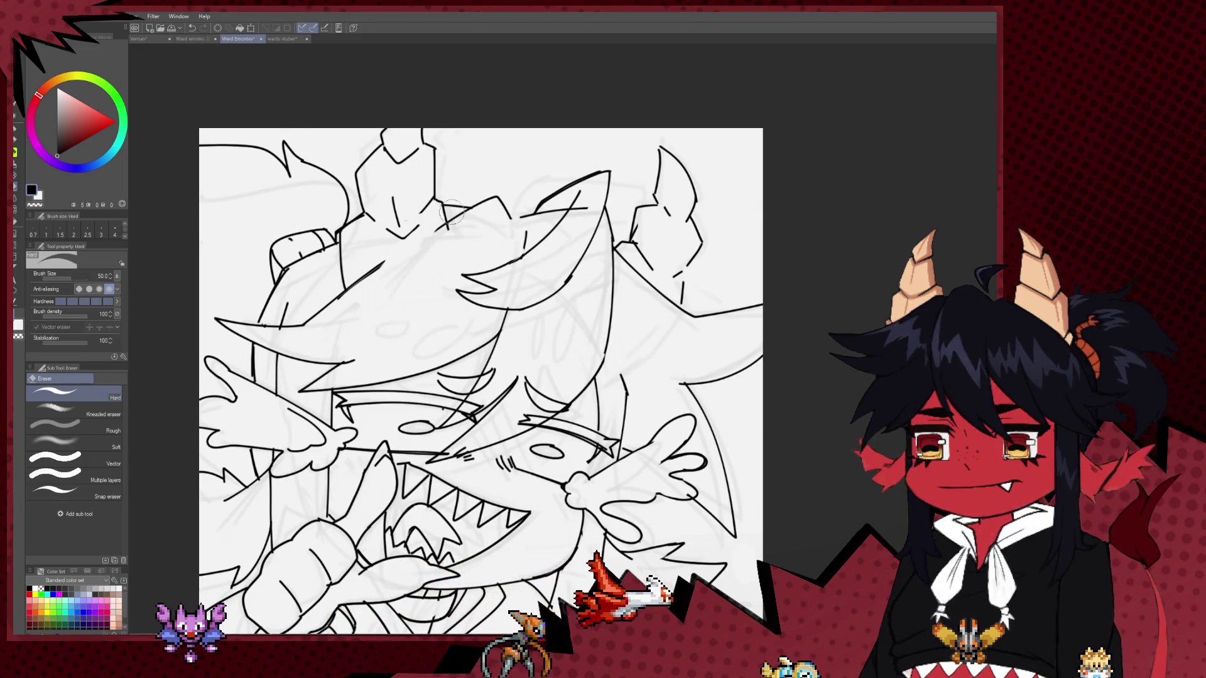
Undo a stray short stroke, keep inking, then zoom out over the drawing.
key("p")
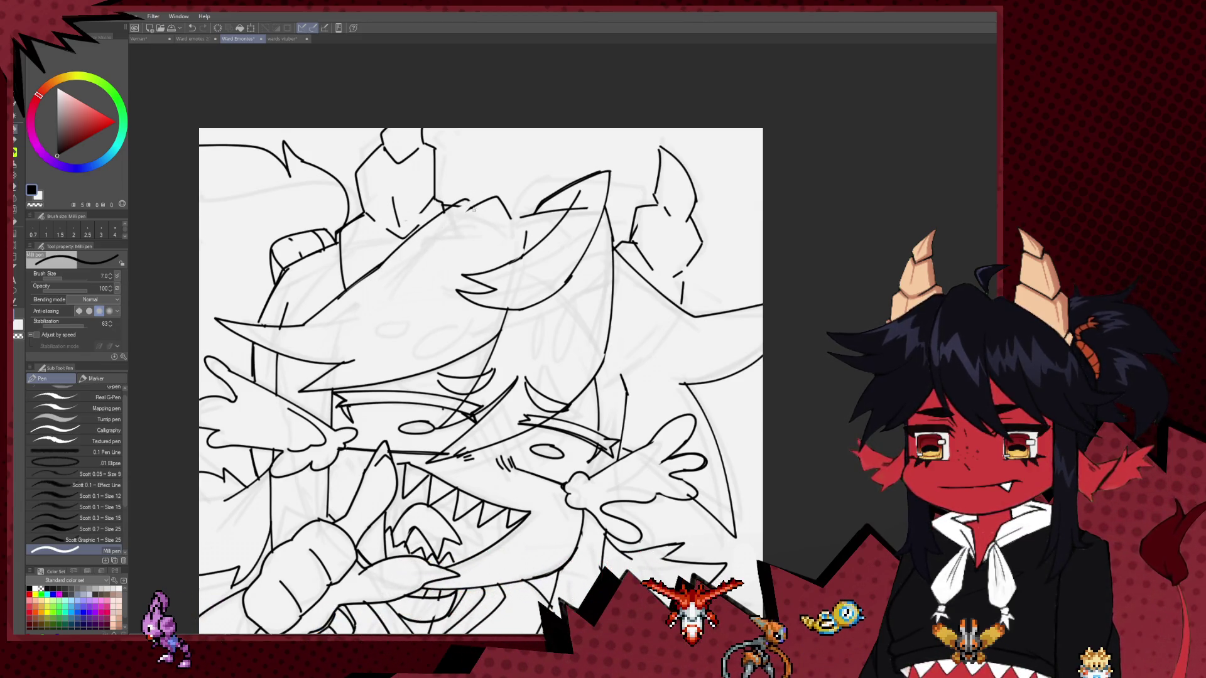
key("ctrl+z")
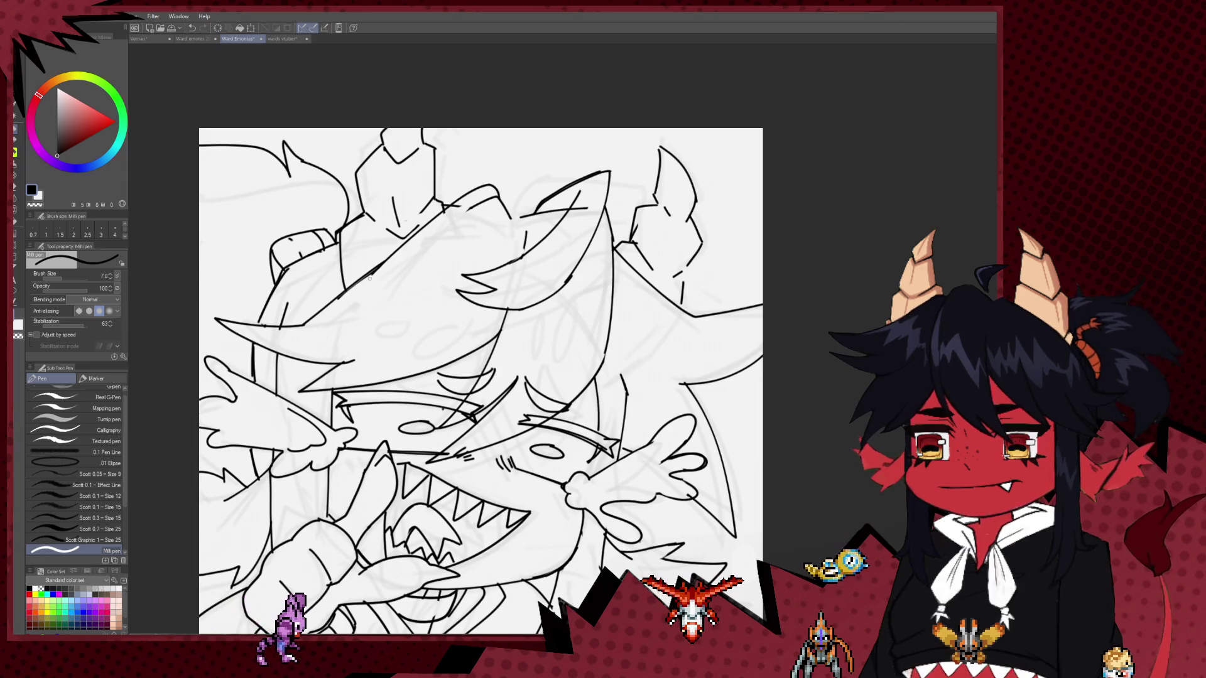
key("e")
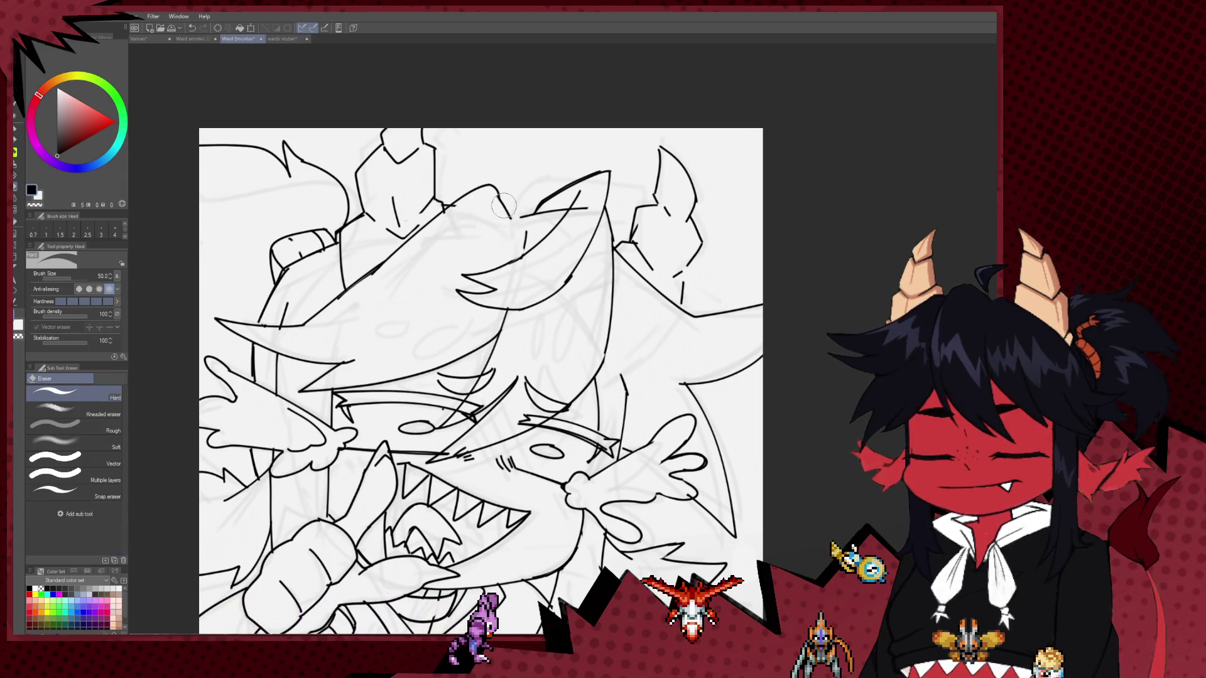
key("p")
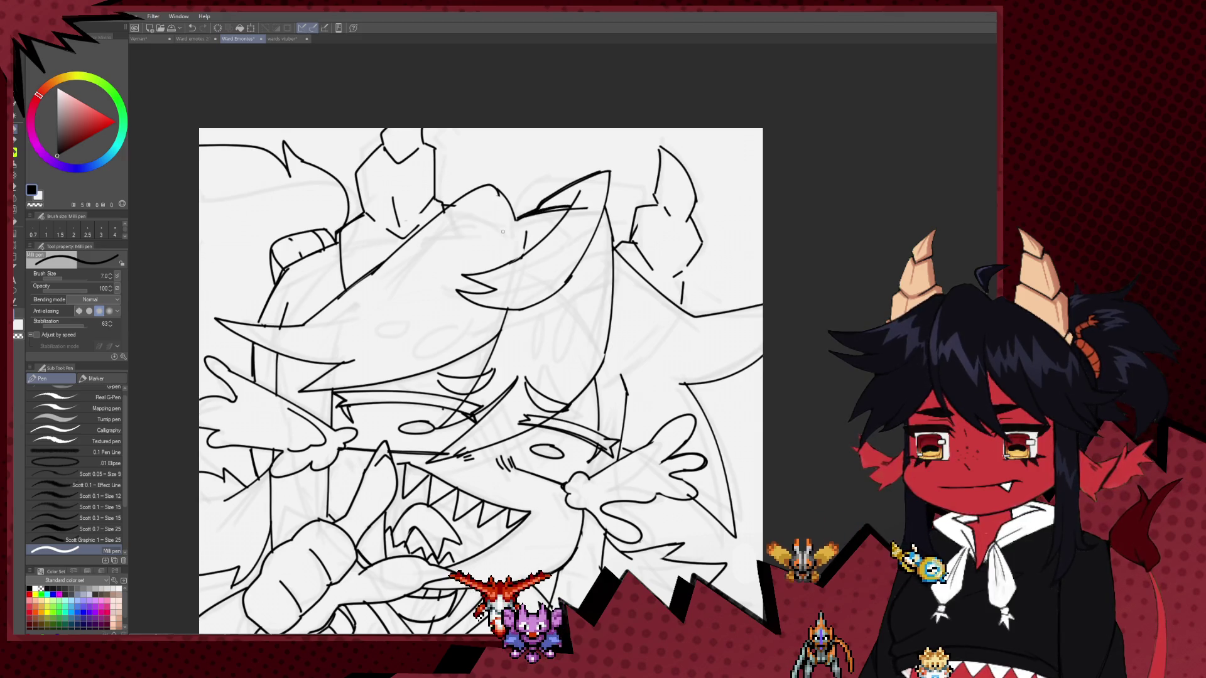
scroll(502, 232, "down", 5)
scroll(487, 181, "up", 2)
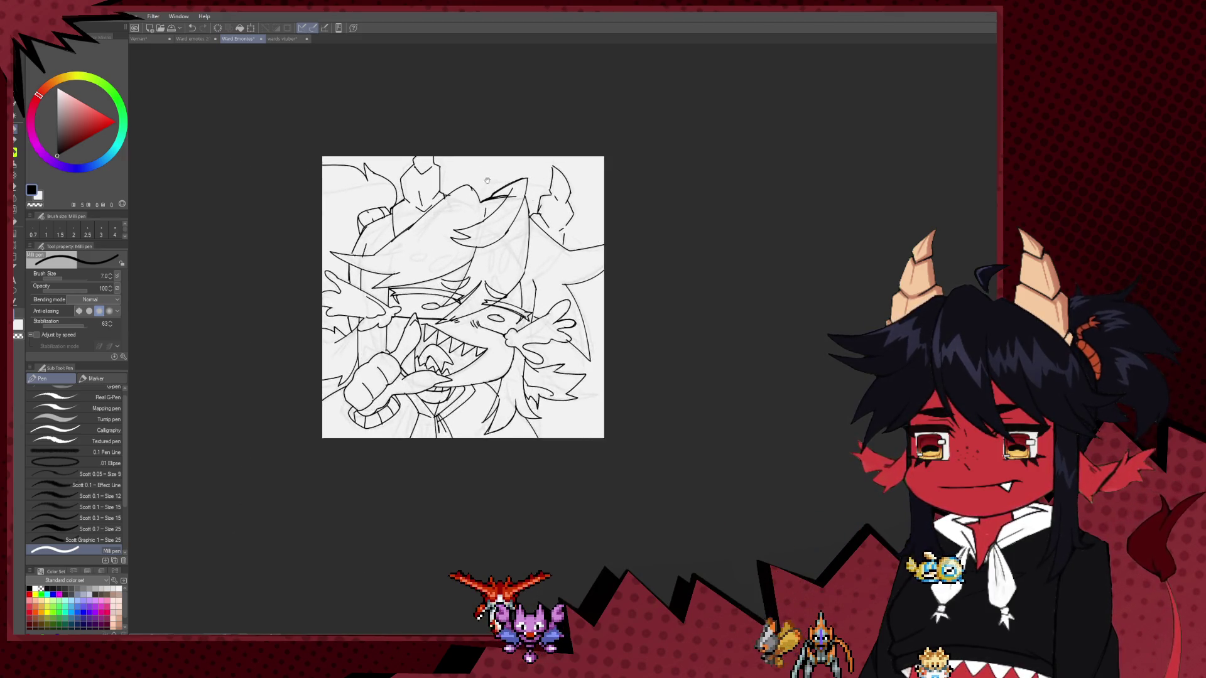
scroll(487, 181, "up", 2)
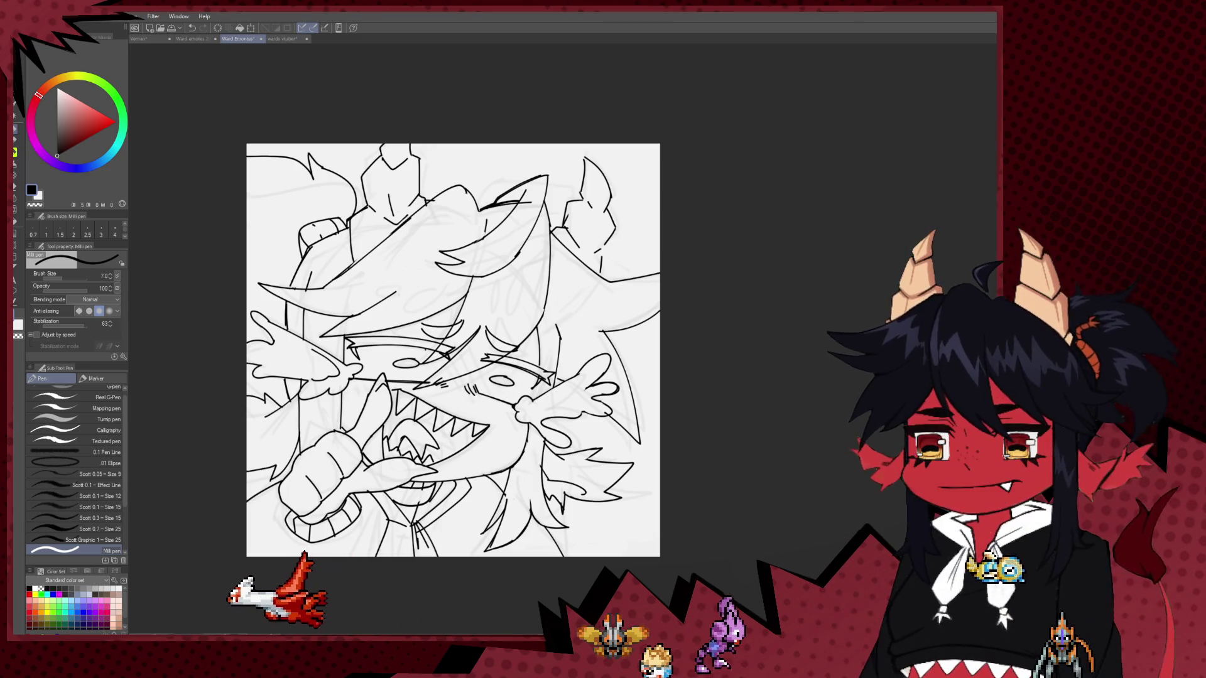
Mirror the canvas horizontally and refine the lineart, alternating pen and Hard eraser.
key("h")
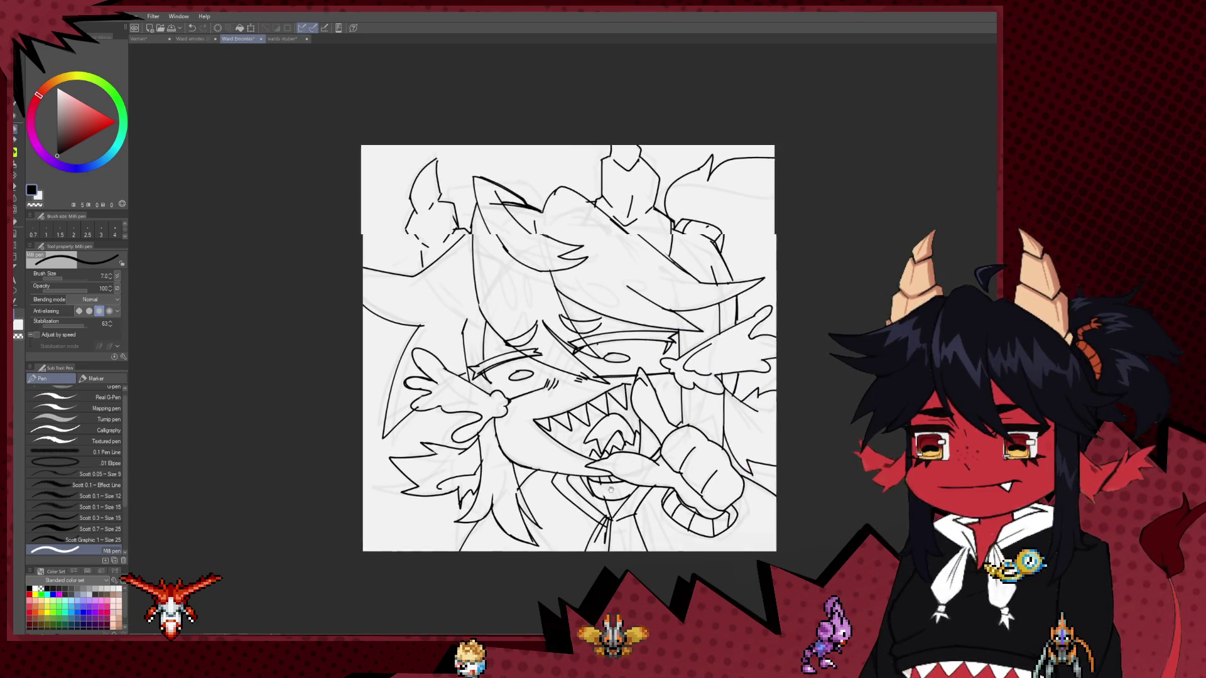
left_click_drag(566, 366, 508, 313)
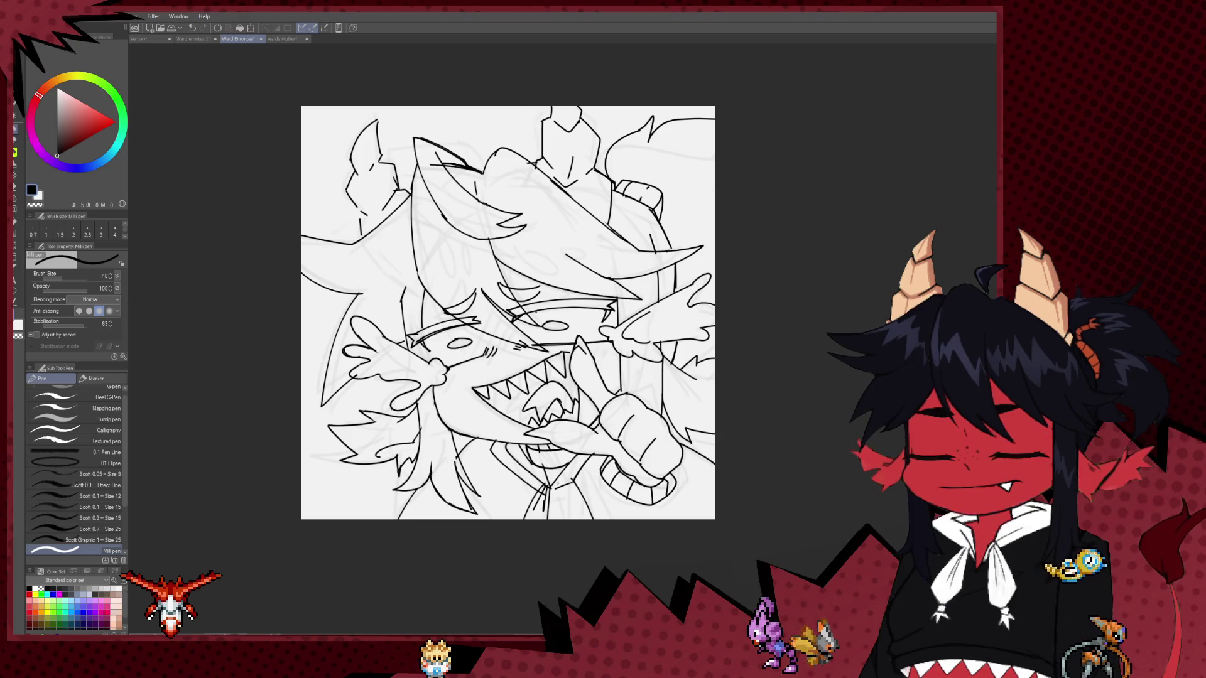
key("e")
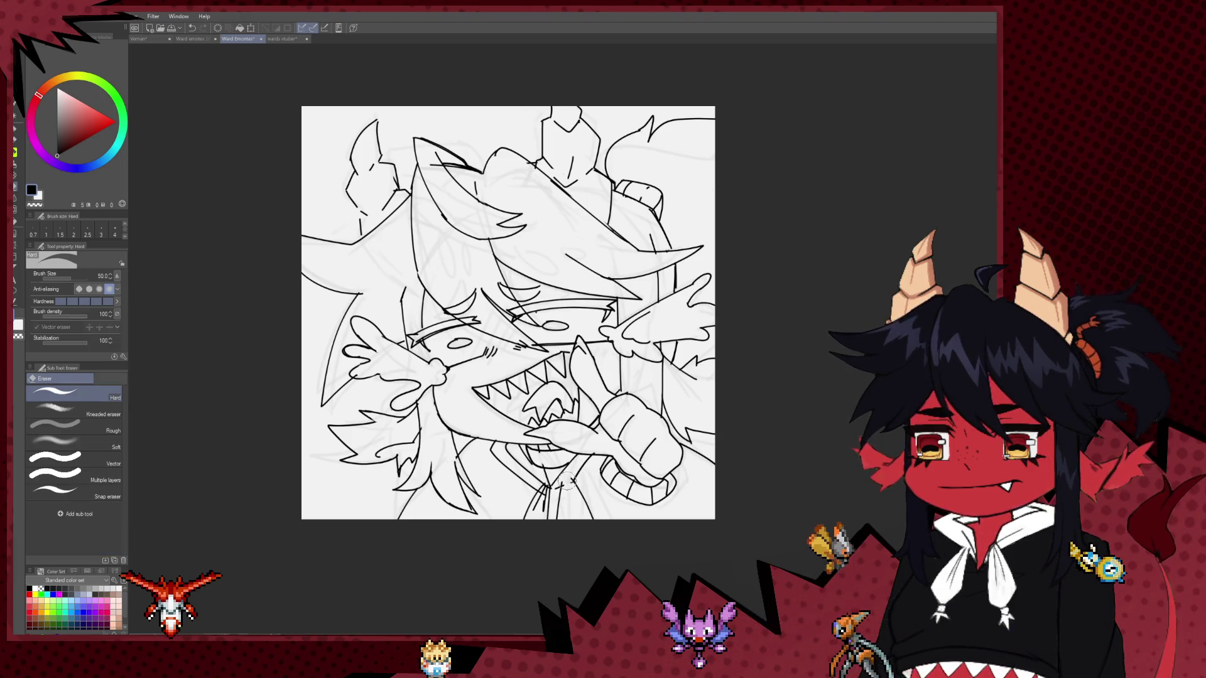
key("p")
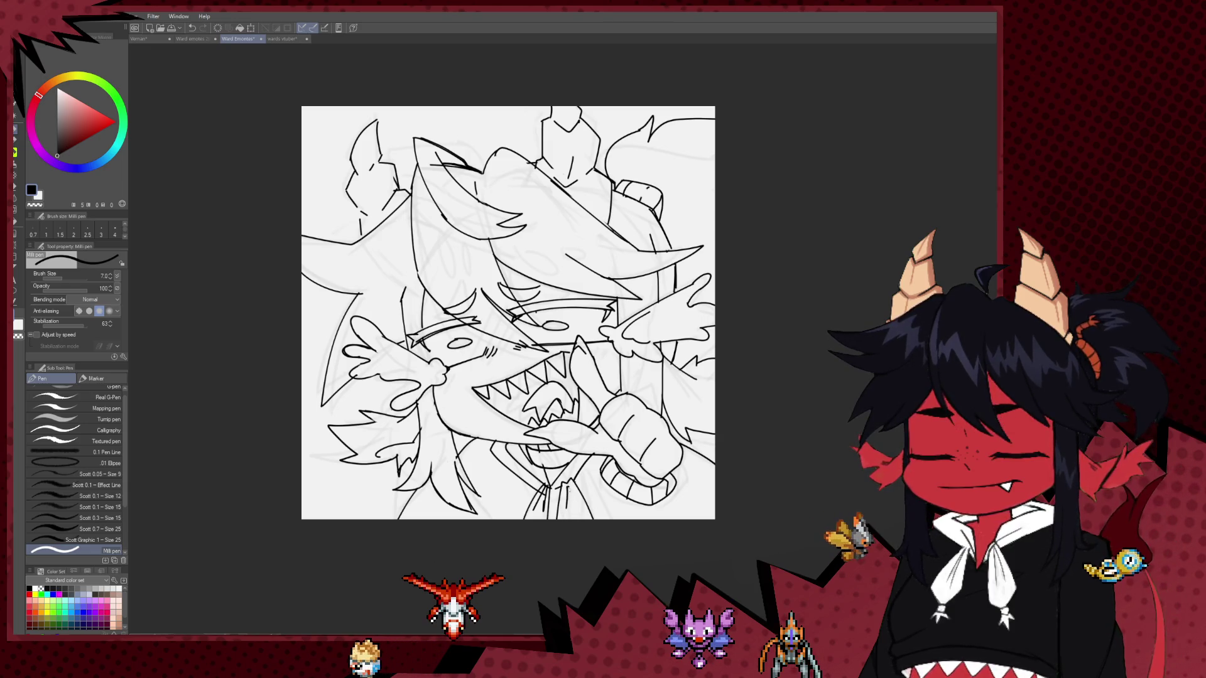
key("e")
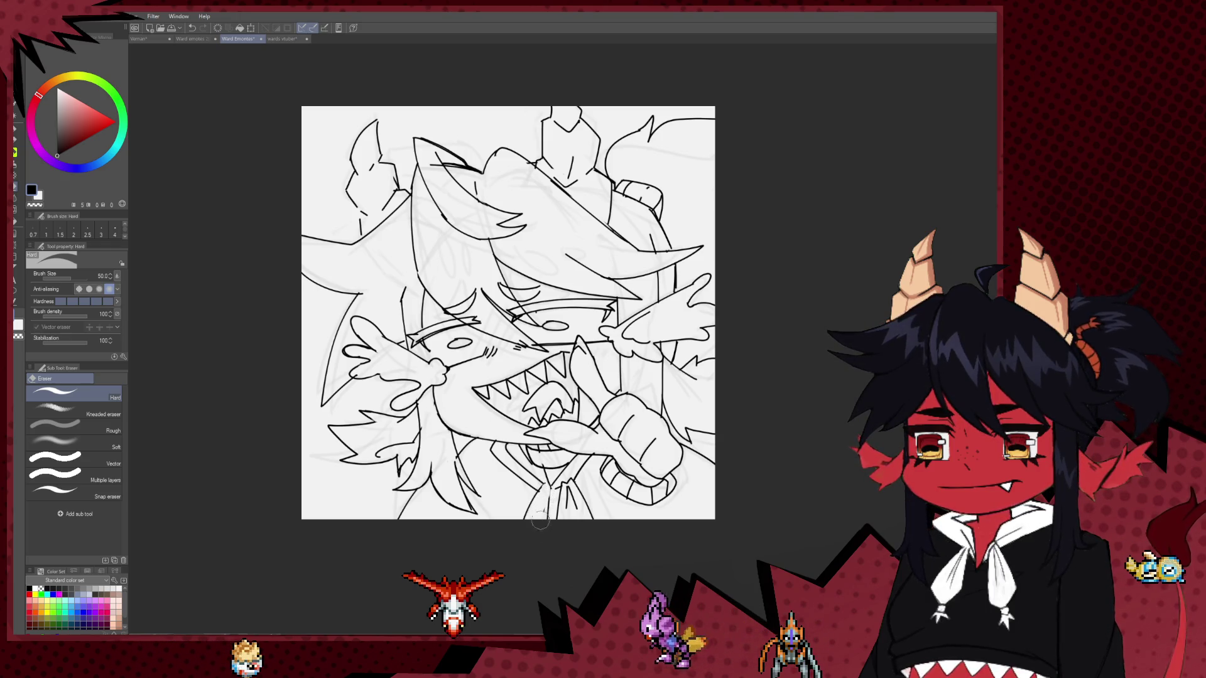
key("p")
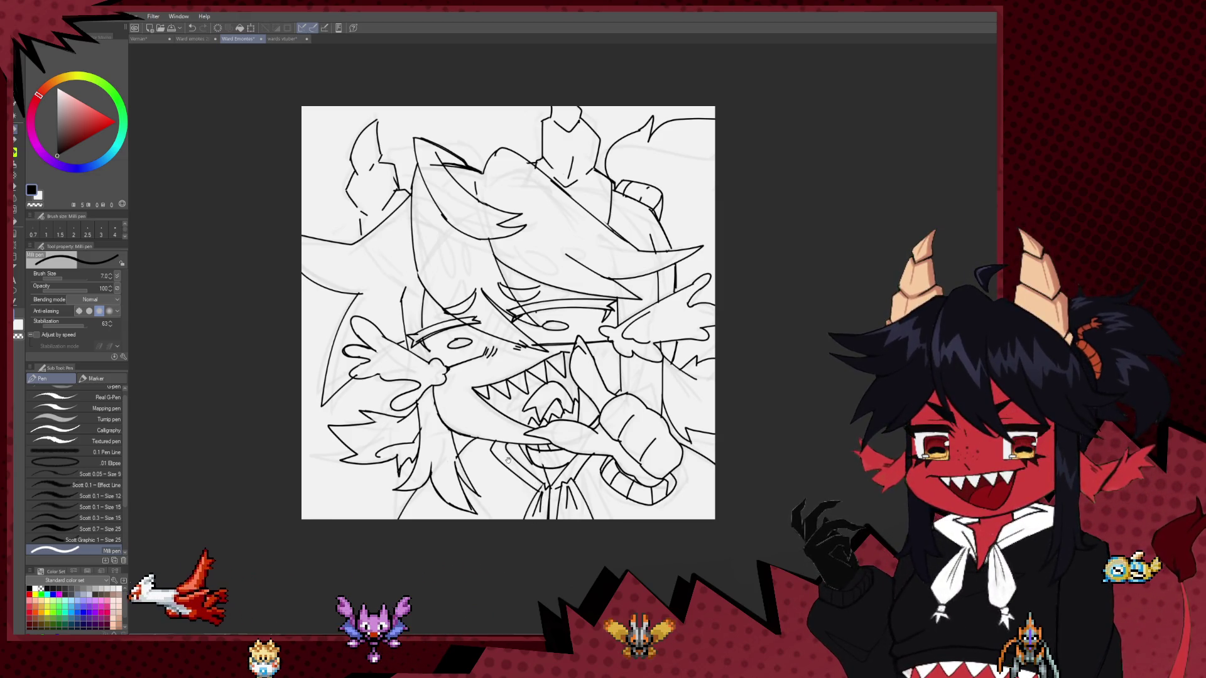
Undo a small mark near the bottom and ink a short stroke beside the sleeve cuff.
left_click_drag(508, 460, 517, 448)
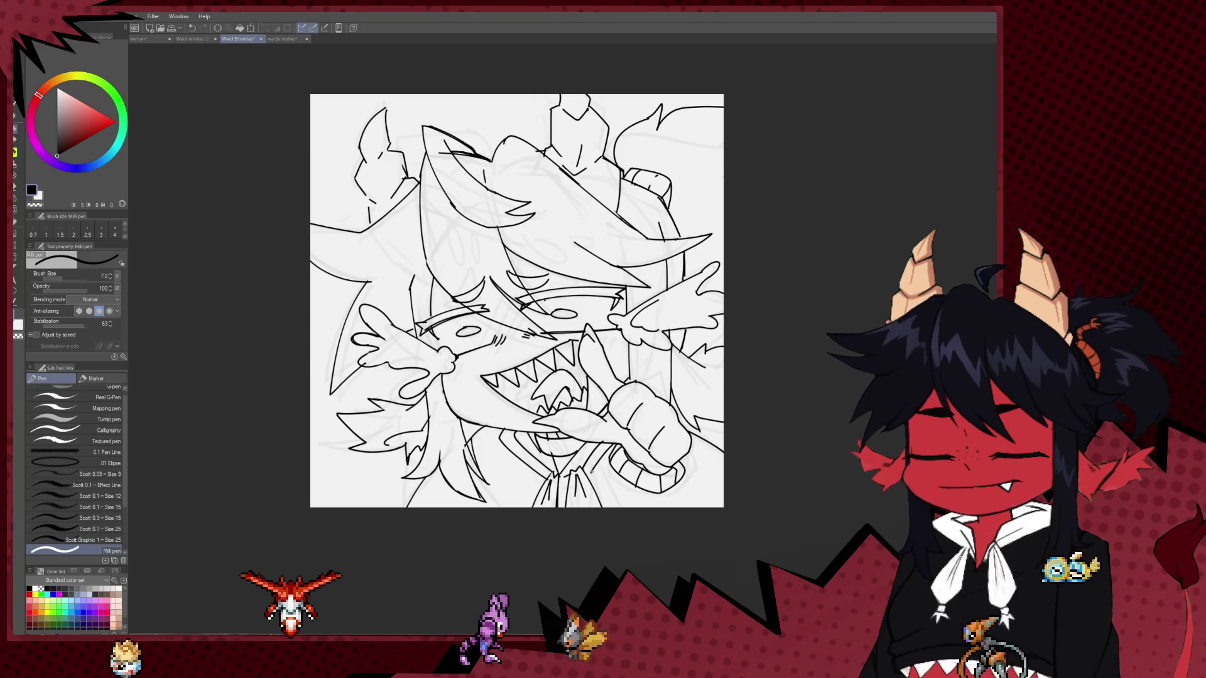
key("ctrl+z")
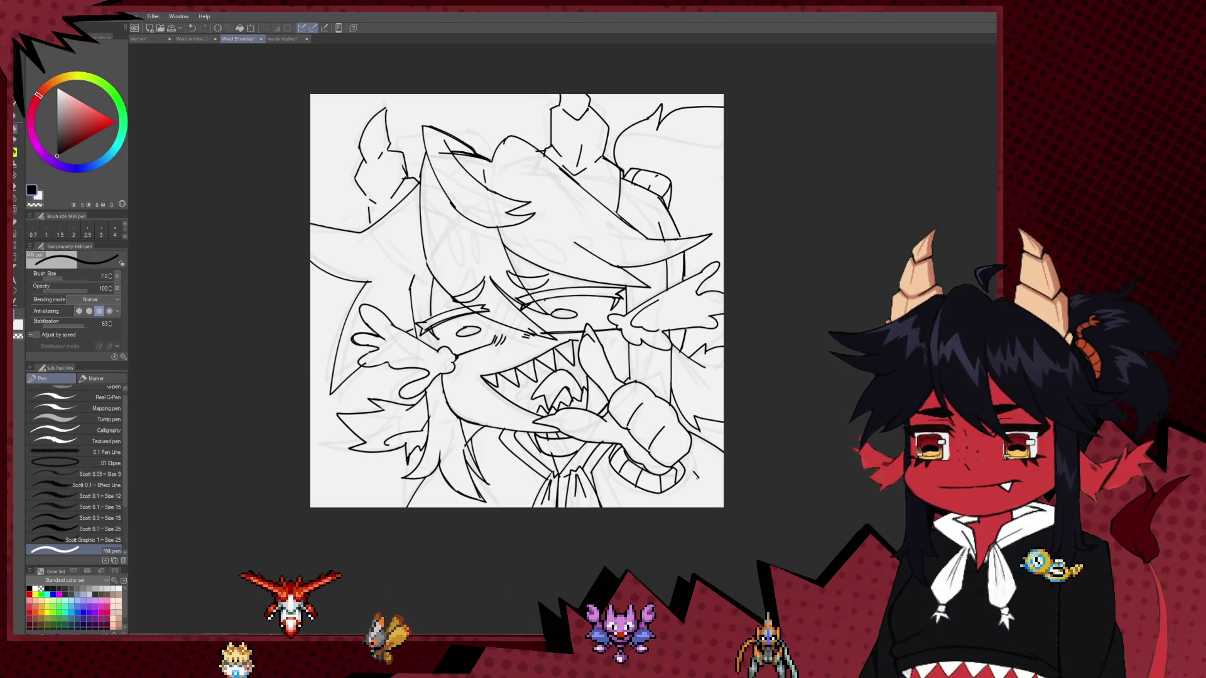
left_click_drag(683, 475, 711, 466)
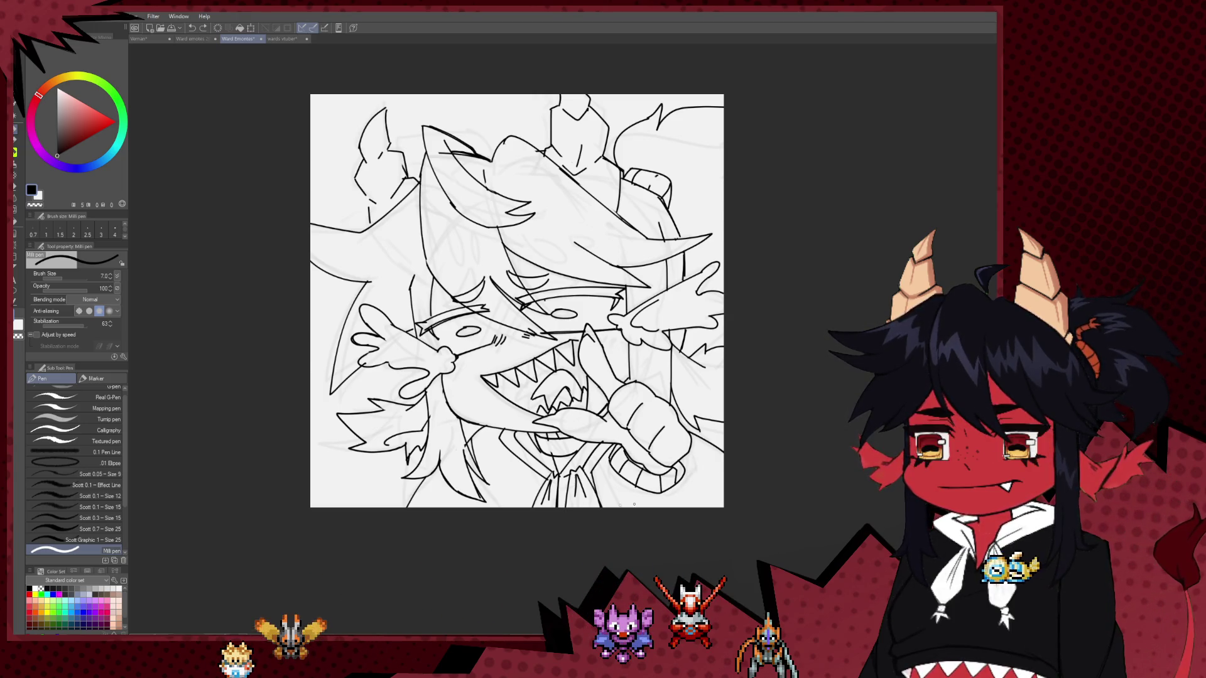
Zoom in on the heads and extend the arc down to meet the existing line.
mouse_move(634, 504)
left_mouse_down()
mouse_move(535, 473)
mouse_move(528, 530)
left_mouse_up()
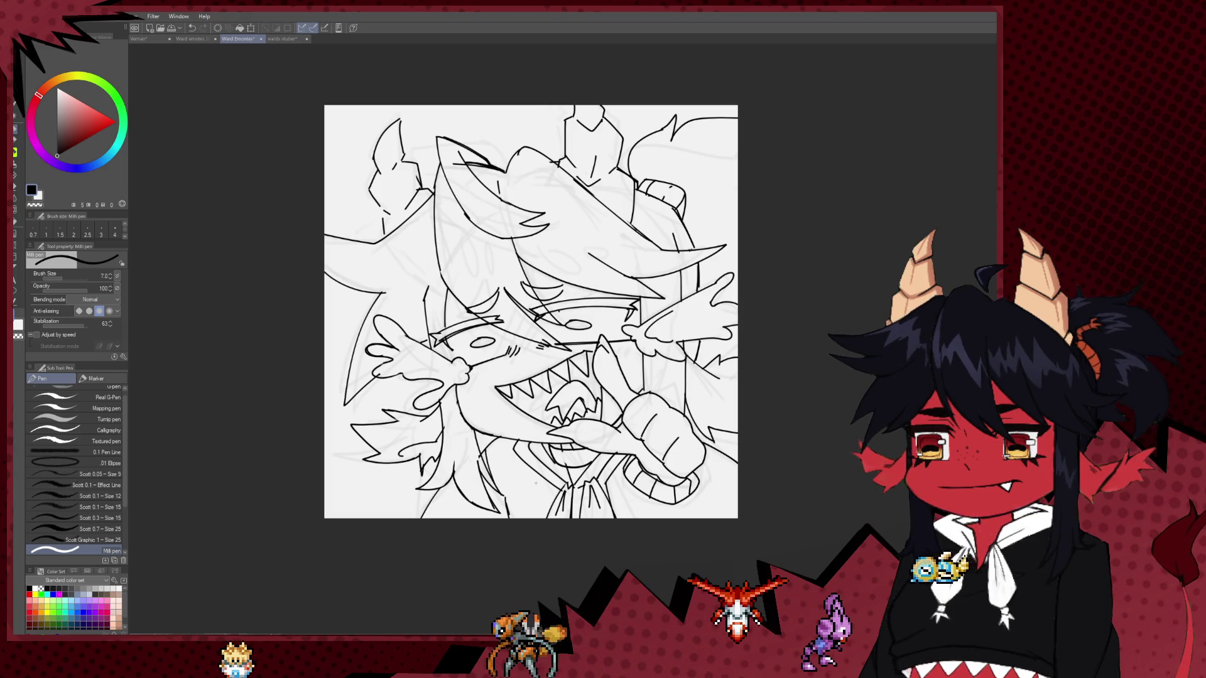
scroll(761, 304, "down", 3)
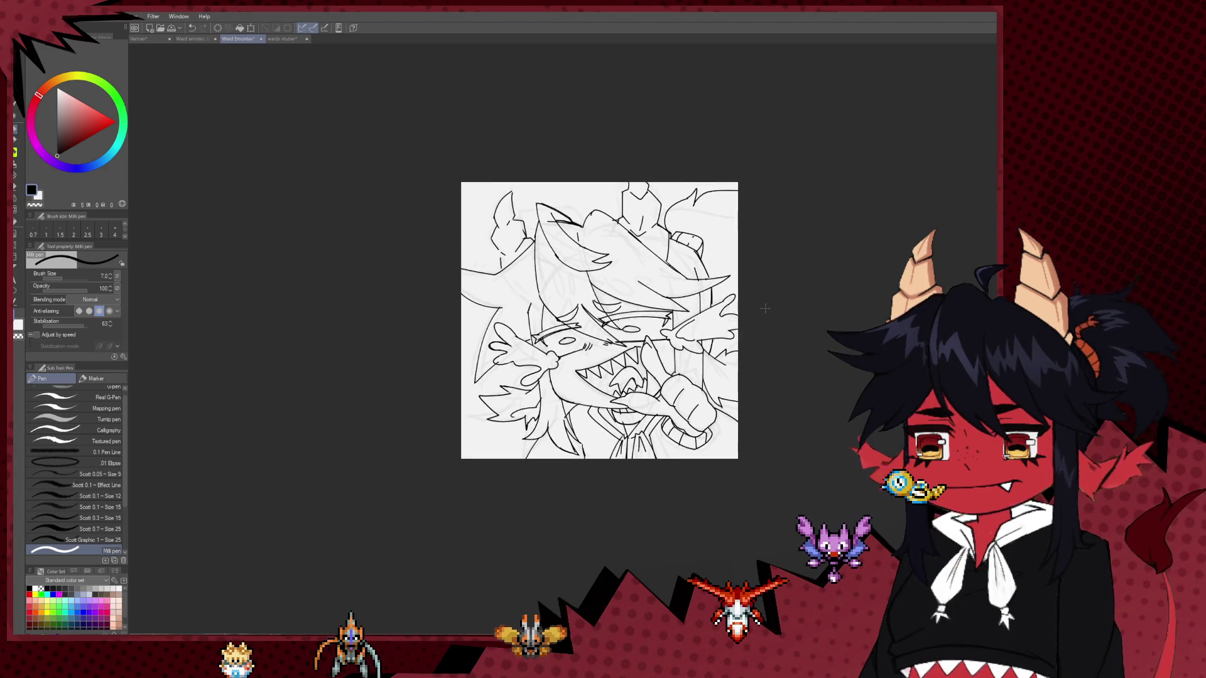
scroll(760, 304, "up", 3)
scroll(763, 251, "up", 2)
left_click_drag(779, 230, 757, 302)
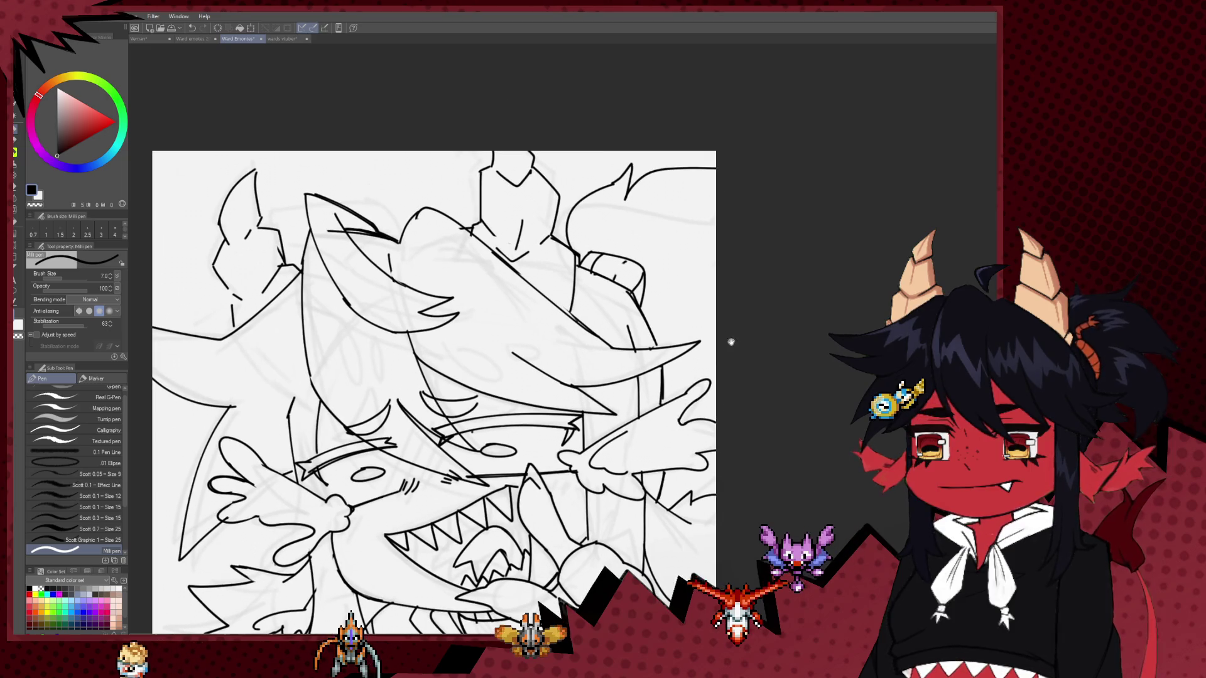
key("e")
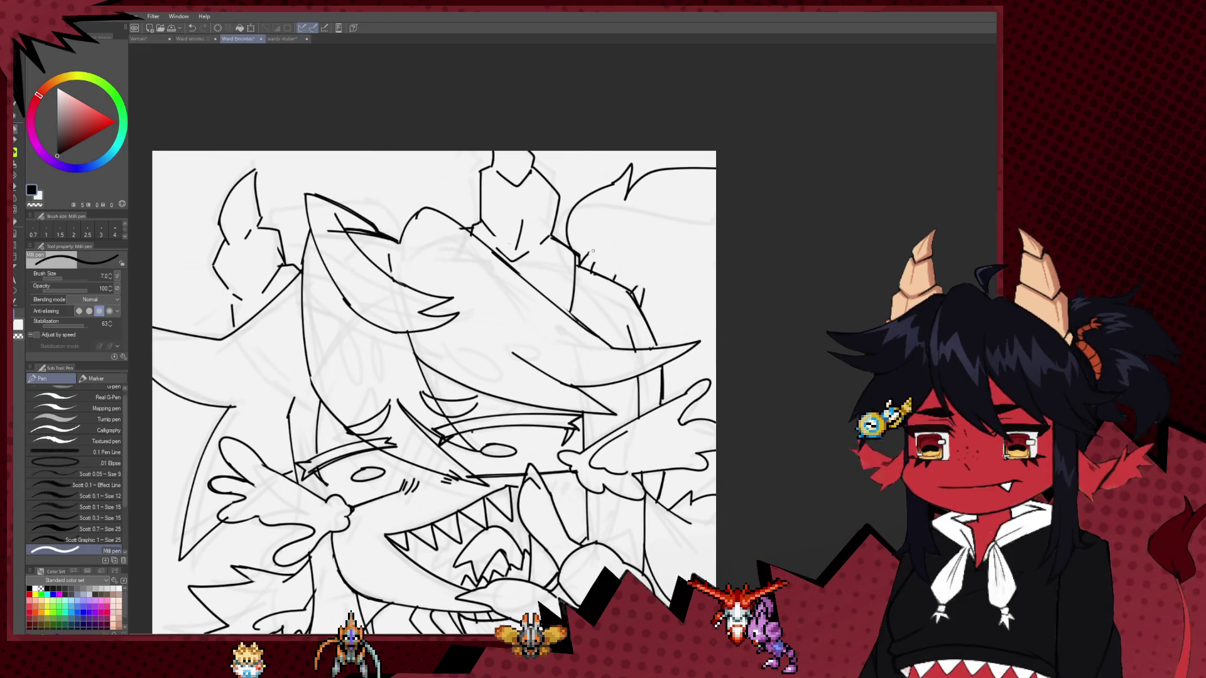
key("p")
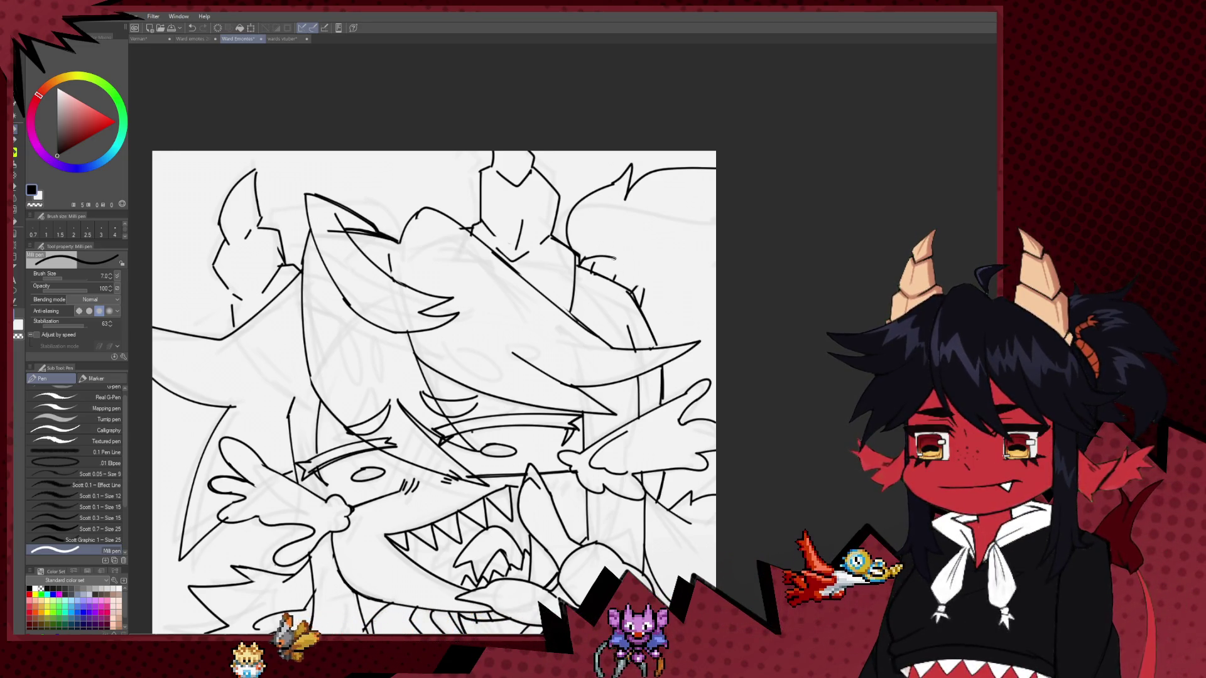
left_click_drag(627, 260, 640, 290)
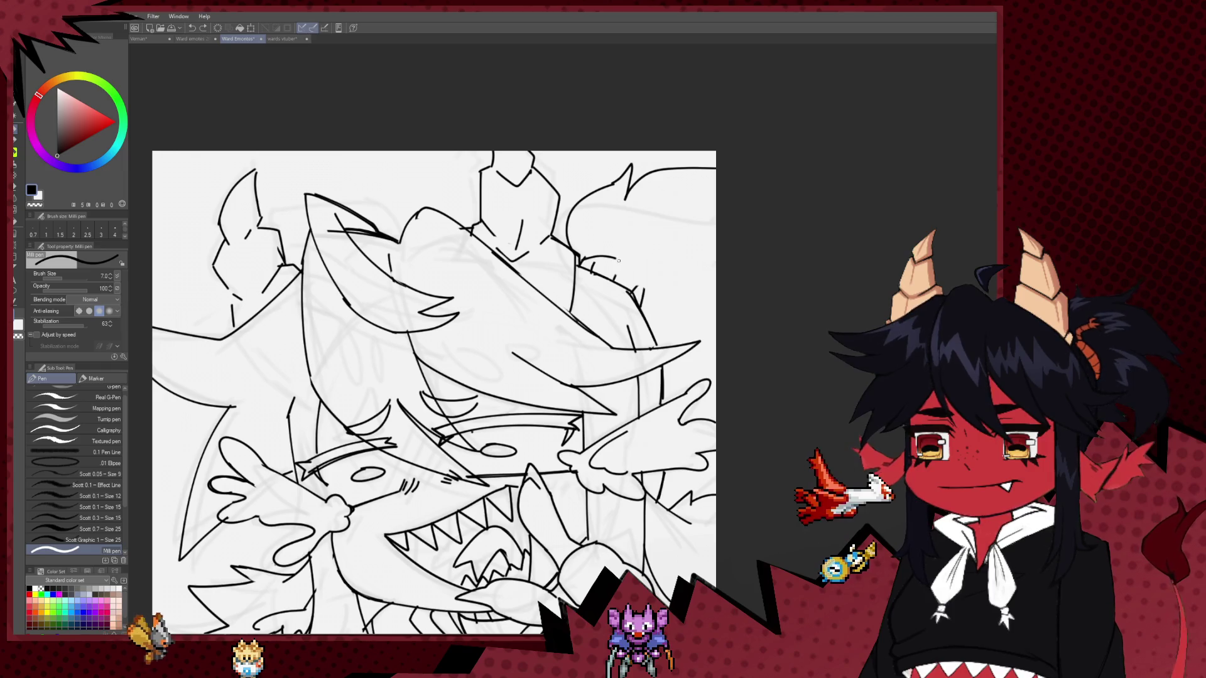
Erase with the Hard eraser shrunk to 40, then return to the pen.
key("e")
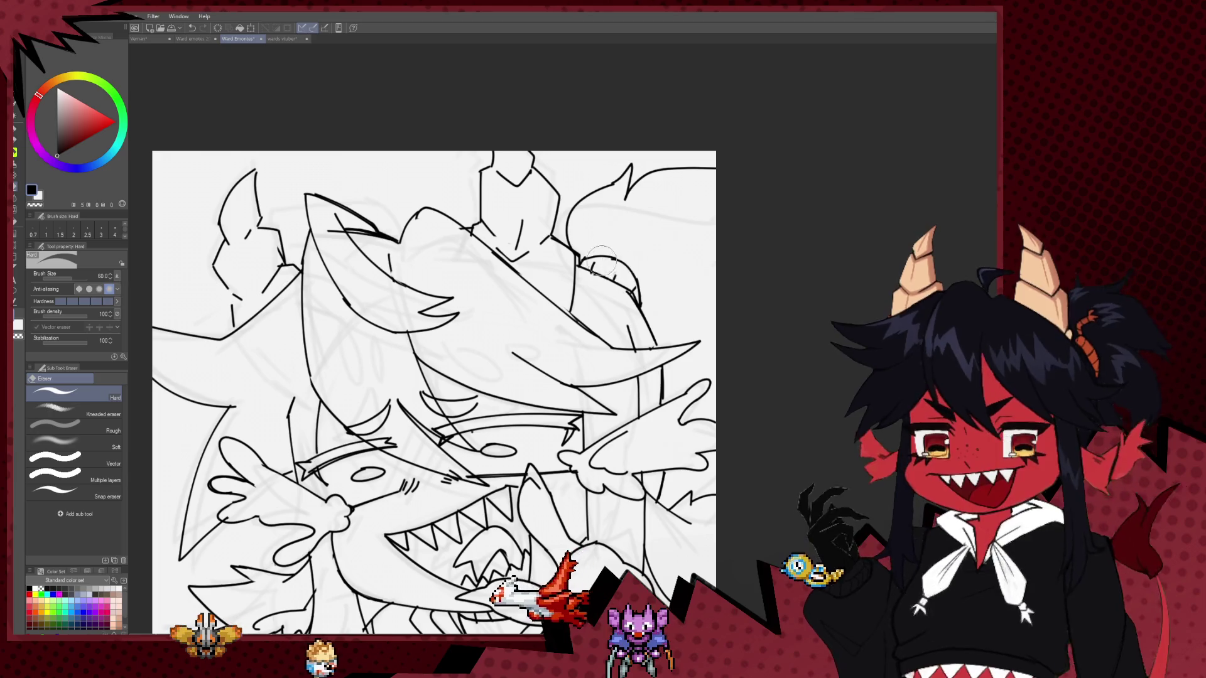
key("bracketleft")
key("bracketleft")
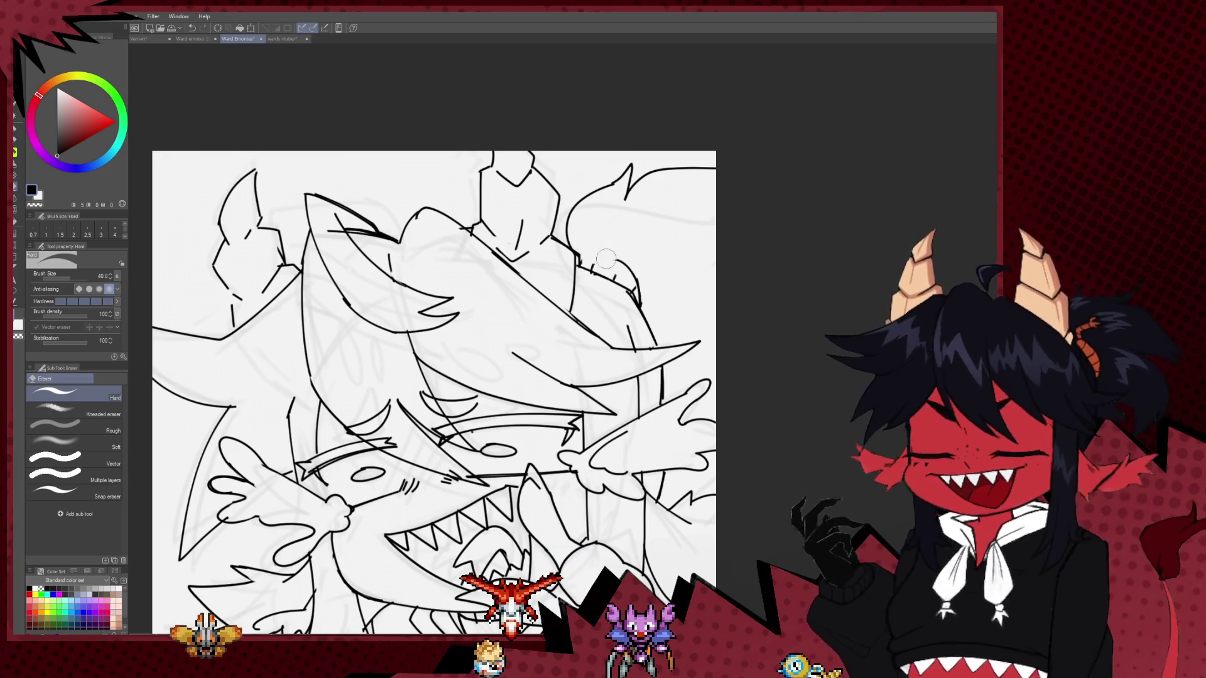
key("p")
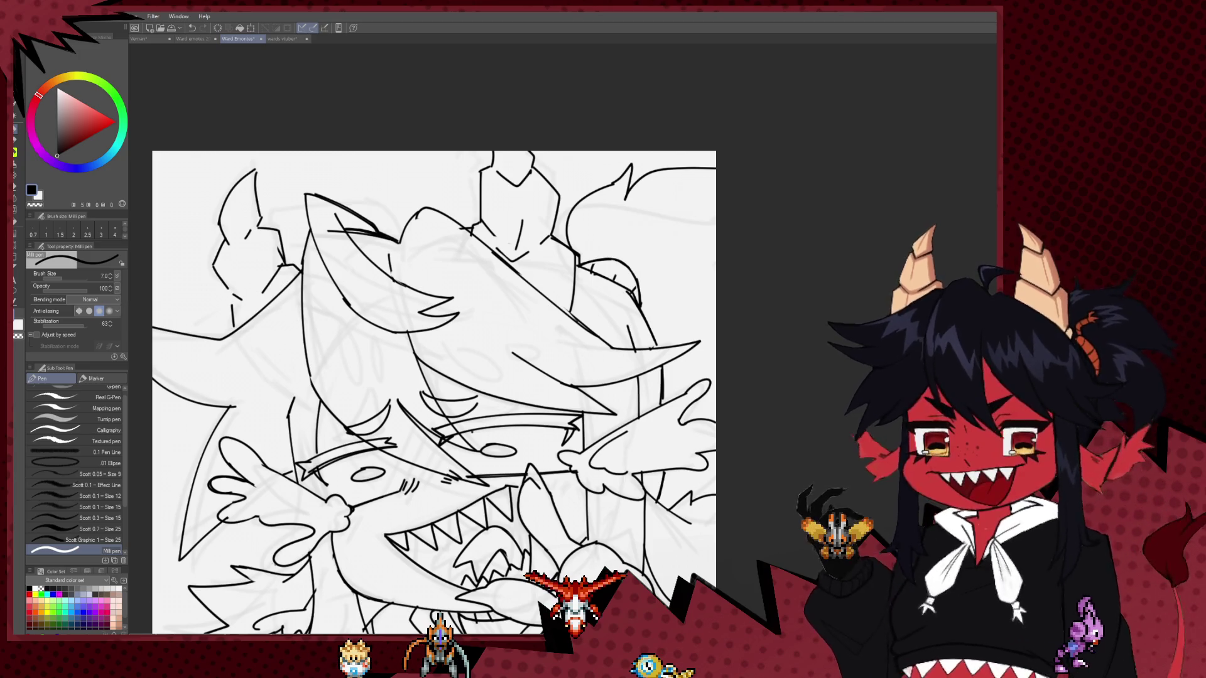
Pan and zoom out until both fanged characters fit the window.
scroll(796, 298, "down", 4)
scroll(796, 298, "up", 6)
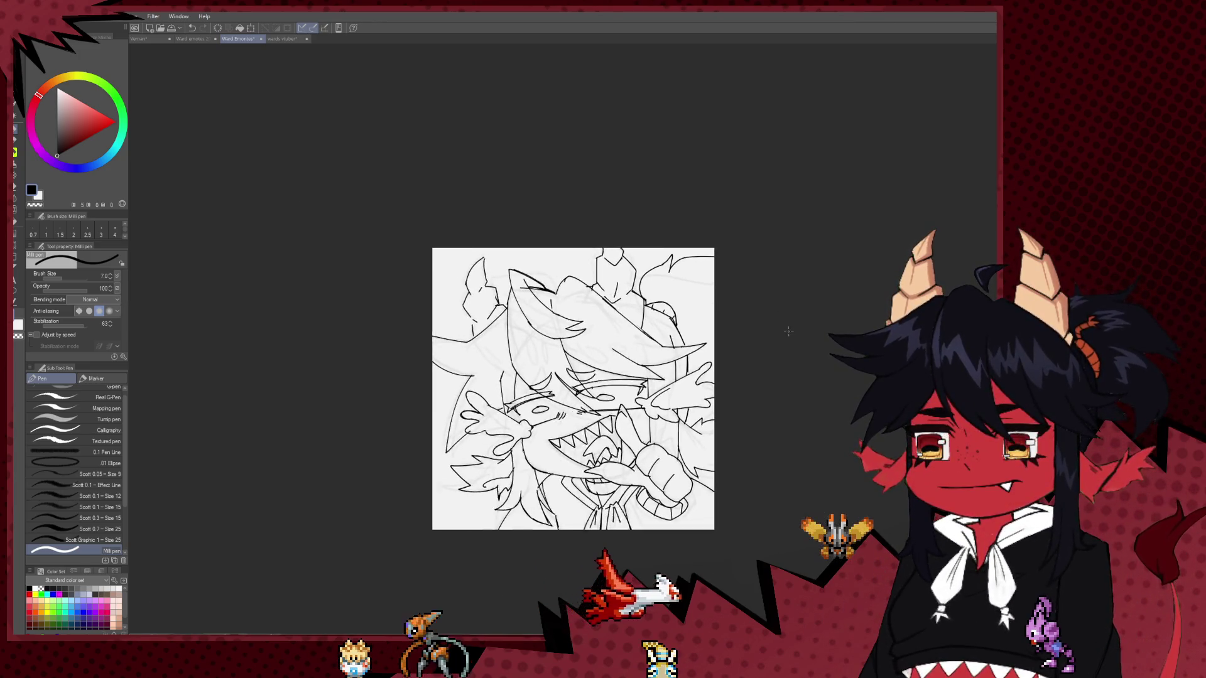
scroll(796, 298, "up", 3)
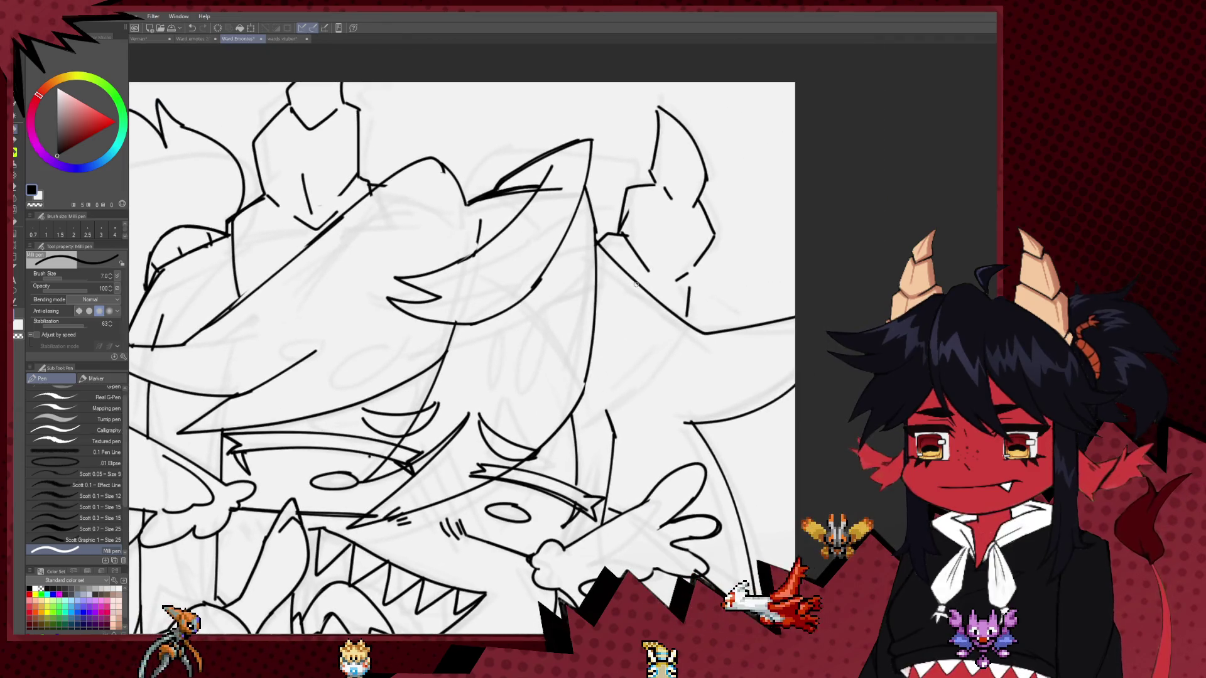
scroll(619, 305, "down", 1)
scroll(619, 304, "up", 2)
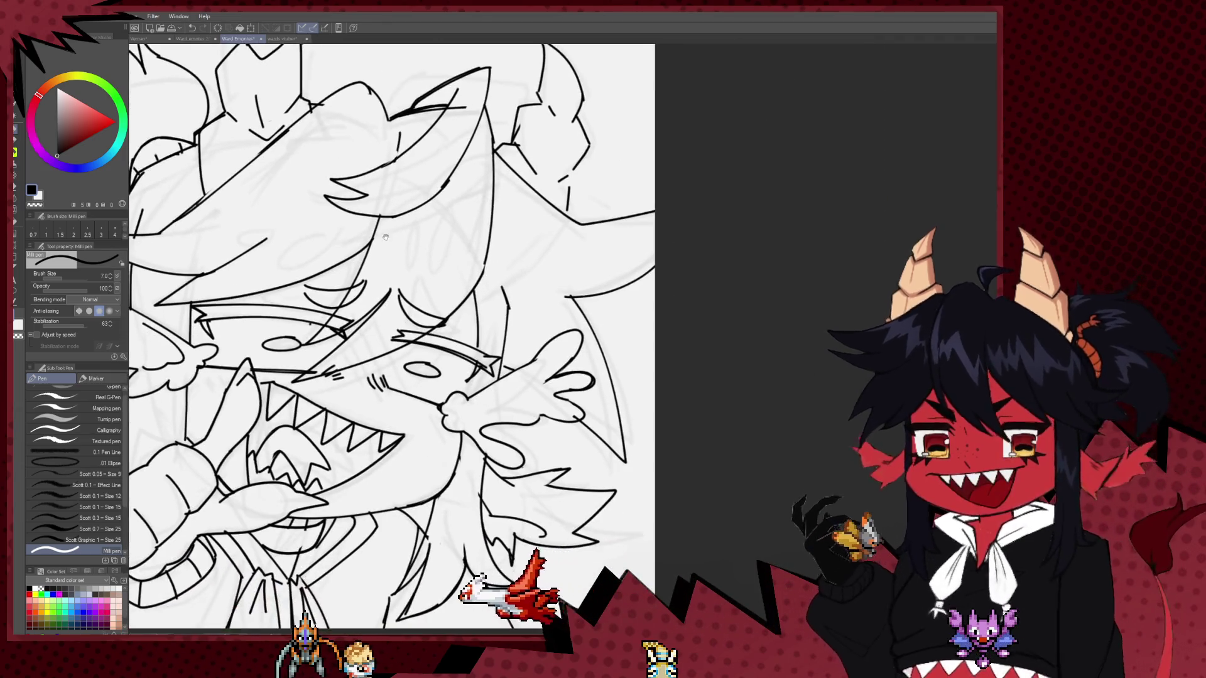
scroll(645, 365, "down", 3)
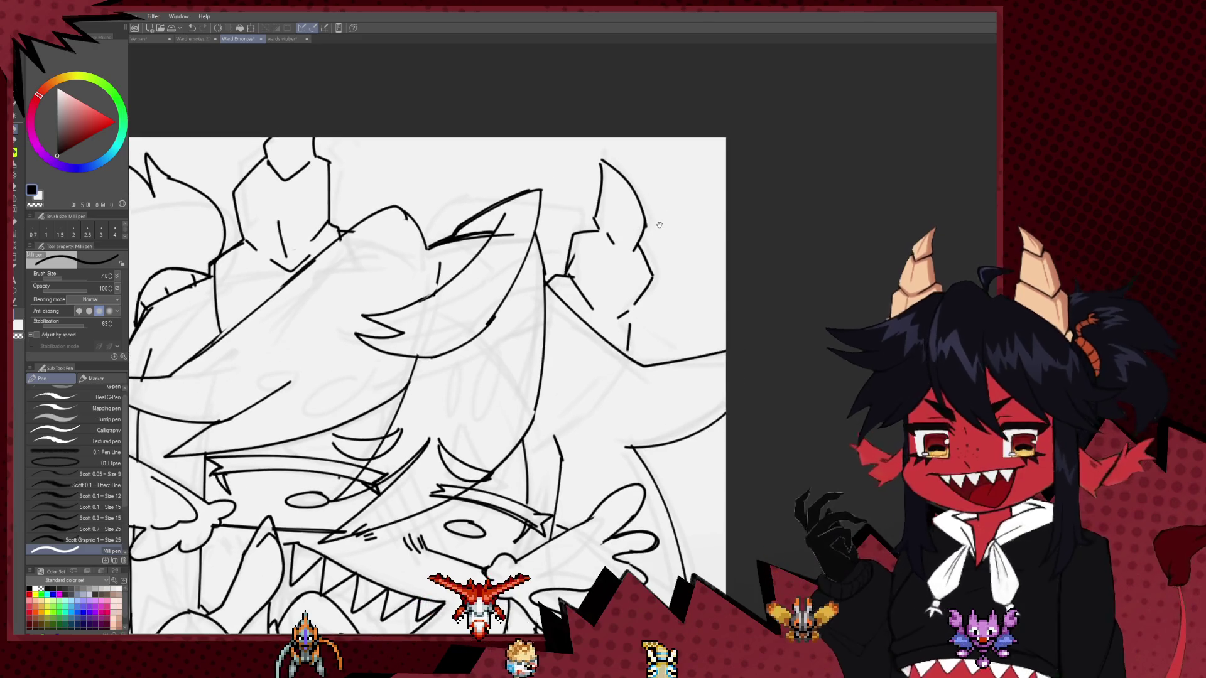
left_click_drag(672, 198, 784, 75)
left_click_drag(650, 397, 726, 331)
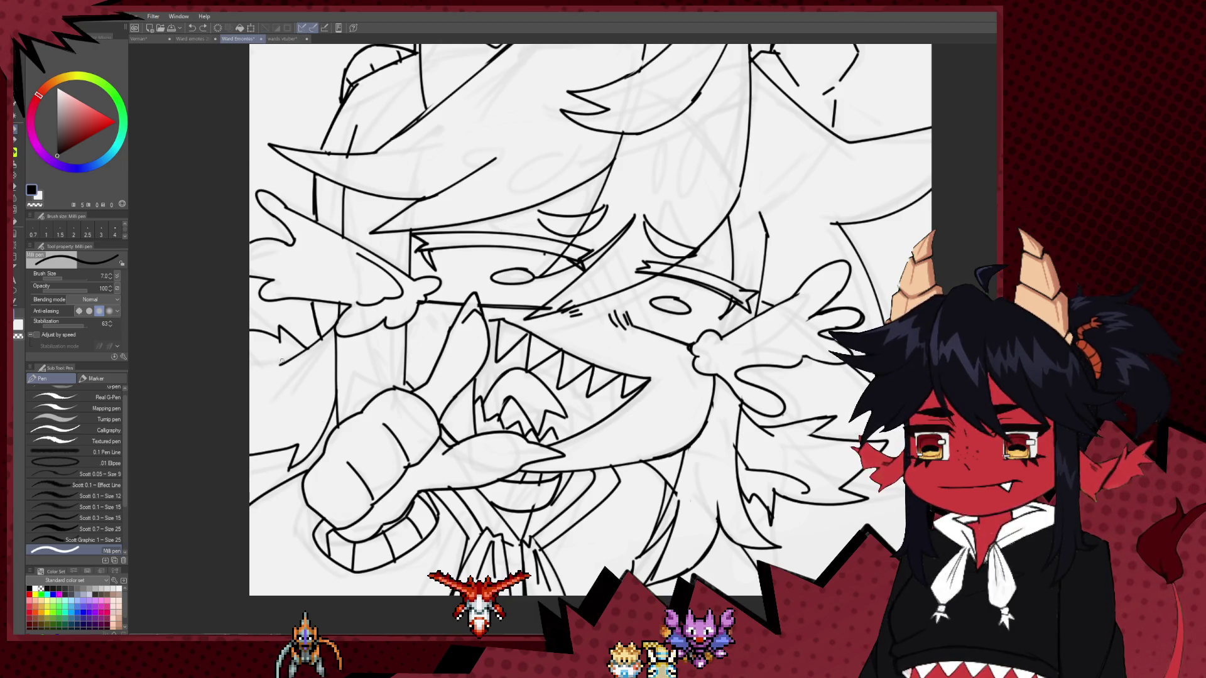
left_click_drag(697, 420, 530, 388)
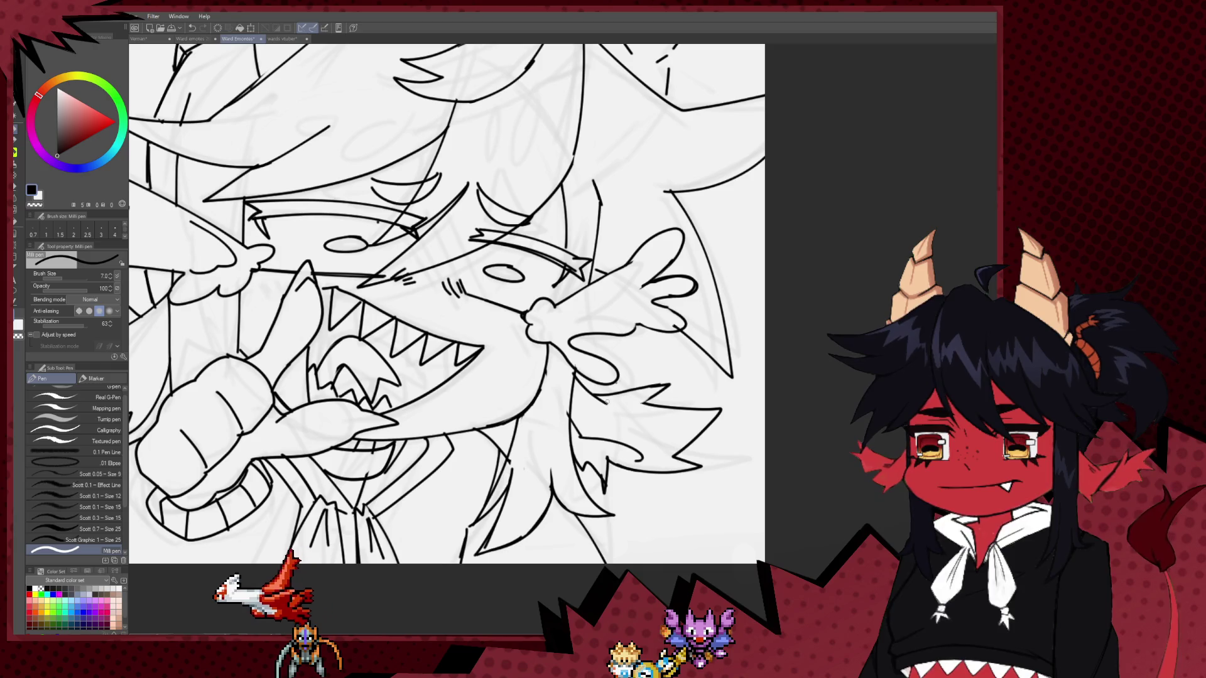
scroll(695, 362, "down", 3)
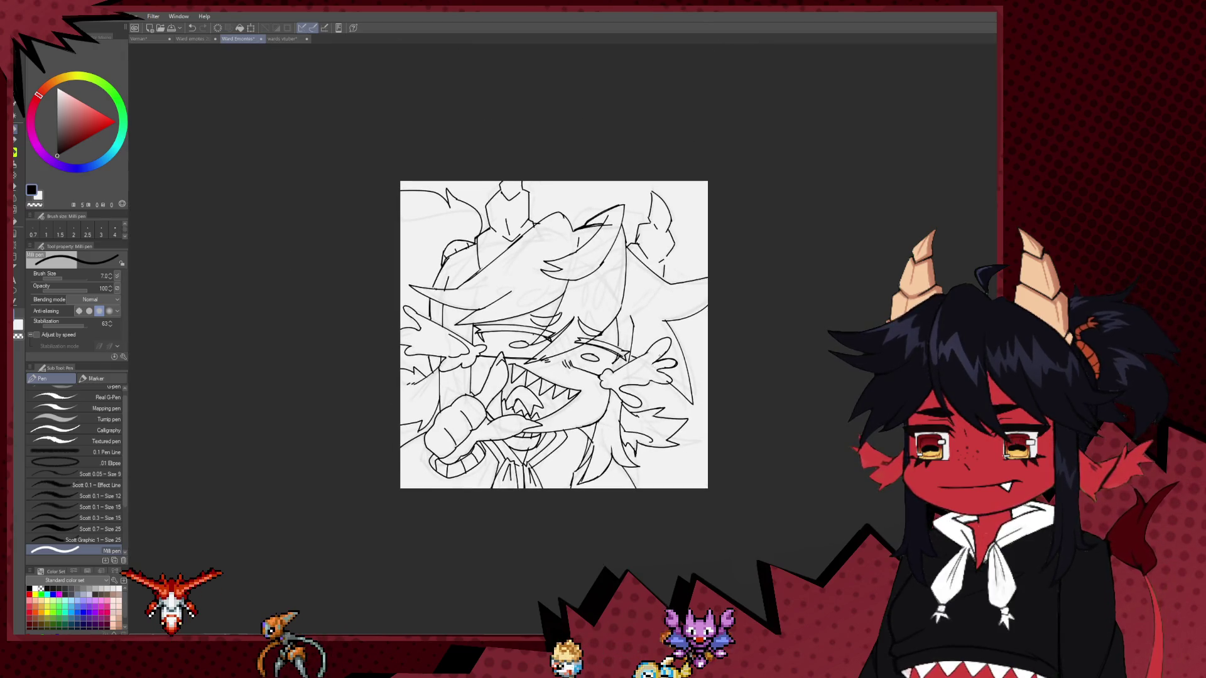
scroll(544, 339, "up", 1)
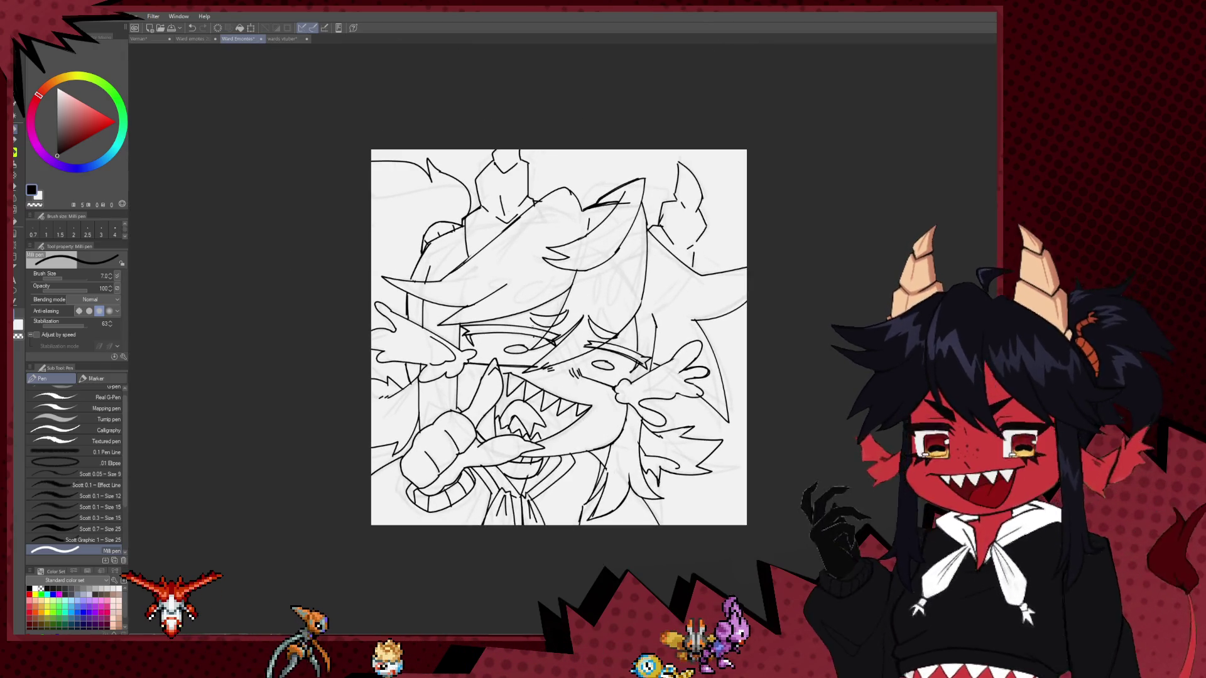
Ink the small round bobbles and a short connecting line near the top-left.
left_click_drag(510, 342, 567, 378)
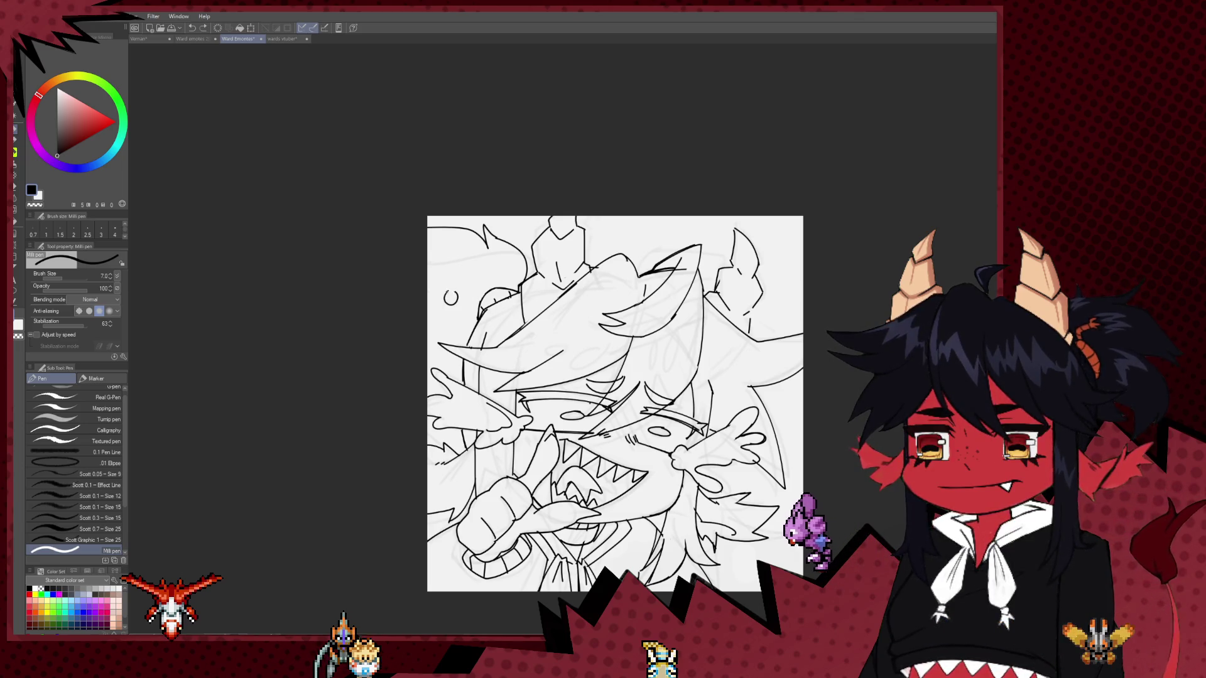
left_click_drag(472, 274, 466, 281)
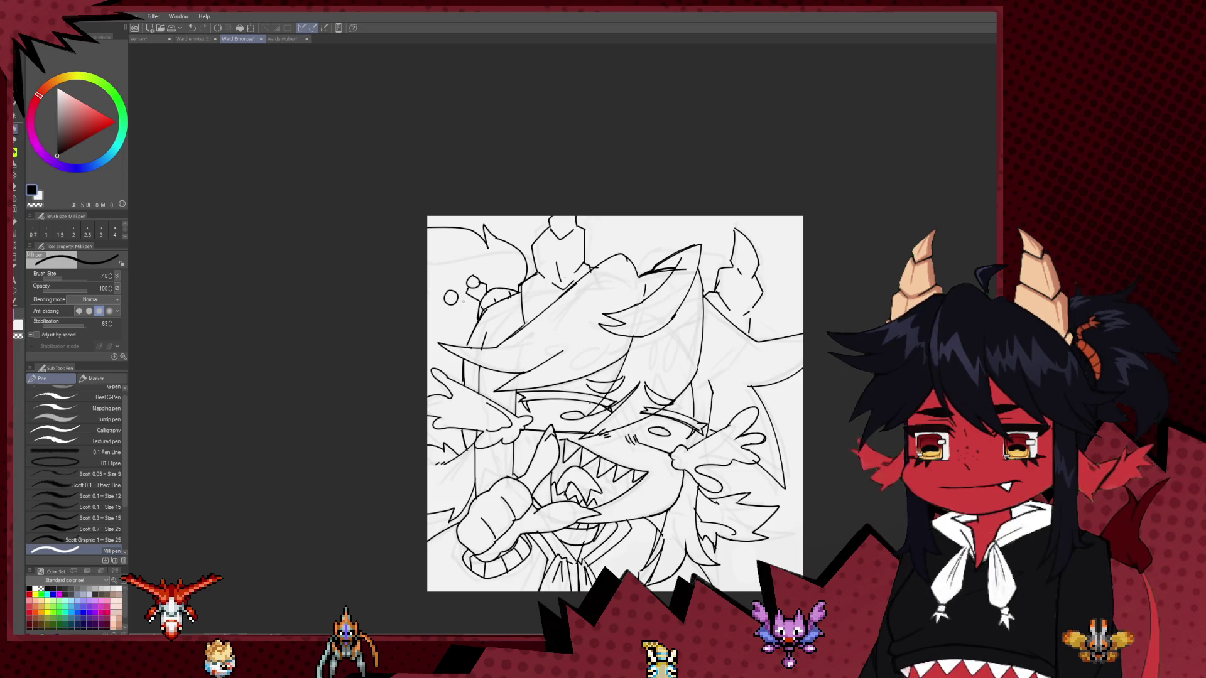
left_click_drag(458, 296, 468, 290)
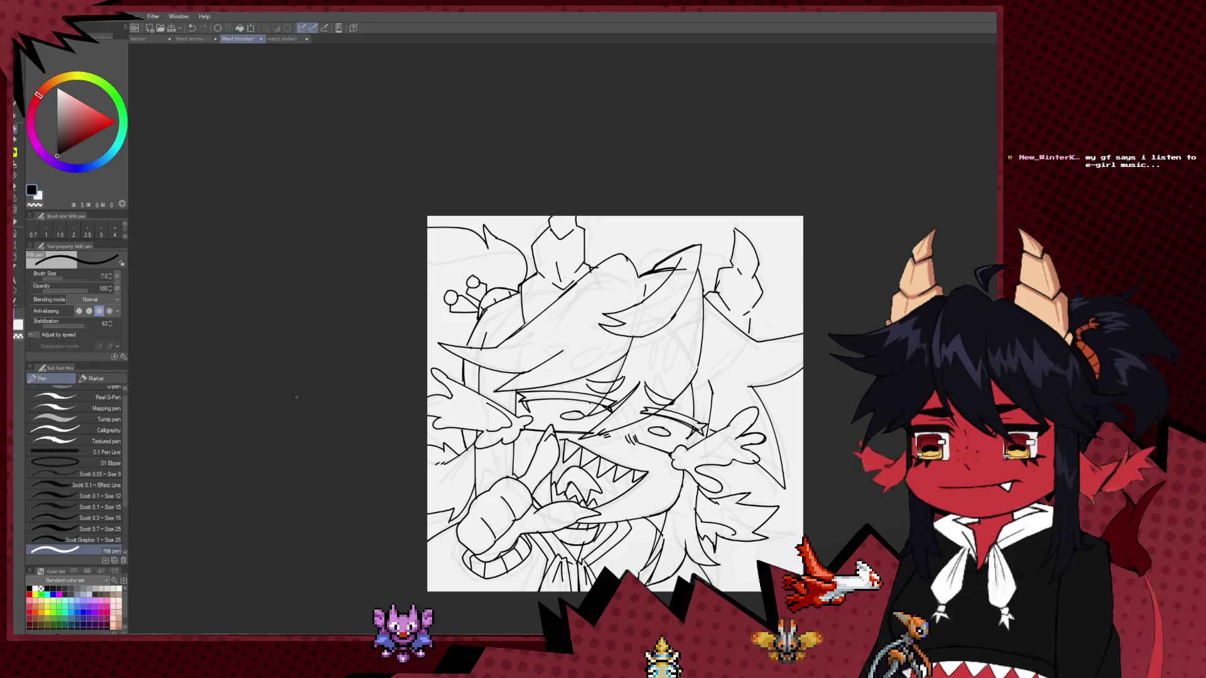
left_click_drag(652, 276, 472, 281)
Ink a curved line on the top-left ornament, alternating between the Milli pen and Hard eraser.
key("e")
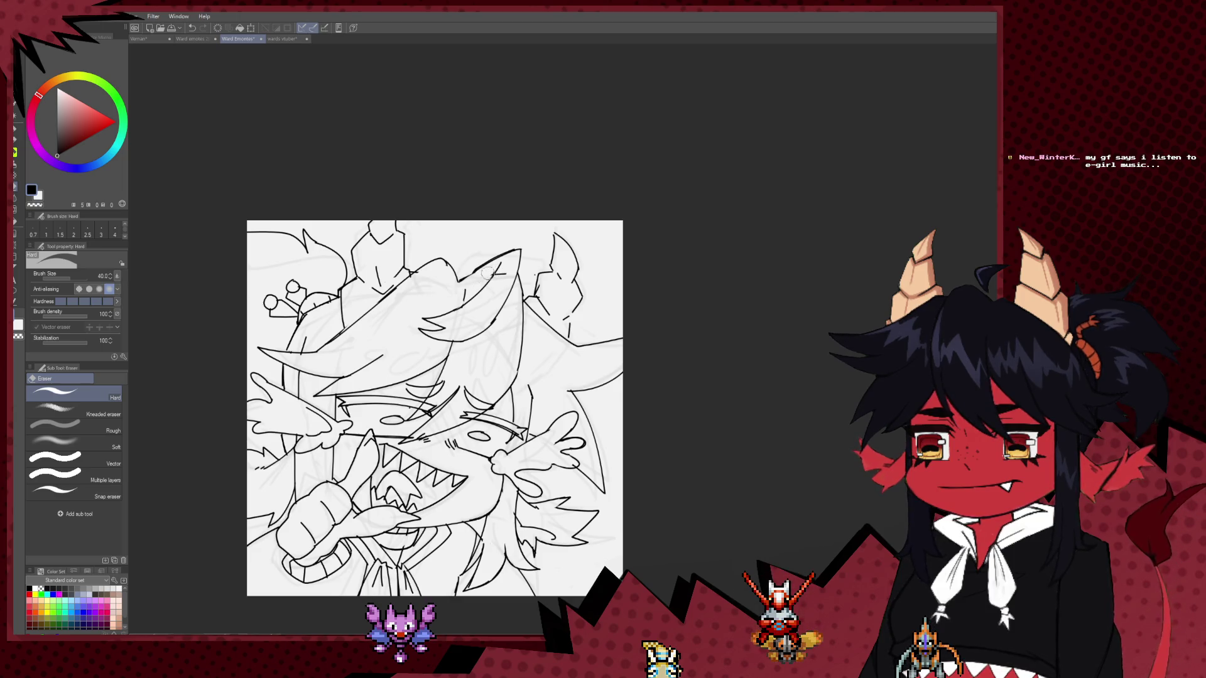
key("p")
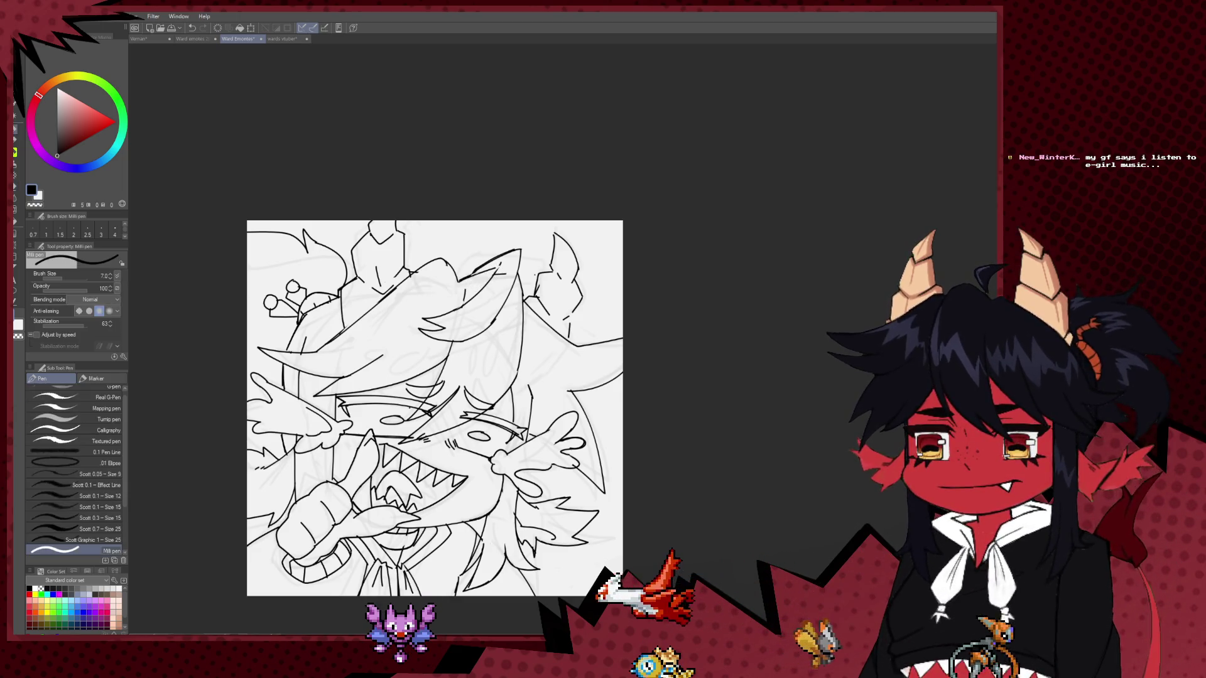
key("e")
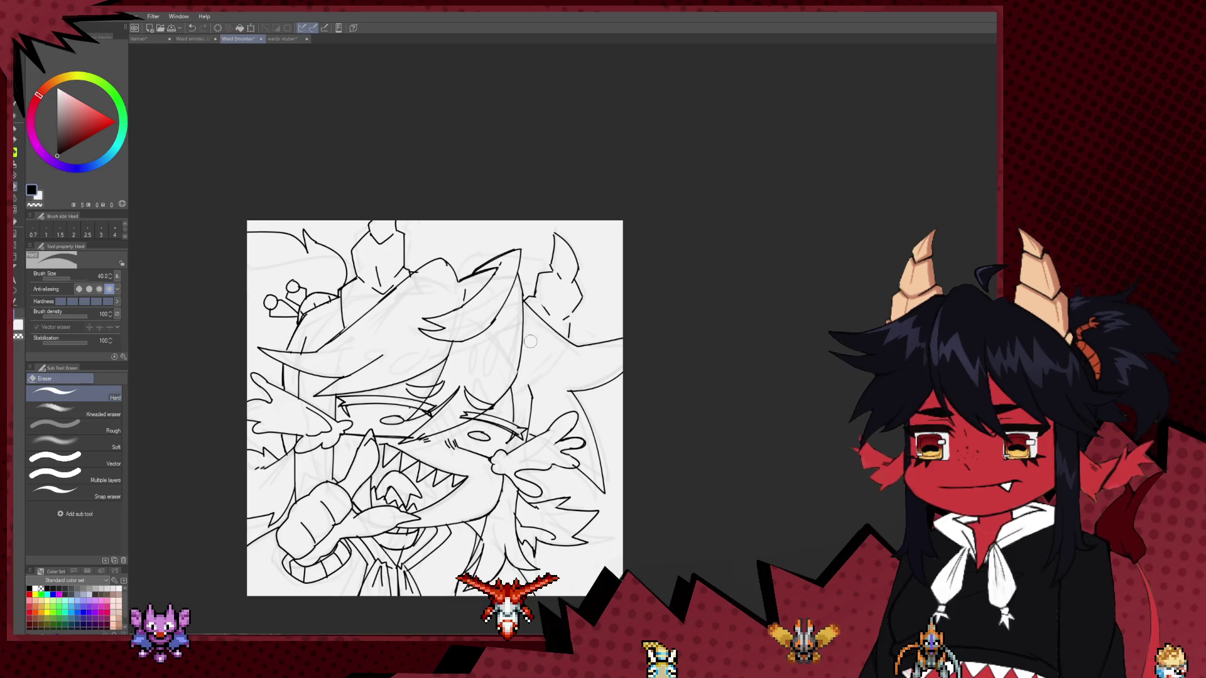
key("p")
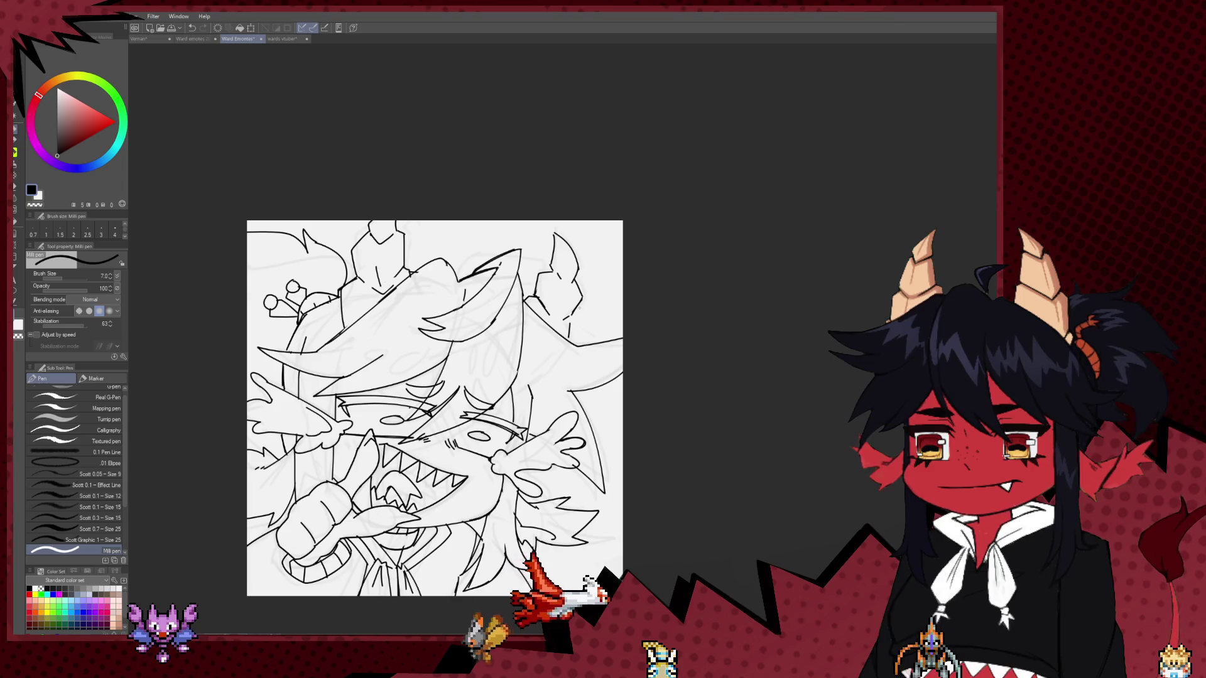
mouse_move(434, 483)
left_mouse_down()
mouse_move(442, 472)
mouse_move(529, 494)
left_mouse_up()
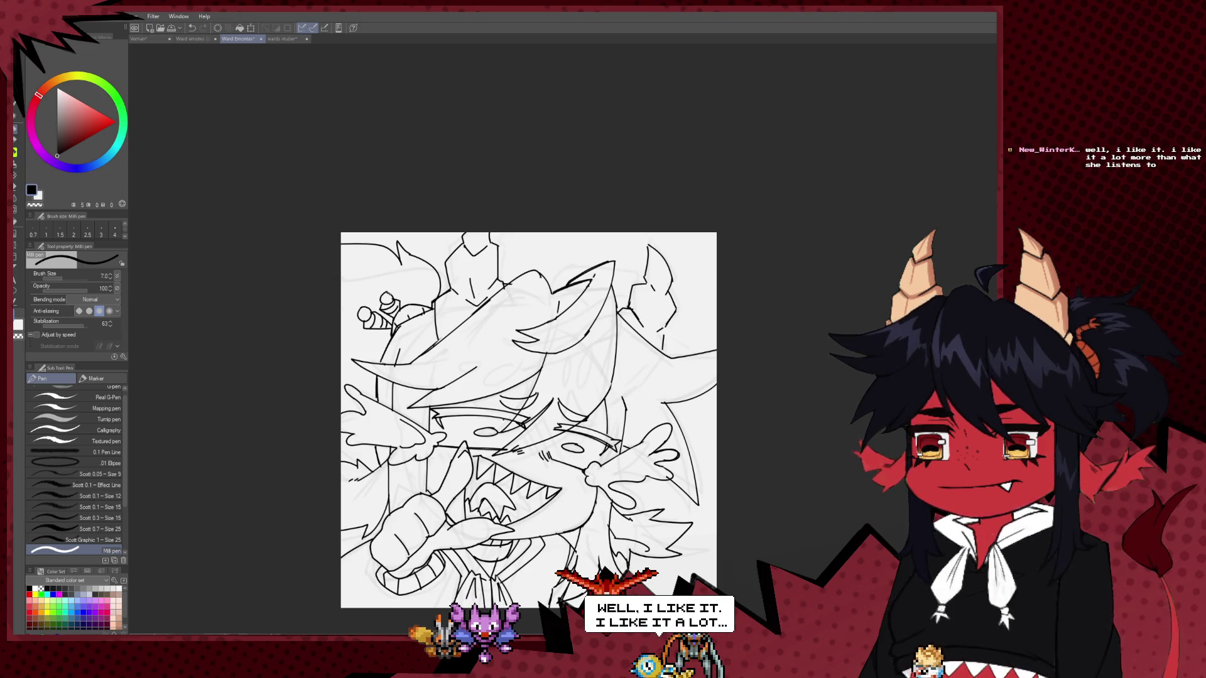
mouse_move(373, 284)
left_mouse_down()
mouse_move(395, 277)
mouse_move(380, 276)
left_mouse_up()
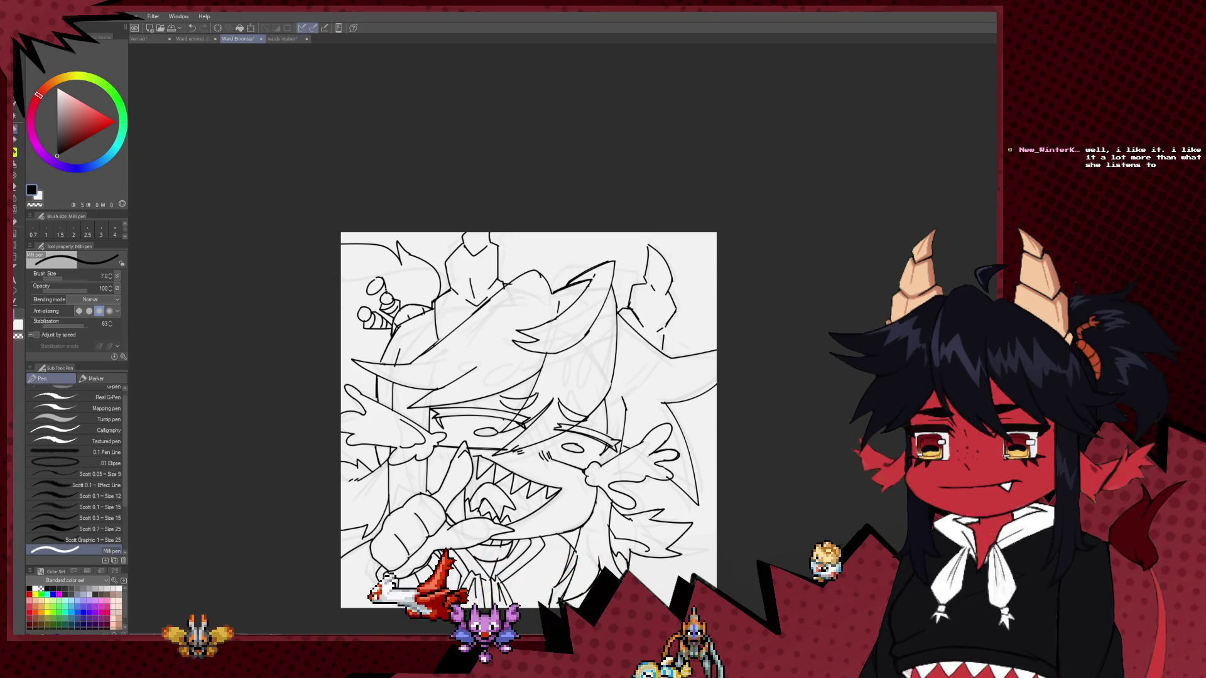
Ink an oval cap on the ornament's stalk and touch it up with the eraser.
key("e")
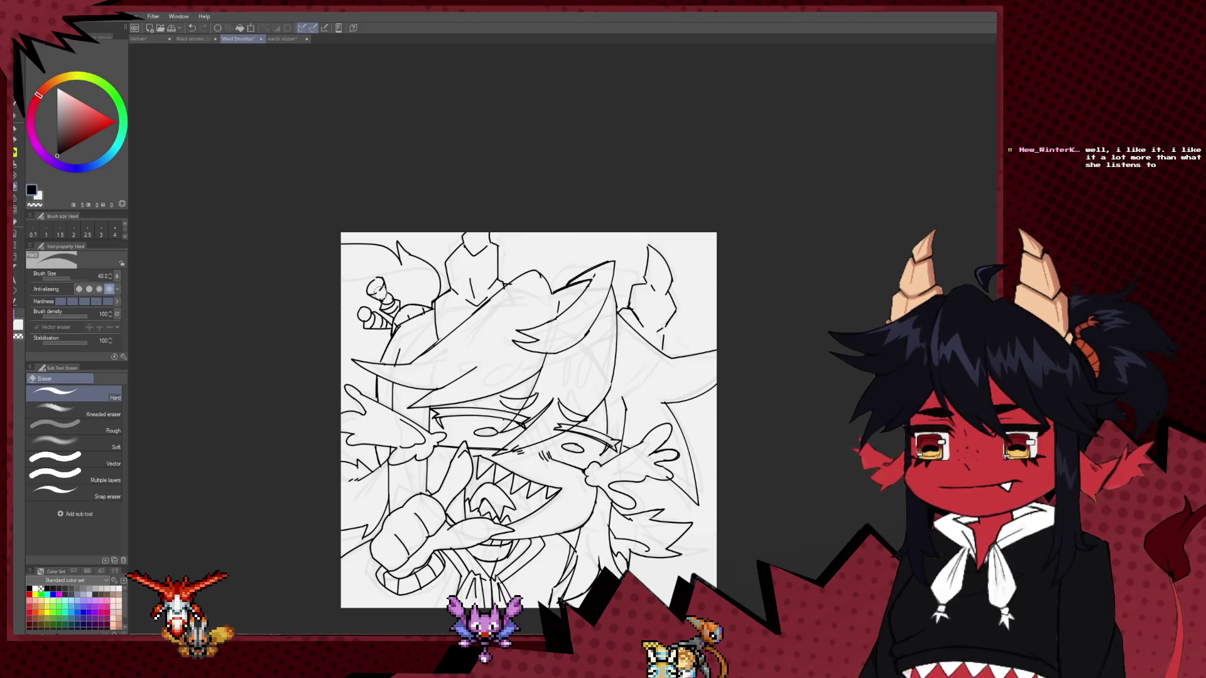
key("p")
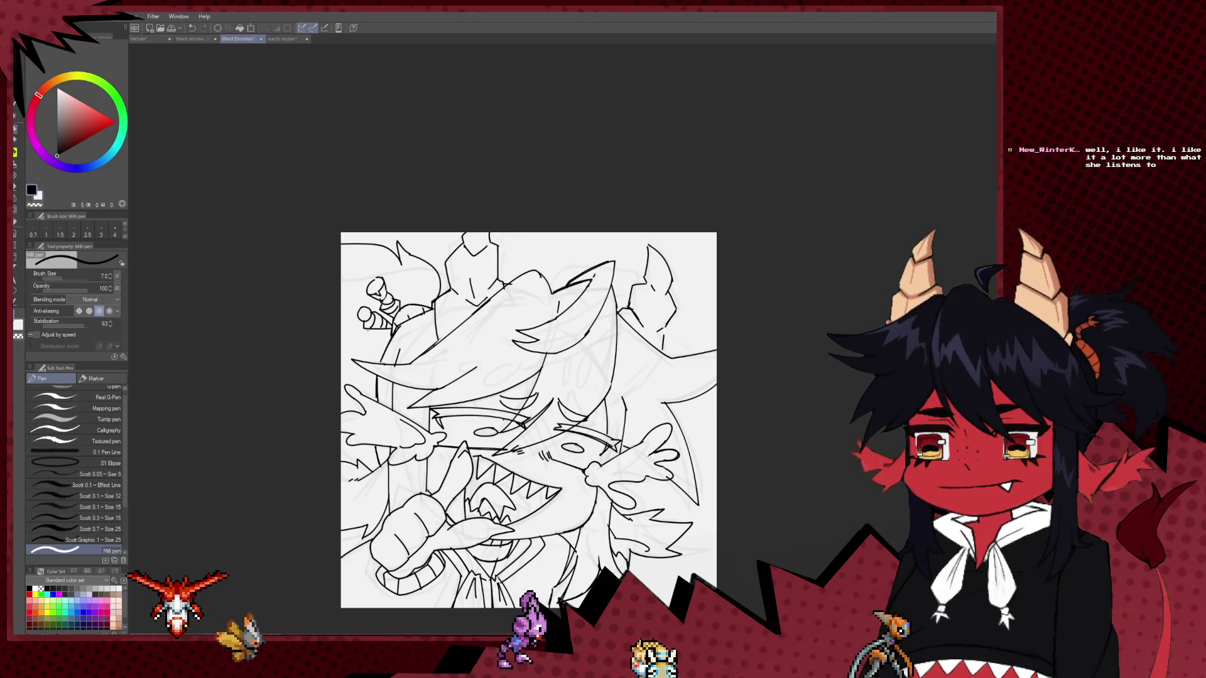
left_click_drag(528, 420, 543, 436)
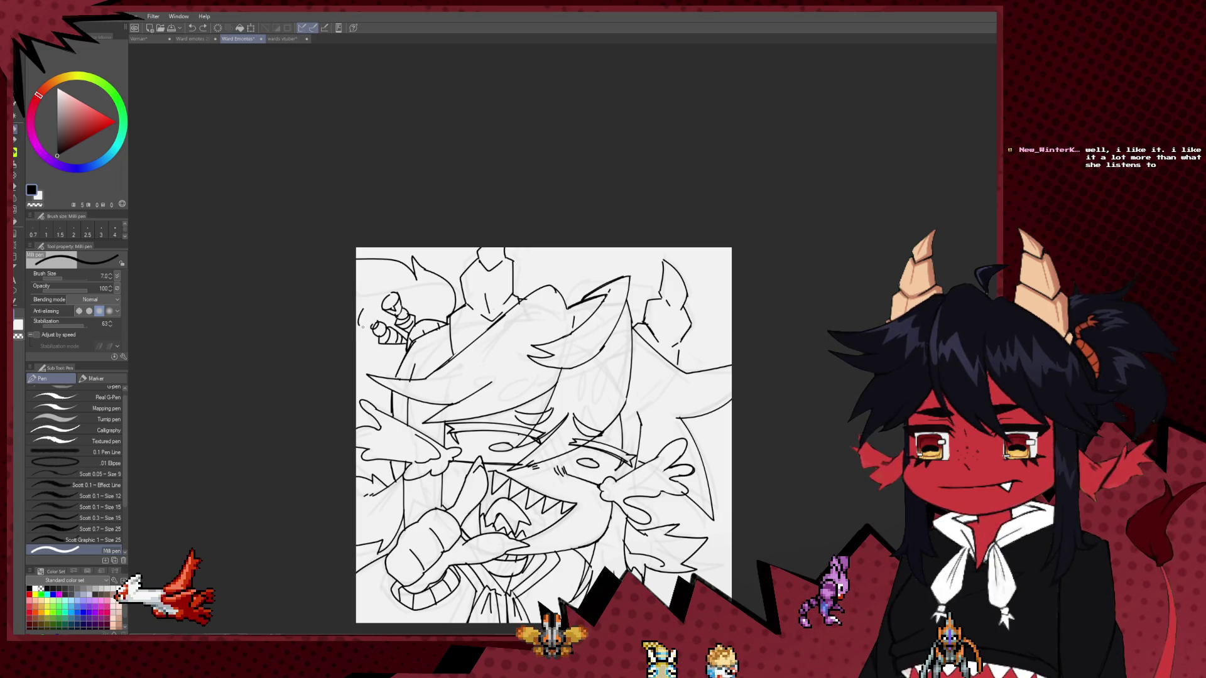
left_click_drag(370, 310, 370, 309)
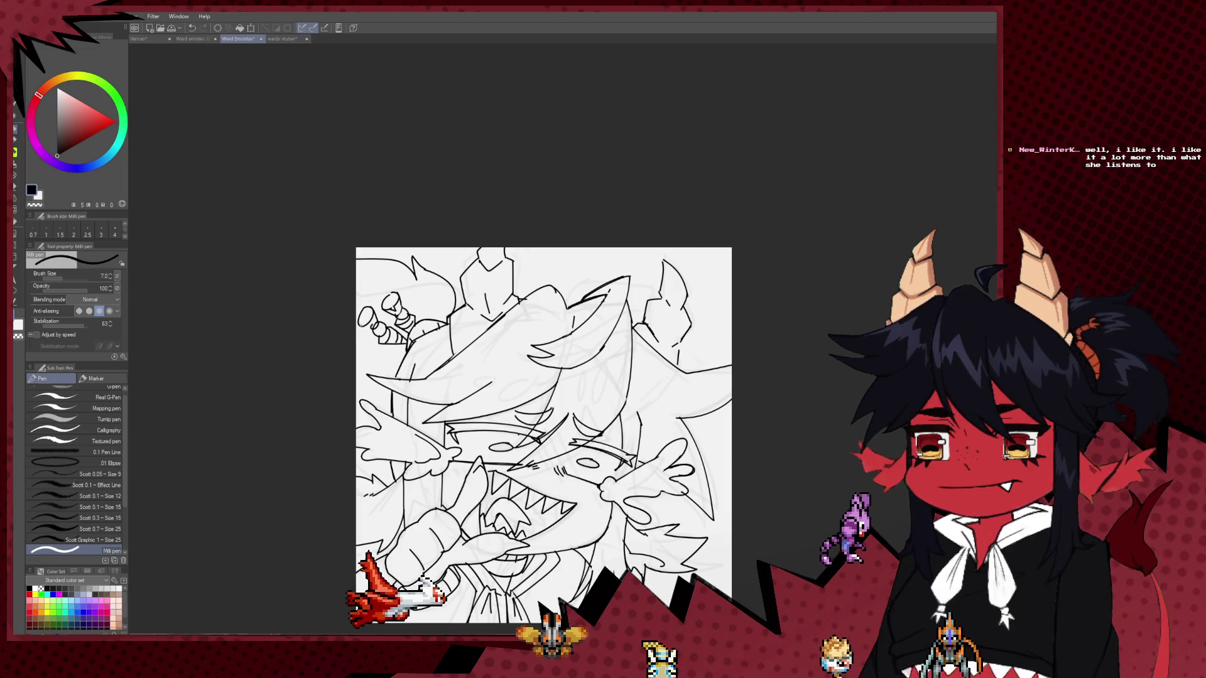
key("e")
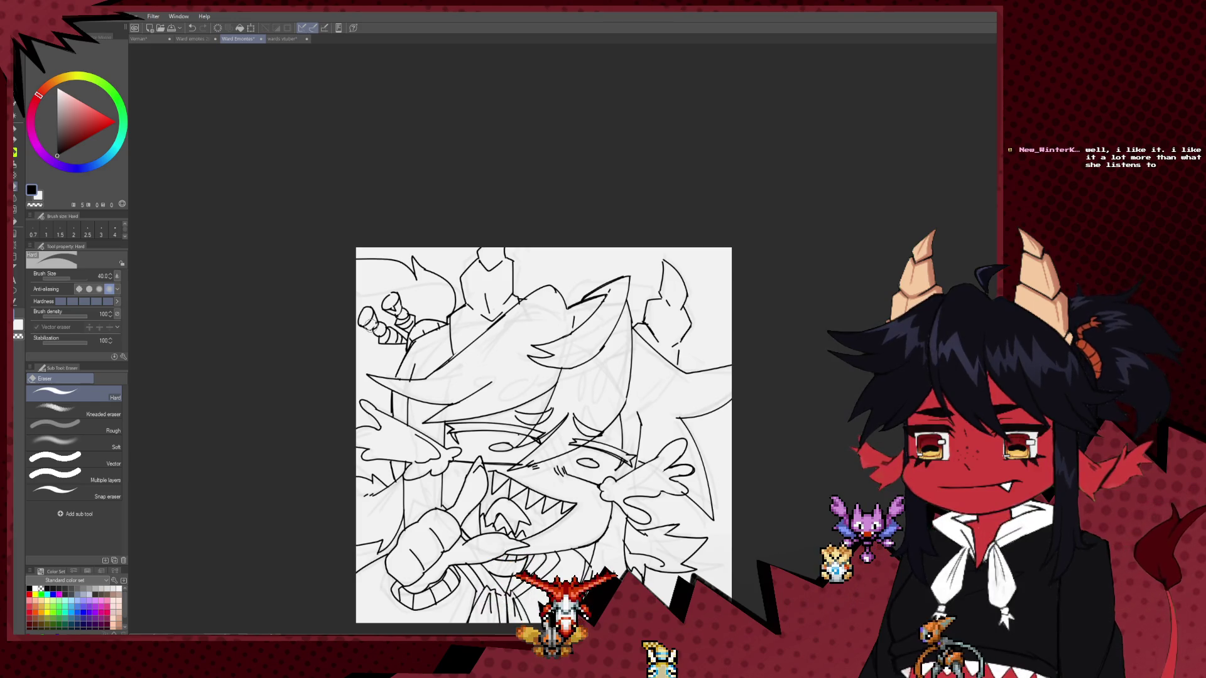
key("p")
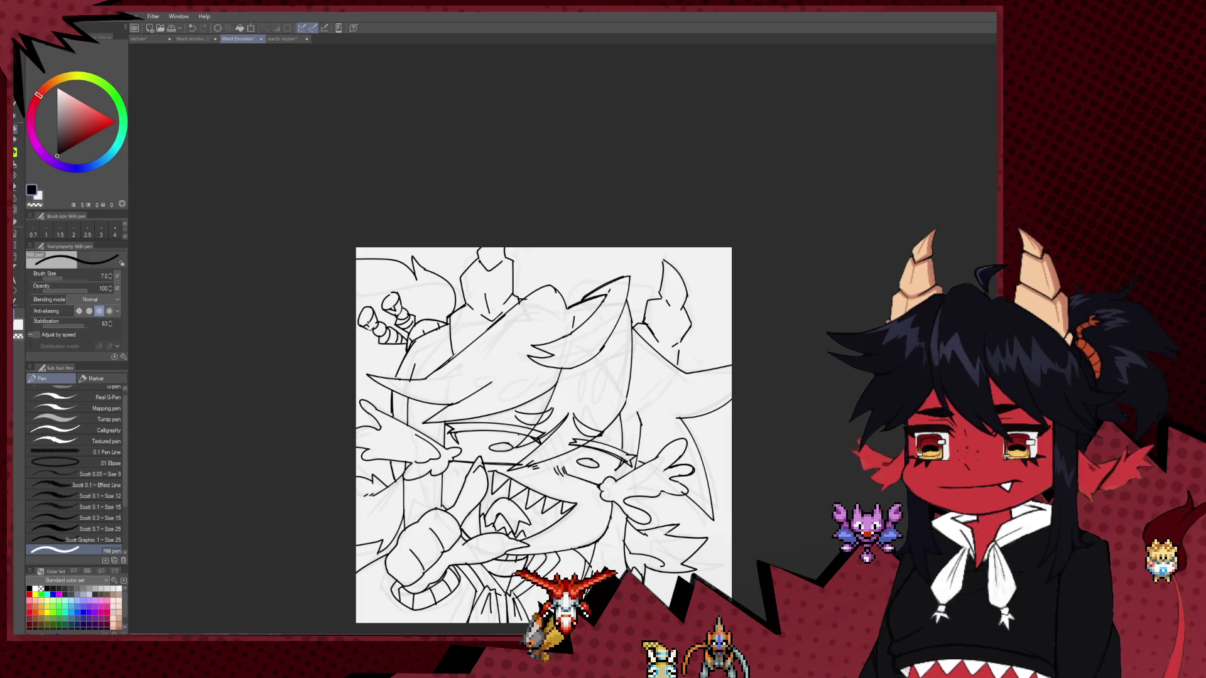
scroll(521, 377, "up", 2)
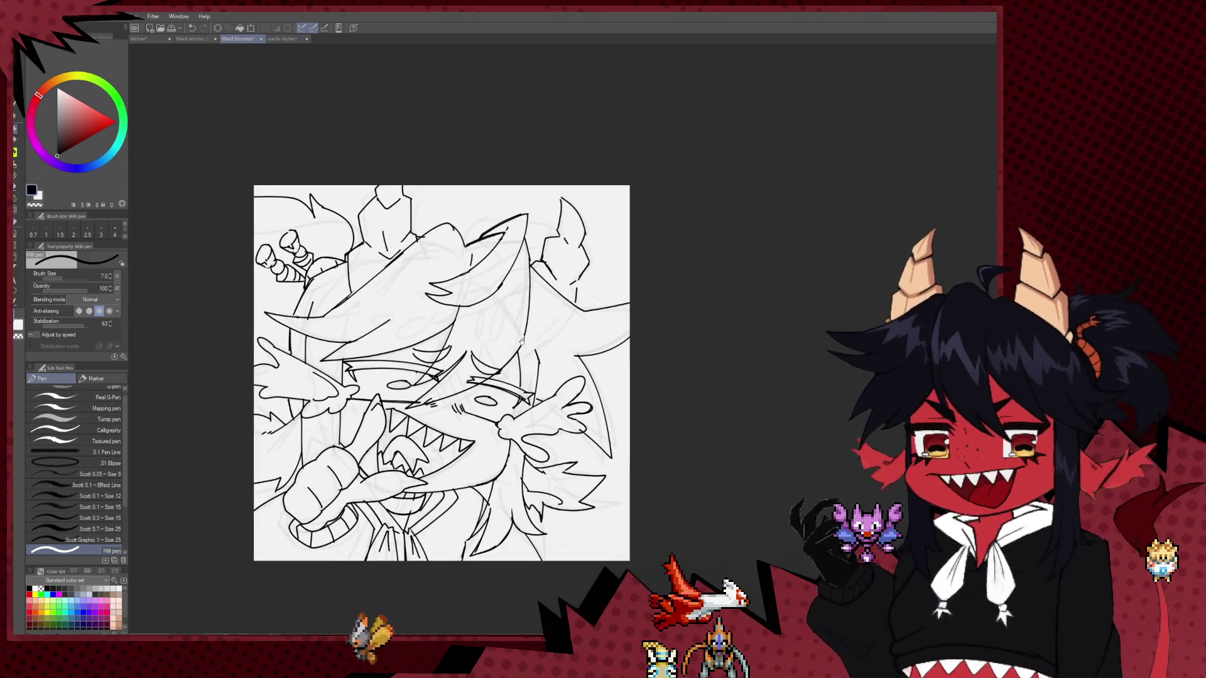
Ink a short line near the top of the characters' hair with the Milli pen.
scroll(477, 370, "down", 2)
scroll(515, 355, "up", 2)
scroll(620, 454, "up", 2)
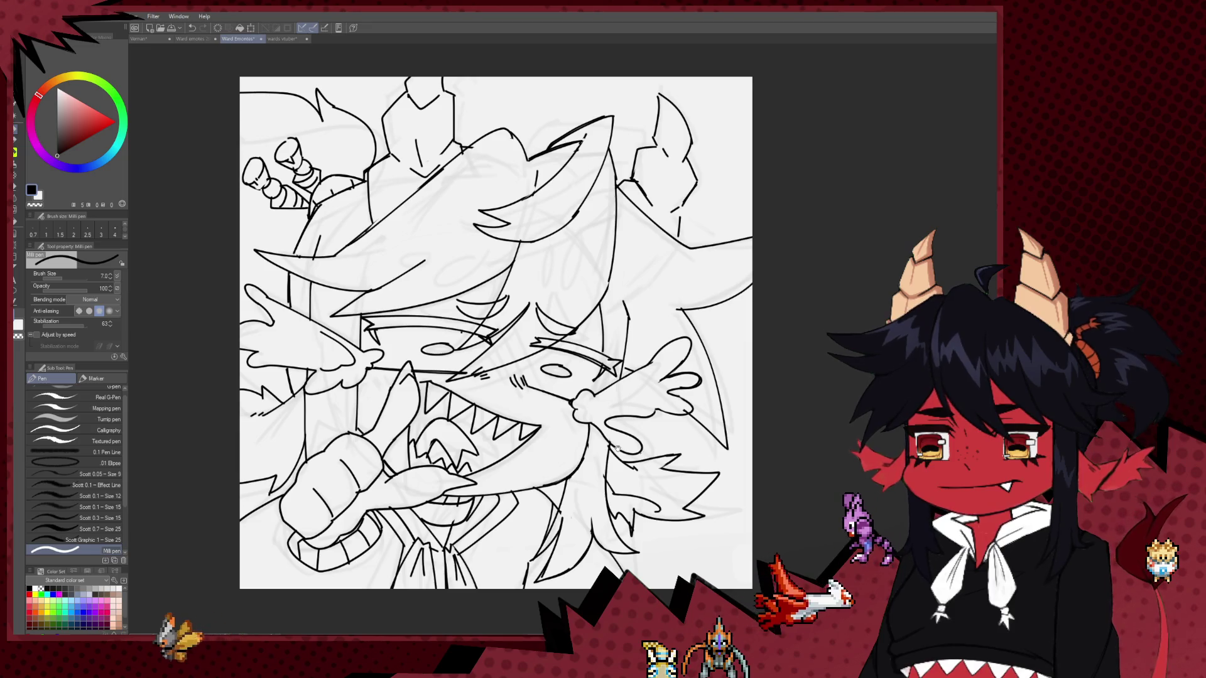
left_click_drag(618, 447, 573, 615)
key("e")
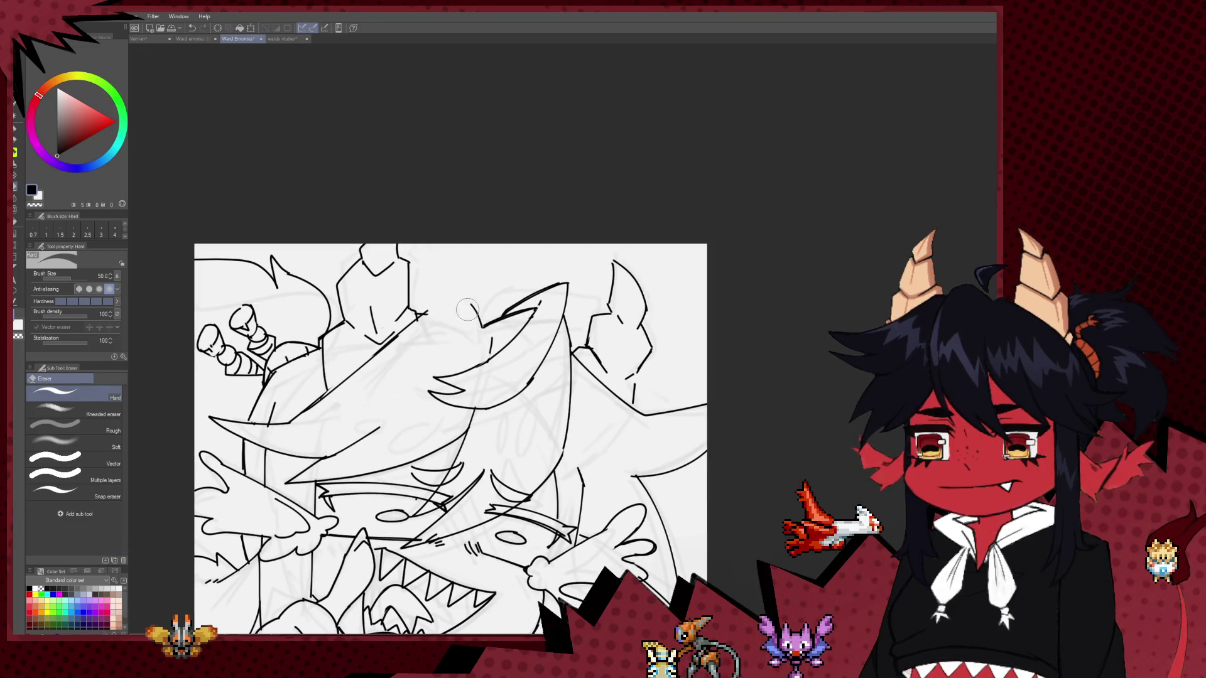
key("p")
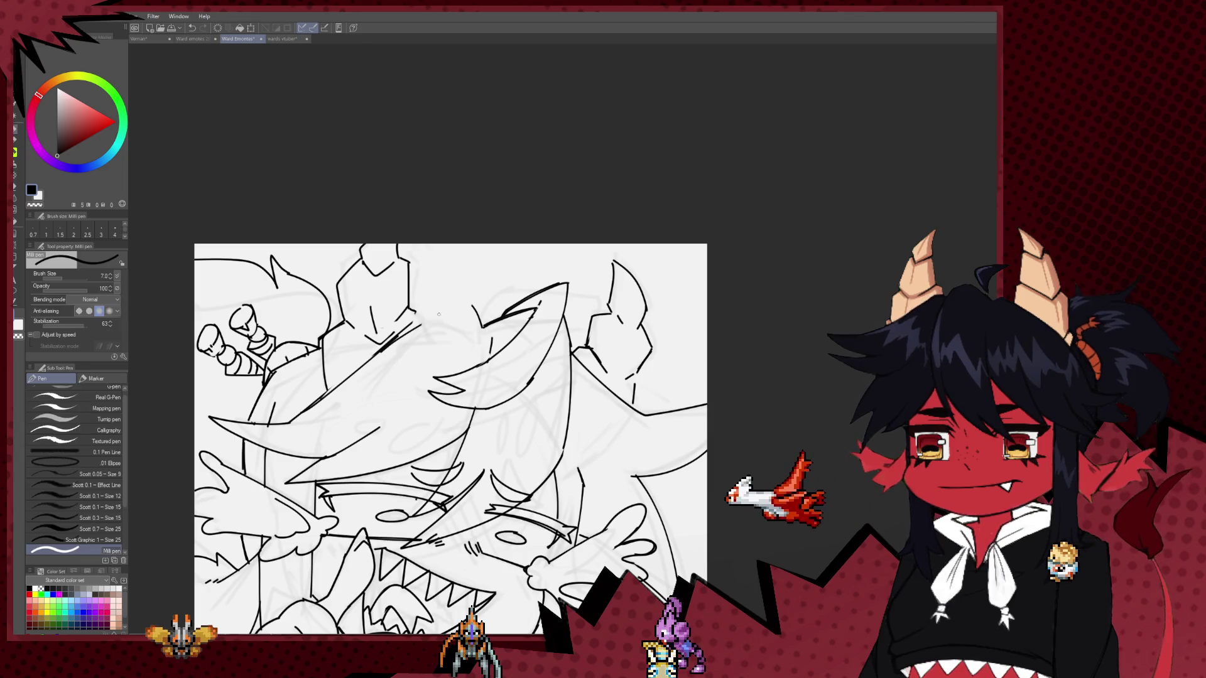
left_click_drag(405, 332, 472, 306)
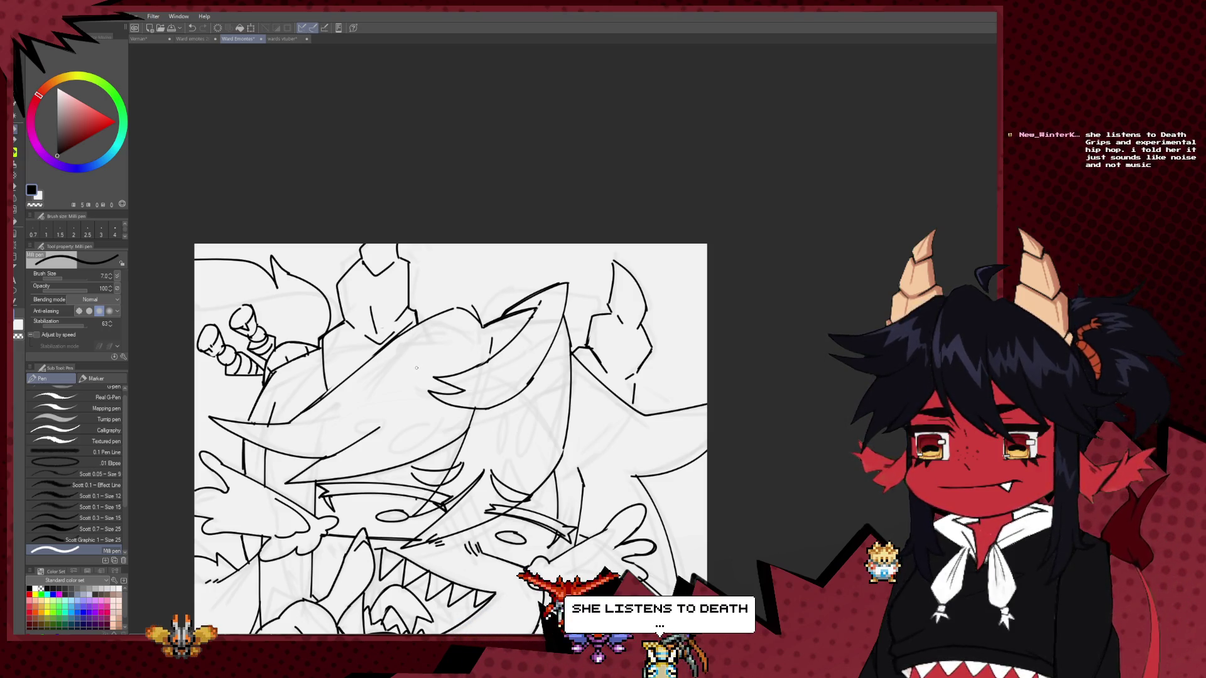
Touch up the upper lineart, alternating between the Hard eraser and the Milli pen.
left_click_drag(471, 319, 479, 334)
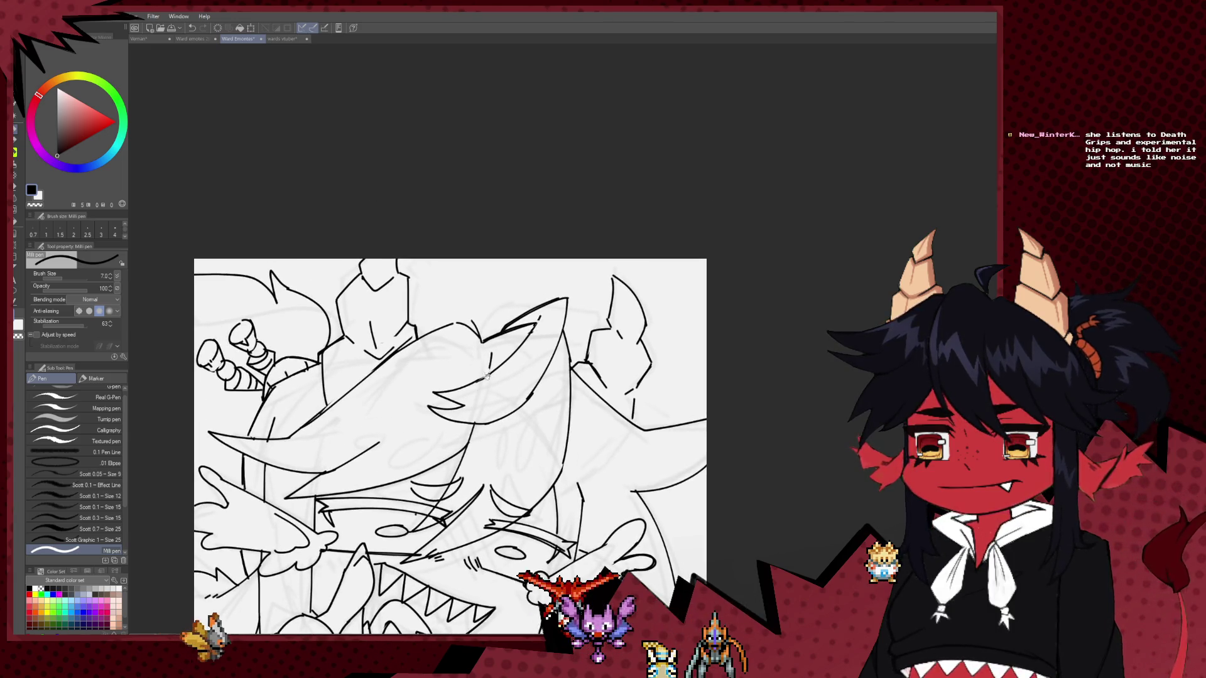
key("e")
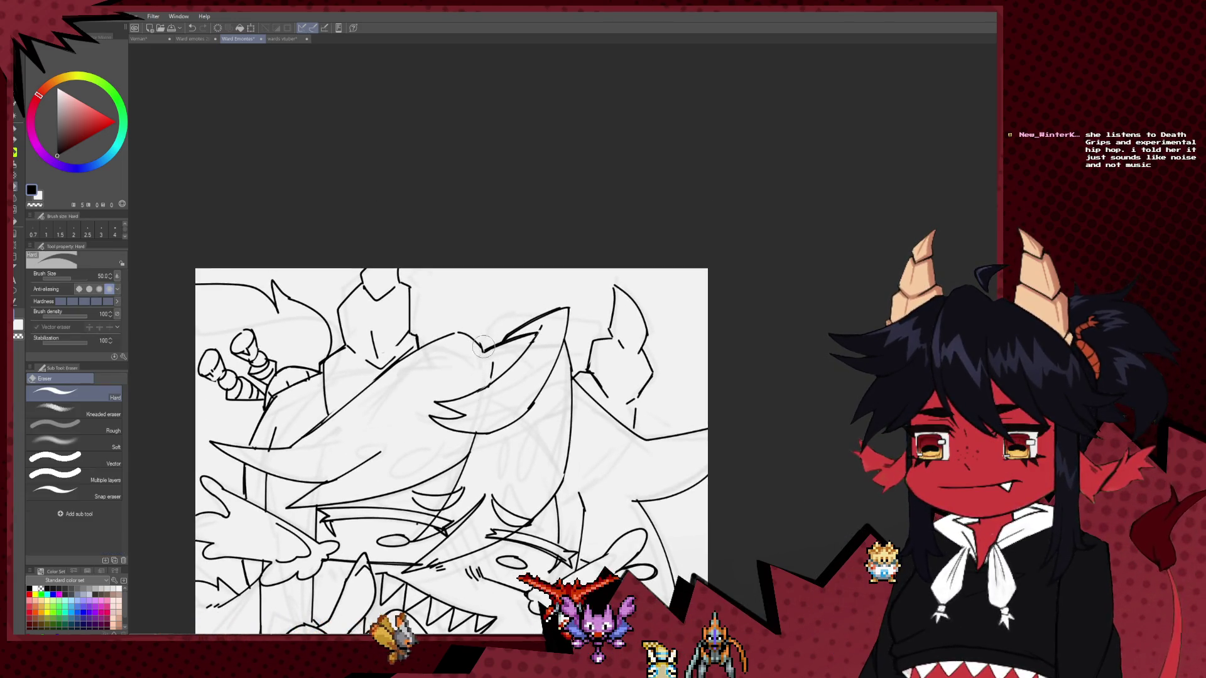
key("p")
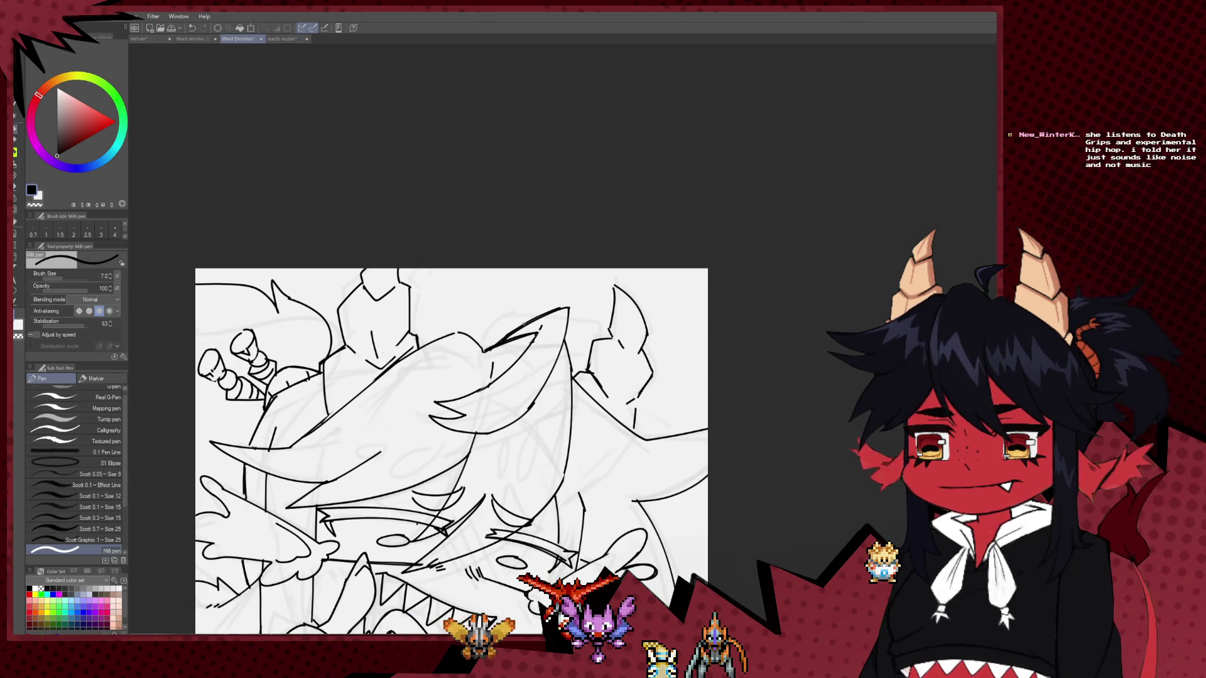
left_click_drag(558, 327, 420, 456)
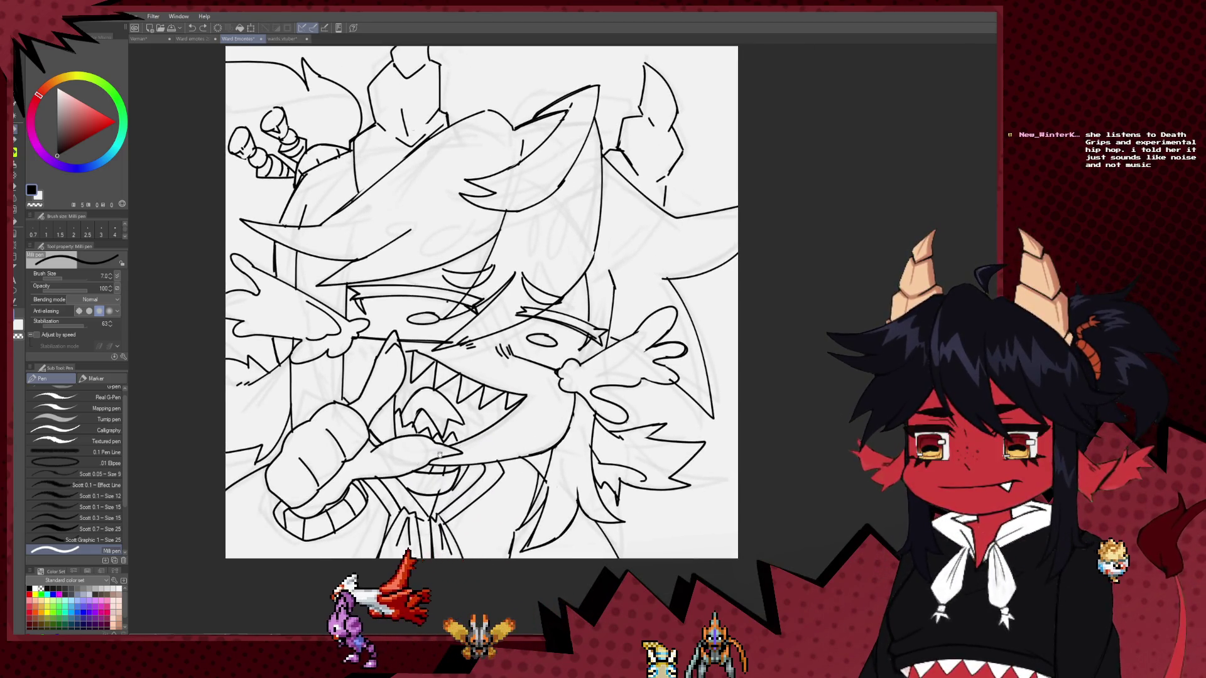
mouse_move(420, 456)
left_mouse_down()
mouse_move(484, 527)
mouse_move(461, 487)
left_mouse_up()
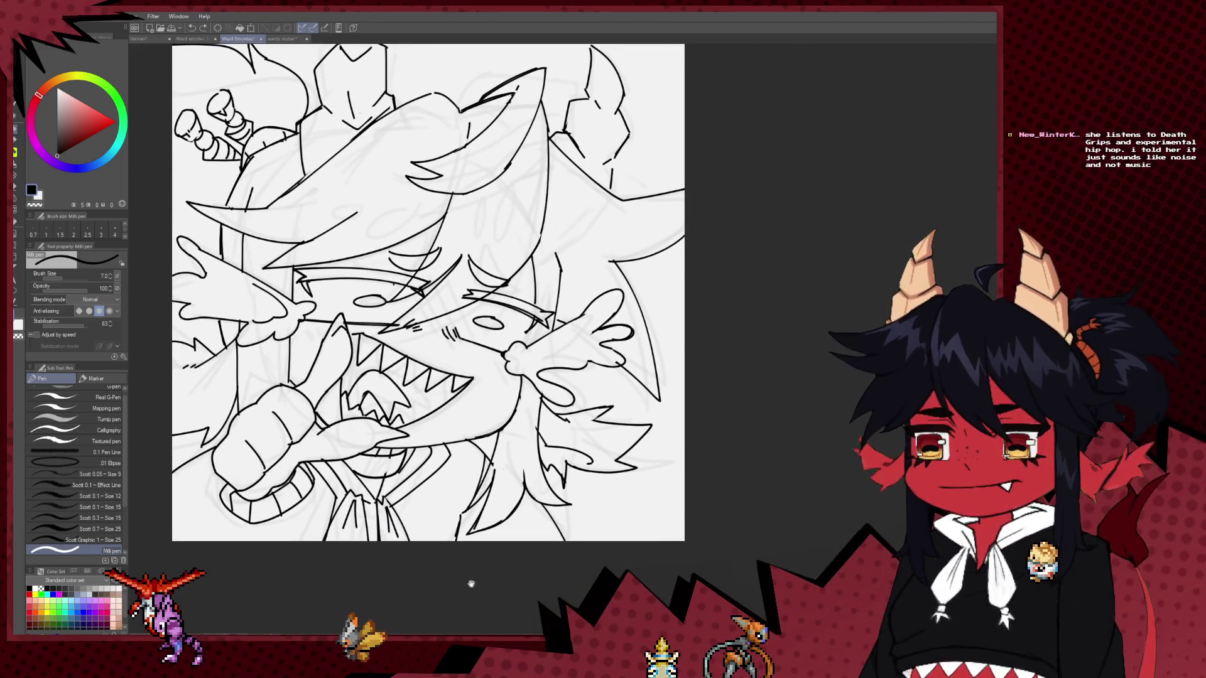
key("e")
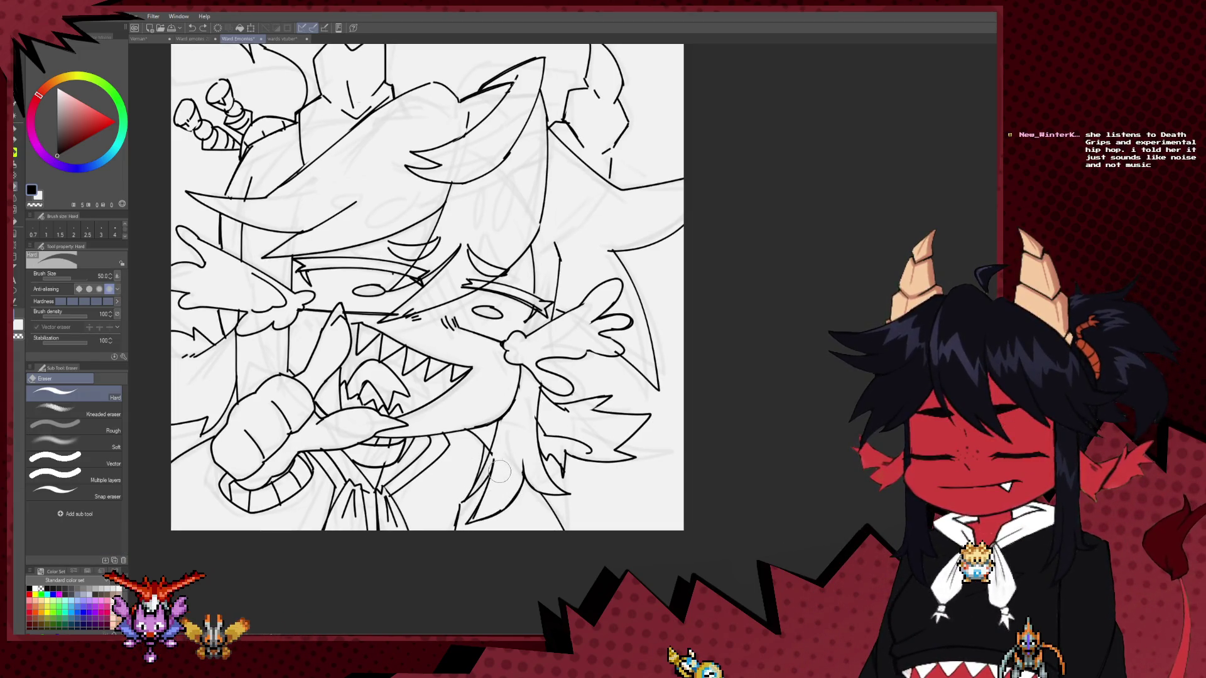
key("p")
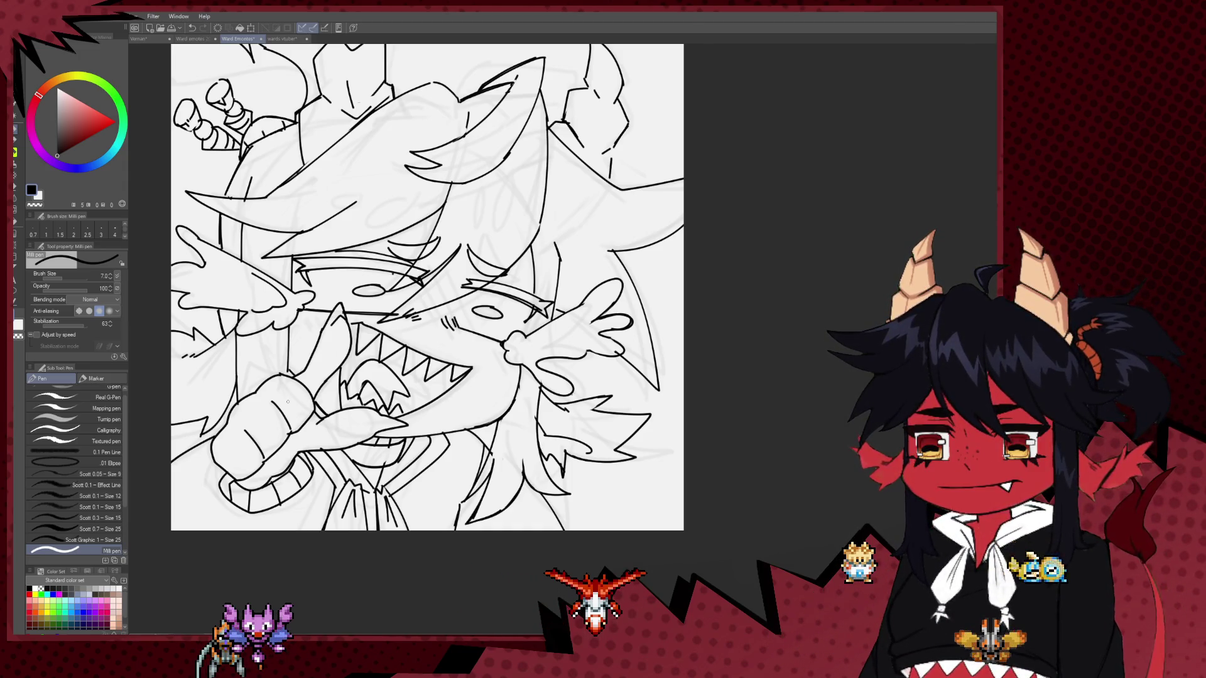
scroll(614, 249, "down", 3)
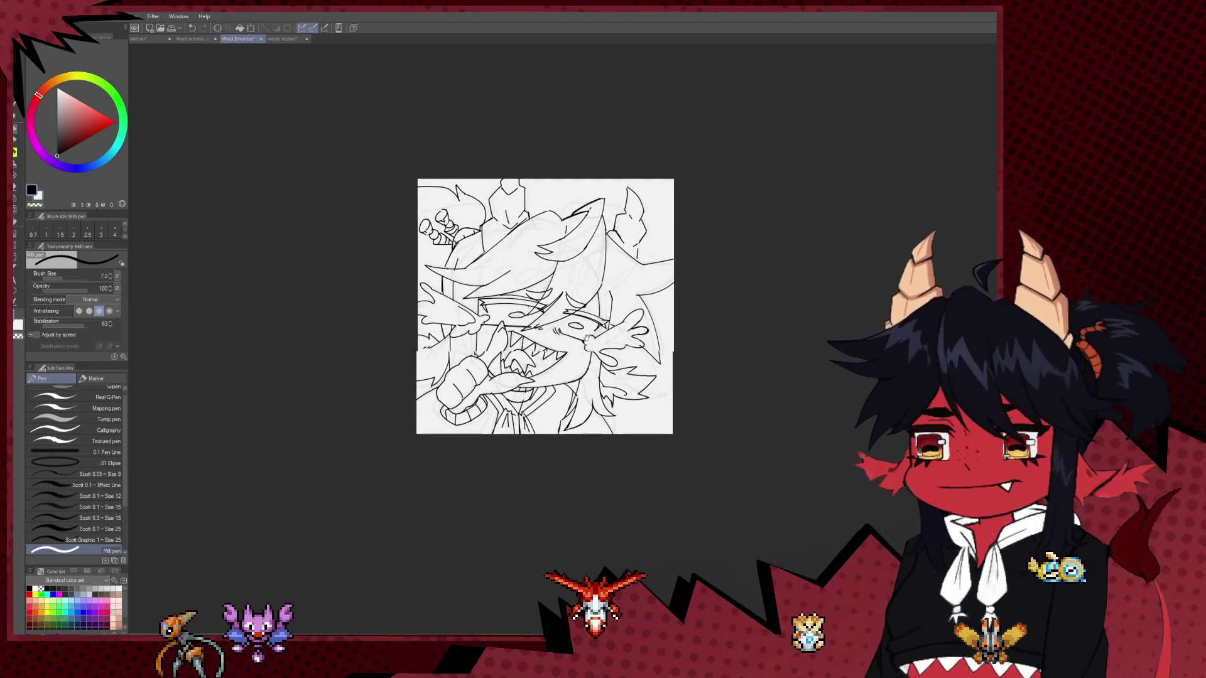
scroll(613, 249, "up", 2)
left_click_drag(614, 249, 631, 293)
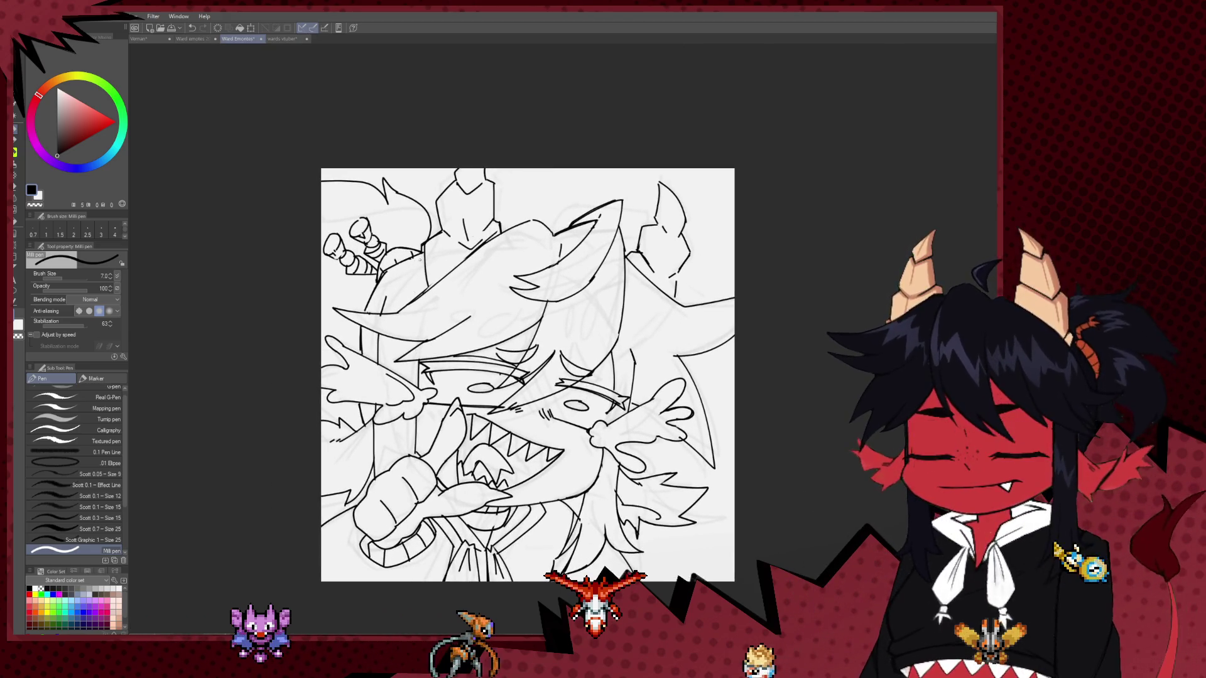
left_click_drag(437, 252, 311, 253)
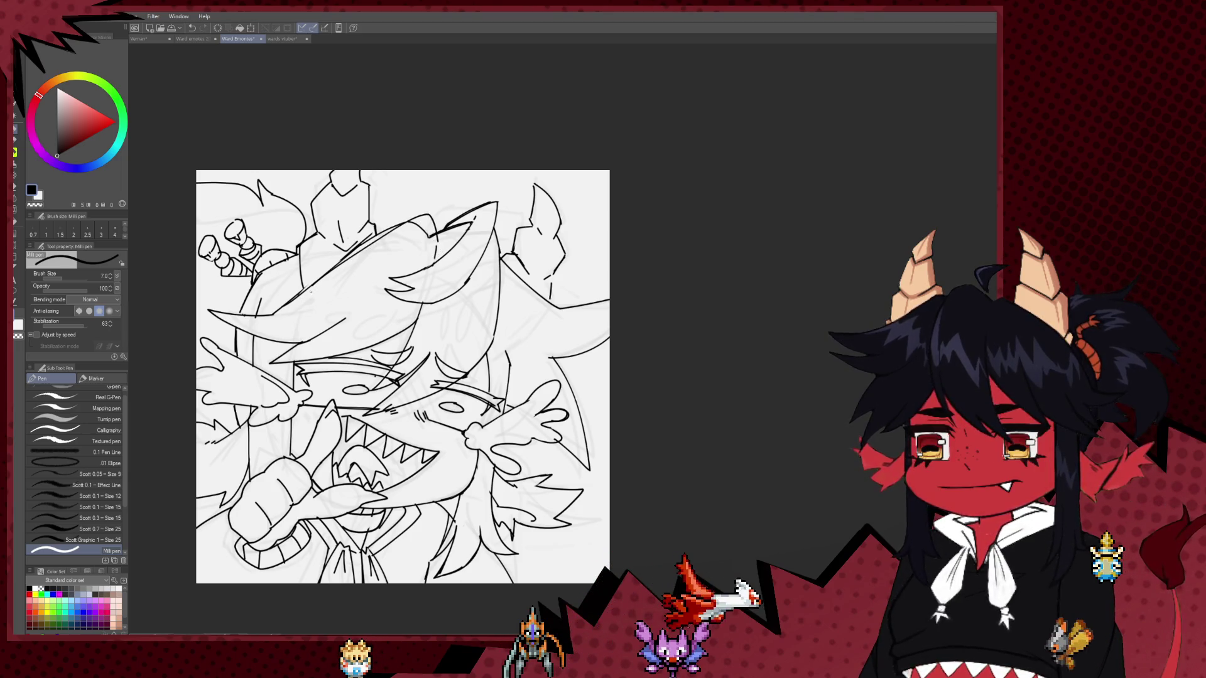
Undo the last stroke and mirror the canvas view horizontally.
key("e")
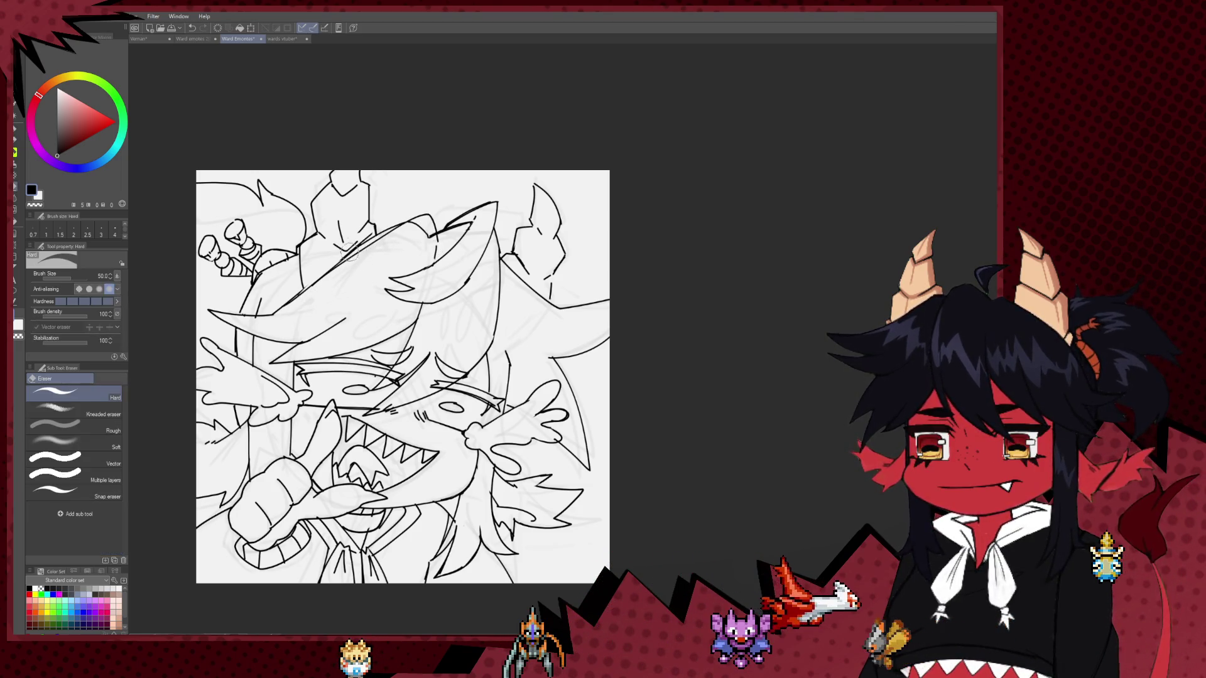
key("ctrl+z")
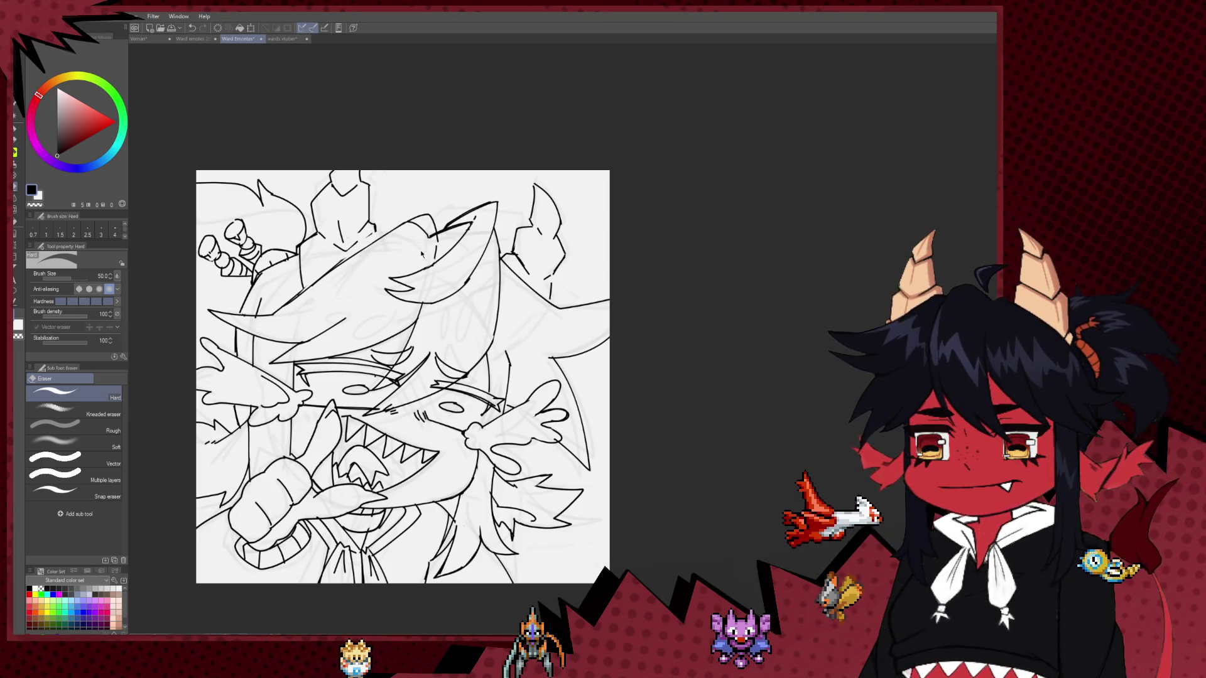
key("h")
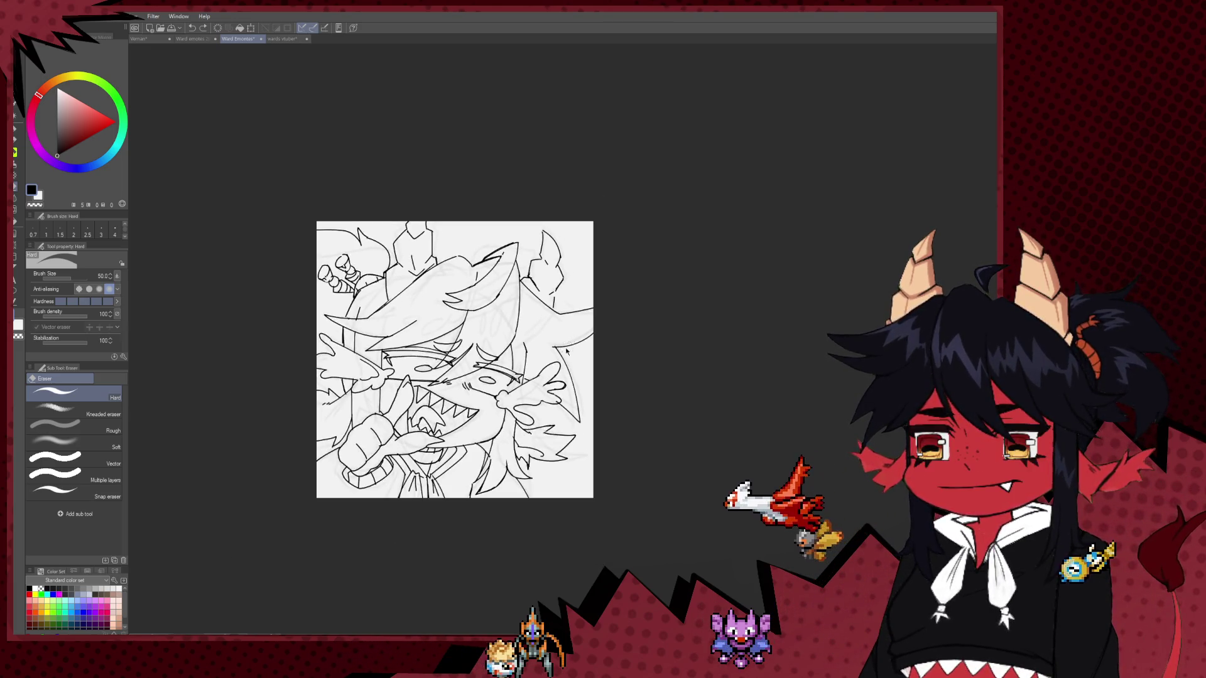
scroll(531, 353, "up", 1)
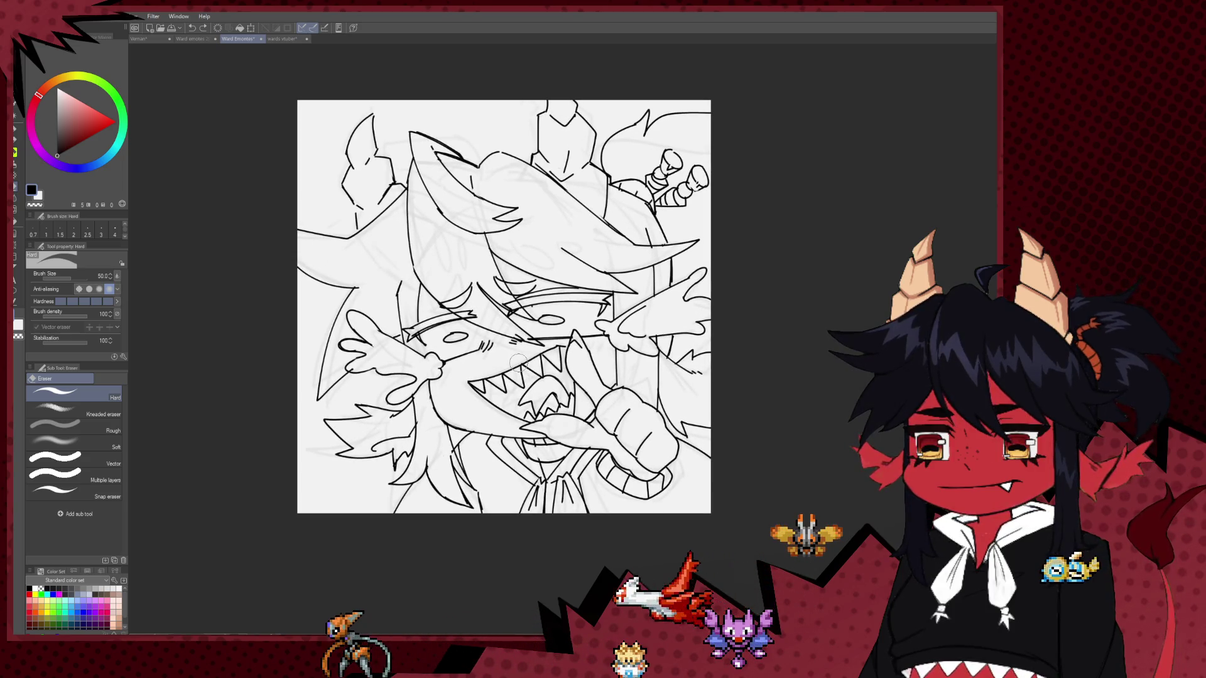
scroll(605, 449, "right", 3)
scroll(581, 348, "down", 1)
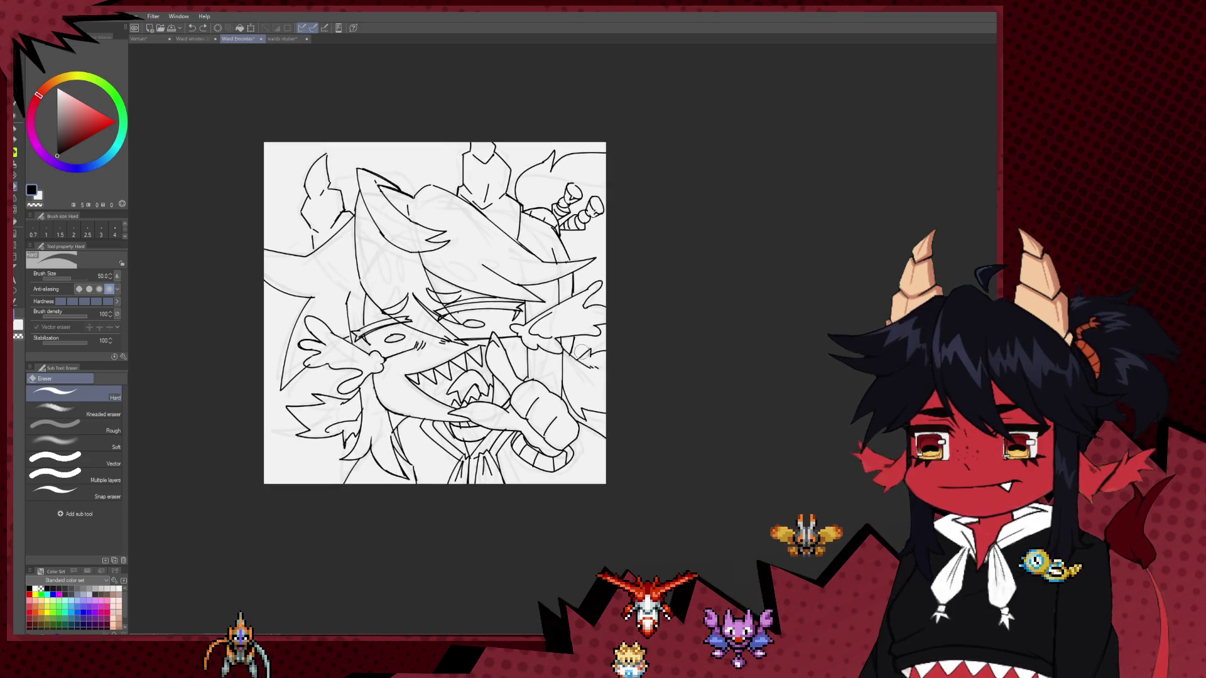
scroll(578, 351, "down", 1)
scroll(578, 358, "up", 1)
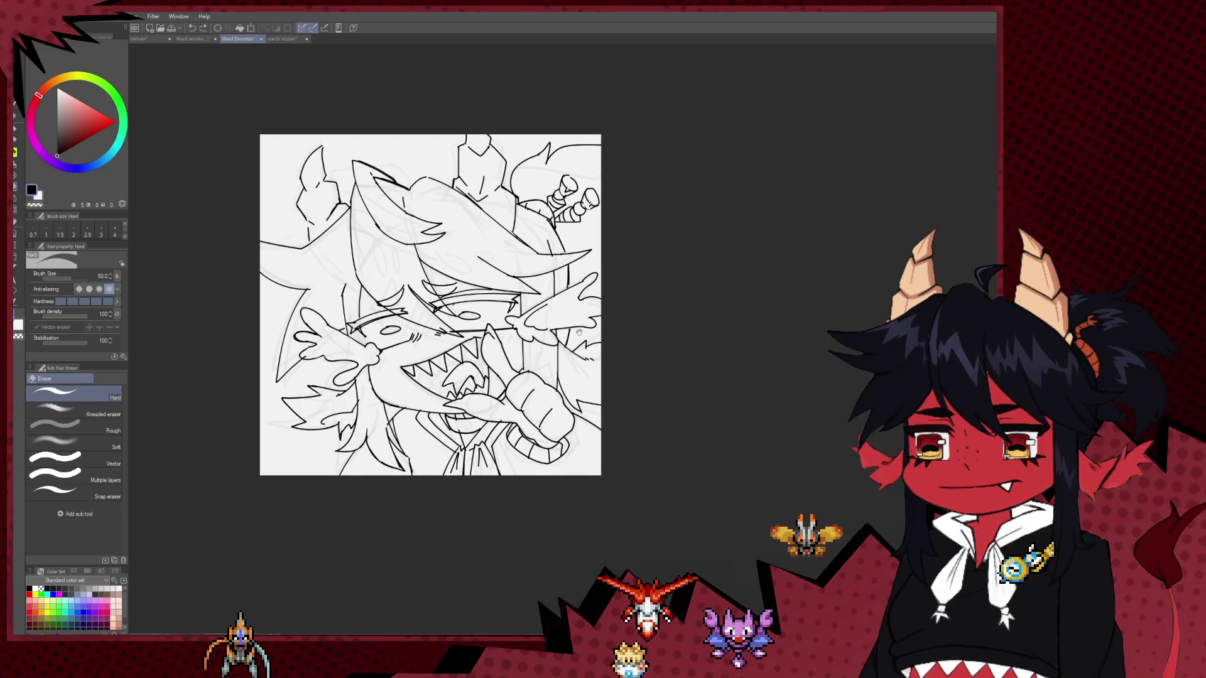
scroll(512, 244, "up", 2)
With the inking pen active, pan around the mirrored drawing to check both fanged characters.
key("p")
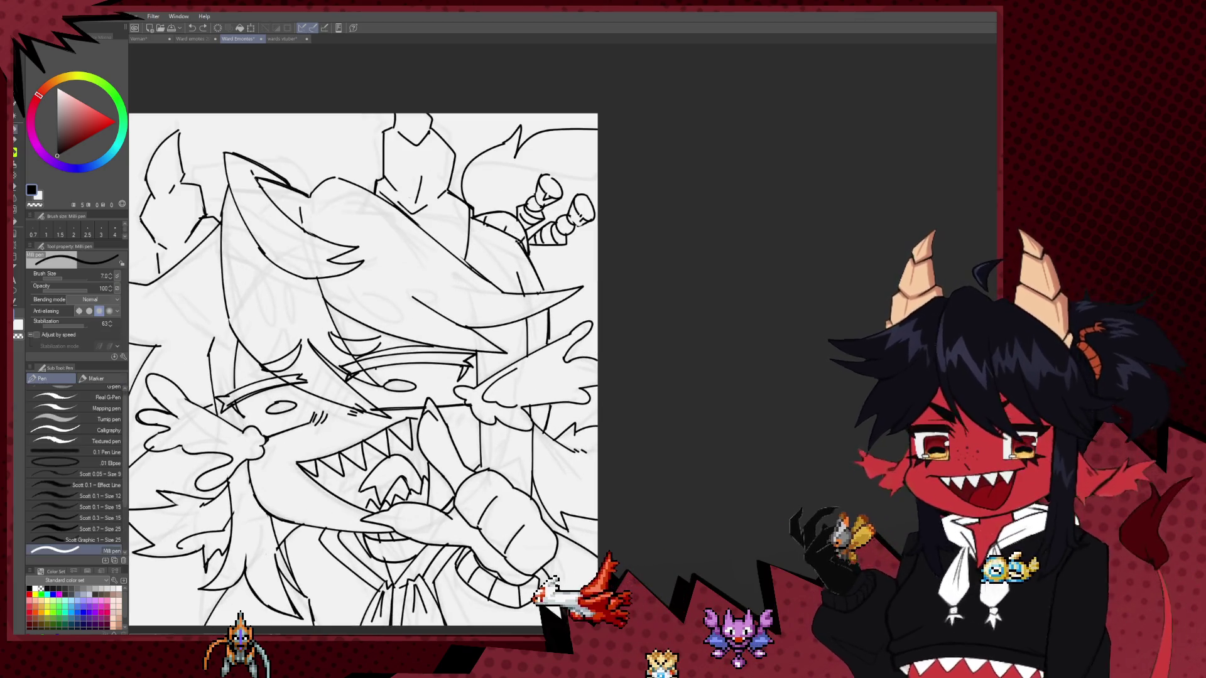
left_click_drag(499, 254, 609, 231)
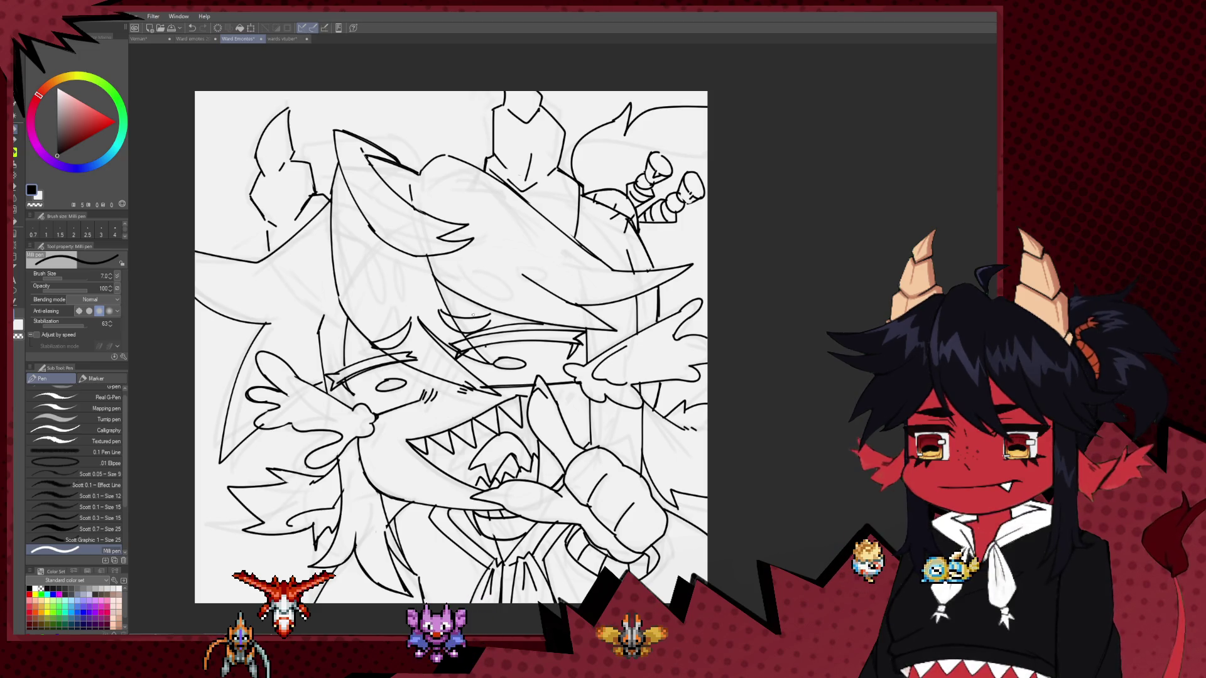
scroll(473, 315, "down", 3)
scroll(473, 315, "up", 2)
left_click_drag(465, 404, 463, 447)
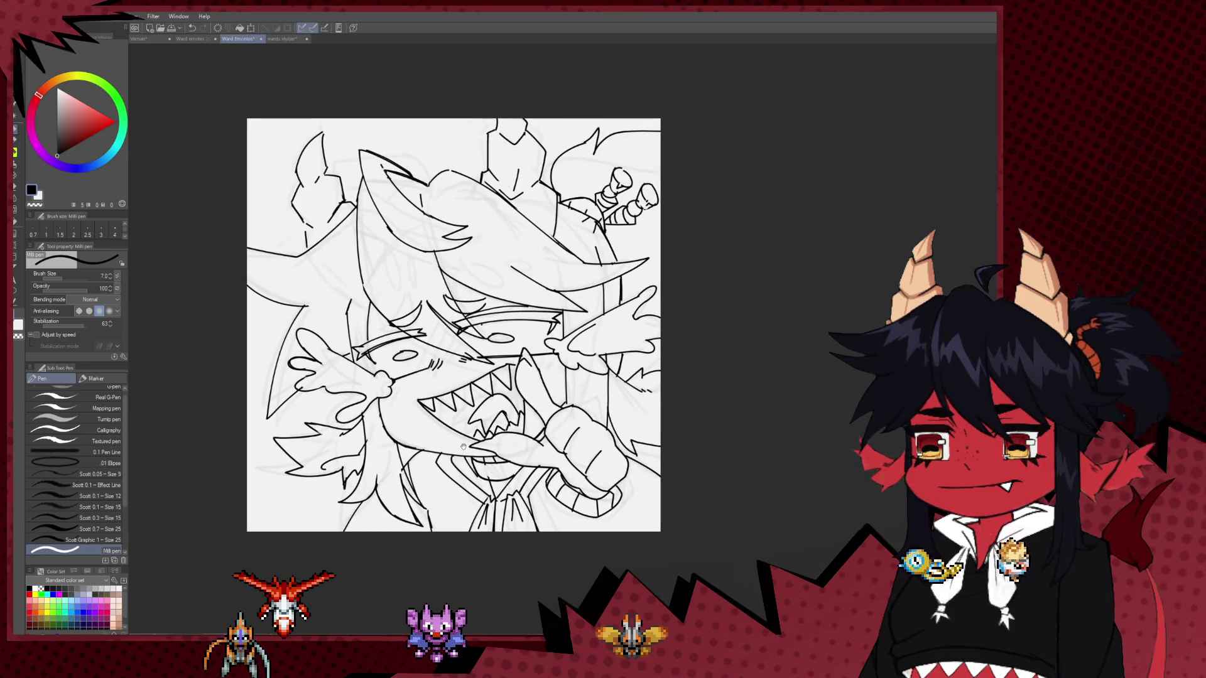
left_click_drag(461, 347, 465, 397)
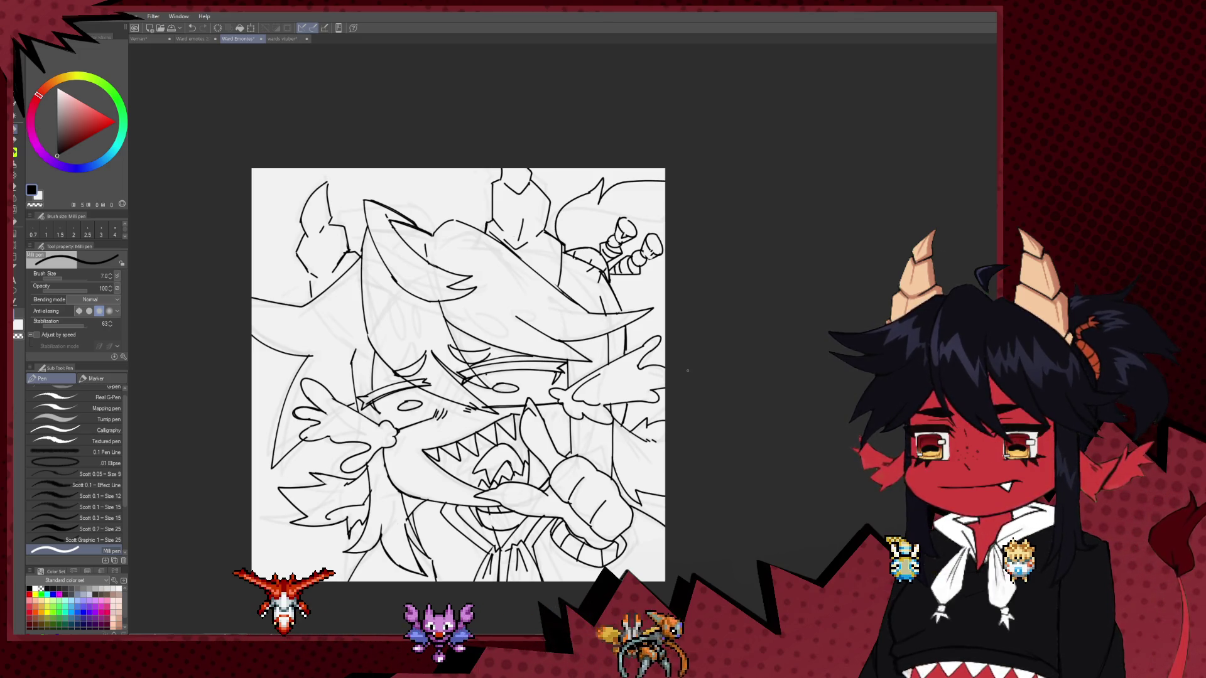
scroll(500, 328, "down", 2)
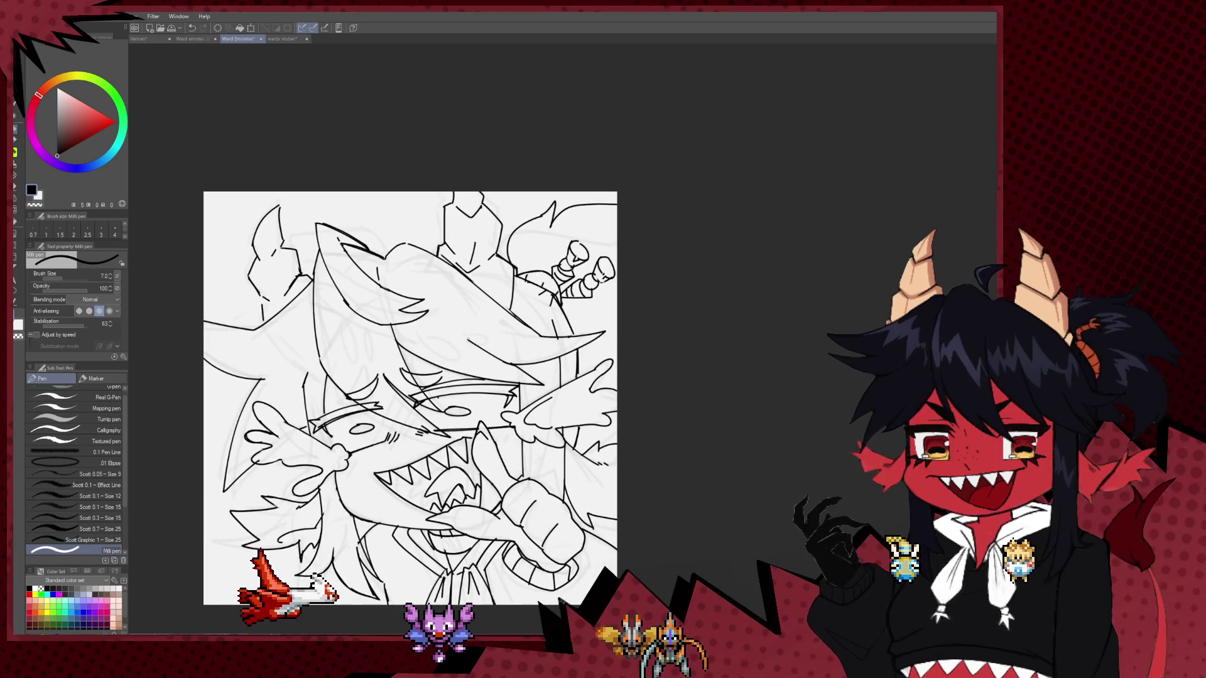
mouse_move(501, 328)
left_mouse_down()
mouse_move(584, 310)
mouse_move(550, 207)
left_mouse_up()
scroll(584, 310, "up", 3)
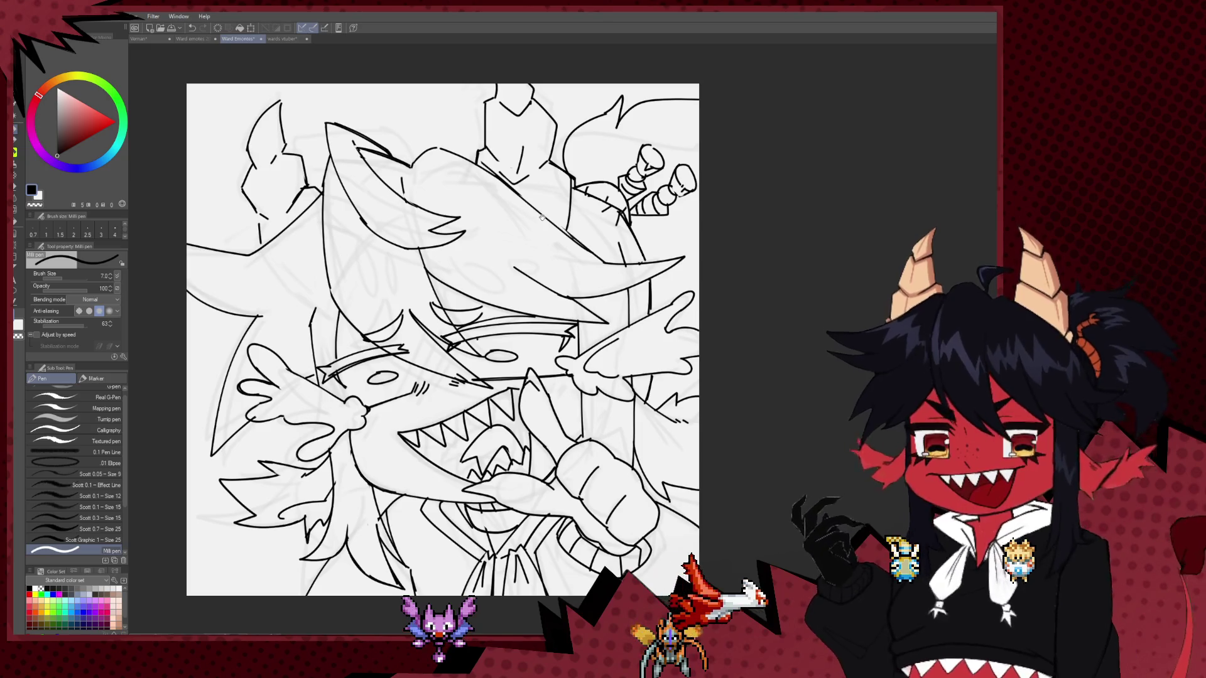
mouse_move(550, 207)
left_mouse_down()
mouse_move(519, 244)
mouse_move(600, 245)
left_mouse_up()
scroll(519, 244, "down", 2)
scroll(600, 244, "up", 3)
scroll(600, 245, "down", 1)
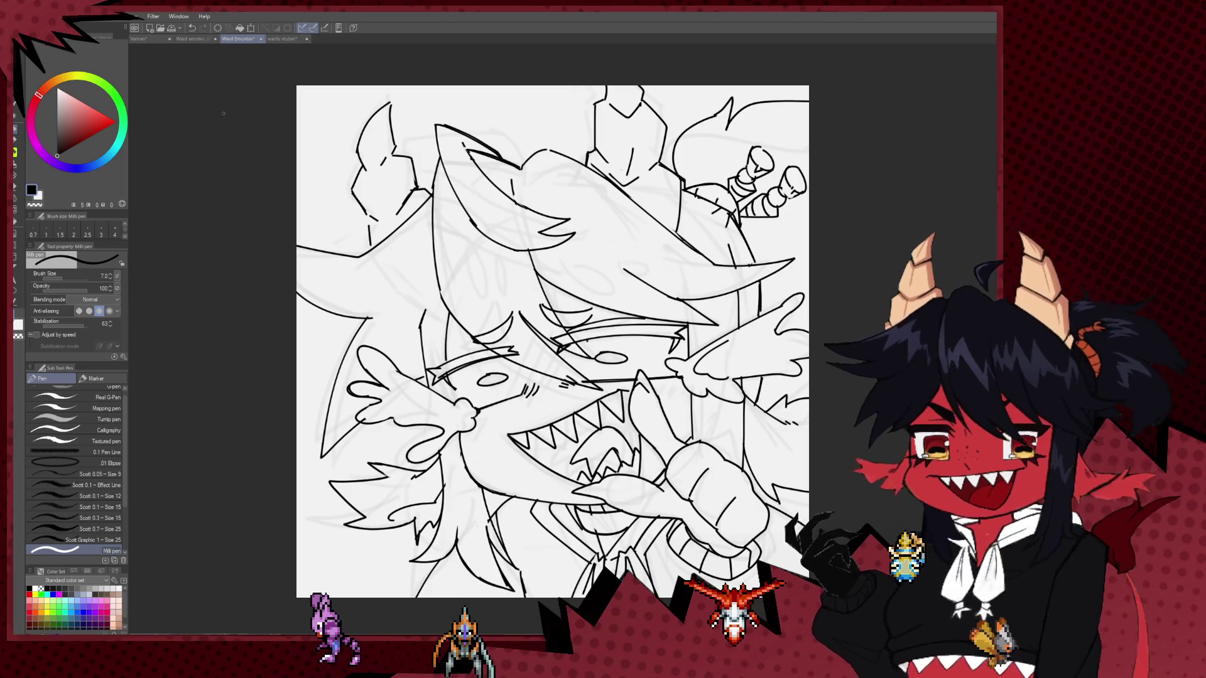
Look through the emote sketches and Vernan documents, then return to the vtuber reference sheet.
left_click(283, 39)
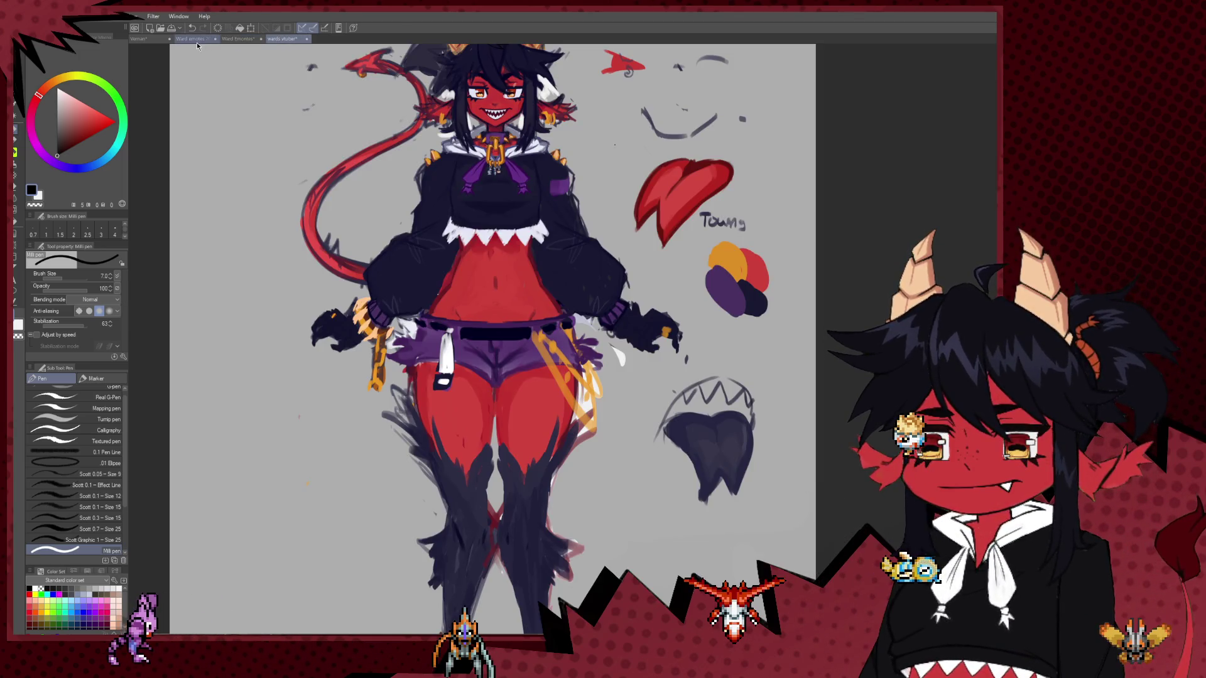
left_click(197, 39)
left_click(135, 39)
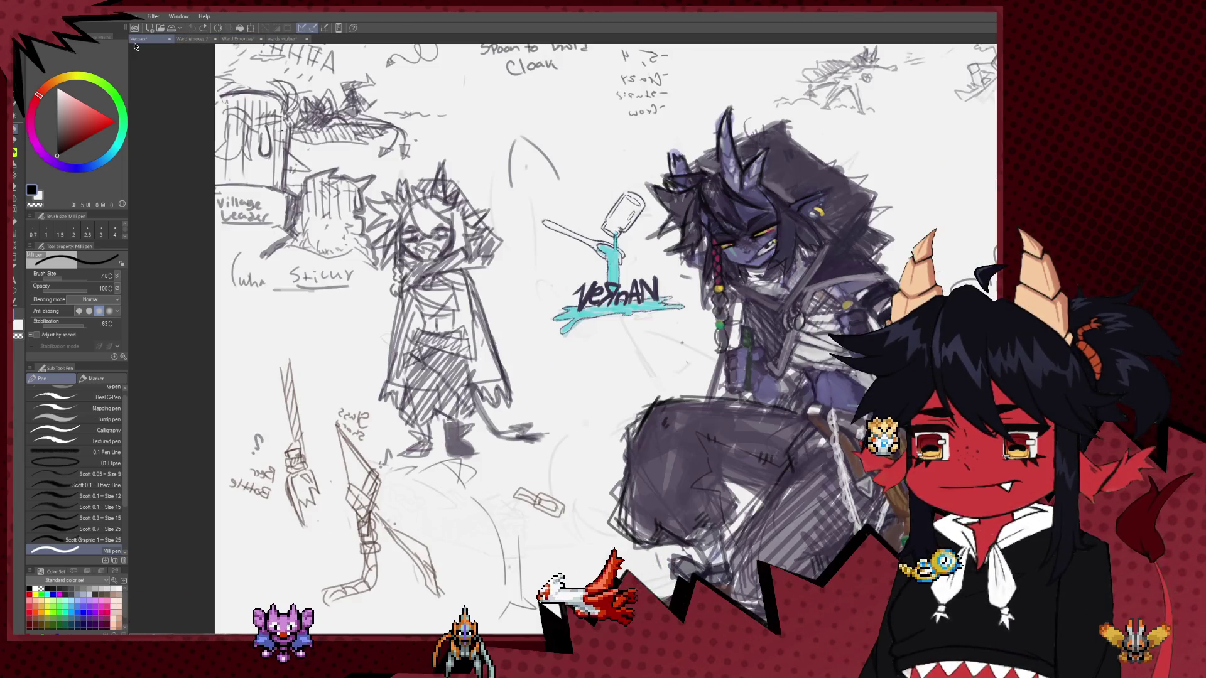
scroll(358, 68, "down", 2)
scroll(358, 68, "down", 1)
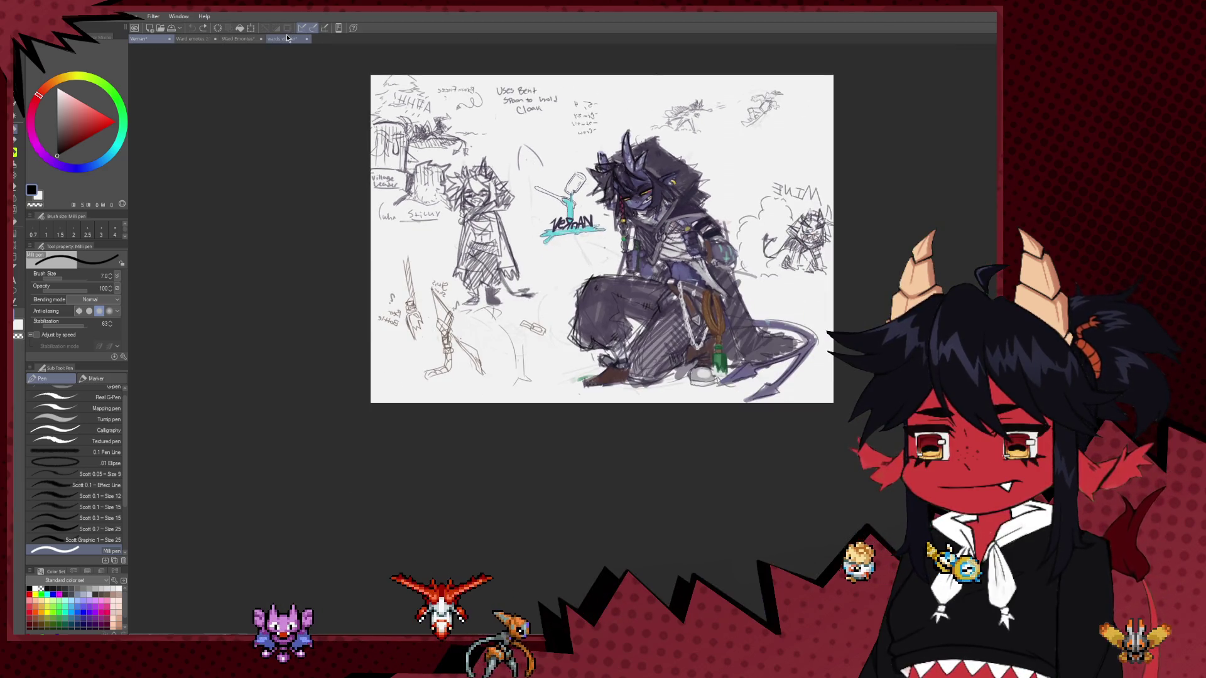
key("ctrl+shift+Tab")
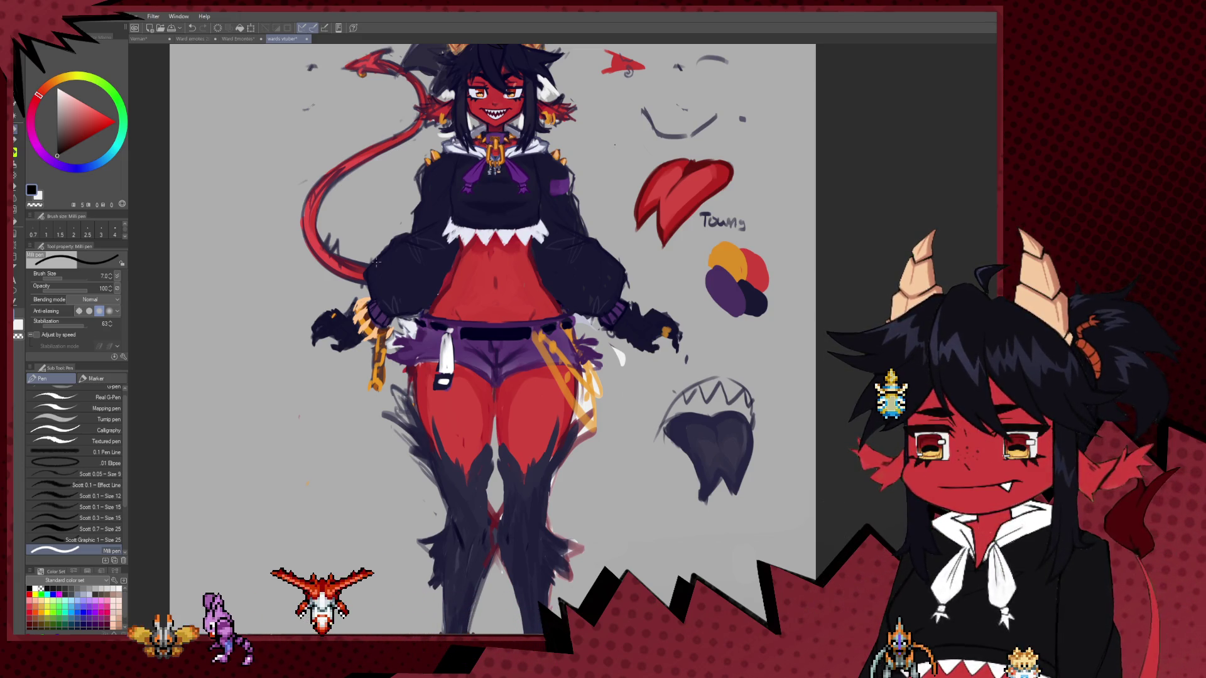
Switch to the Vernan page, zoom in on the two Miku chibis, then zoom back out.
key("ctrl+Tab")
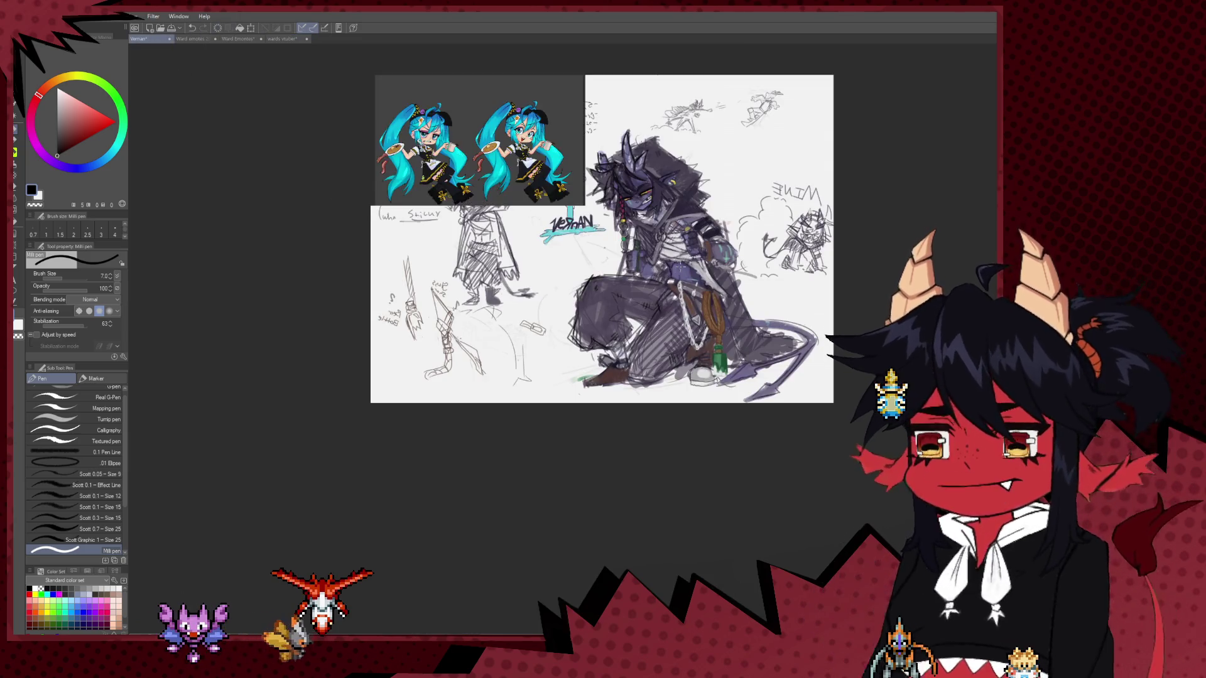
scroll(517, 301, "up", 2)
scroll(517, 300, "up", 1)
scroll(516, 300, "up", 1)
scroll(516, 300, "up", 2)
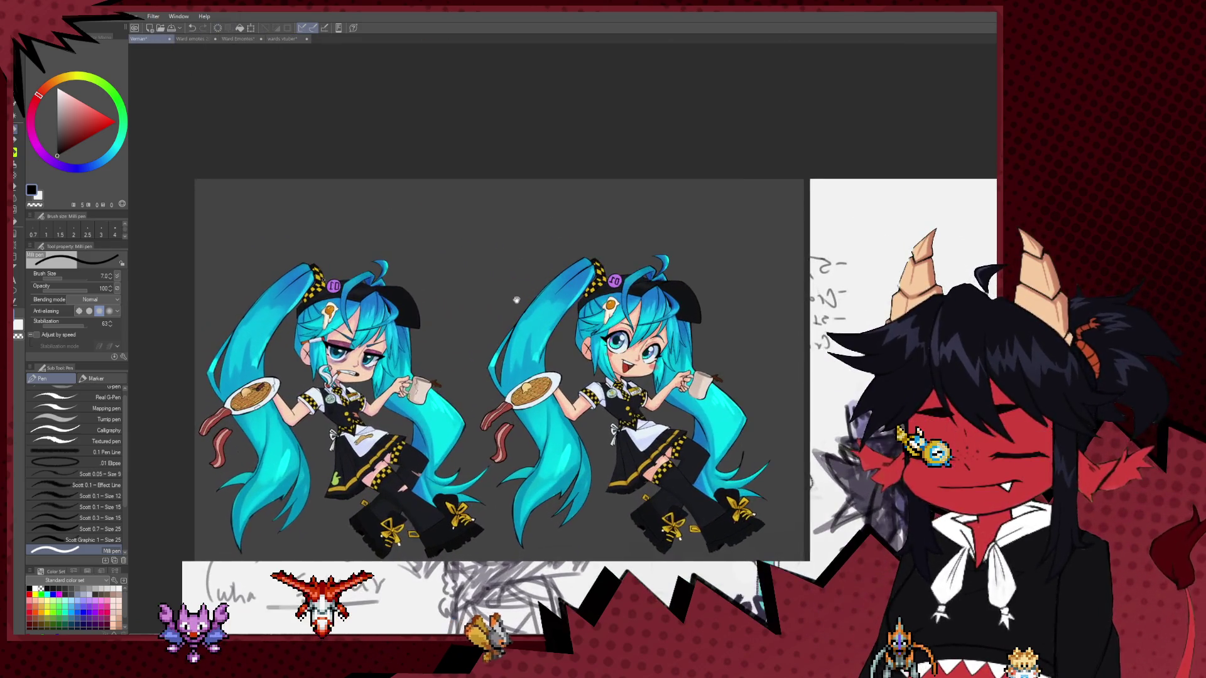
scroll(517, 301, "up", 1)
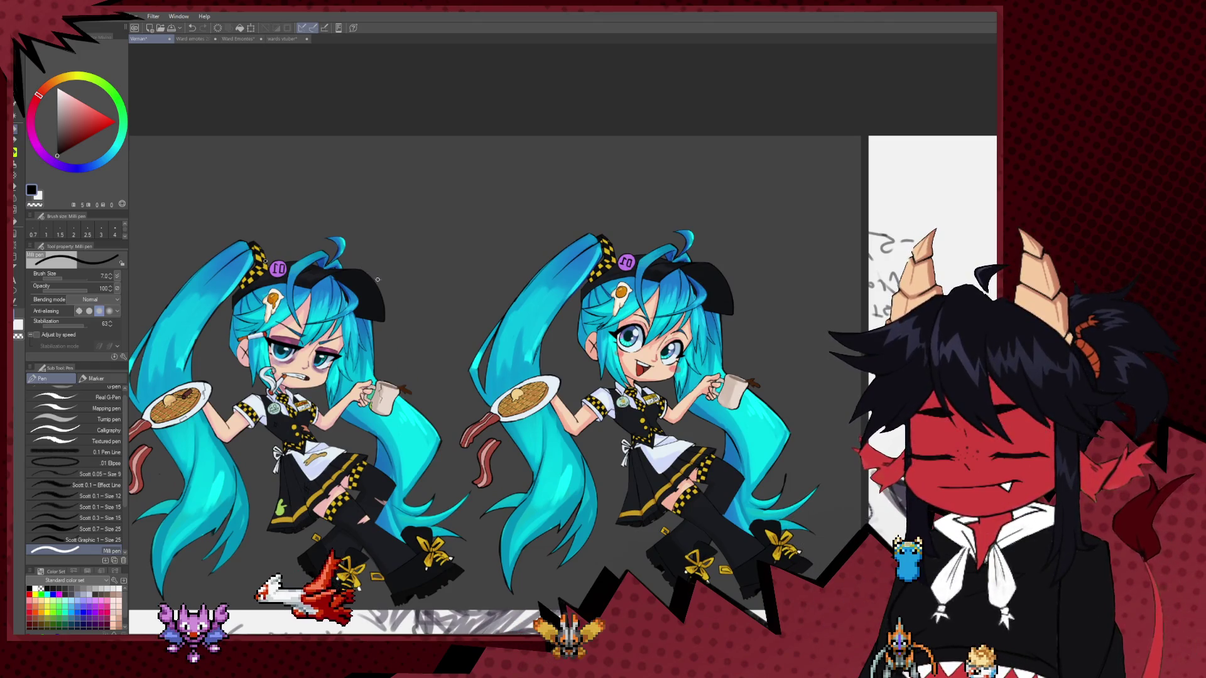
scroll(378, 280, "left", 1)
scroll(474, 261, "left", 1)
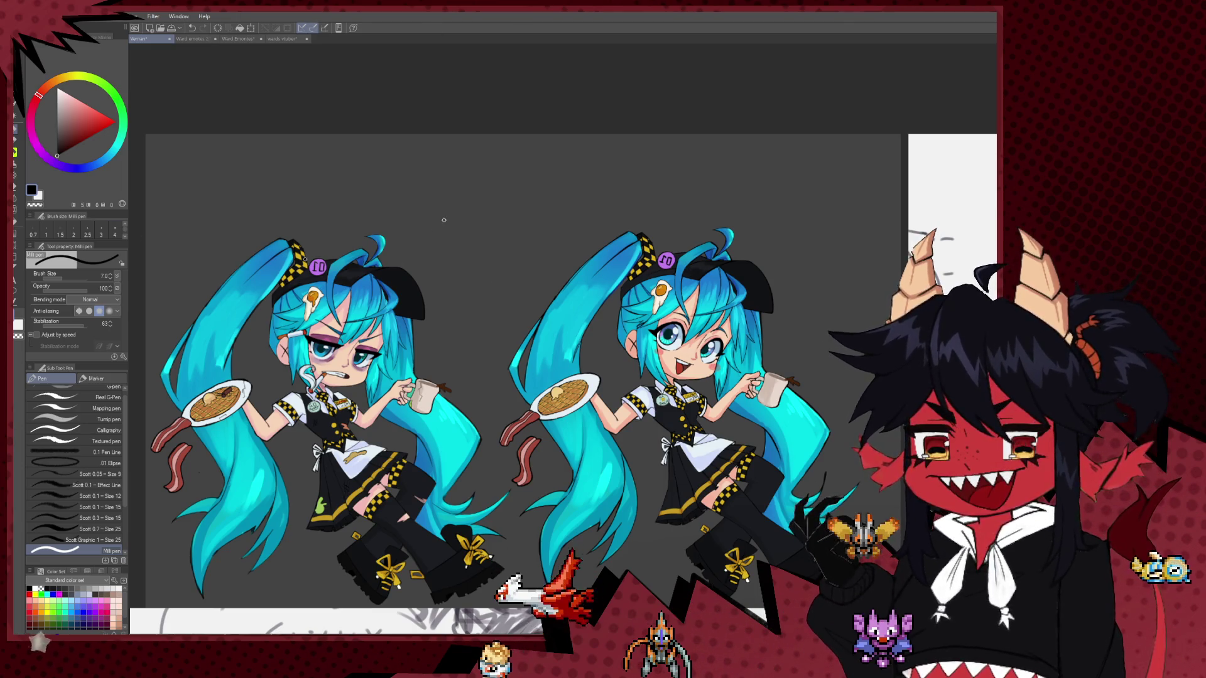
scroll(444, 230, "down", 1)
scroll(417, 224, "down", 1)
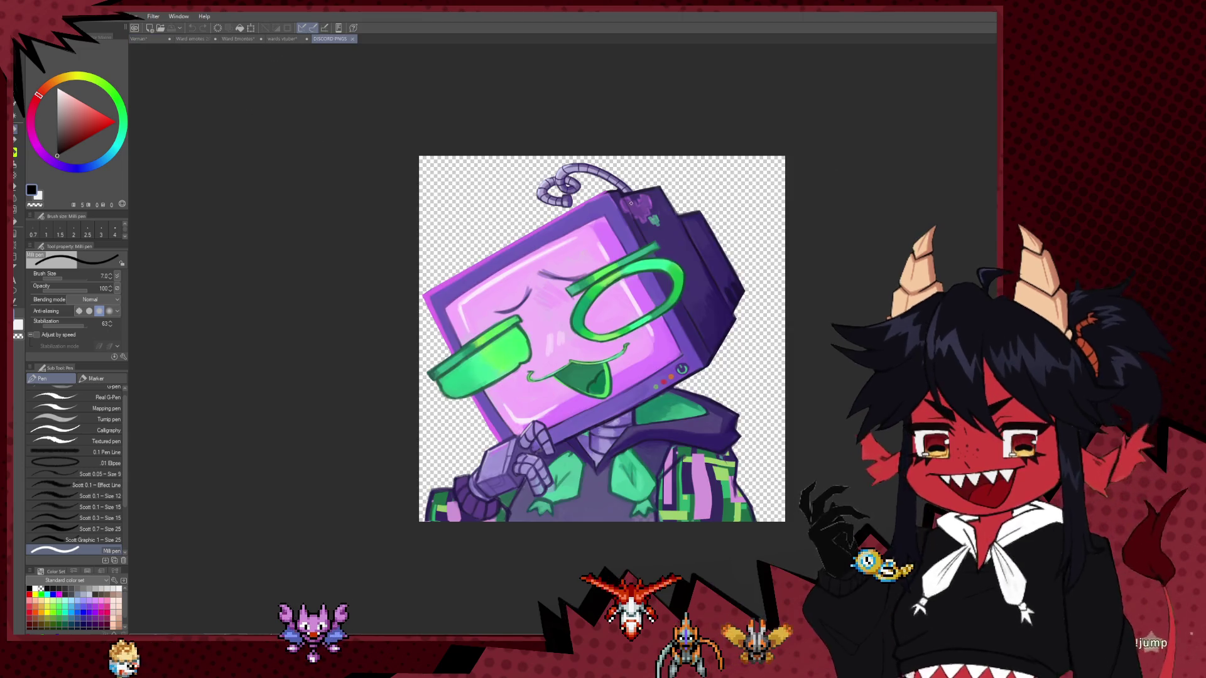
scroll(606, 243, "down", 1)
scroll(476, 284, "up", 1)
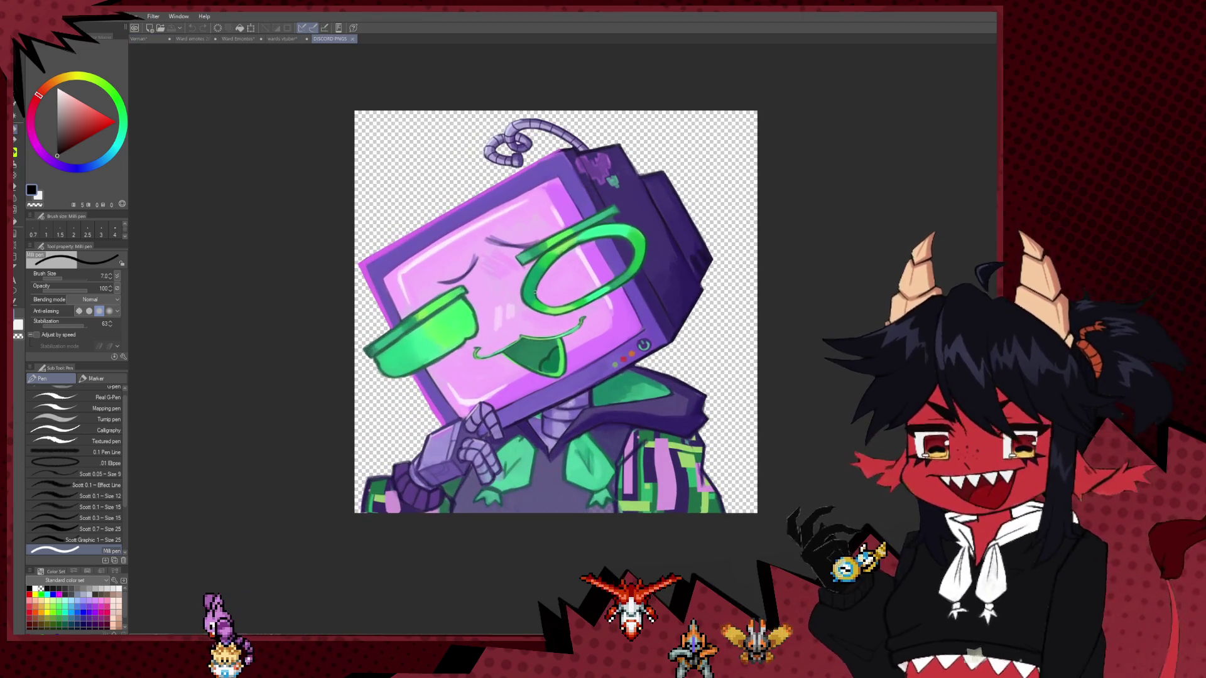
scroll(478, 285, "down", 1)
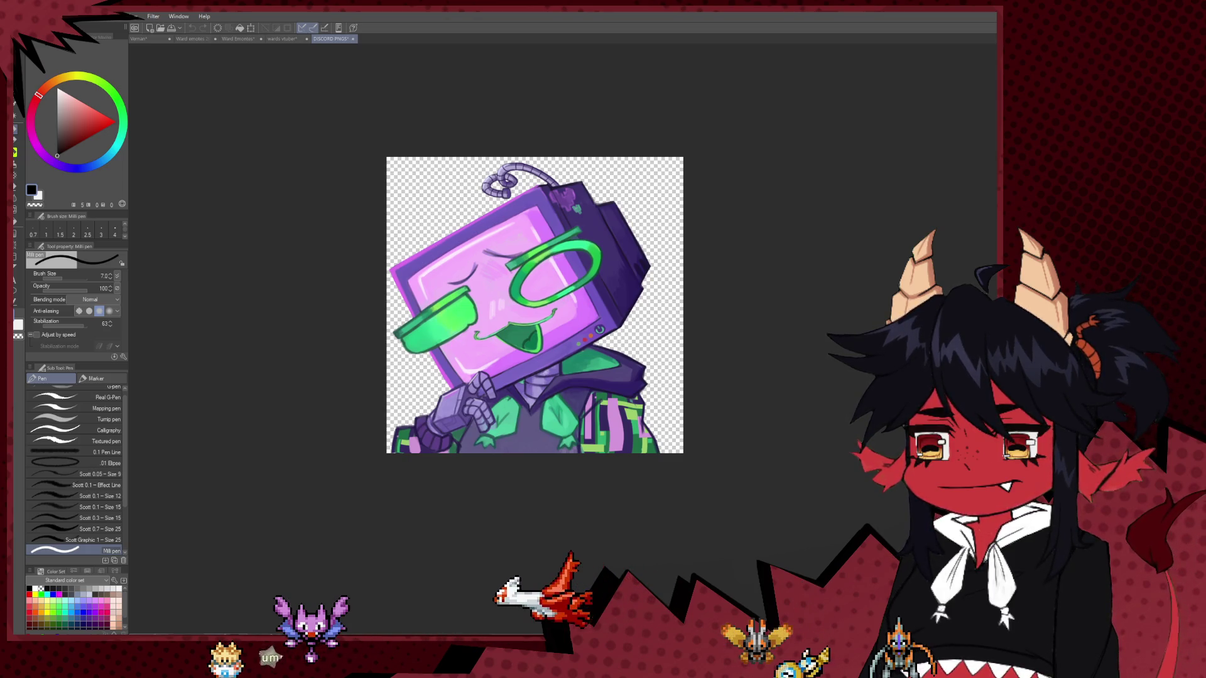
key("ctrl+z")
key("ctrl+y")
key("ctrl+z")
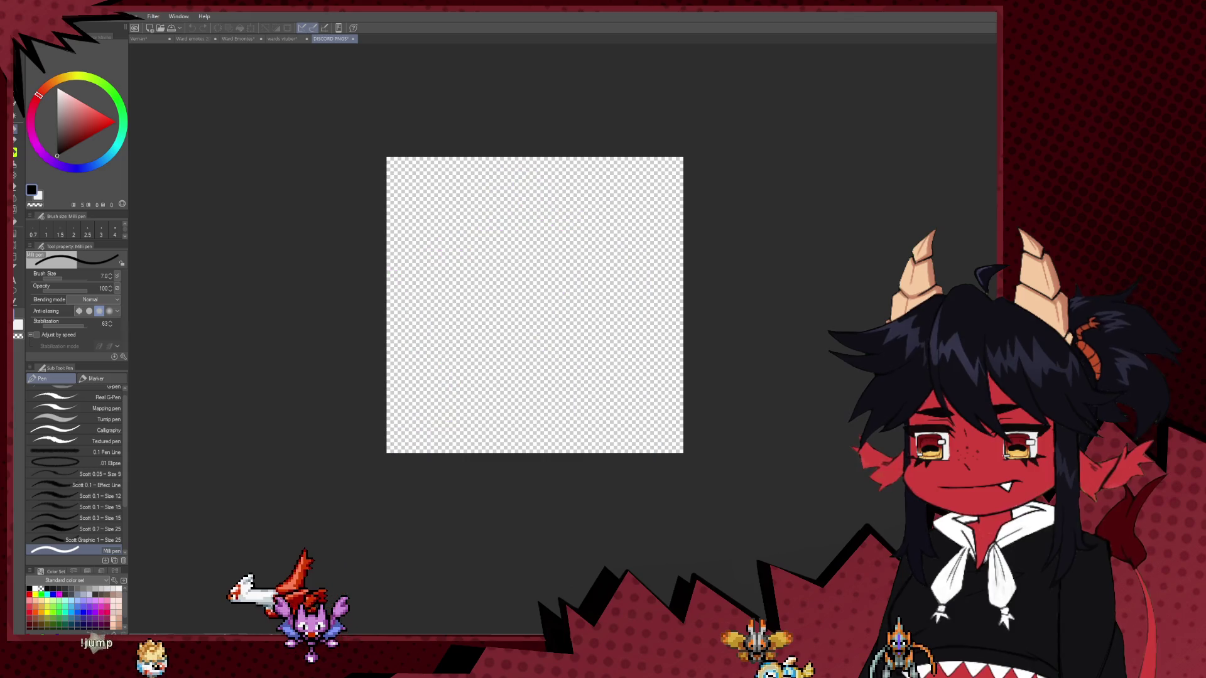
key("ctrl+y")
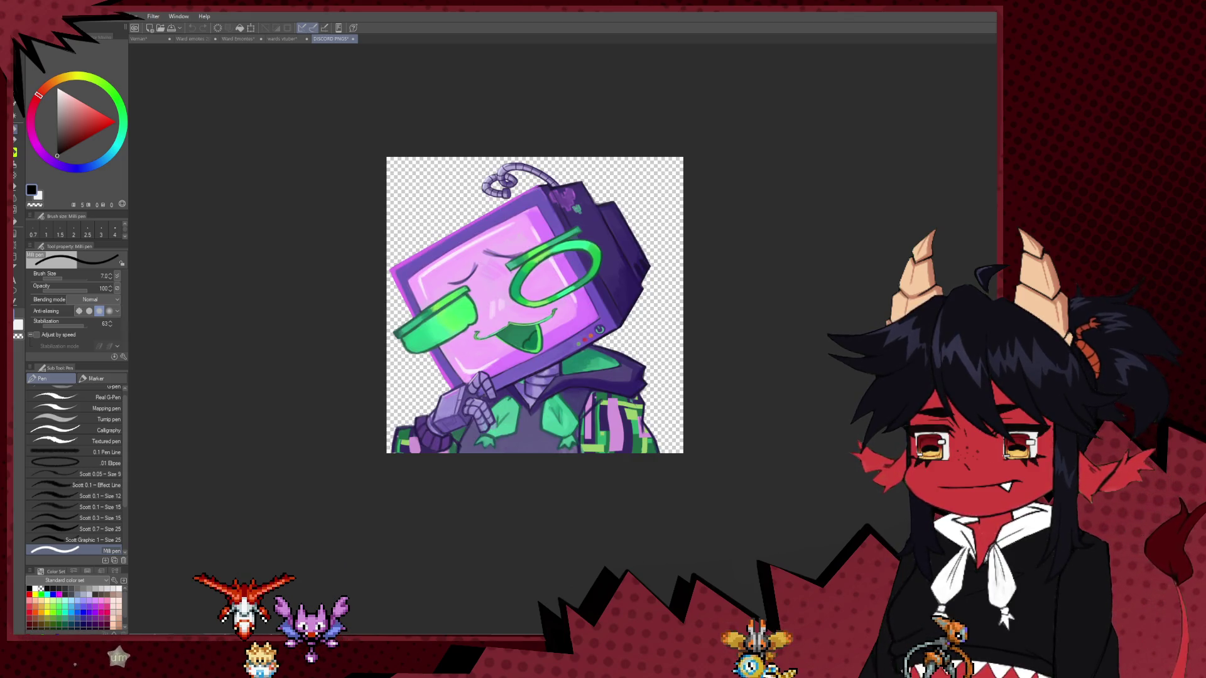
key("ctrl+z")
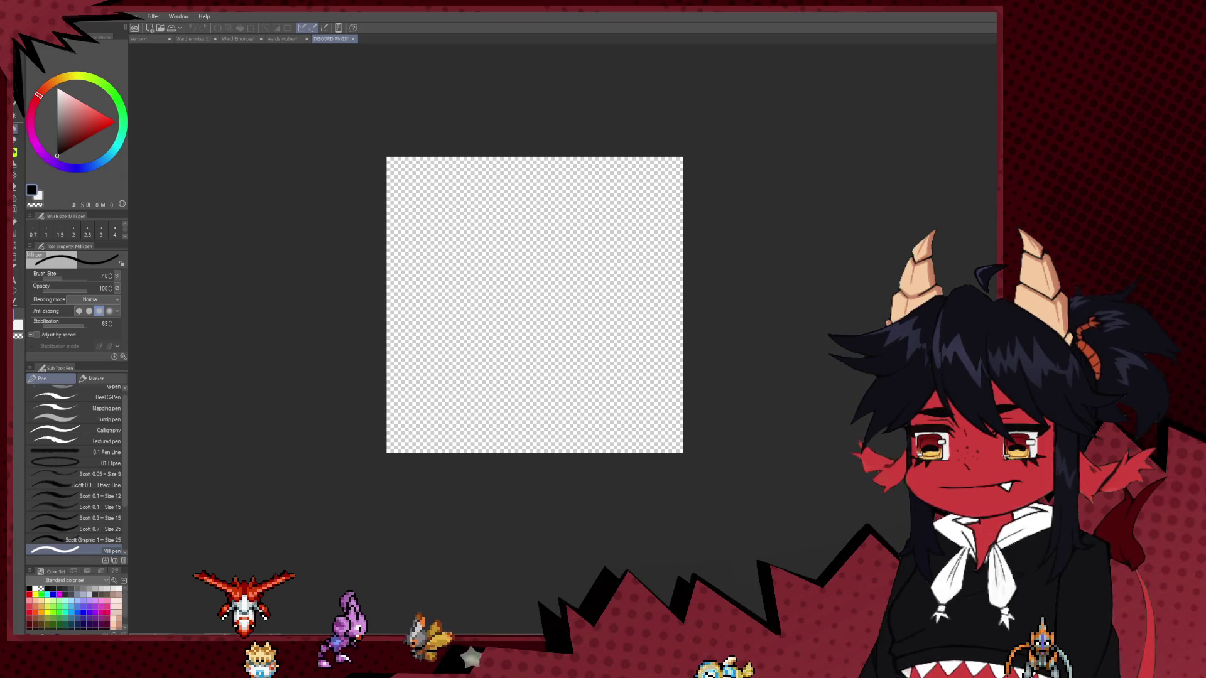
key("ctrl+y")
key("ctrl+z")
key("ctrl+y")
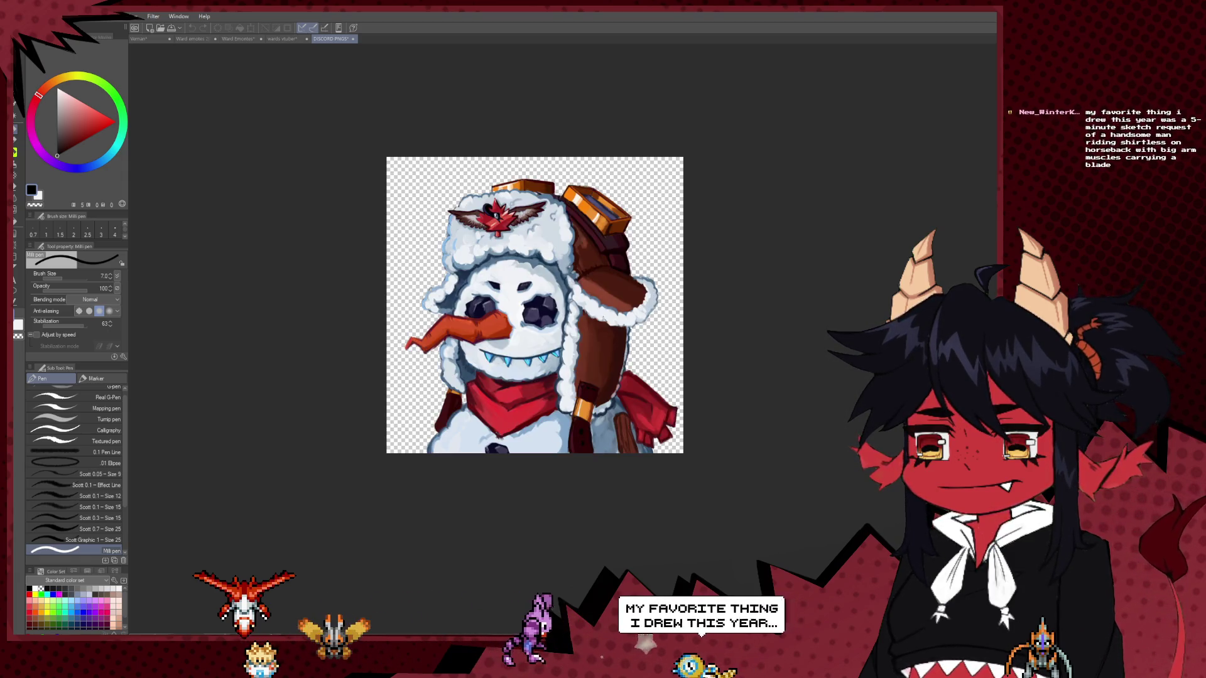
scroll(646, 315, "up", 1)
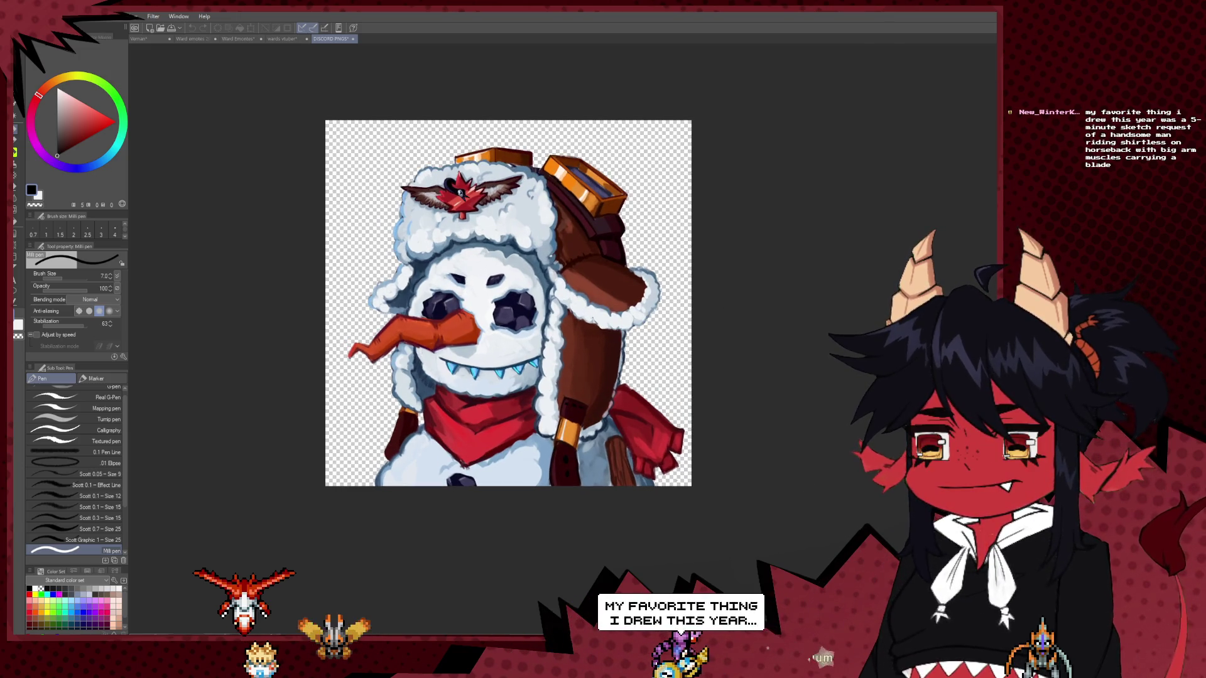
key("ctrl+y")
key("ctrl+y")
key("ctrl+y")
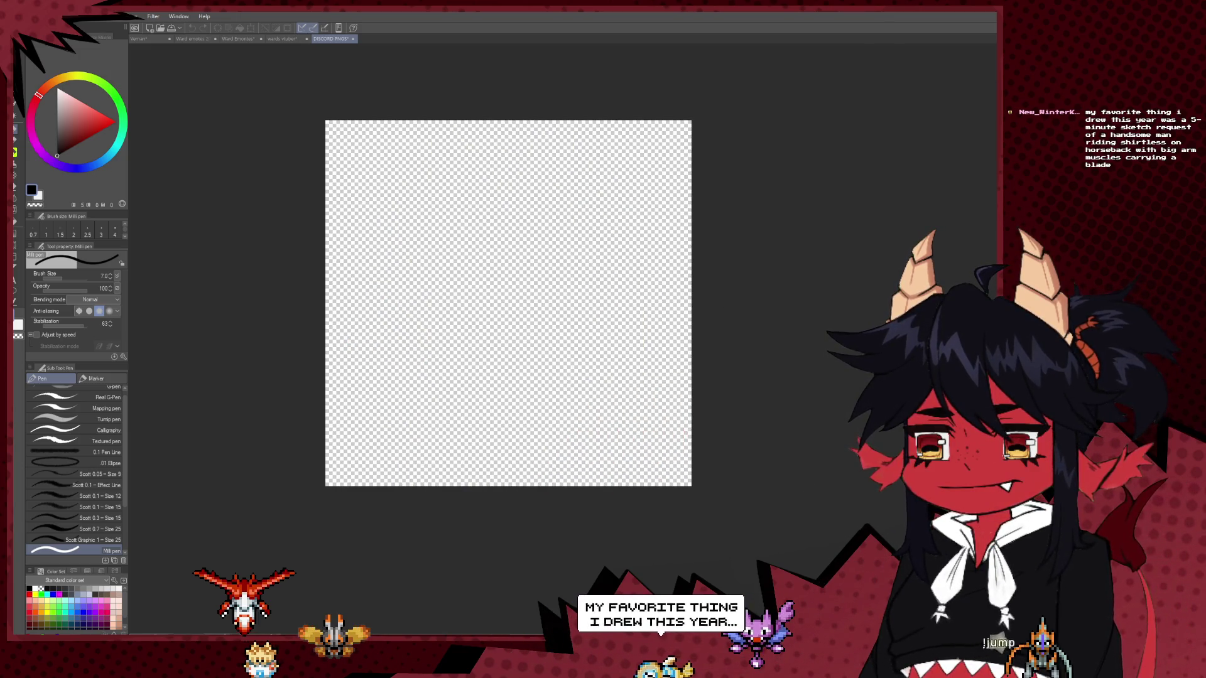
key("ctrl+y")
key("ctrl+y")
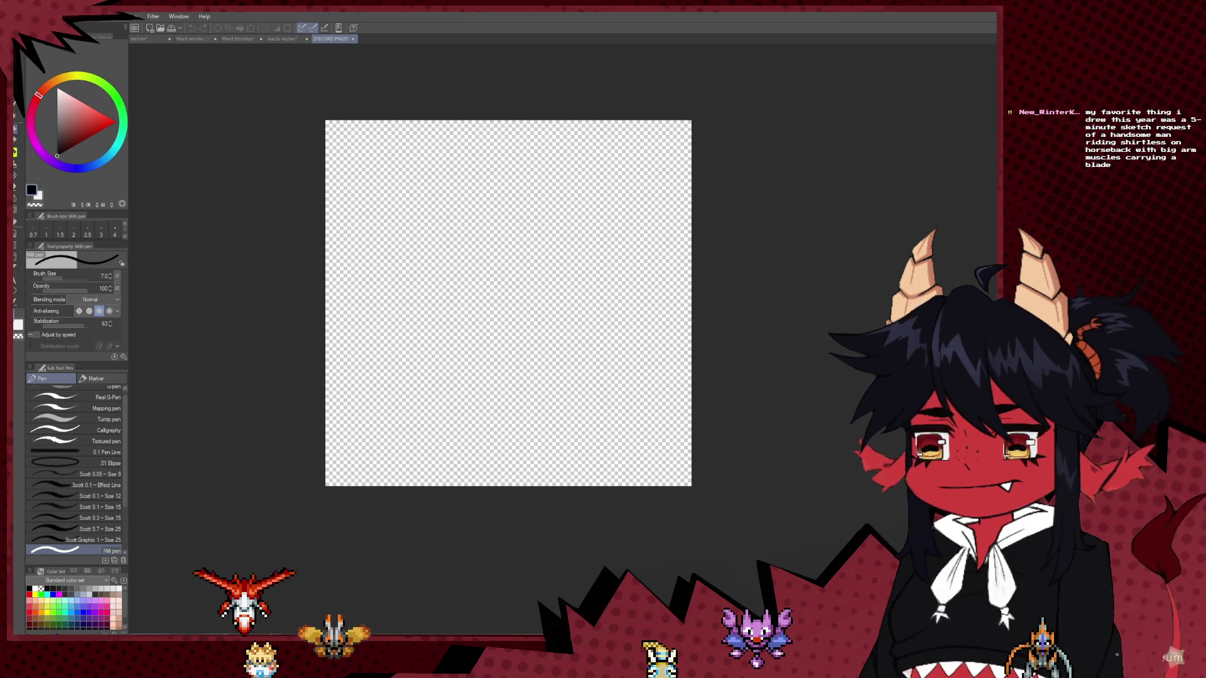
key("ctrl+y")
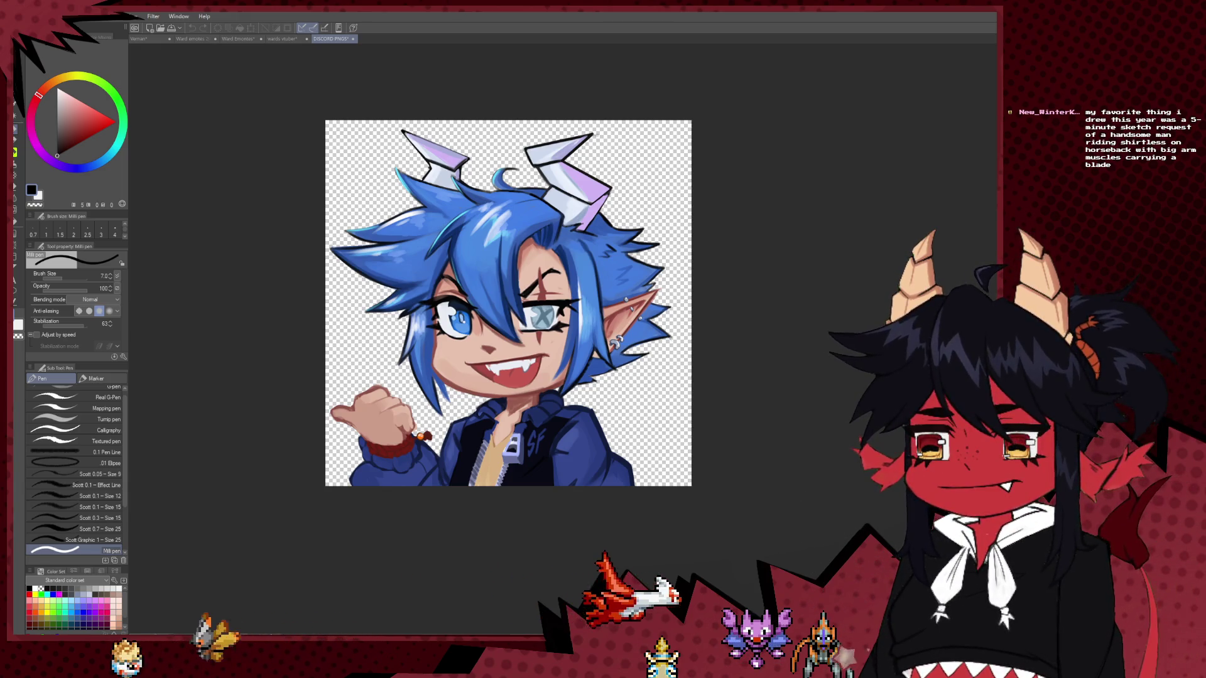
key("ctrl+y")
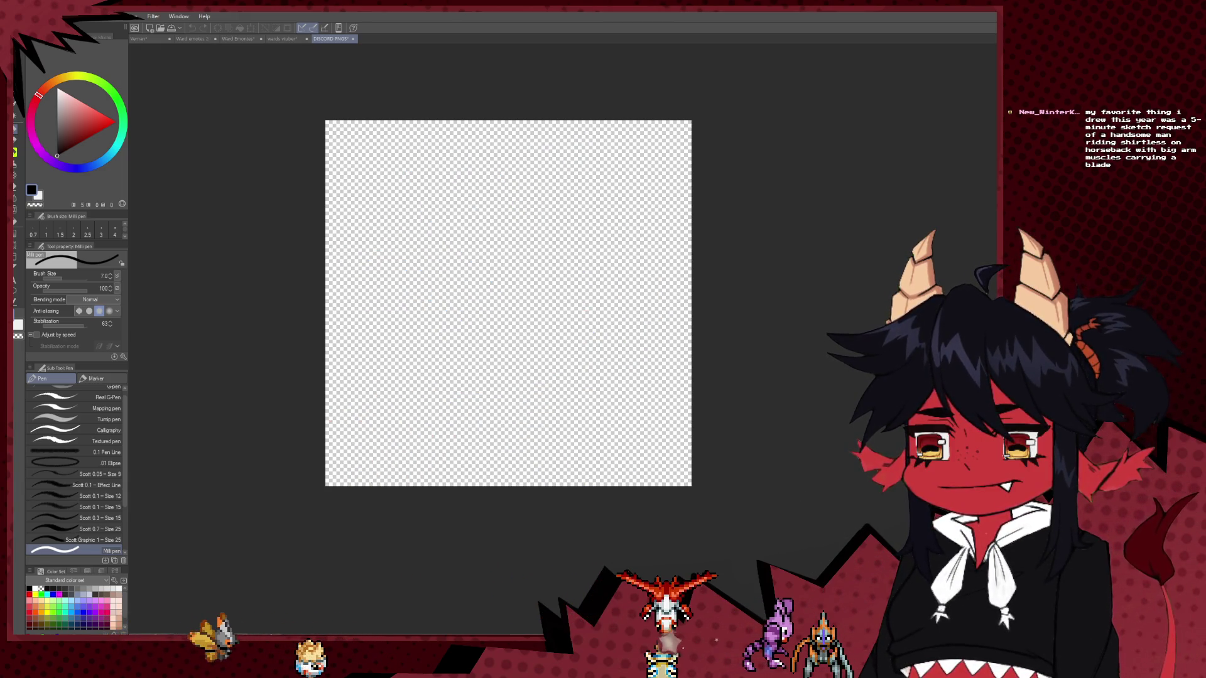
key("ctrl+y")
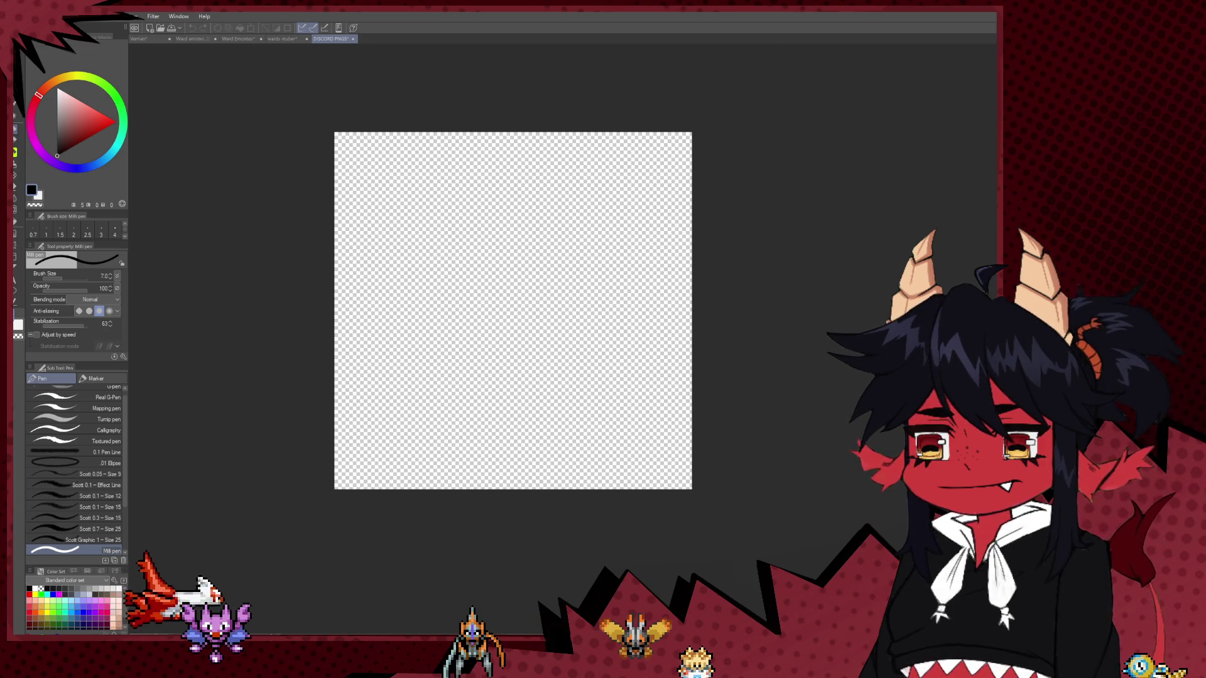
Restore the finished orange-haired fox-girl emote and zoom in and out to inspect it.
key("ctrl+z")
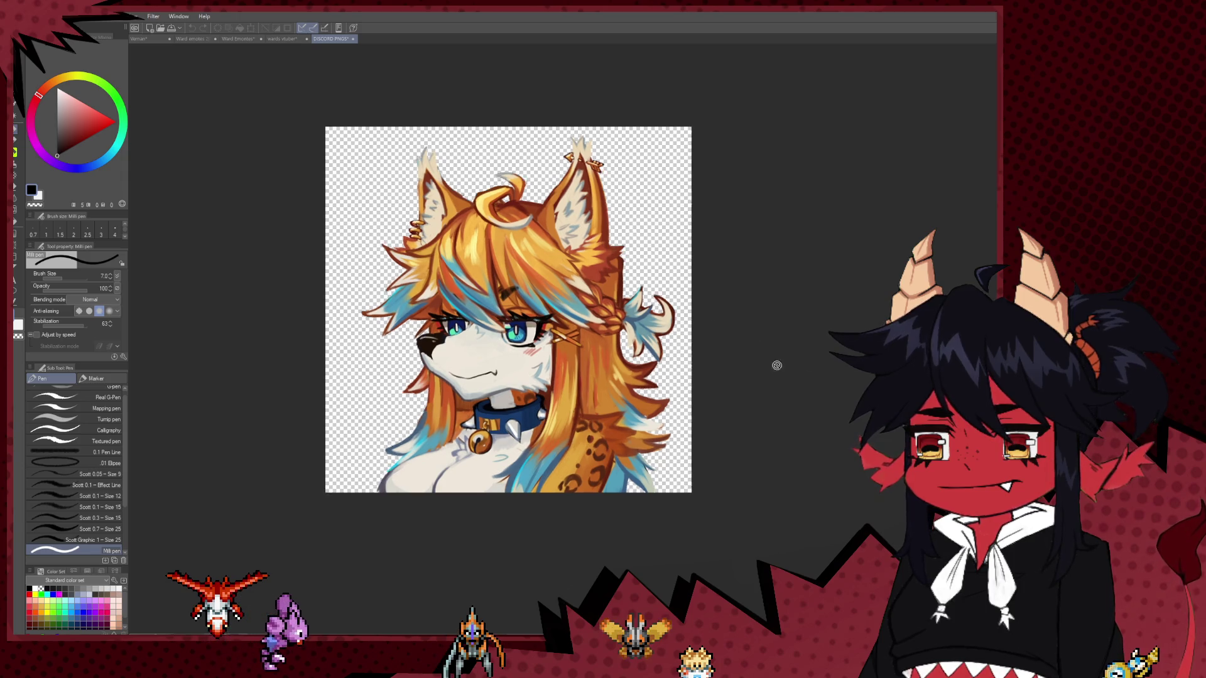
scroll(775, 363, "up", 2)
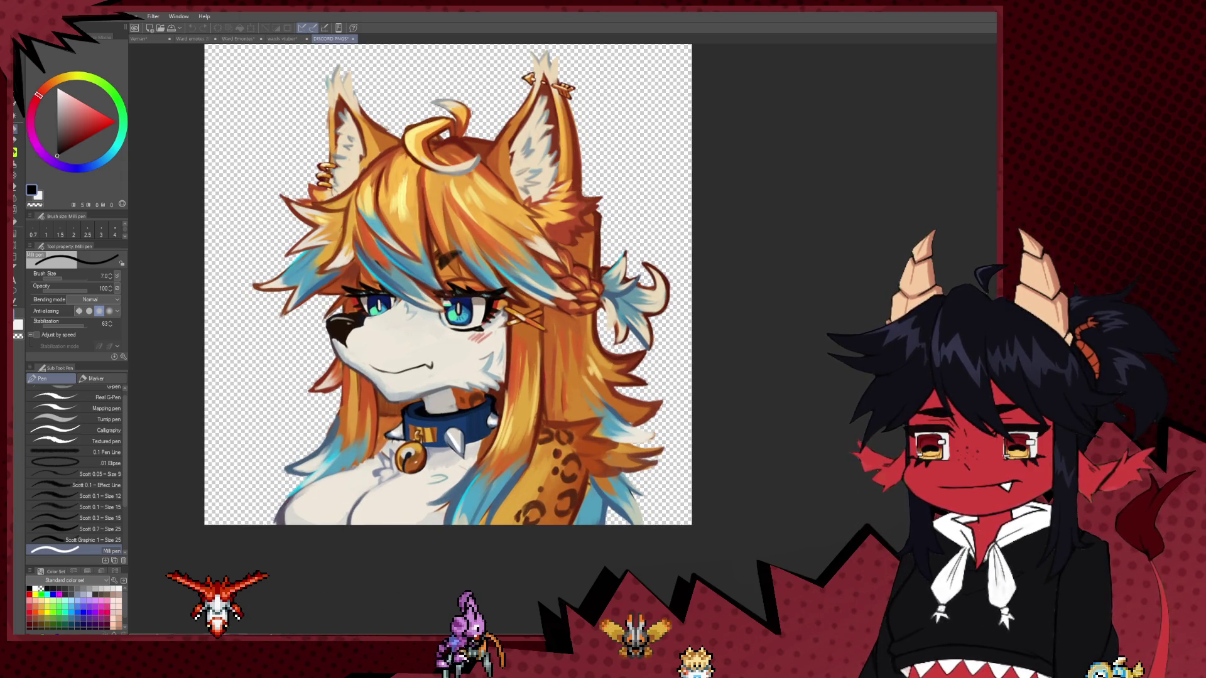
scroll(725, 276, "down", 2)
scroll(725, 277, "down", 2)
scroll(751, 256, "up", 2)
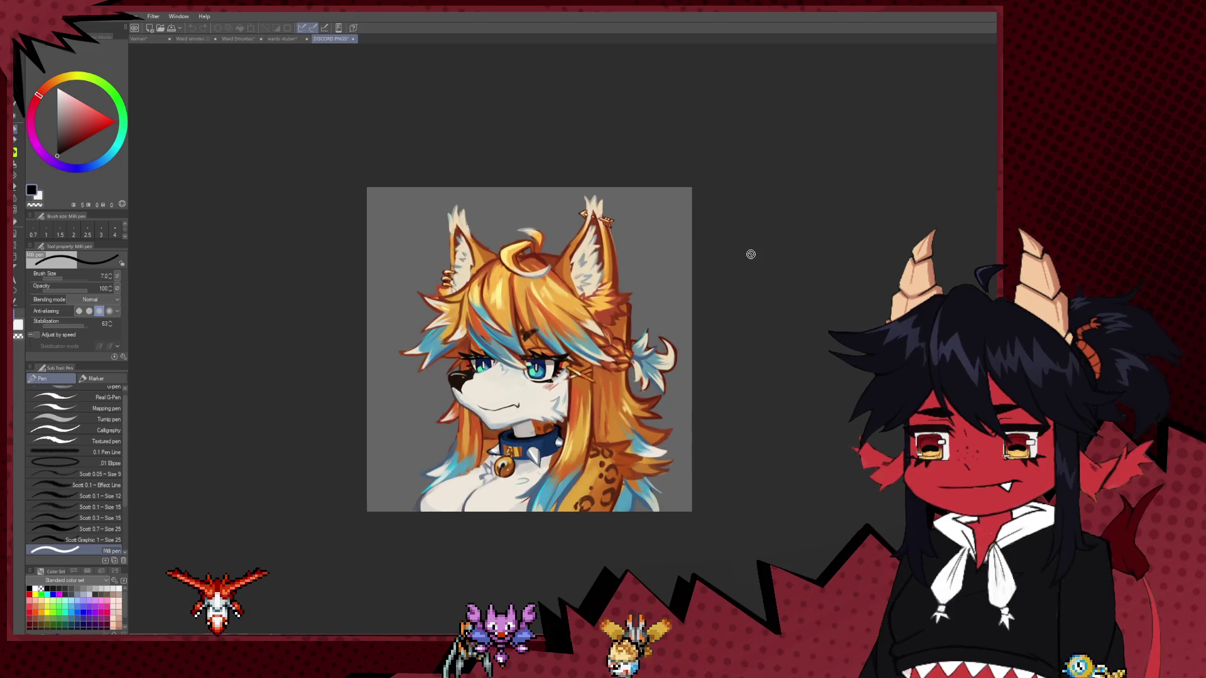
scroll(725, 276, "up", 1)
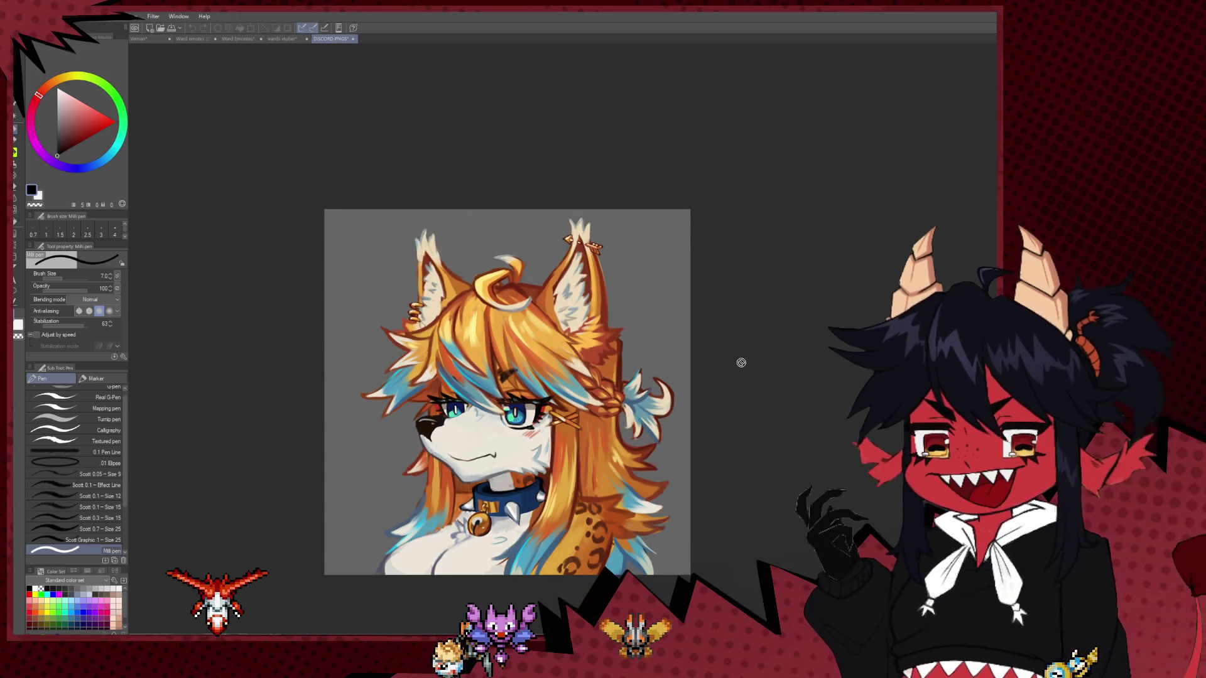
scroll(819, 419, "up", 1)
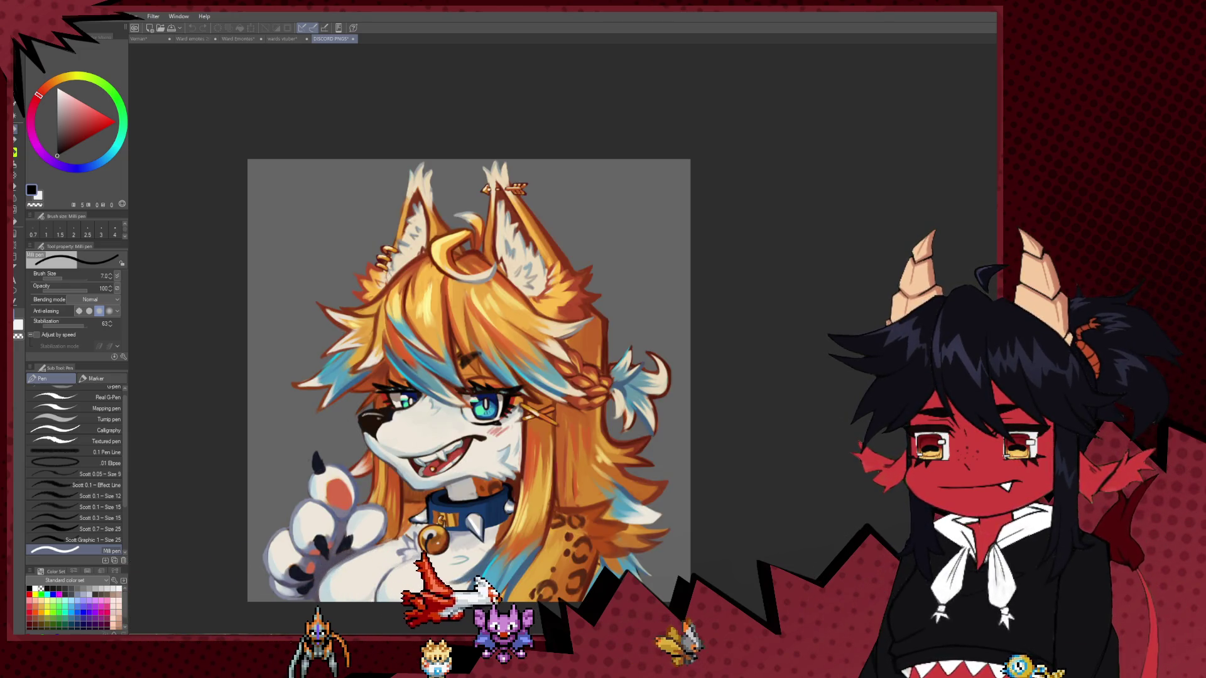
scroll(655, 404, "down", 3)
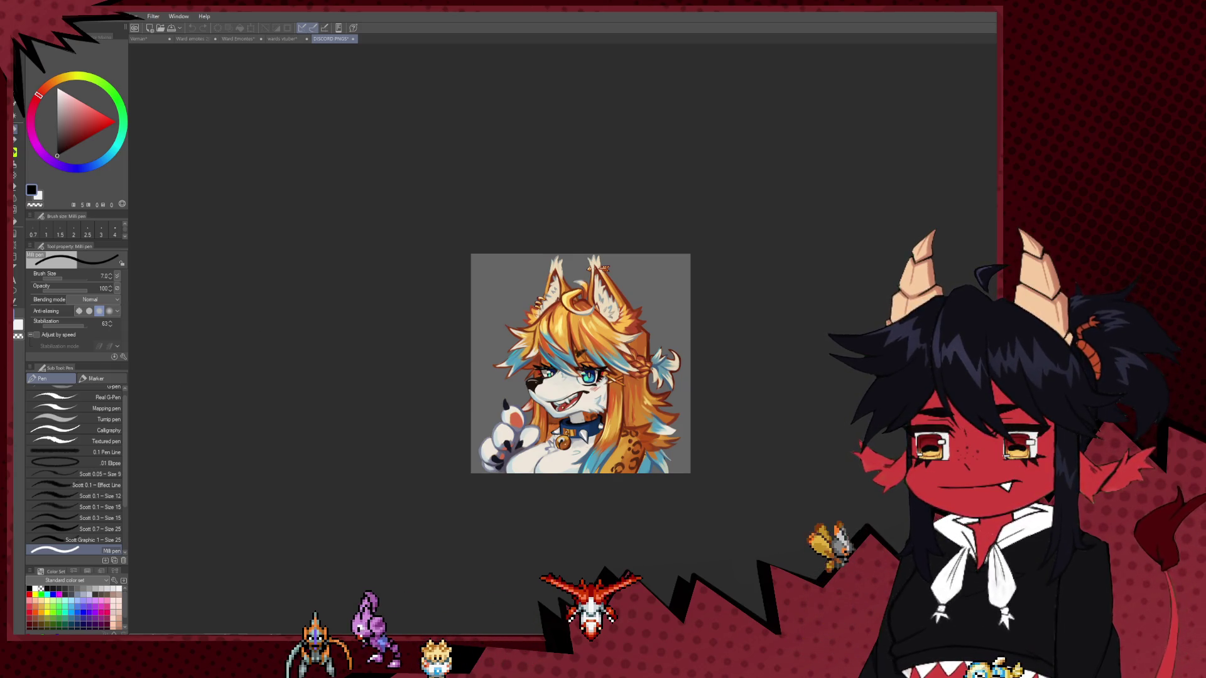
Go from the full-body character sheet to the two-character lineart document.
left_click(282, 38)
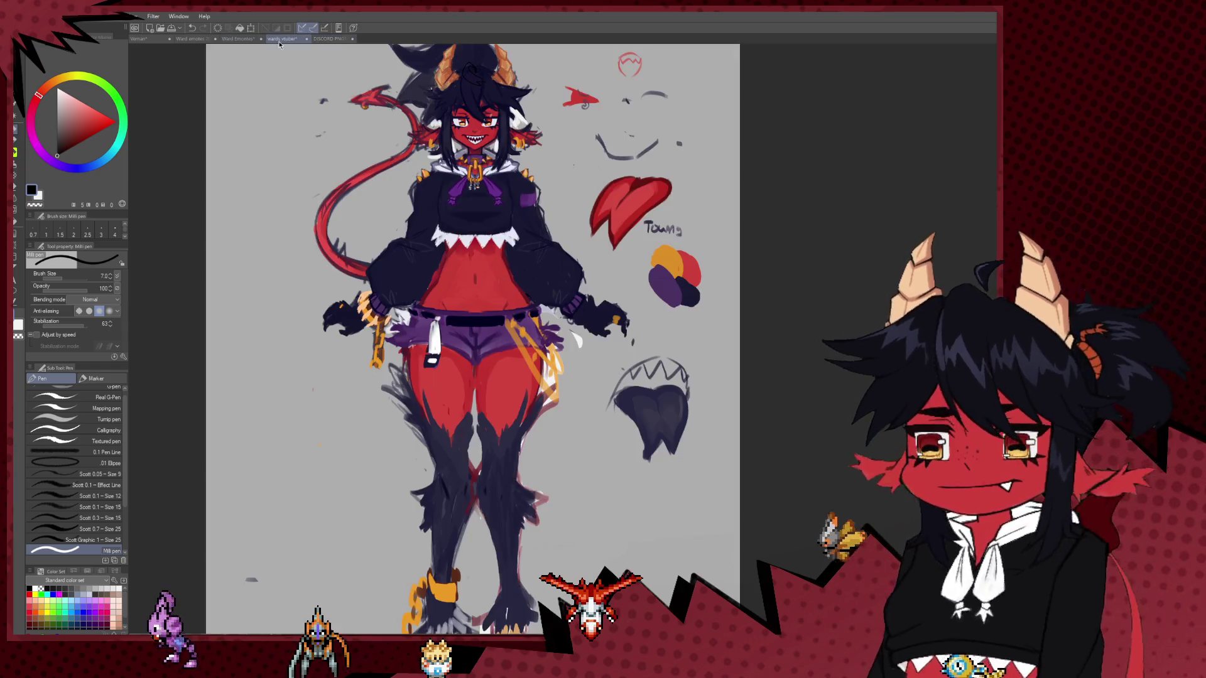
left_click(238, 38)
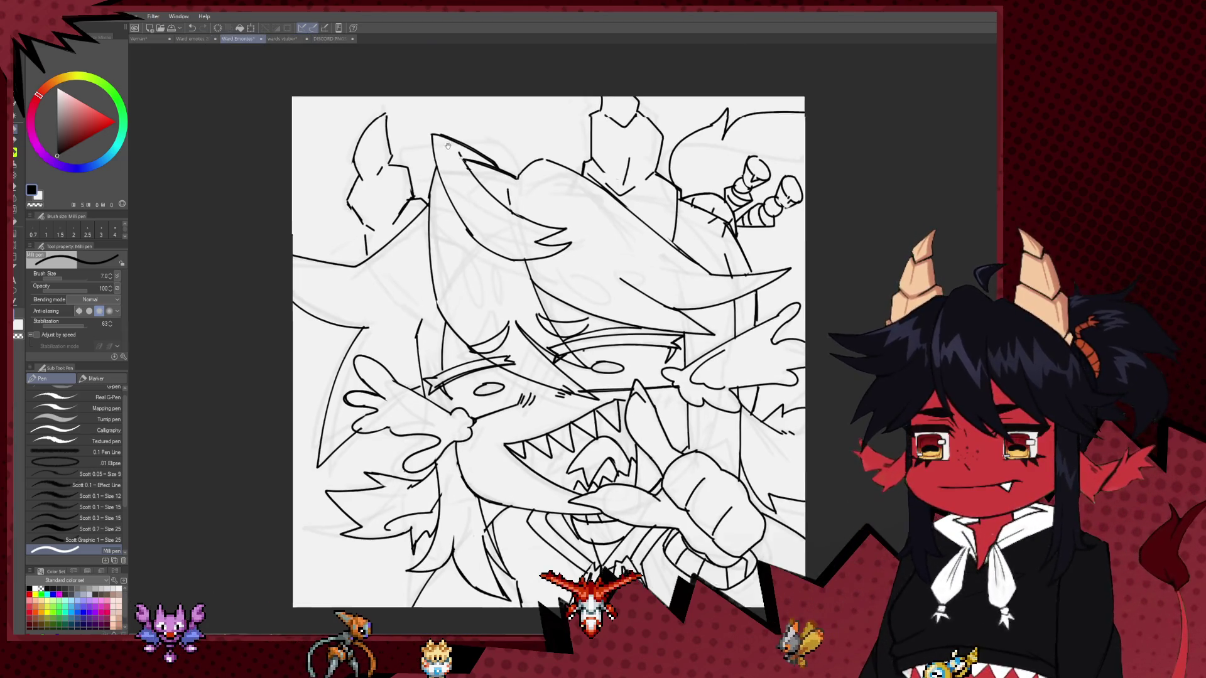
scroll(567, 218, "down", 3)
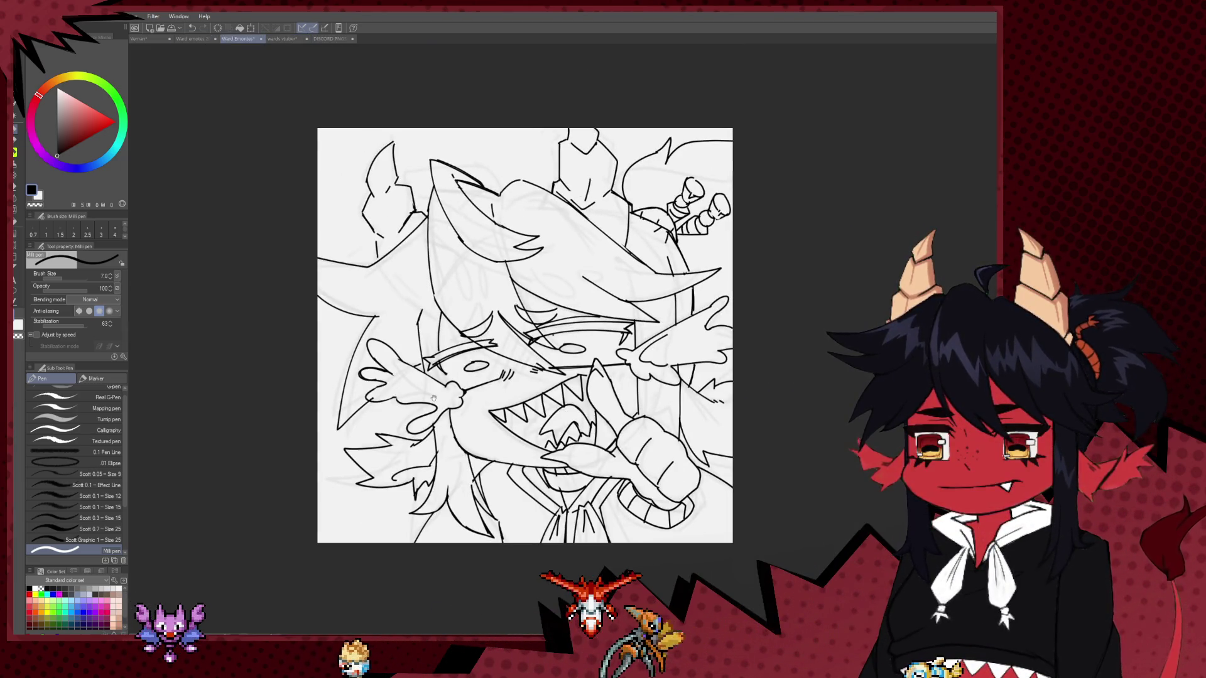
Raise the brush size to 15 and ink a bold outline down the upper-left horn.
left_click_drag(410, 325, 355, 359)
key("bracketright")
key("bracketright")
key("bracketright")
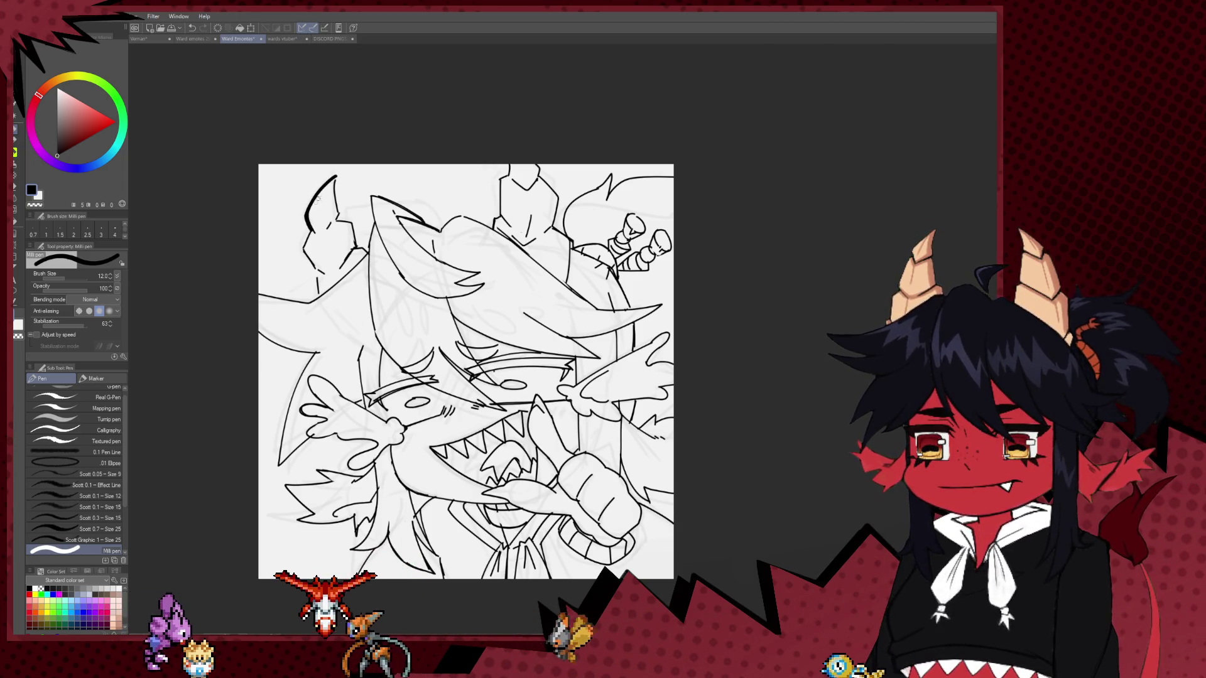
key("bracketright")
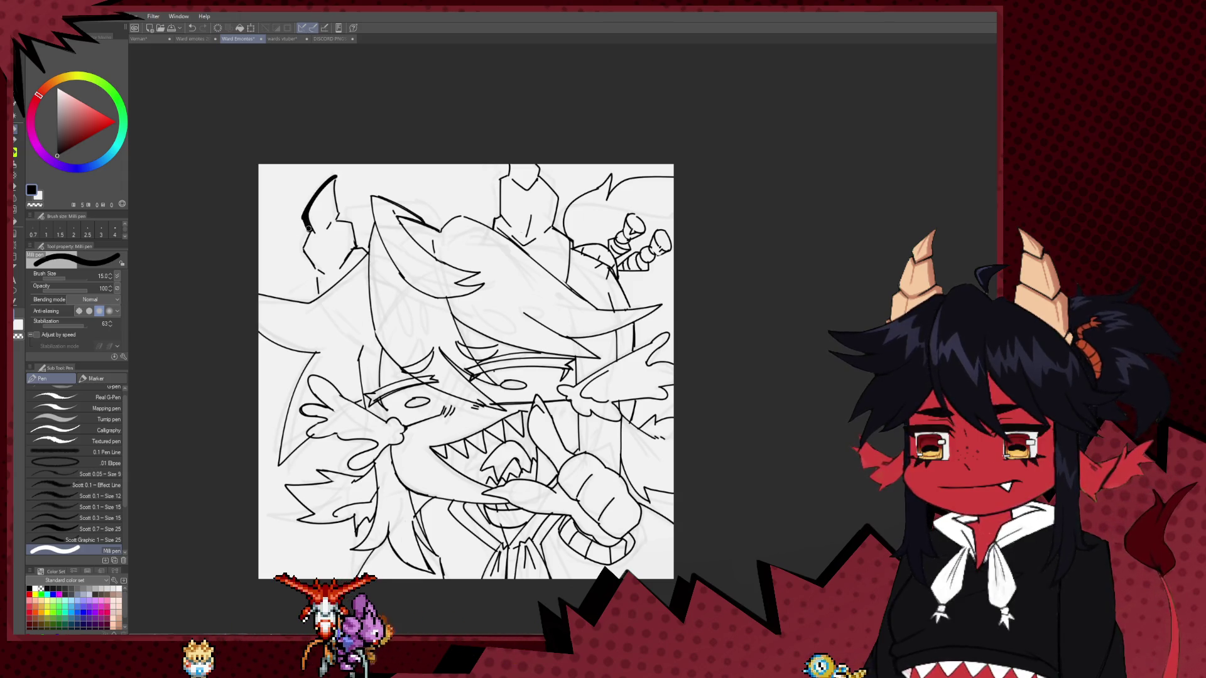
mouse_move(302, 252)
left_mouse_down()
mouse_move(316, 270)
mouse_move(343, 271)
left_mouse_up()
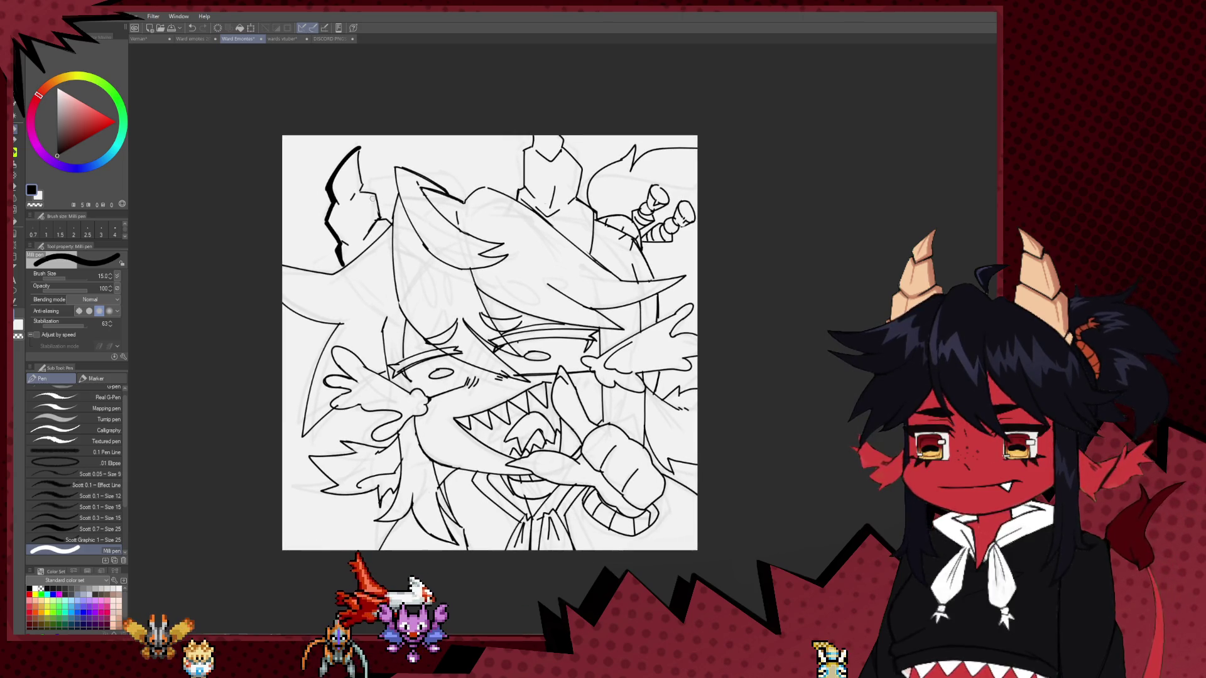
left_click_drag(359, 149, 363, 189)
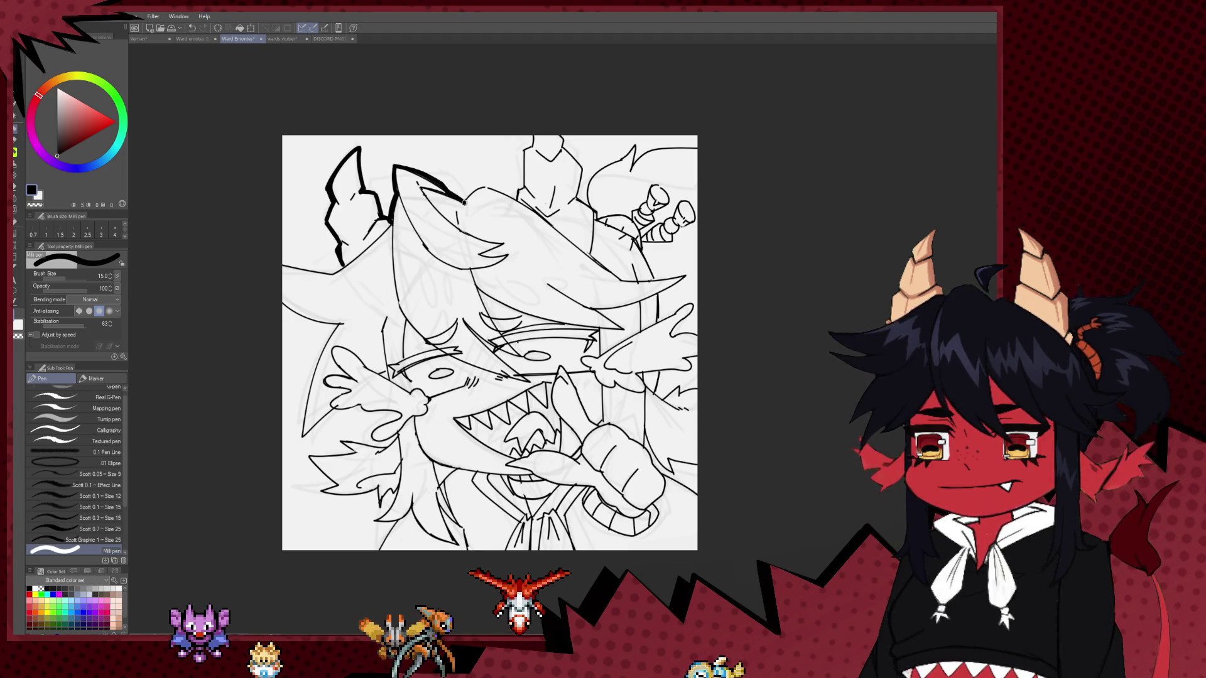
Mirror the canvas and ink bold outlines along the top hair and the other horn.
key("h")
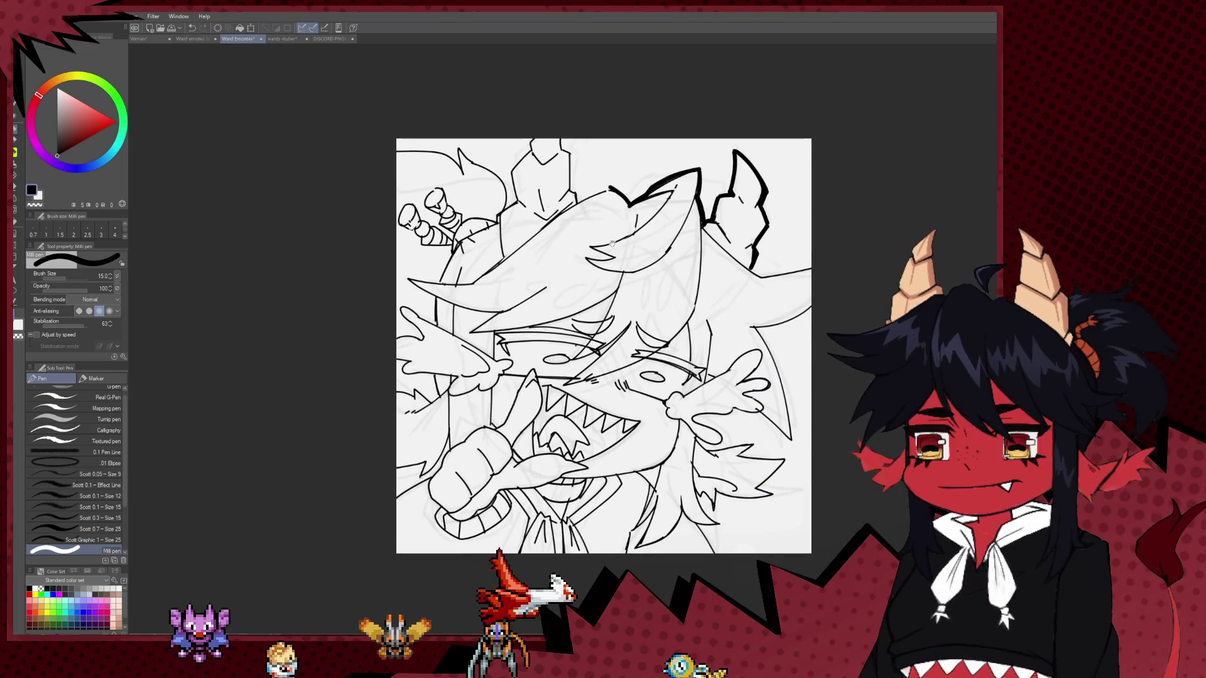
left_click_drag(576, 202, 608, 189)
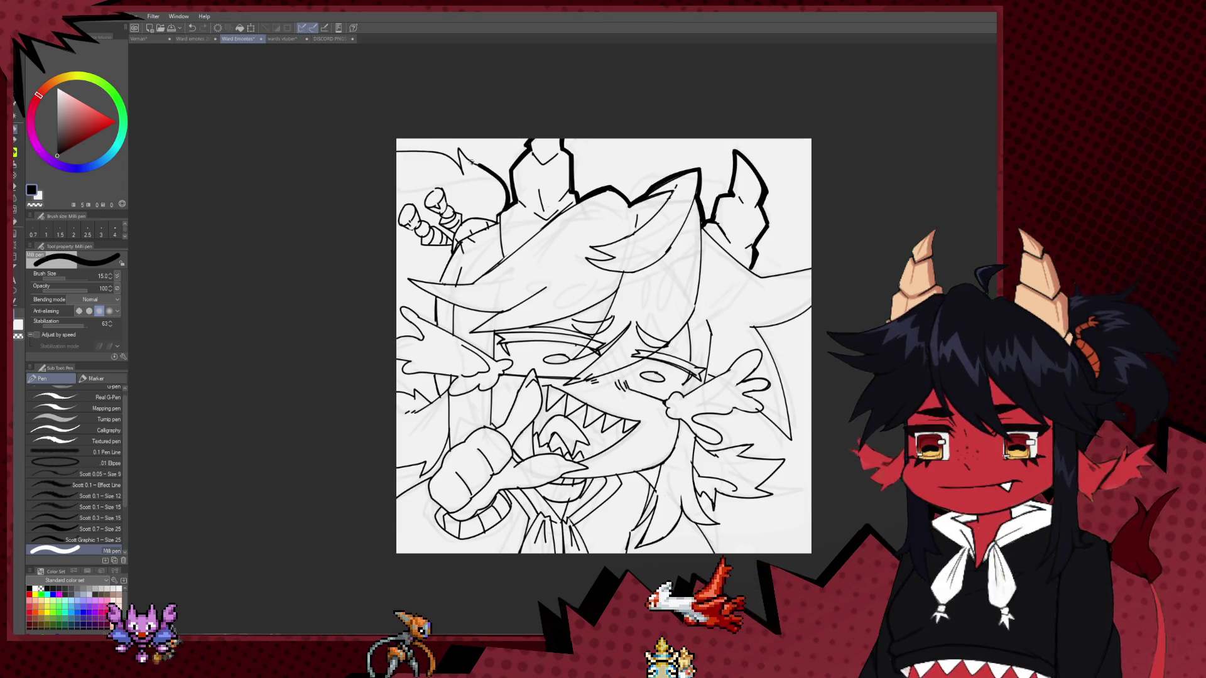
left_click_drag(454, 146, 466, 174)
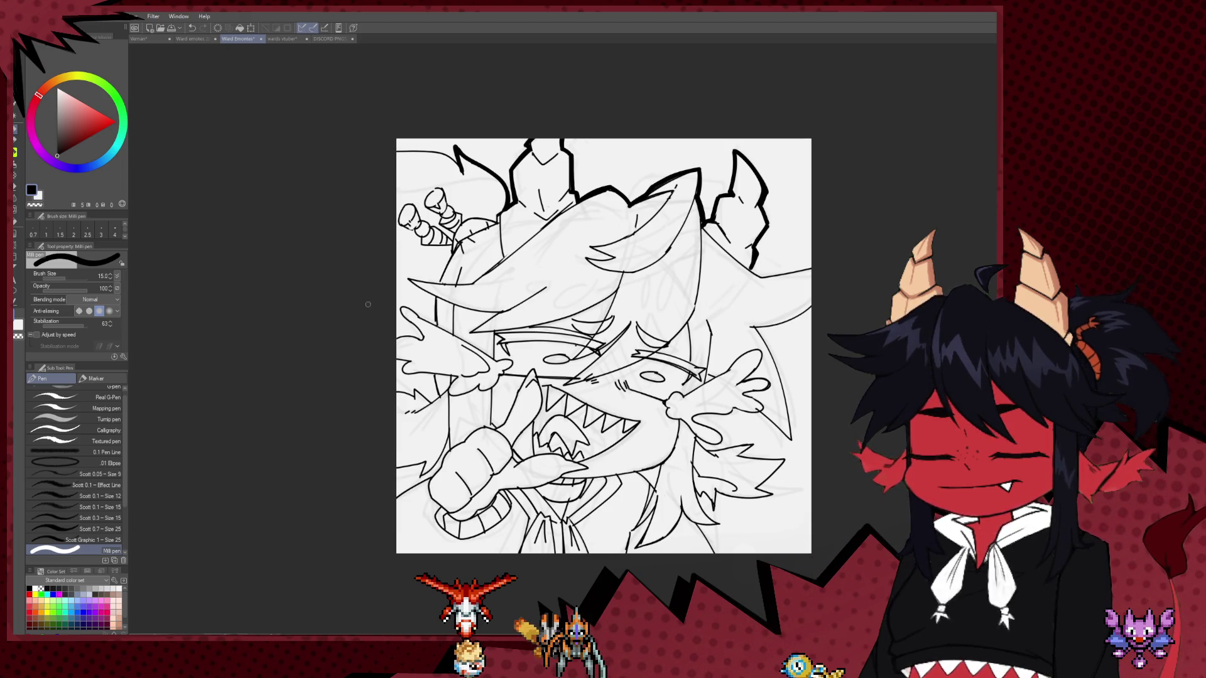
Ink a bold contour along the top-left hair edge, redrawing it straighter.
scroll(363, 292, "up", 1)
scroll(451, 230, "up", 1)
scroll(535, 242, "down", 1)
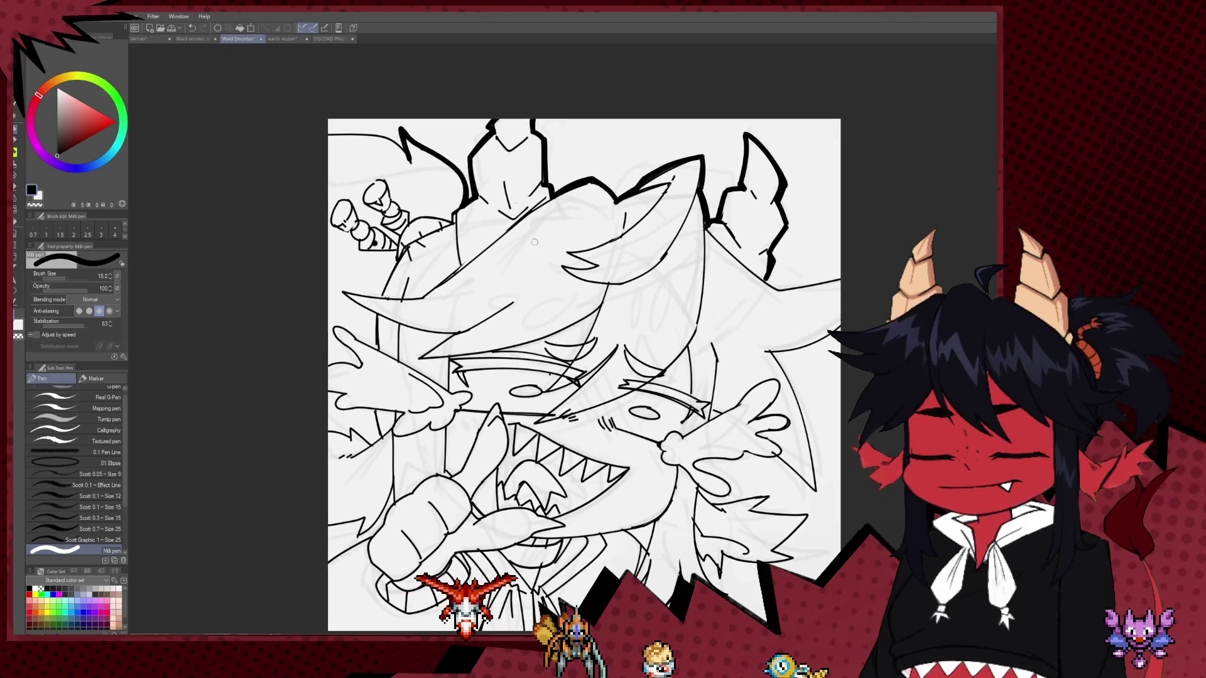
left_click_drag(329, 130, 400, 140)
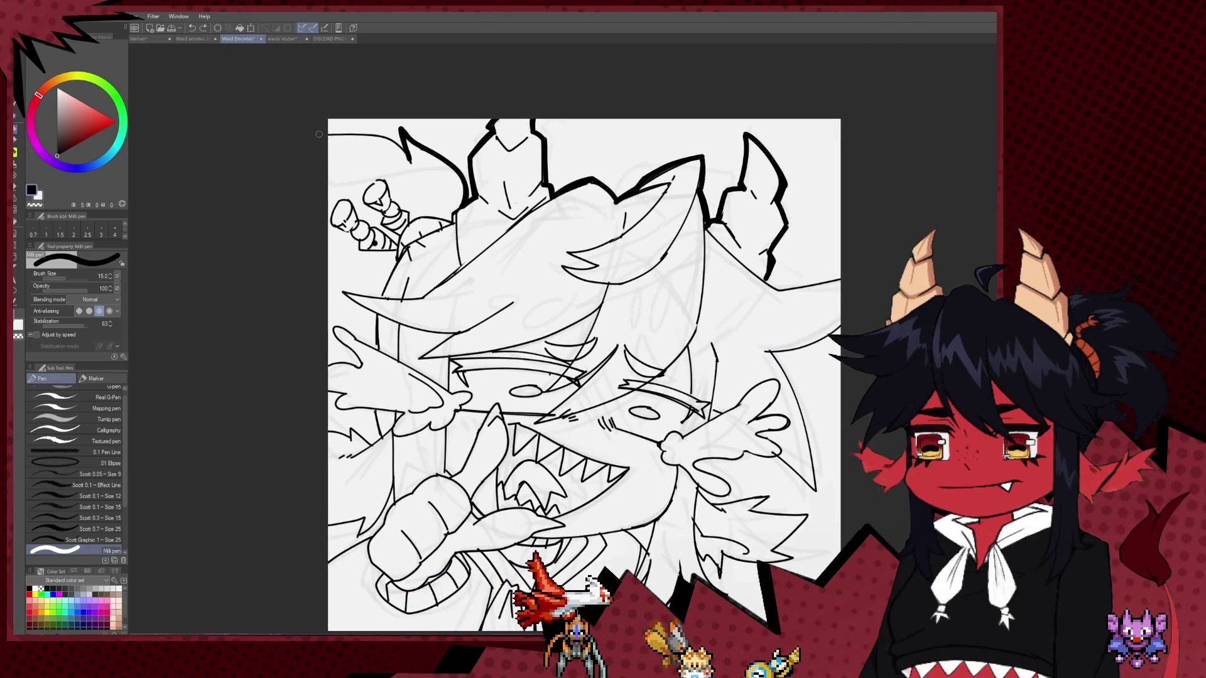
left_click_drag(329, 132, 392, 134)
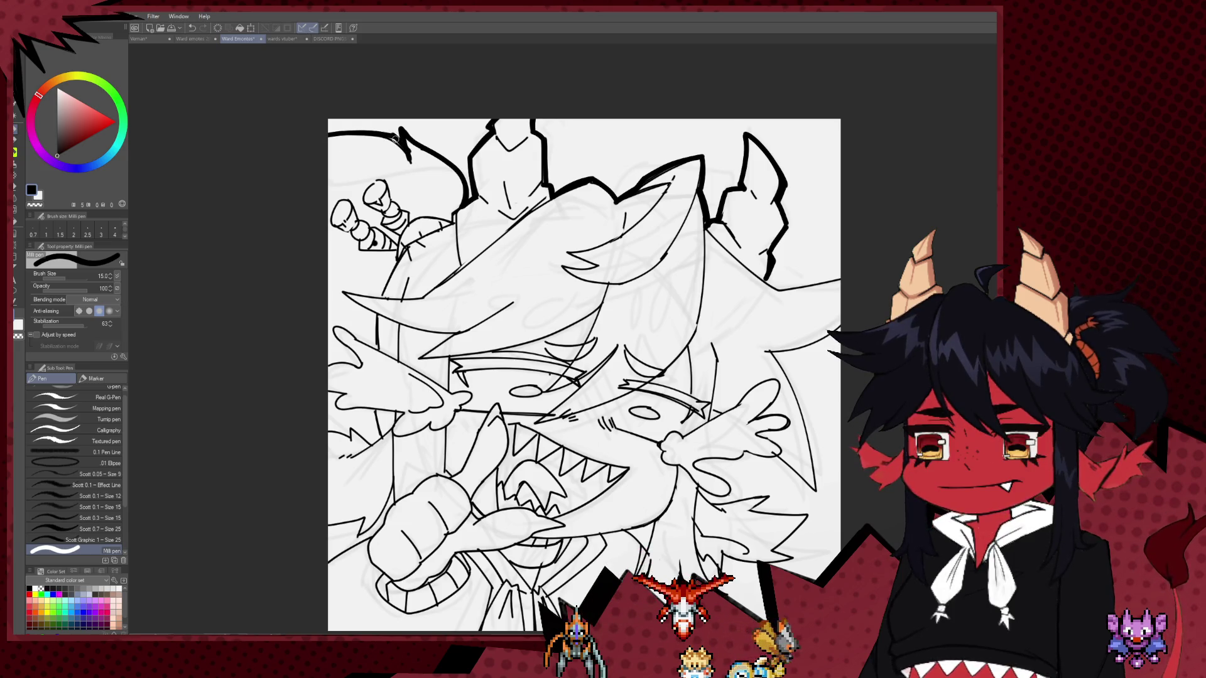
mouse_move(368, 411)
left_mouse_down()
mouse_move(354, 362)
mouse_move(321, 360)
mouse_move(357, 339)
left_mouse_up()
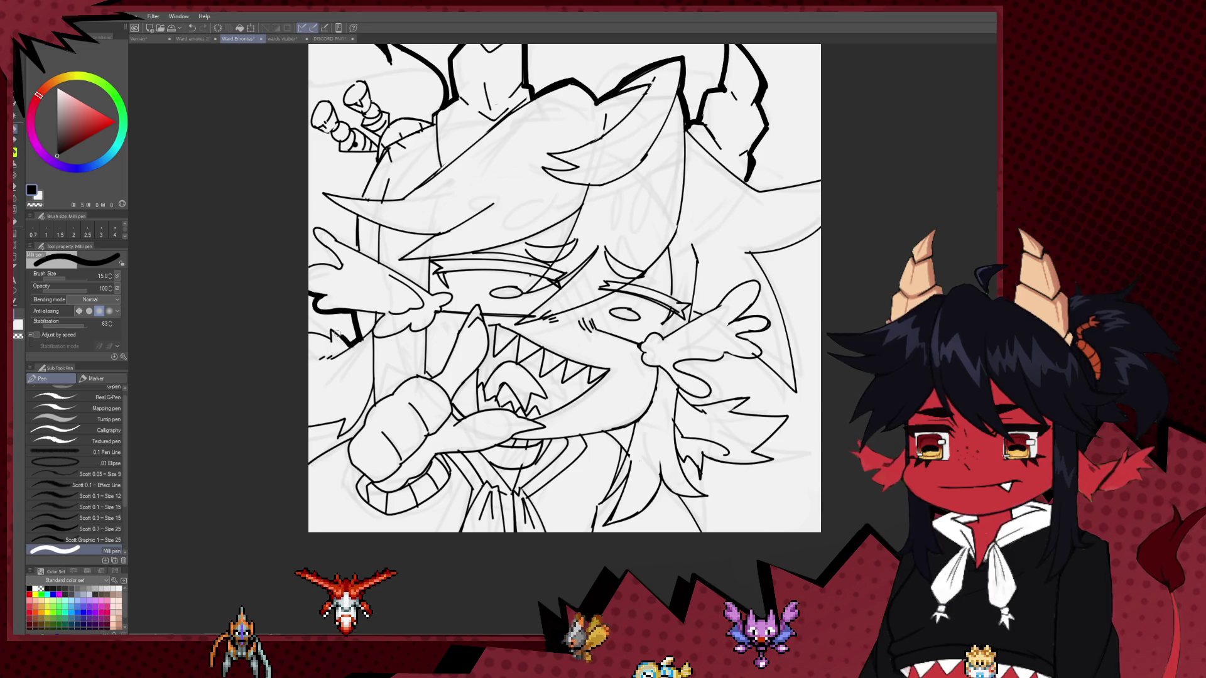
scroll(315, 358, "down", 3)
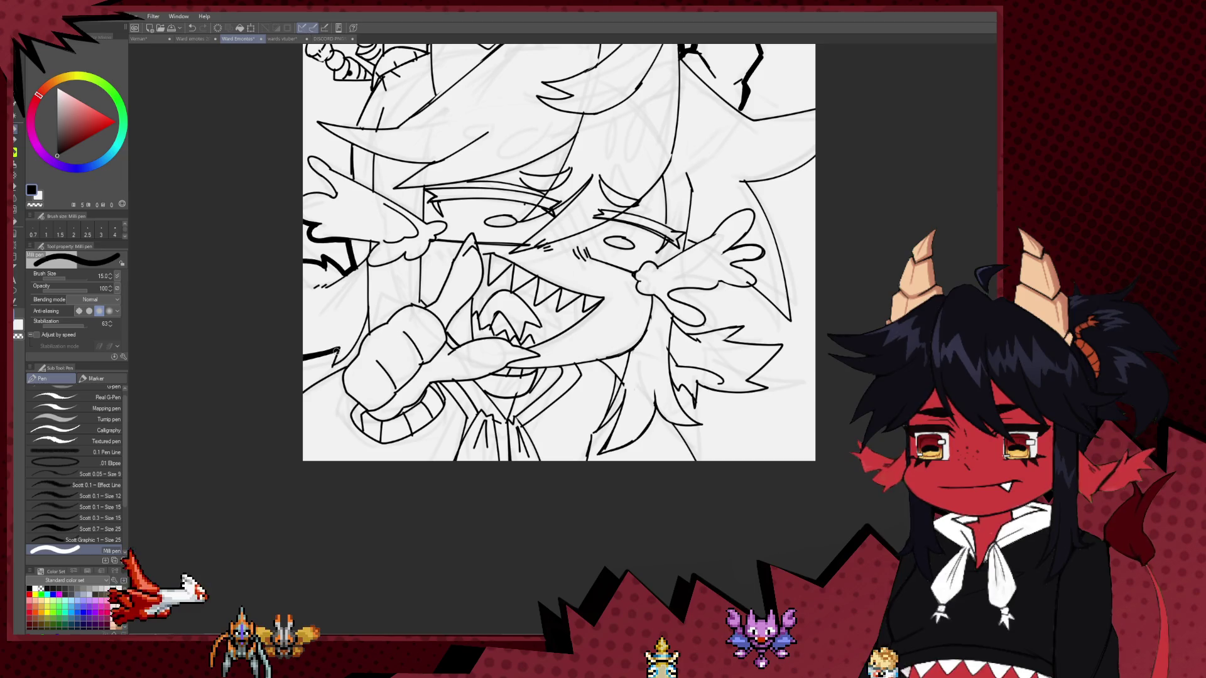
Lower the brush size to 12 and ink a curved bold contour beside the right character's hand.
key("bracketleft")
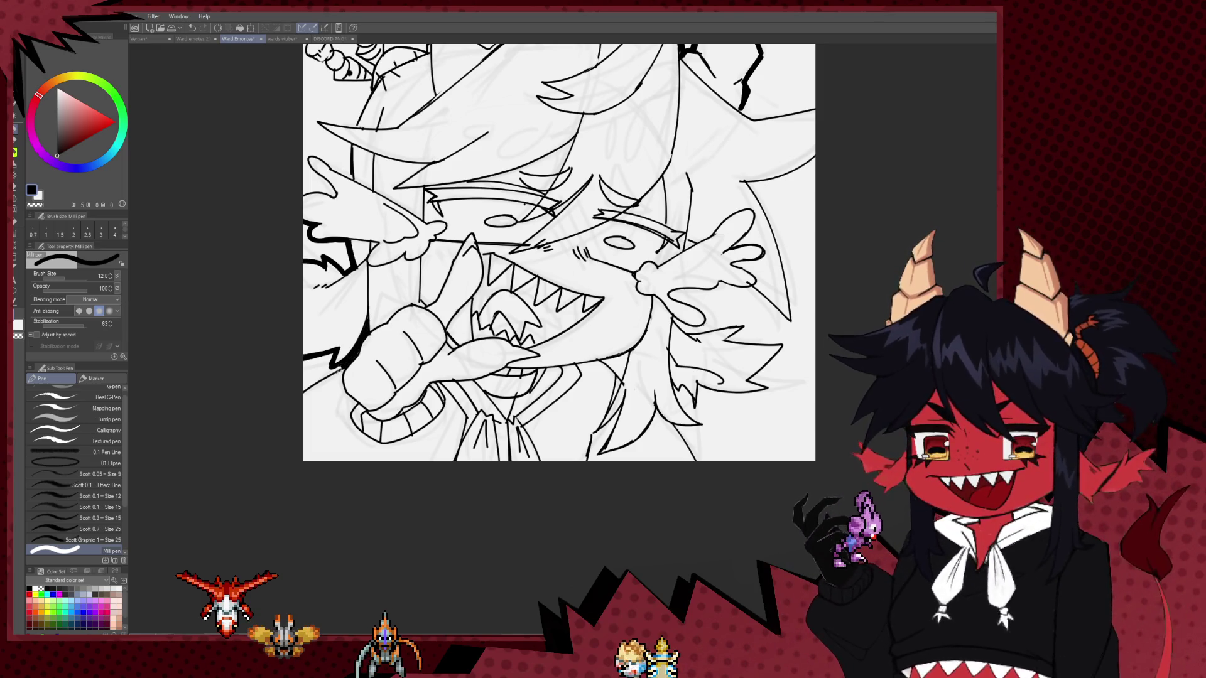
left_click_drag(354, 356, 294, 375)
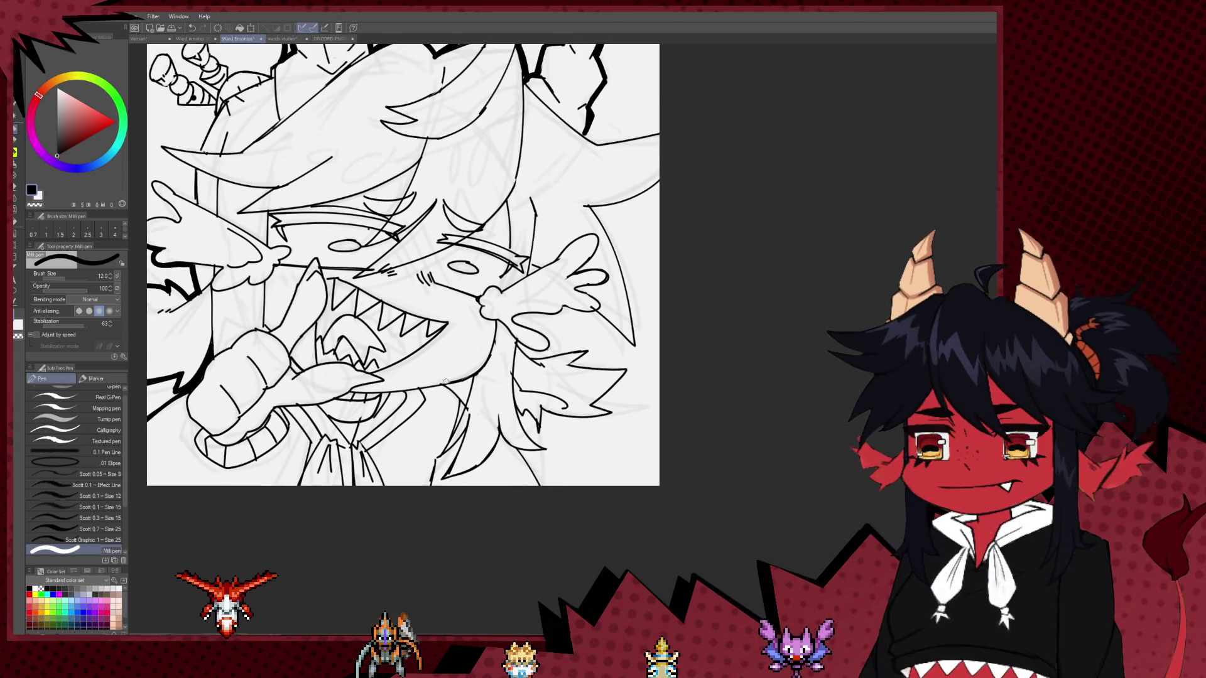
left_click_drag(443, 384, 462, 399)
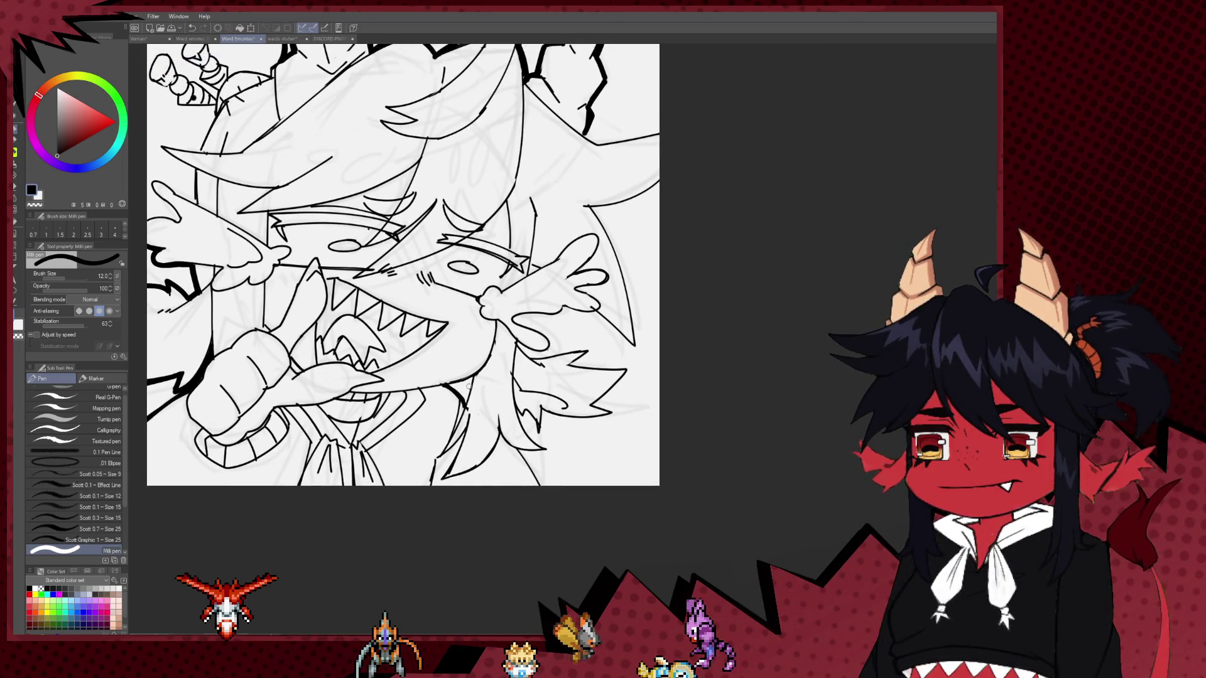
key("ctrl+z")
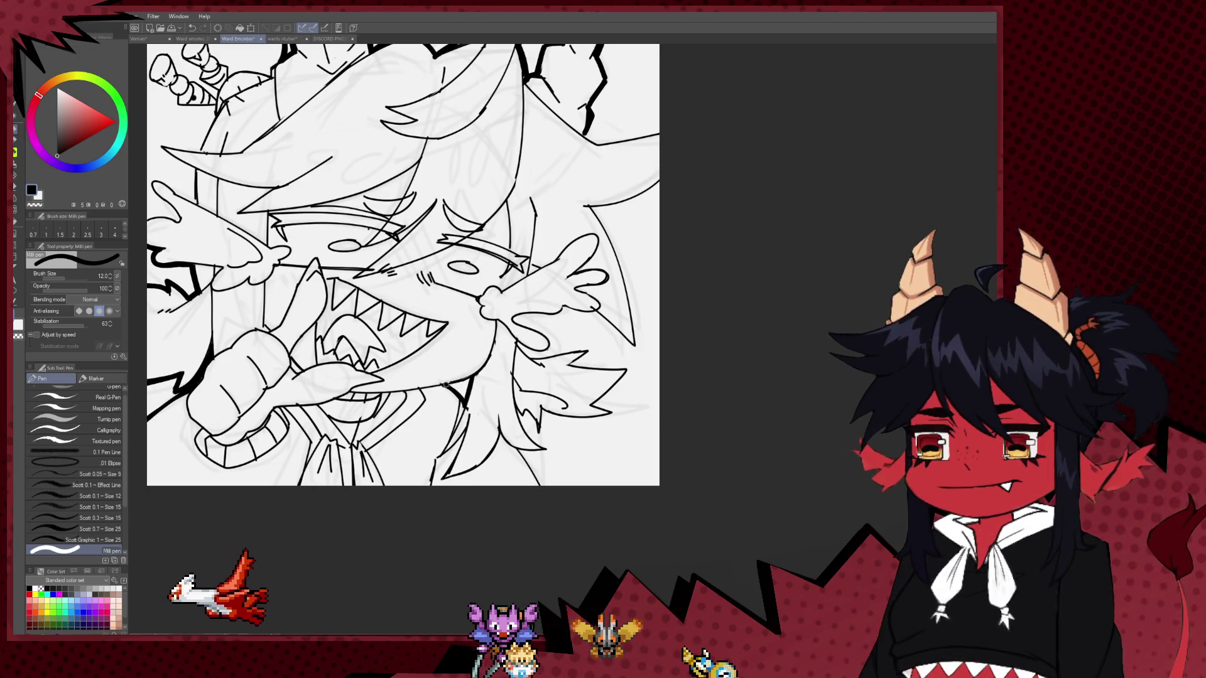
left_click_drag(476, 375, 446, 351)
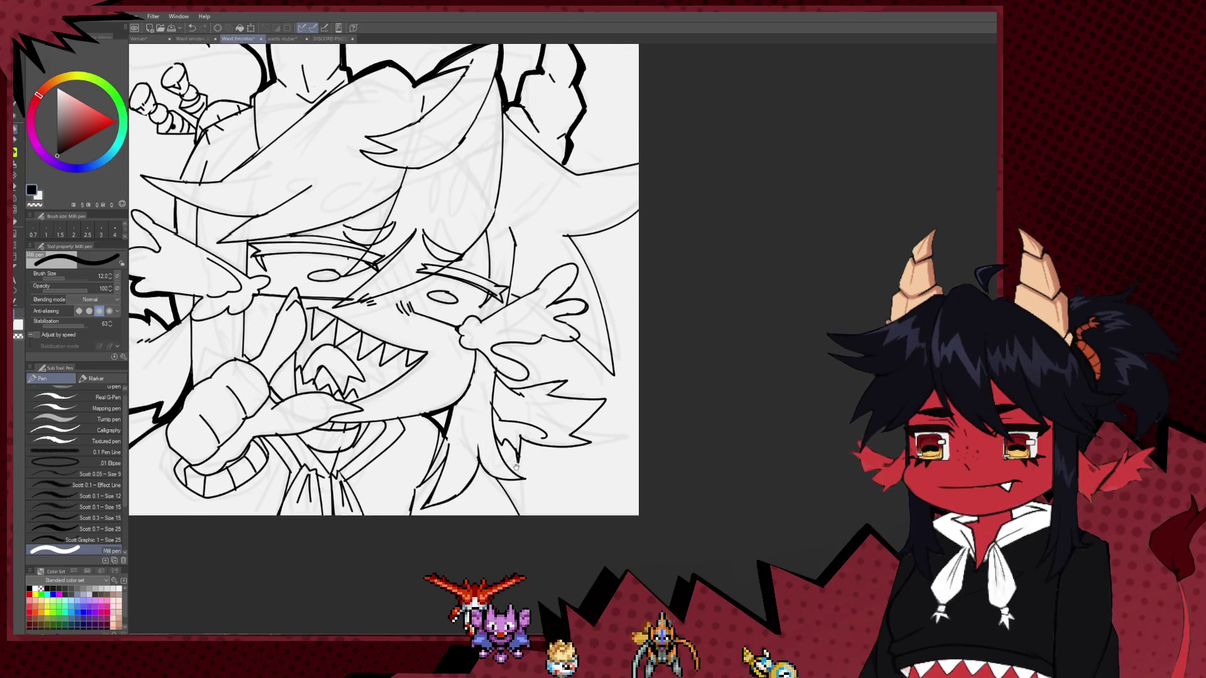
left_click_drag(421, 402, 478, 378)
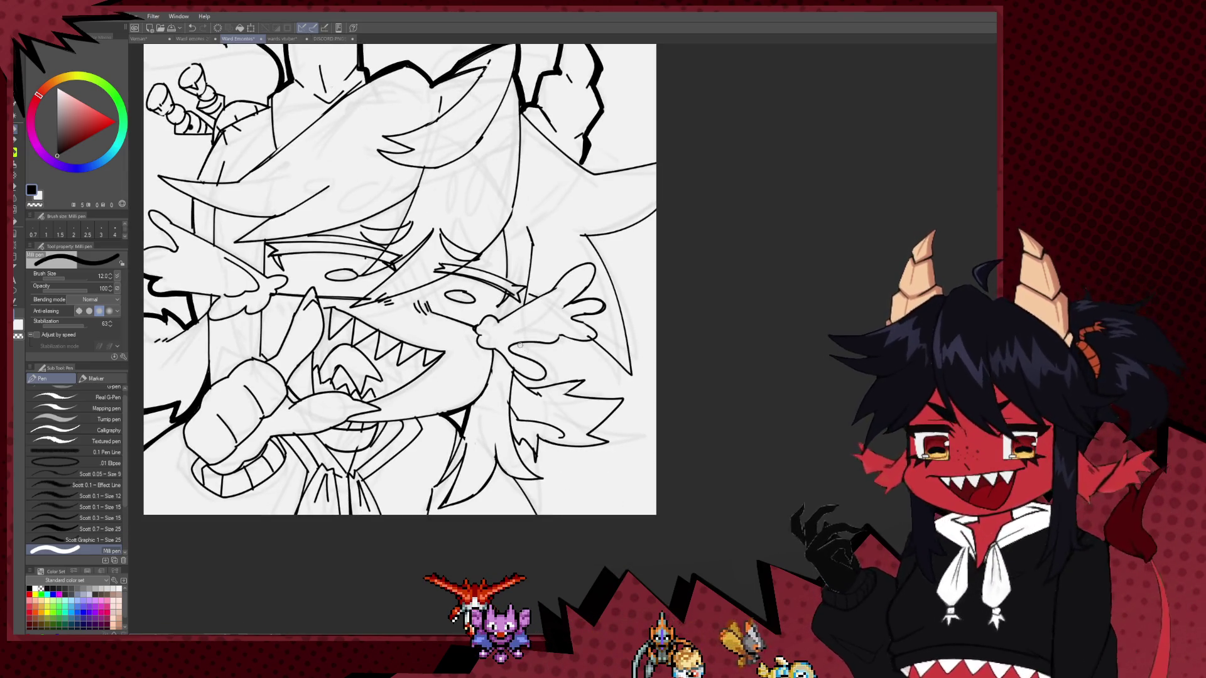
left_click_drag(521, 344, 519, 352)
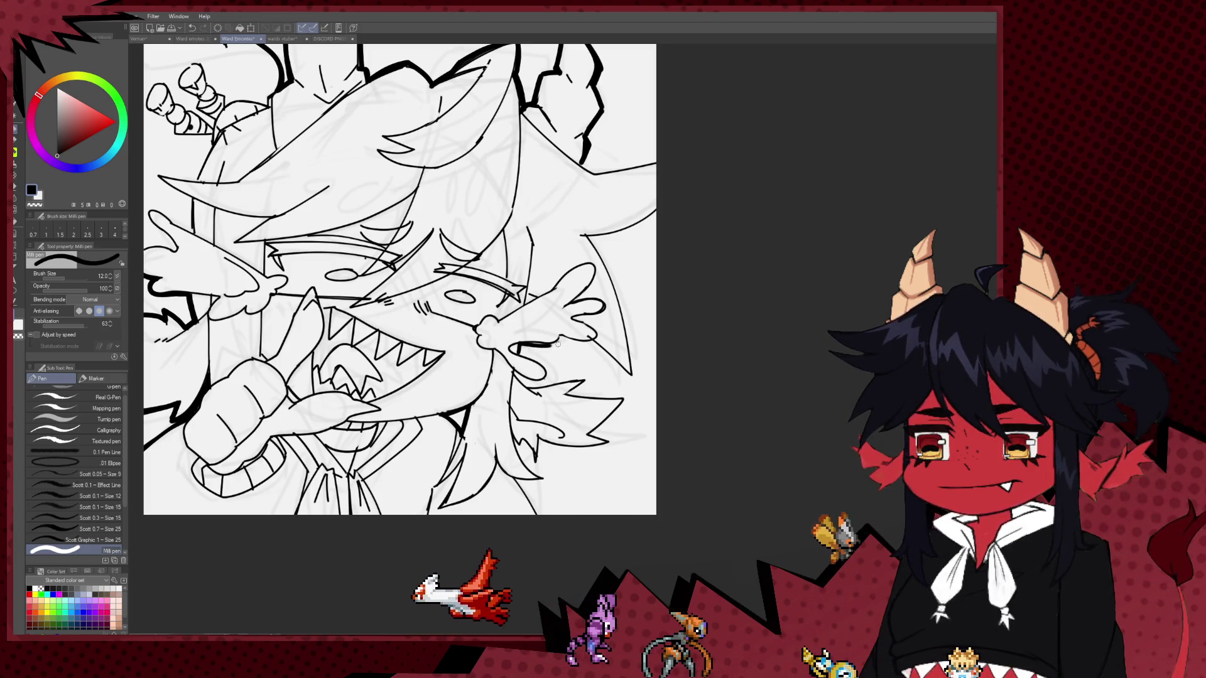
left_click_drag(516, 346, 563, 339)
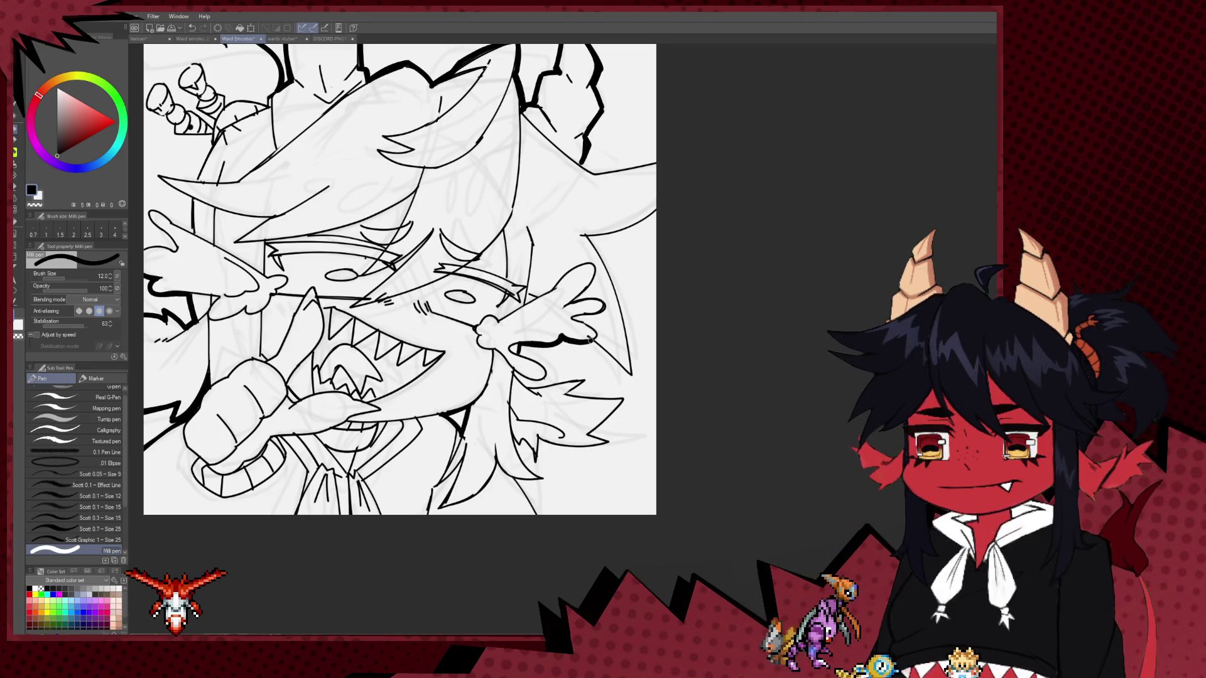
scroll(565, 314, "down", 1)
Fix the contour beside the hand with eraser and pen, undo the eye stroke, and enlarge the pen.
key("e")
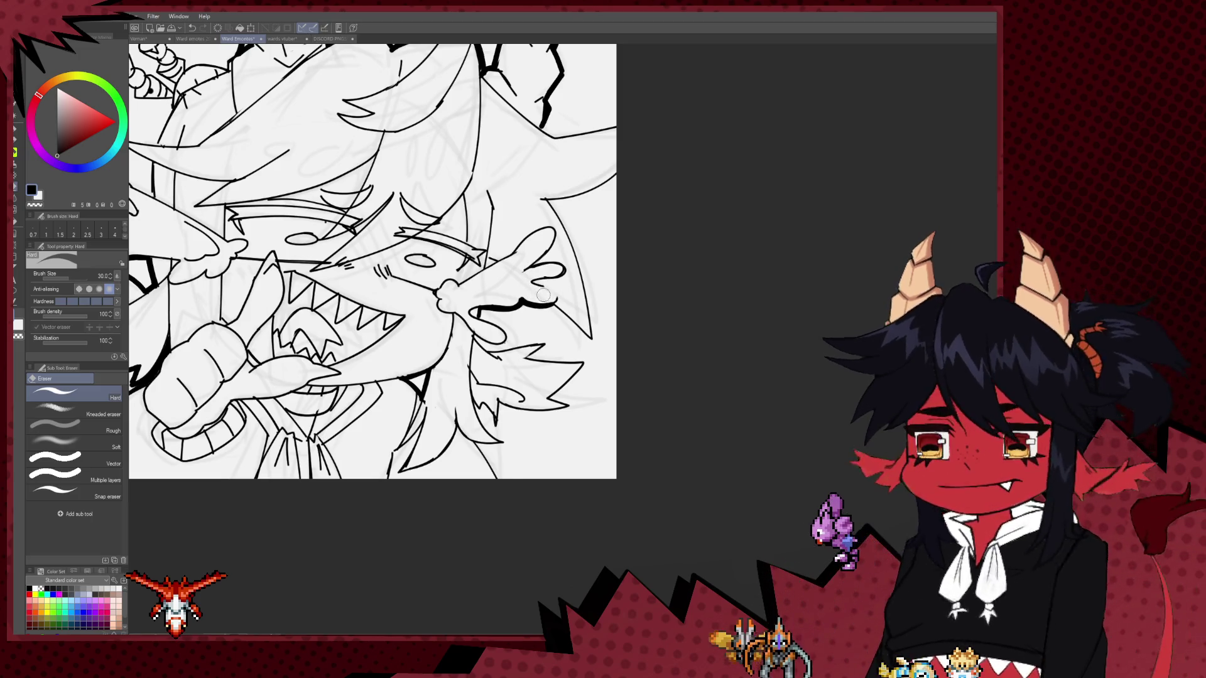
key("p")
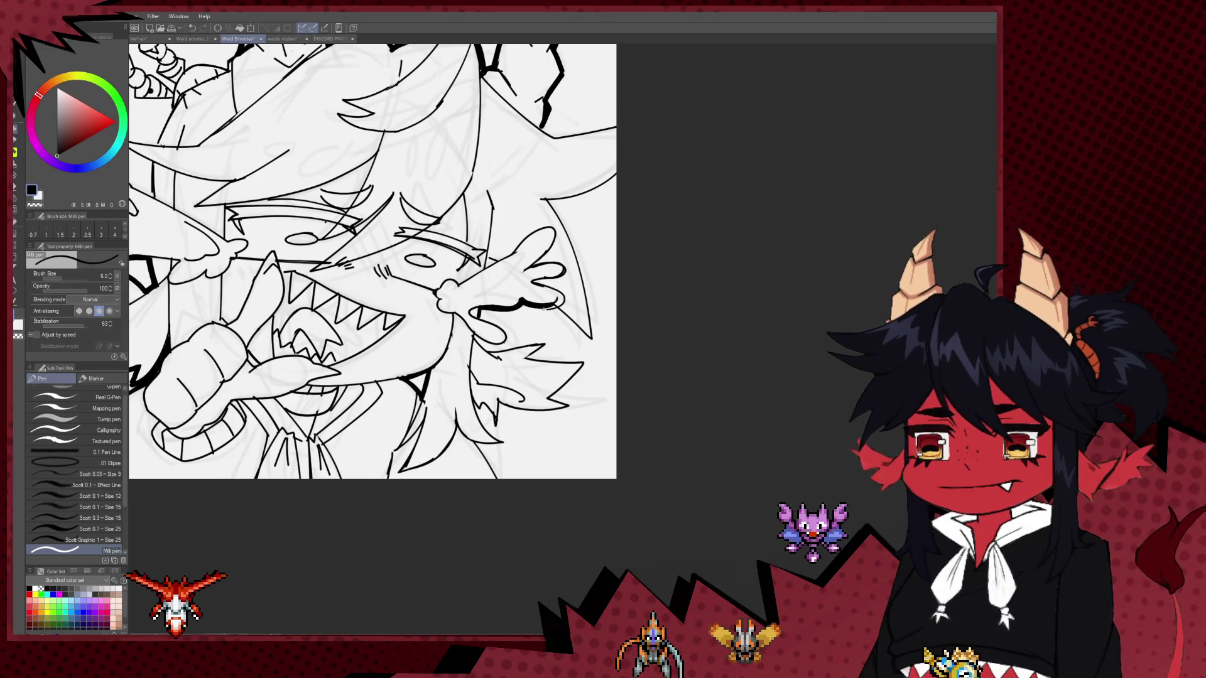
key("e")
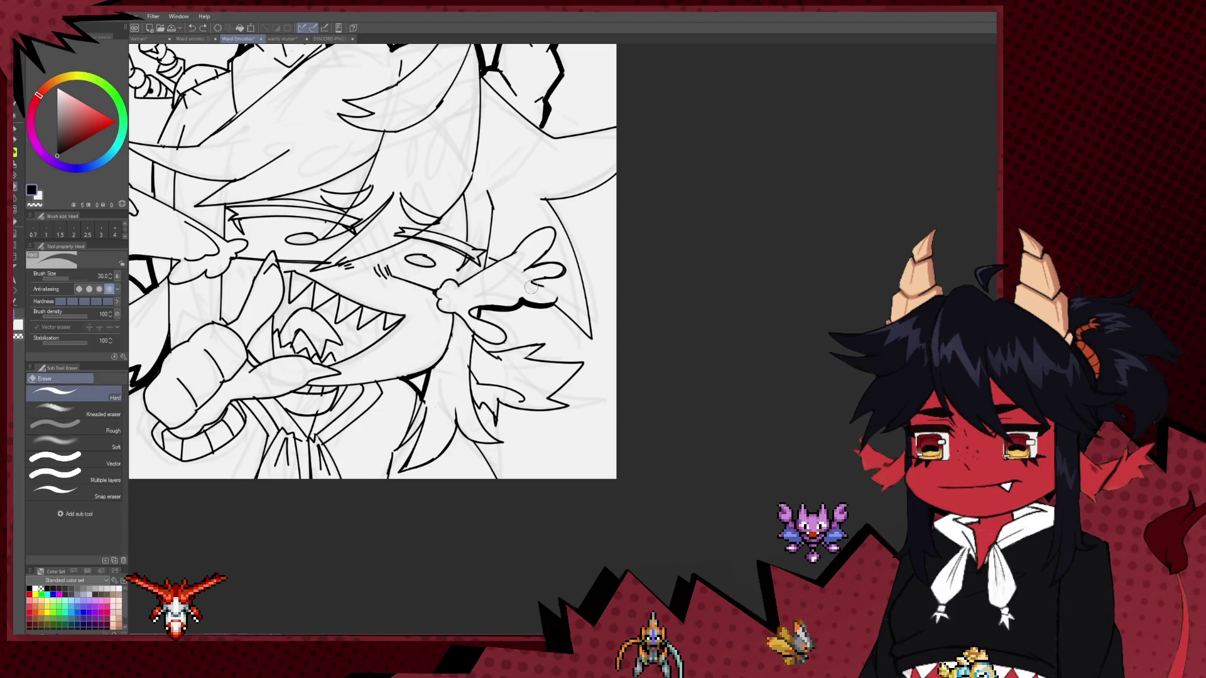
key("p")
key("ctrl+z")
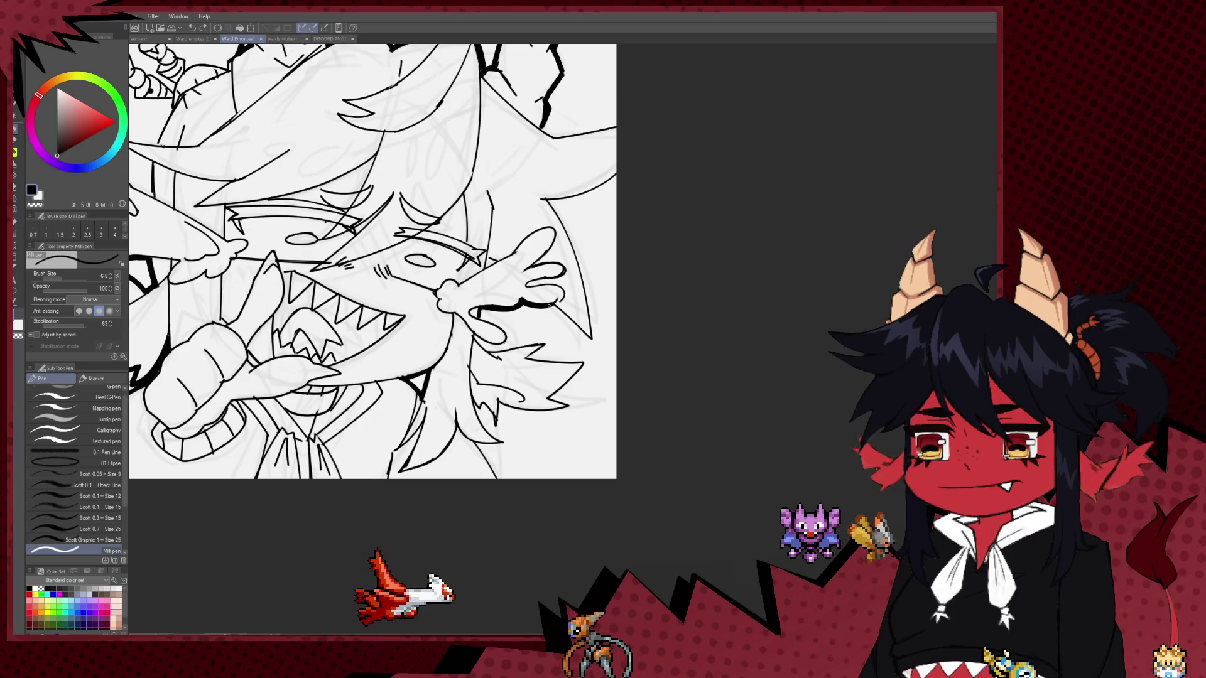
key("e")
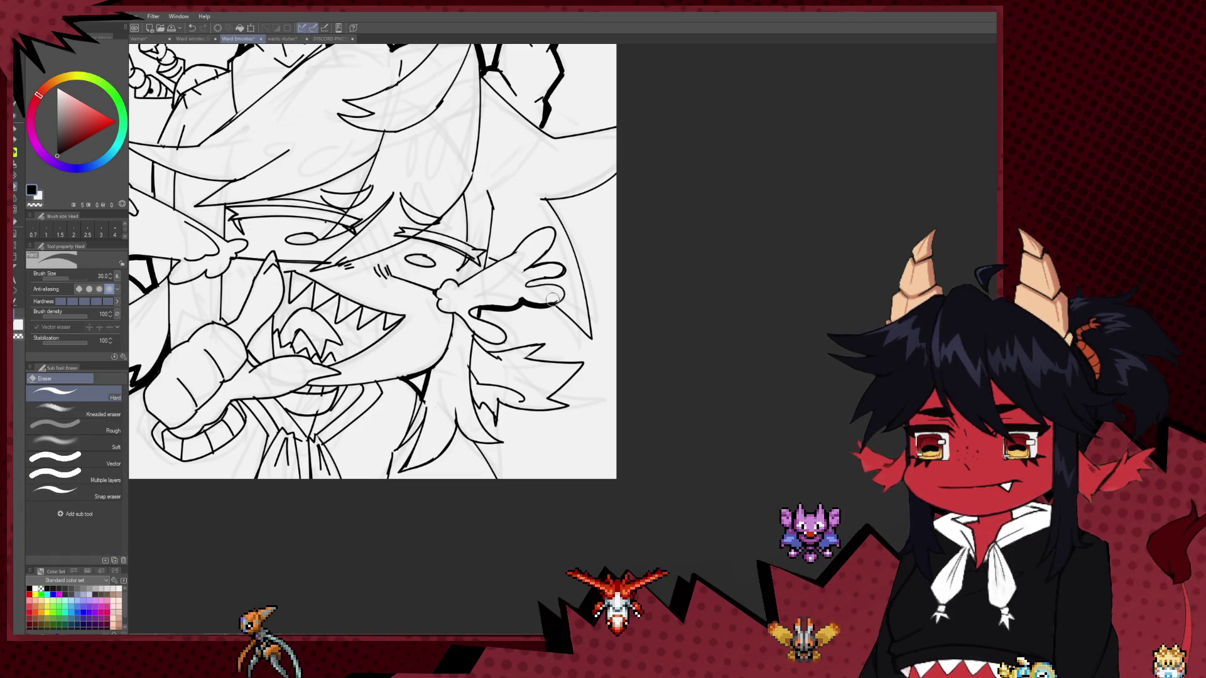
key("p")
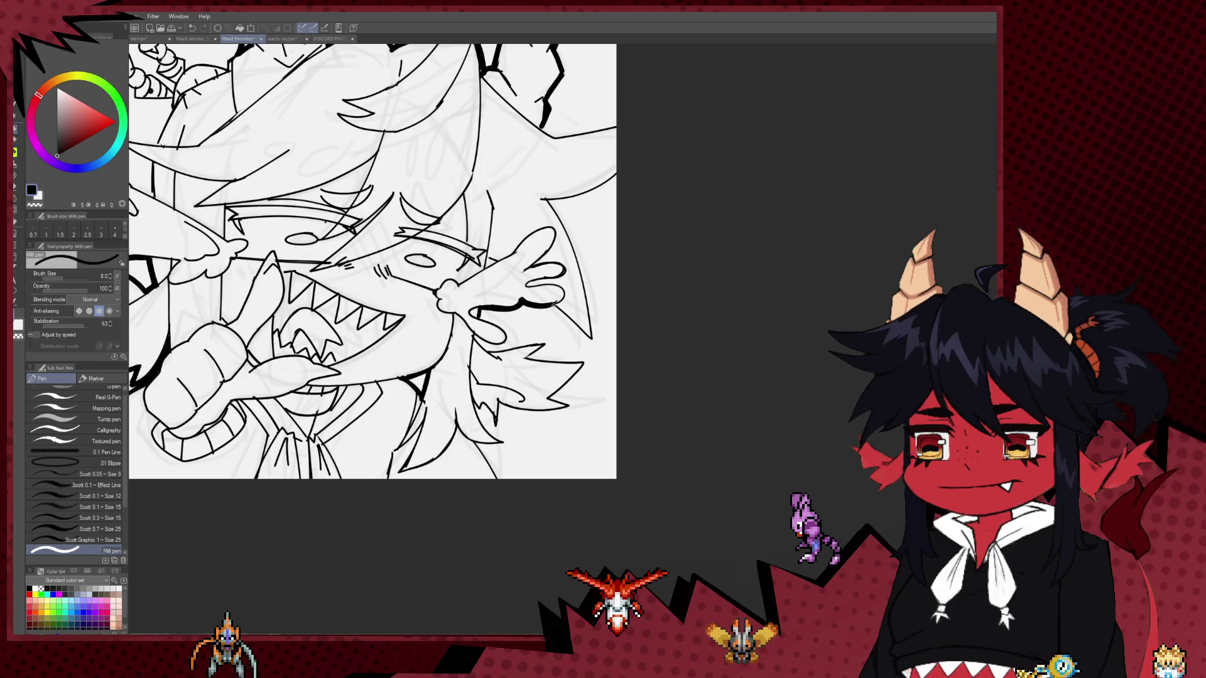
key("bracketright")
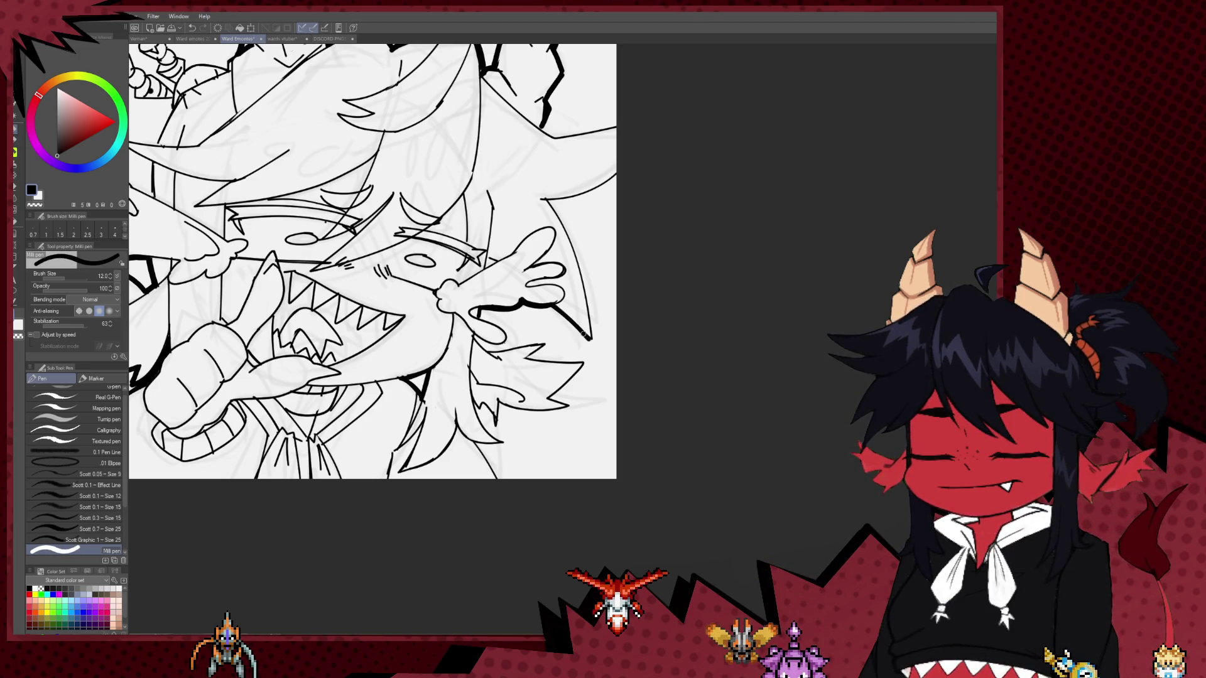
mouse_move(514, 329)
left_mouse_down()
mouse_move(507, 358)
mouse_move(513, 347)
mouse_move(492, 355)
left_mouse_up()
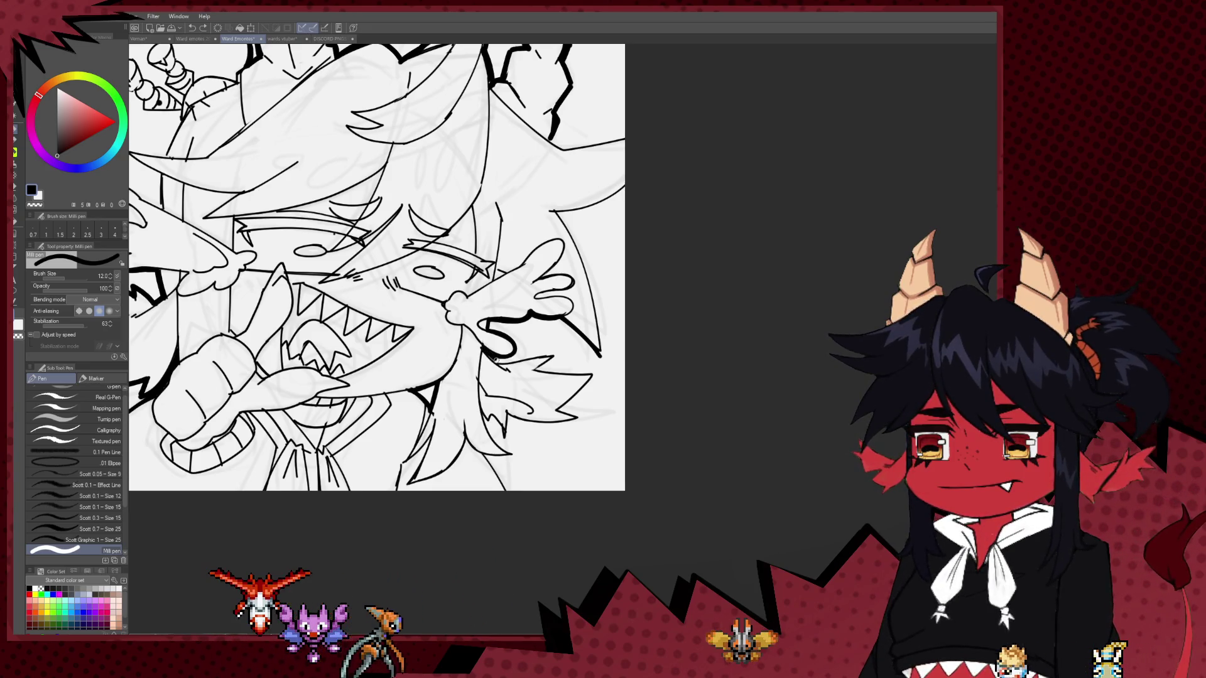
Ink heavier outlines below the hand and along the right character's hair spikes.
left_click_drag(489, 356, 557, 357)
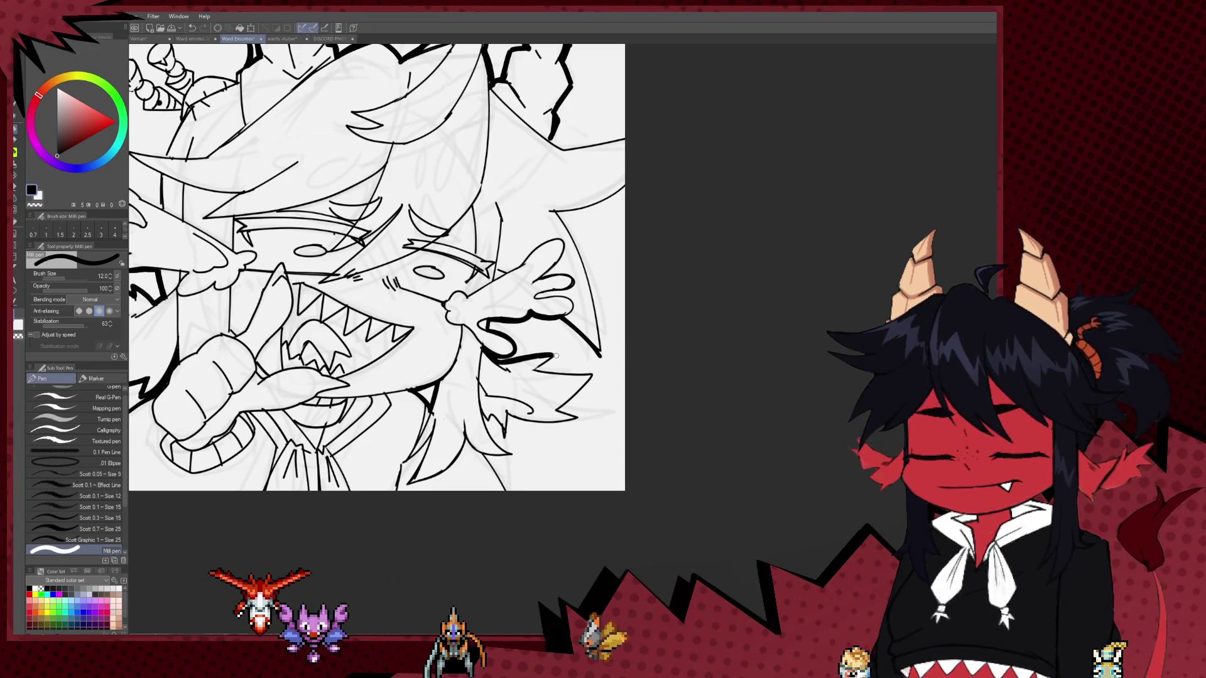
scroll(558, 356, "down", 2)
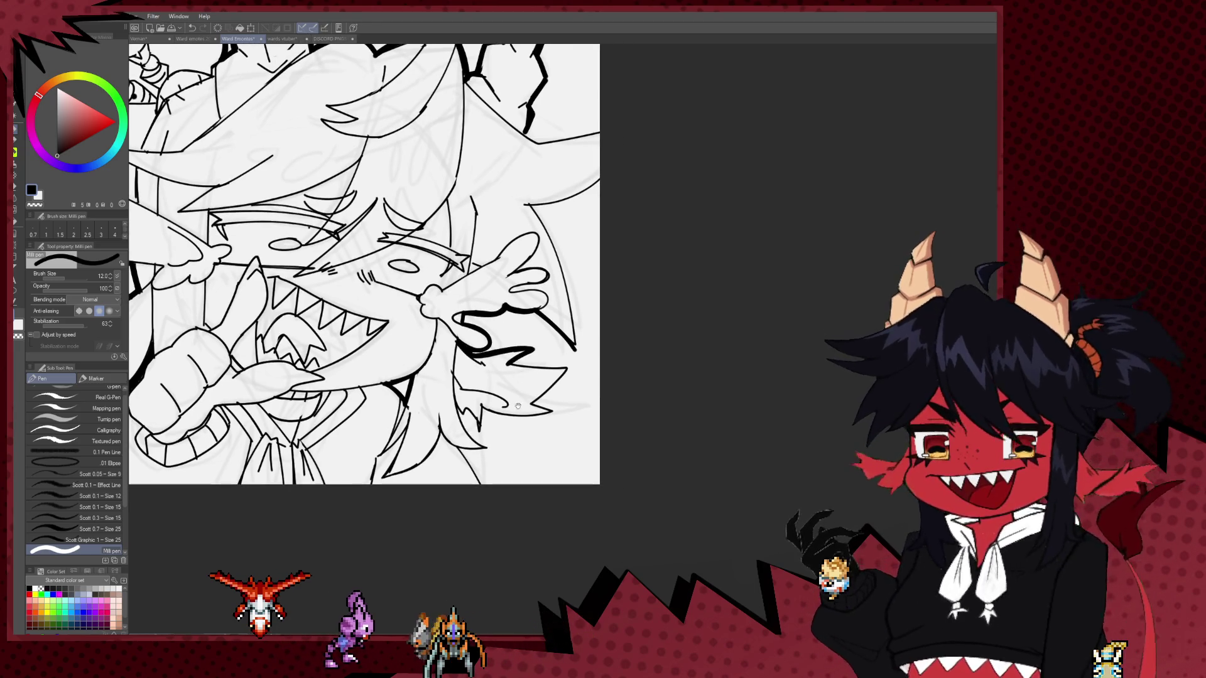
mouse_move(505, 353)
left_mouse_down()
mouse_move(540, 356)
mouse_move(536, 394)
mouse_move(553, 400)
left_mouse_up()
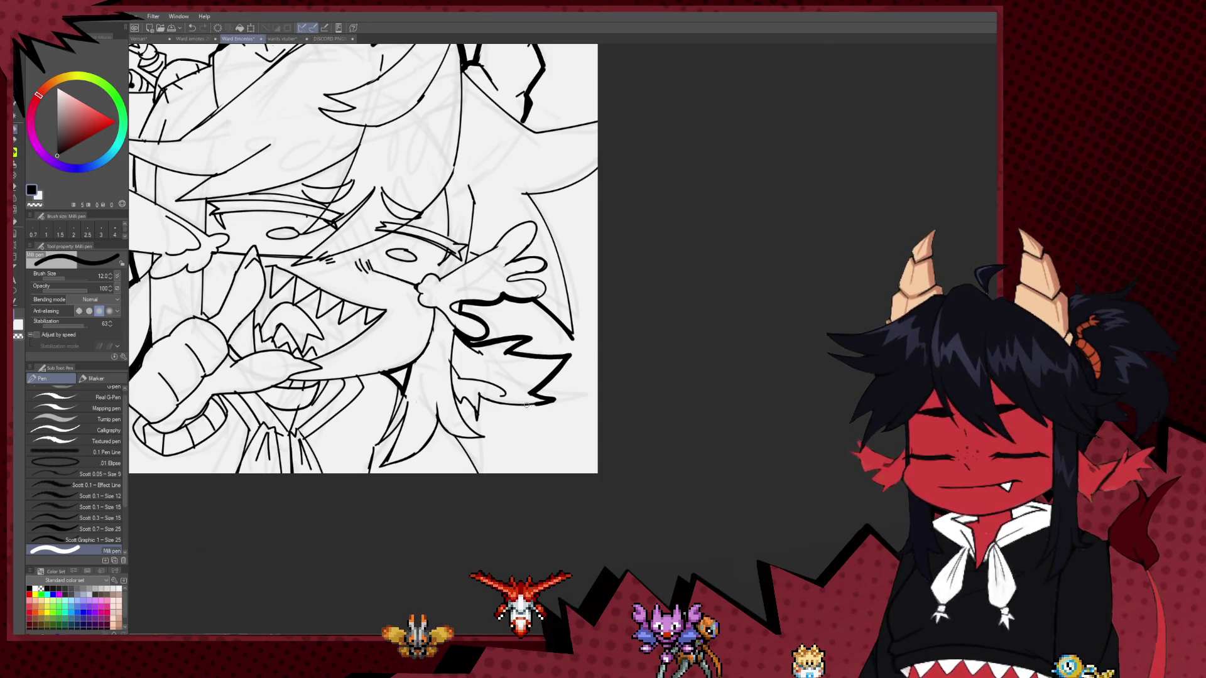
mouse_move(480, 396)
left_mouse_down()
mouse_move(476, 422)
mouse_move(520, 363)
mouse_move(556, 401)
left_mouse_up()
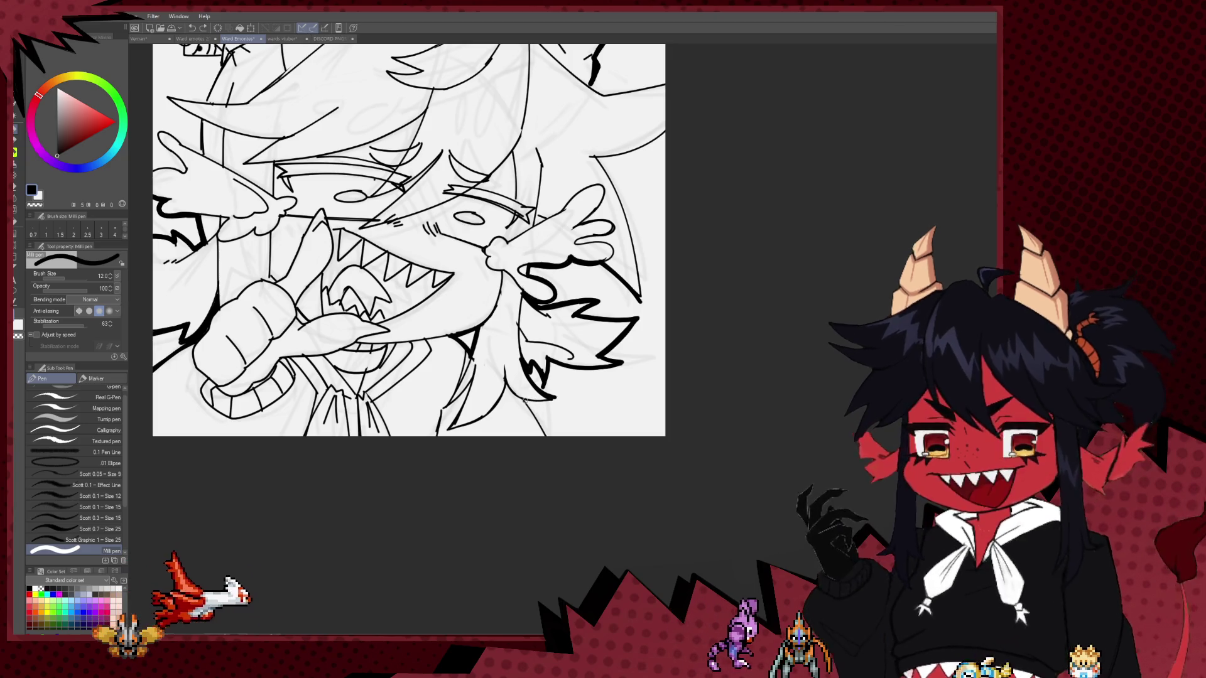
mouse_move(557, 398)
left_mouse_down()
mouse_move(528, 407)
mouse_move(588, 392)
mouse_move(551, 357)
left_mouse_up()
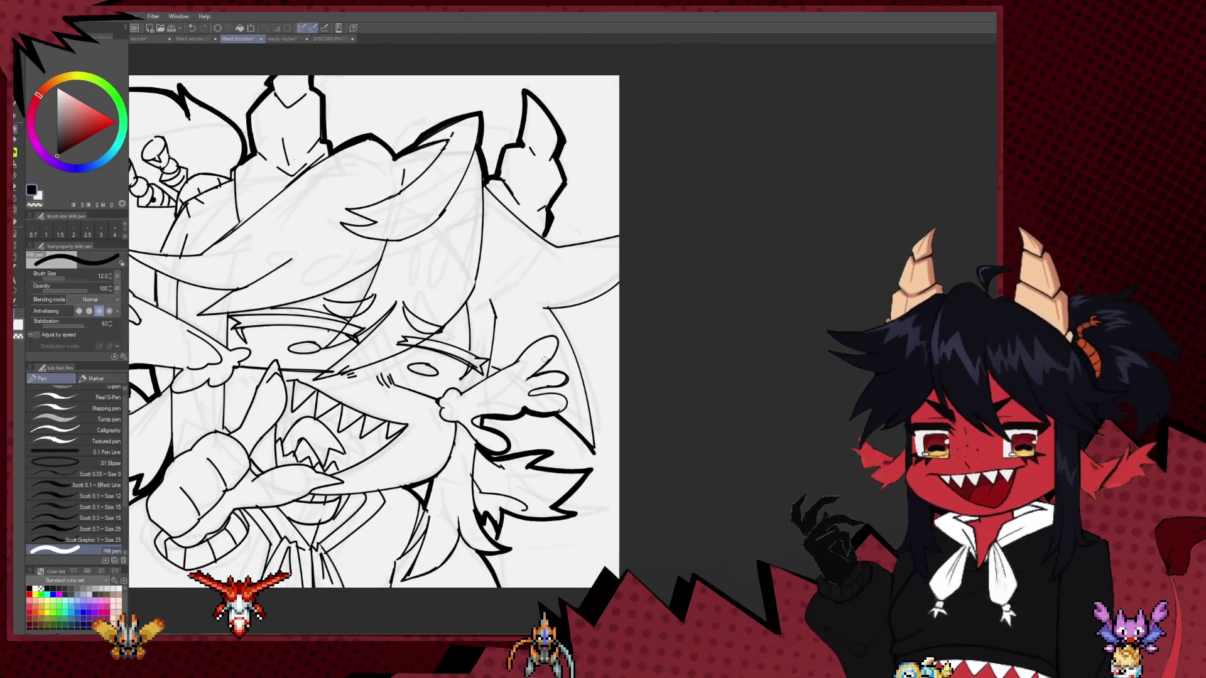
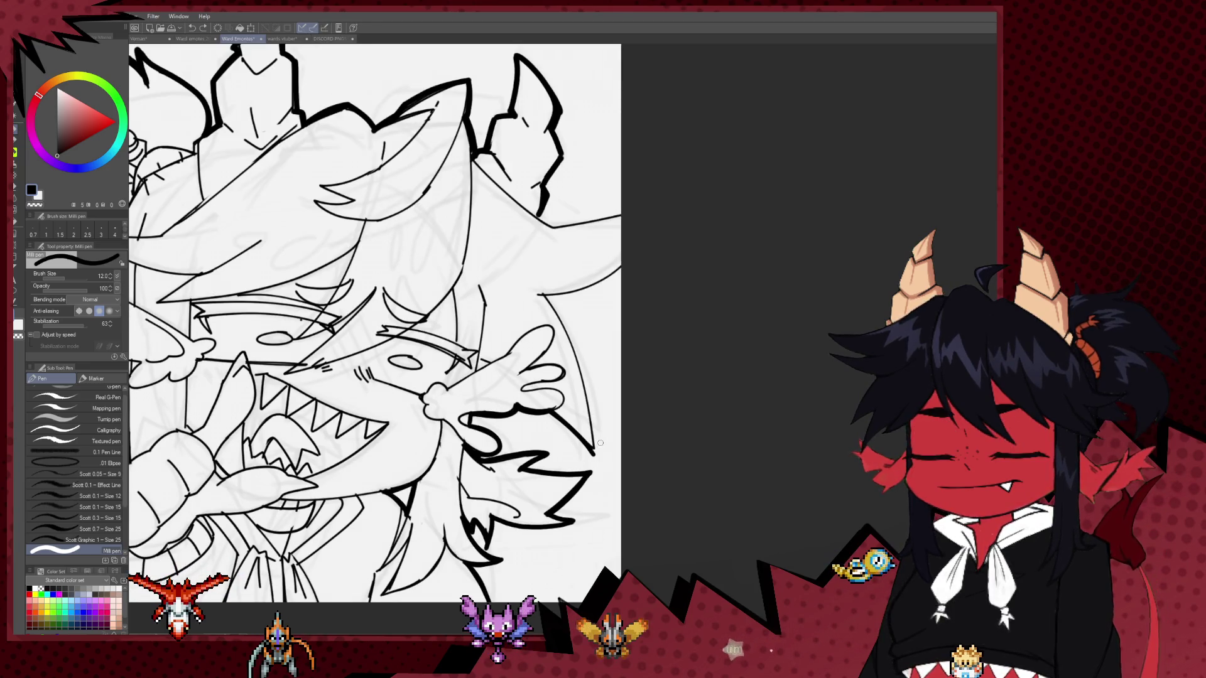
Pan across the grinning two-character emote, then zoom out to see it whole.
left_click_drag(600, 398, 669, 398)
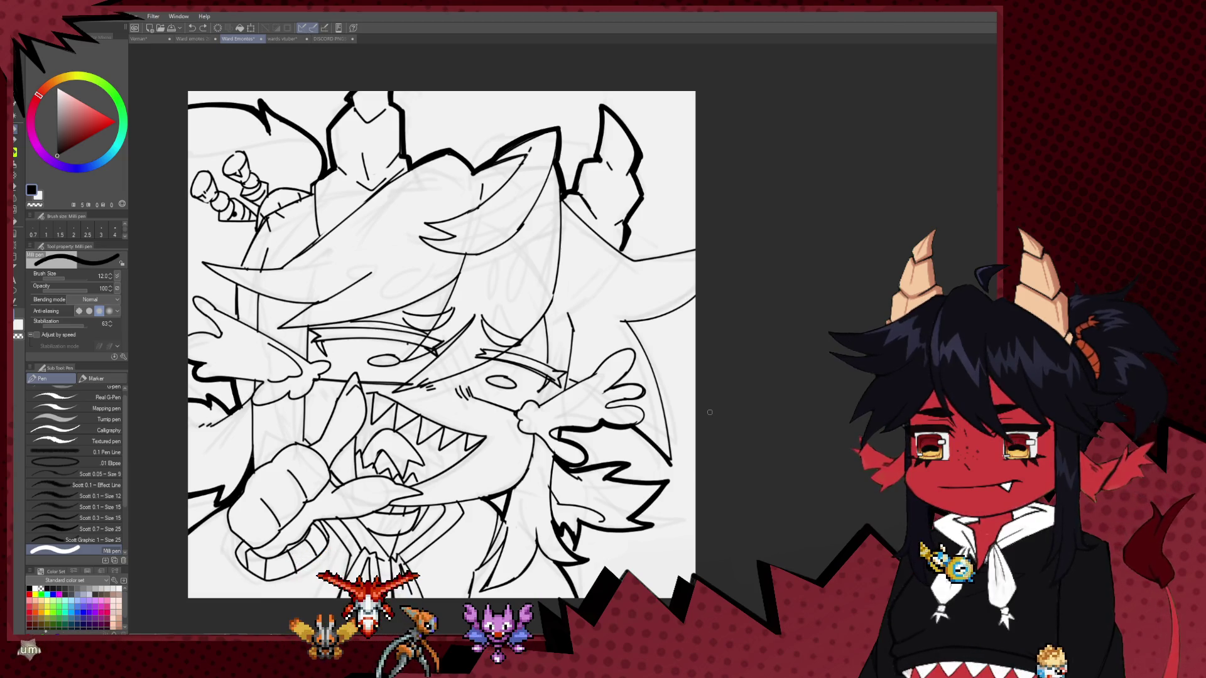
left_click_drag(415, 317, 438, 304)
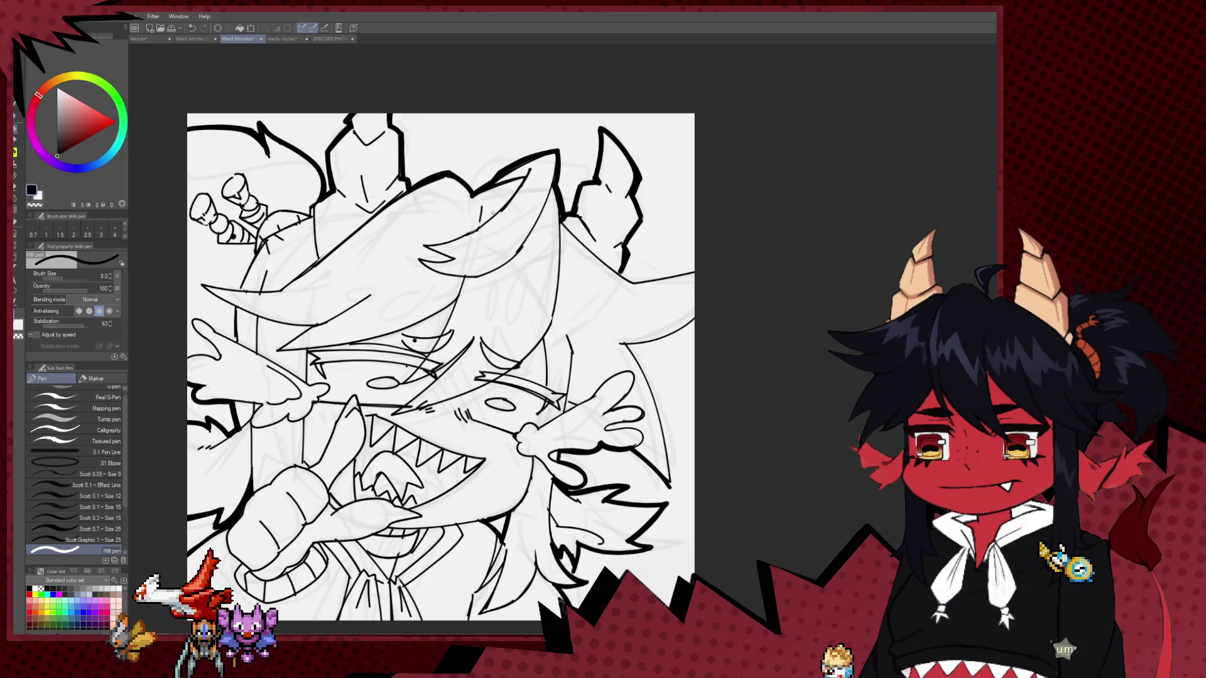
key("ctrl+minus")
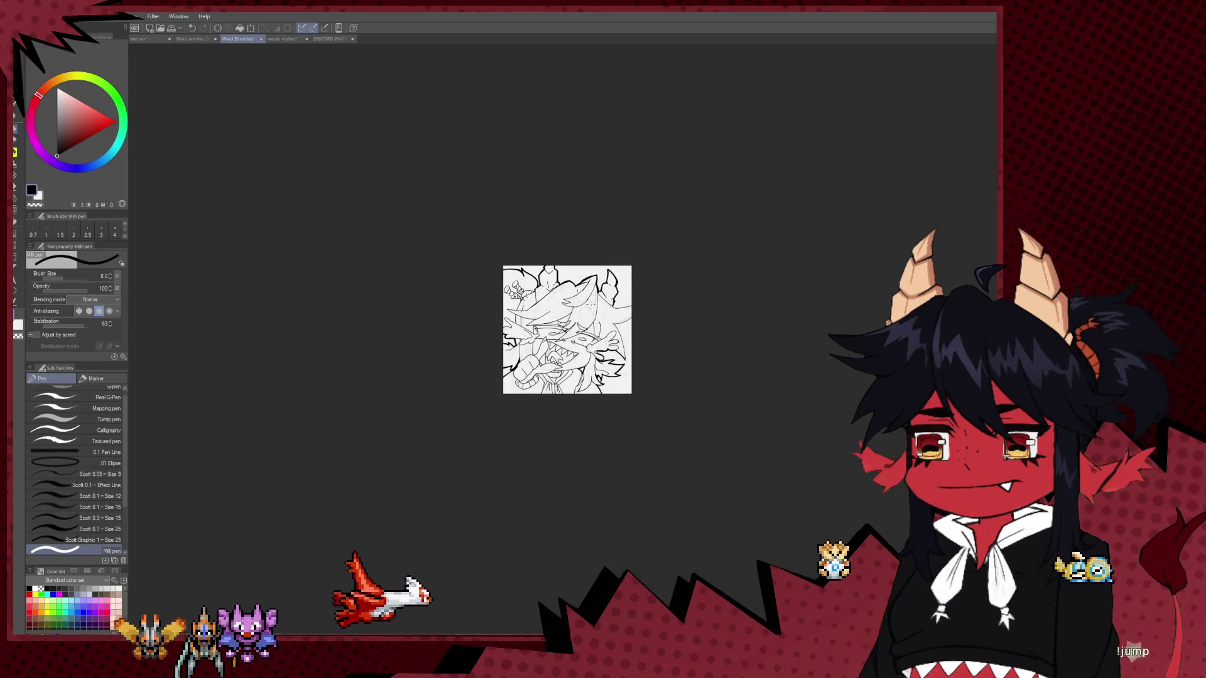
Pan to the characters' faces and enlarge the Milli pen by two size steps.
scroll(627, 331, "up", 10)
left_click_drag(599, 314, 532, 326)
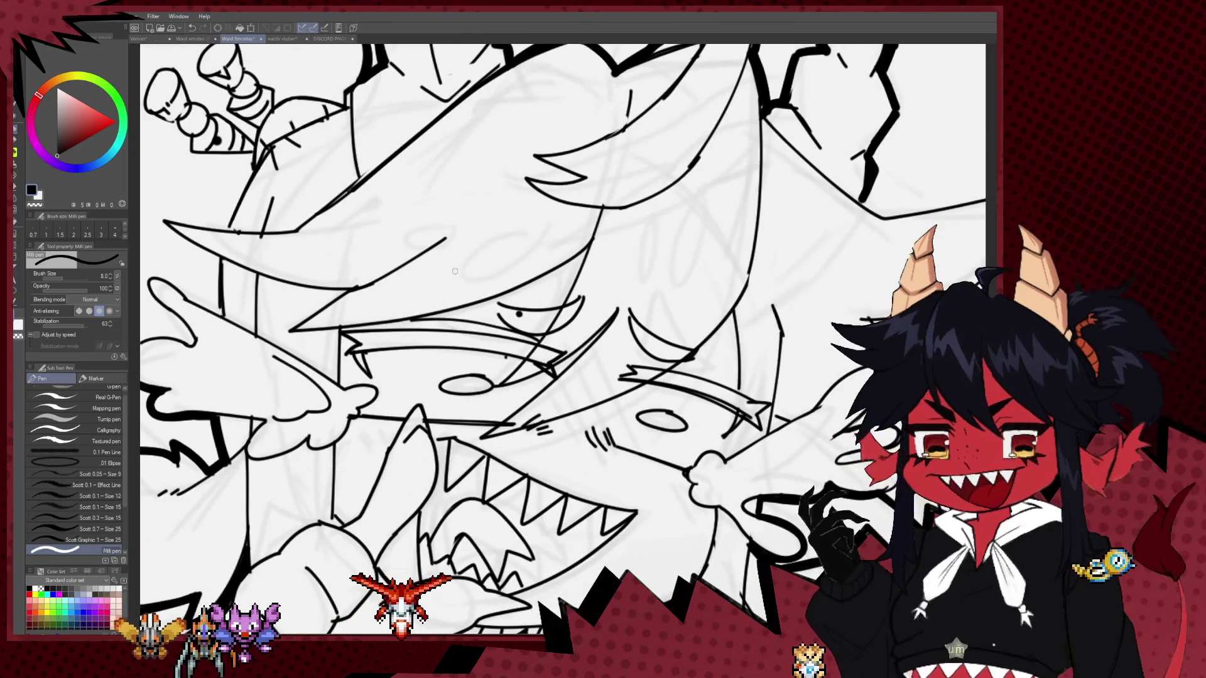
key("e")
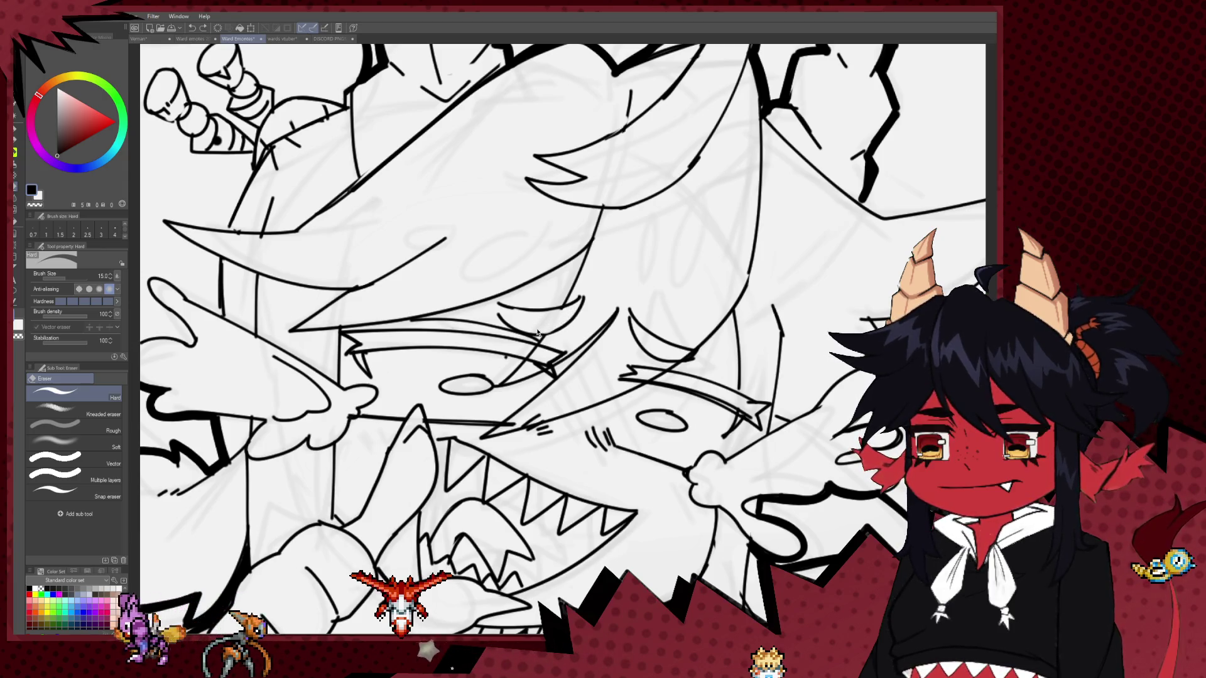
key("p")
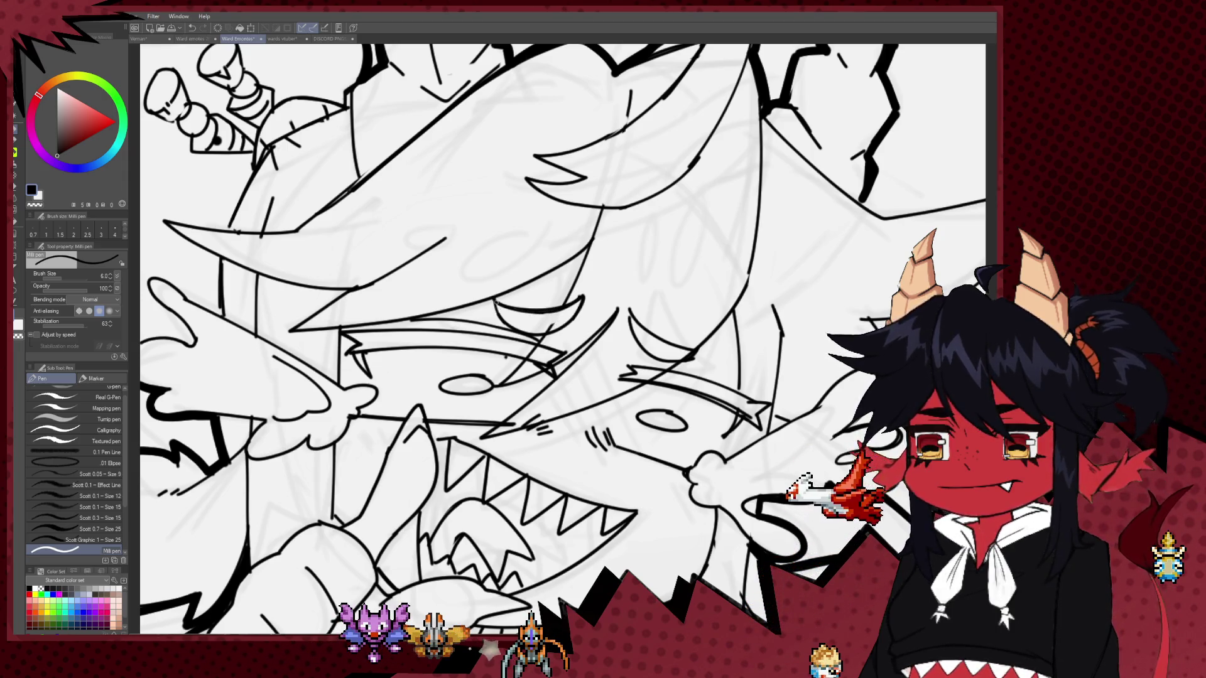
key("bracketright")
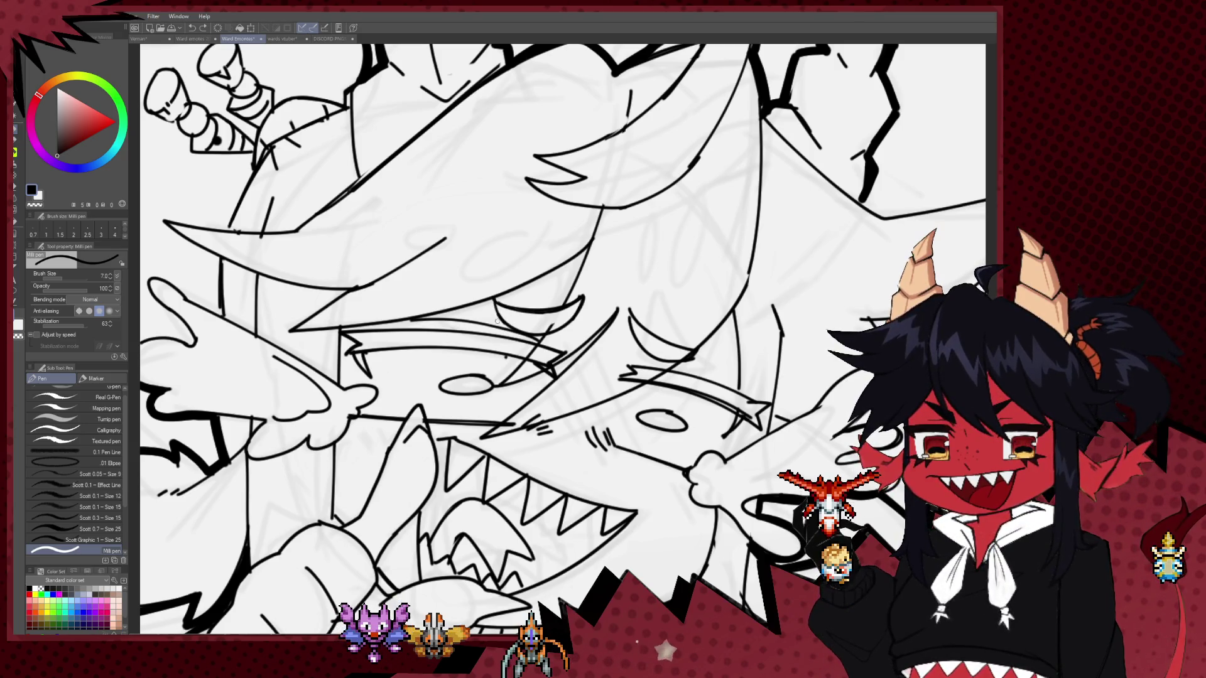
scroll(496, 321, "up", 5)
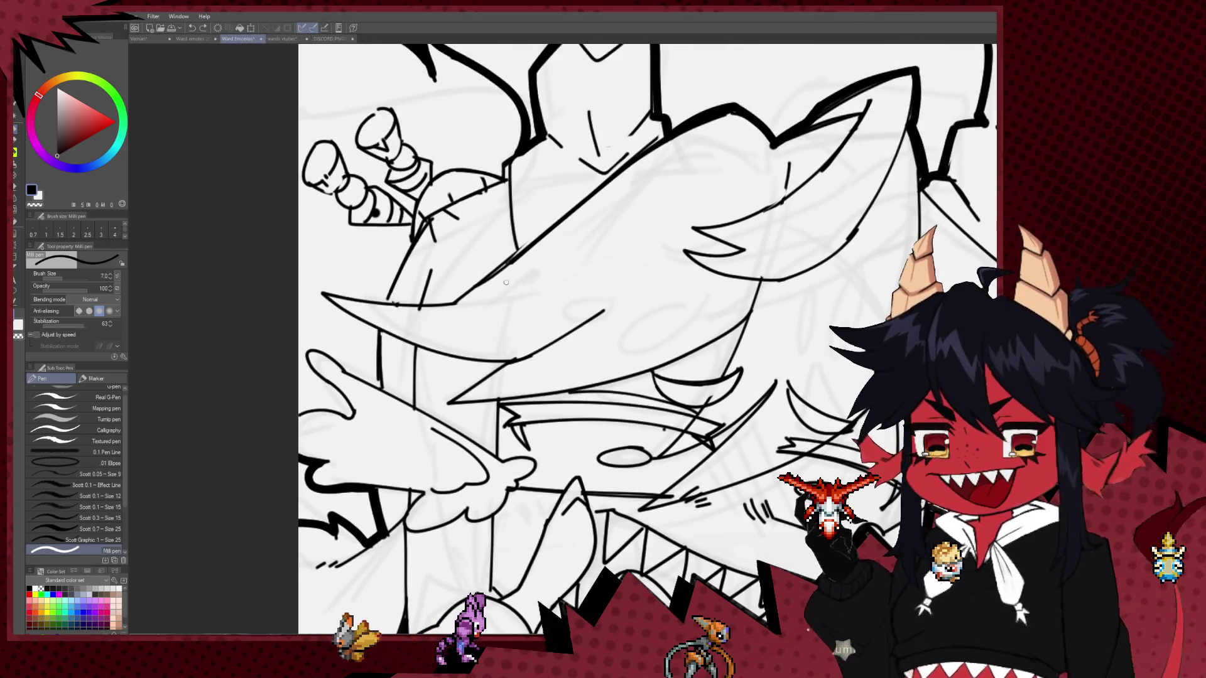
key("bracketright")
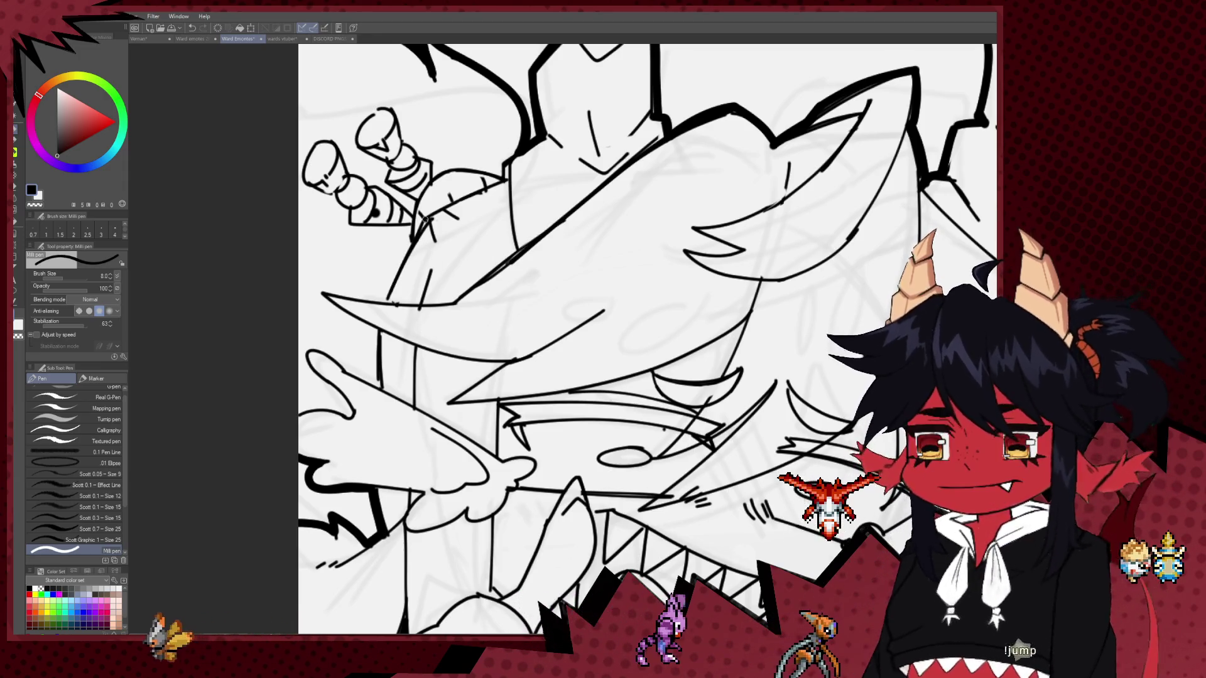
Ink a bolder outline stroke near the faces and raise the pen size to 10.
left_click_drag(426, 219, 389, 284)
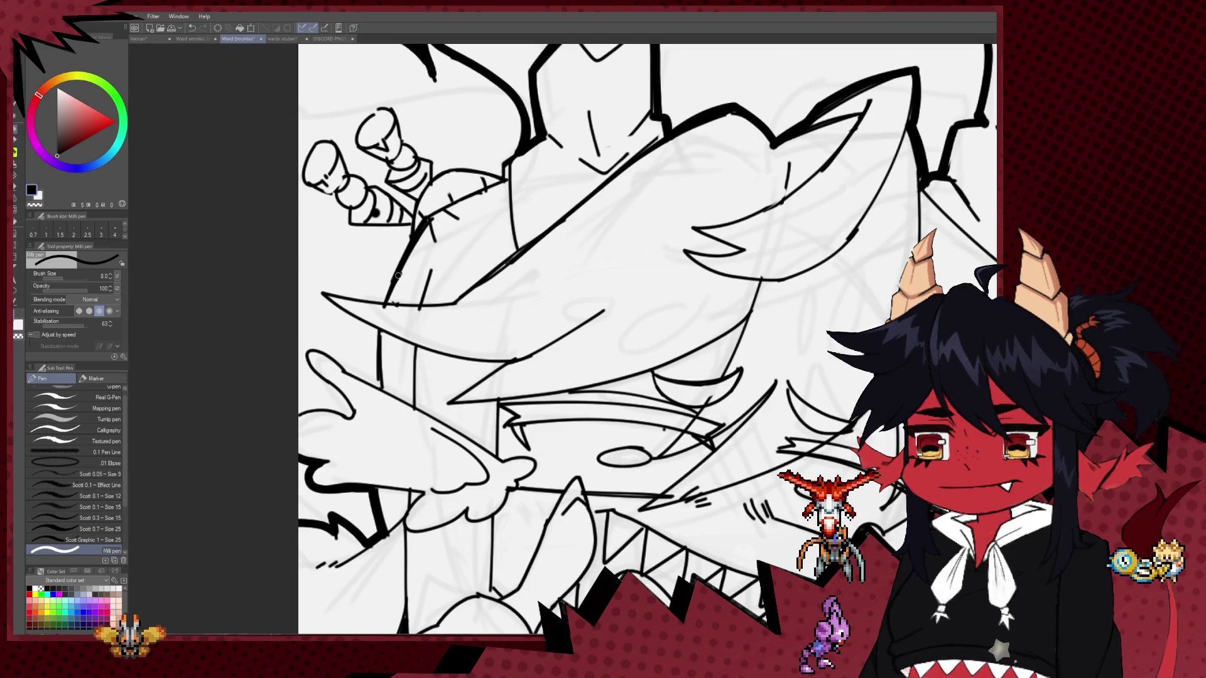
scroll(414, 236, "up", 3)
key("e")
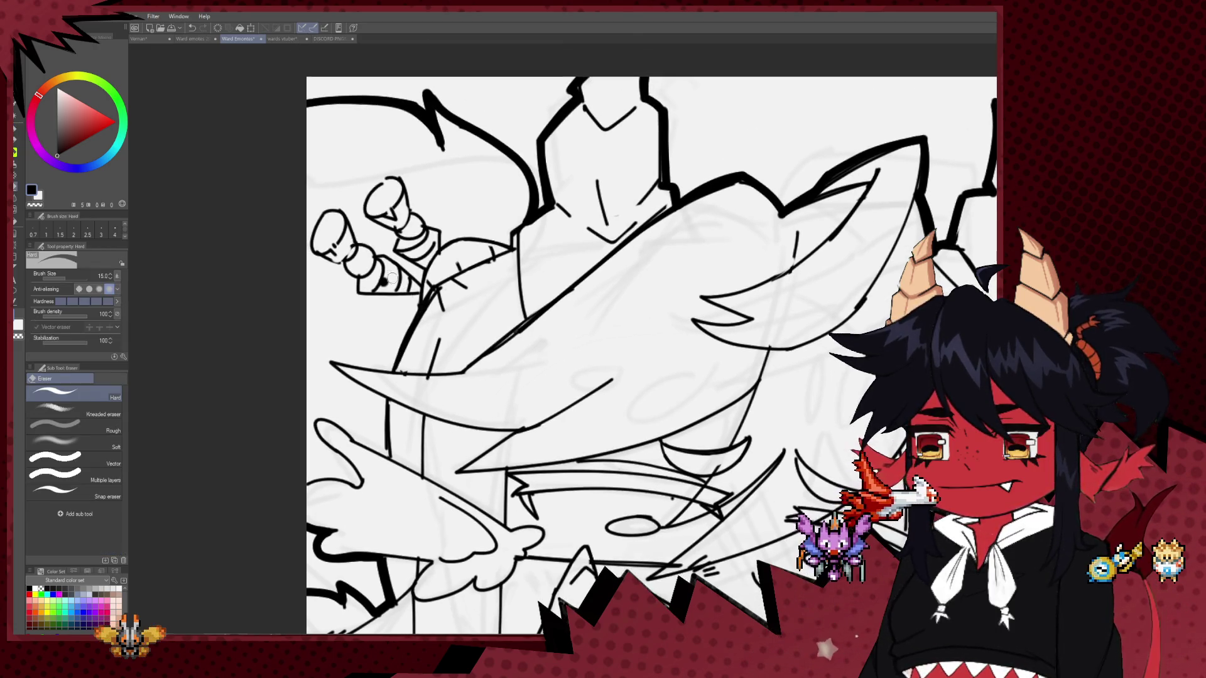
key("p")
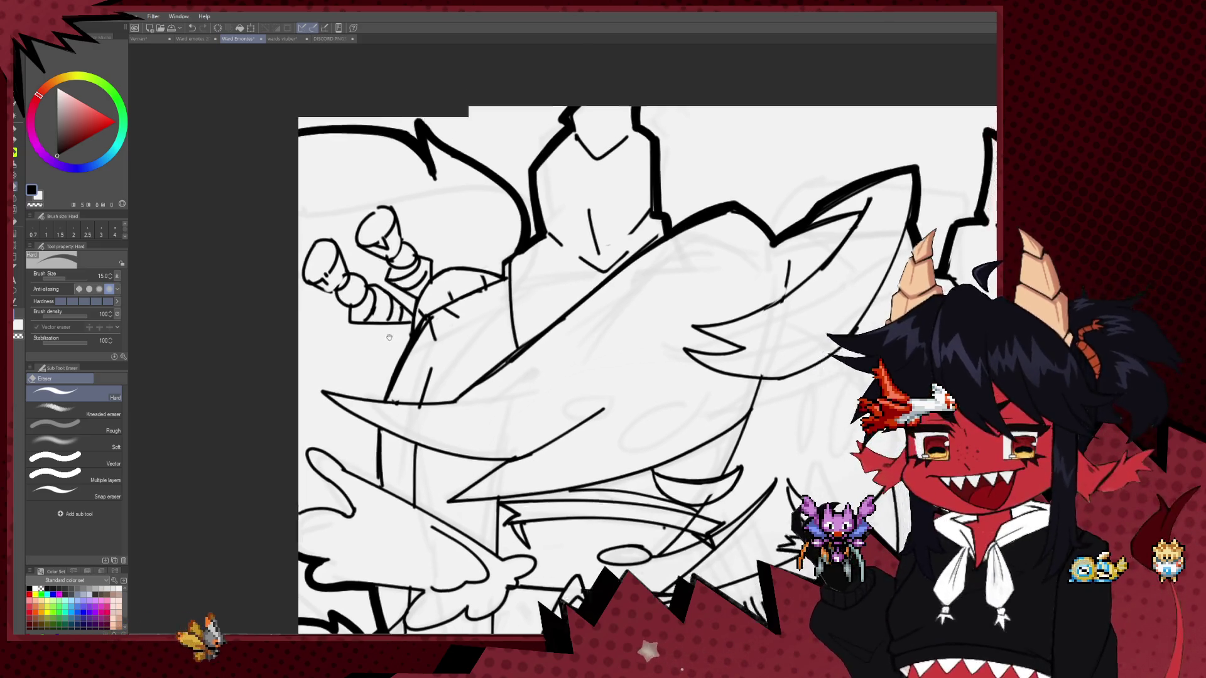
mouse_move(478, 323)
left_mouse_down()
mouse_move(399, 359)
mouse_move(500, 208)
left_mouse_up()
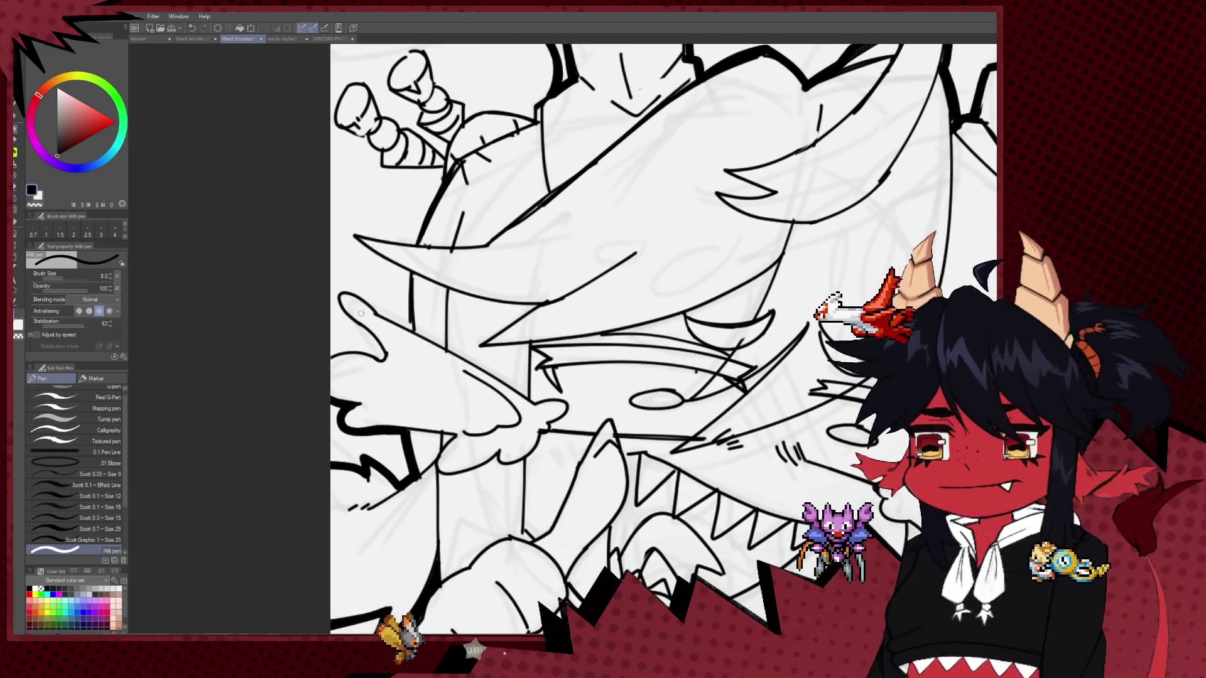
key("bracketright")
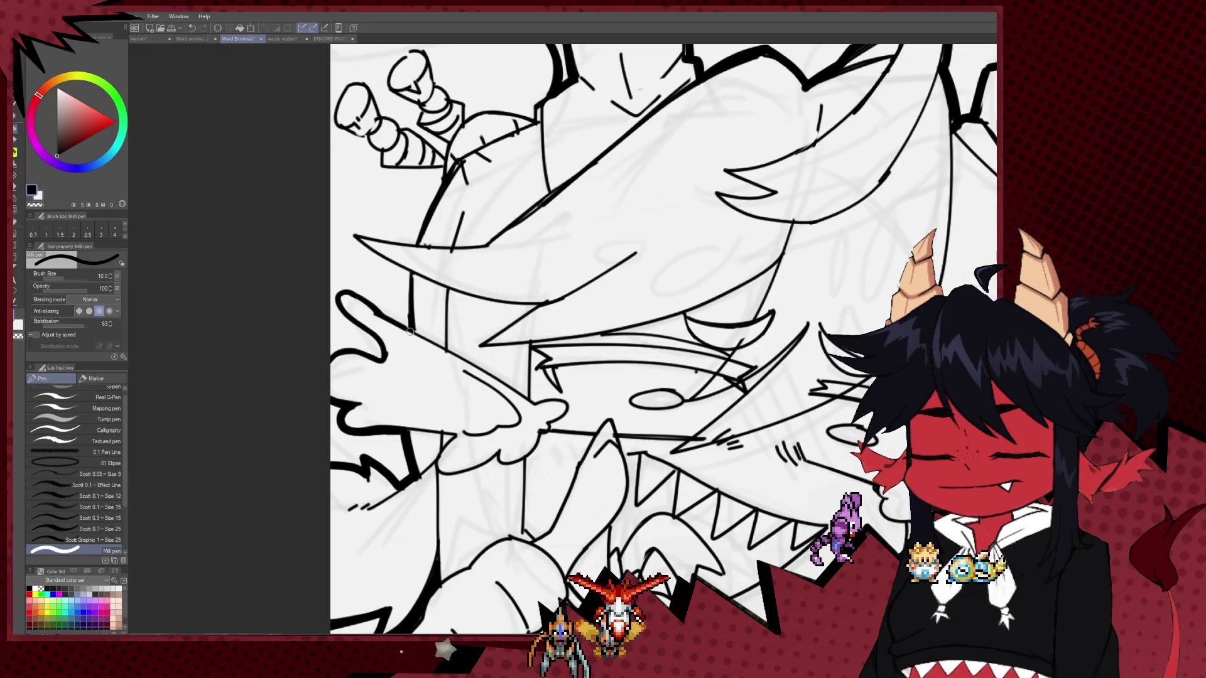
mouse_move(402, 457)
left_mouse_down()
mouse_move(521, 450)
mouse_move(548, 387)
left_mouse_up()
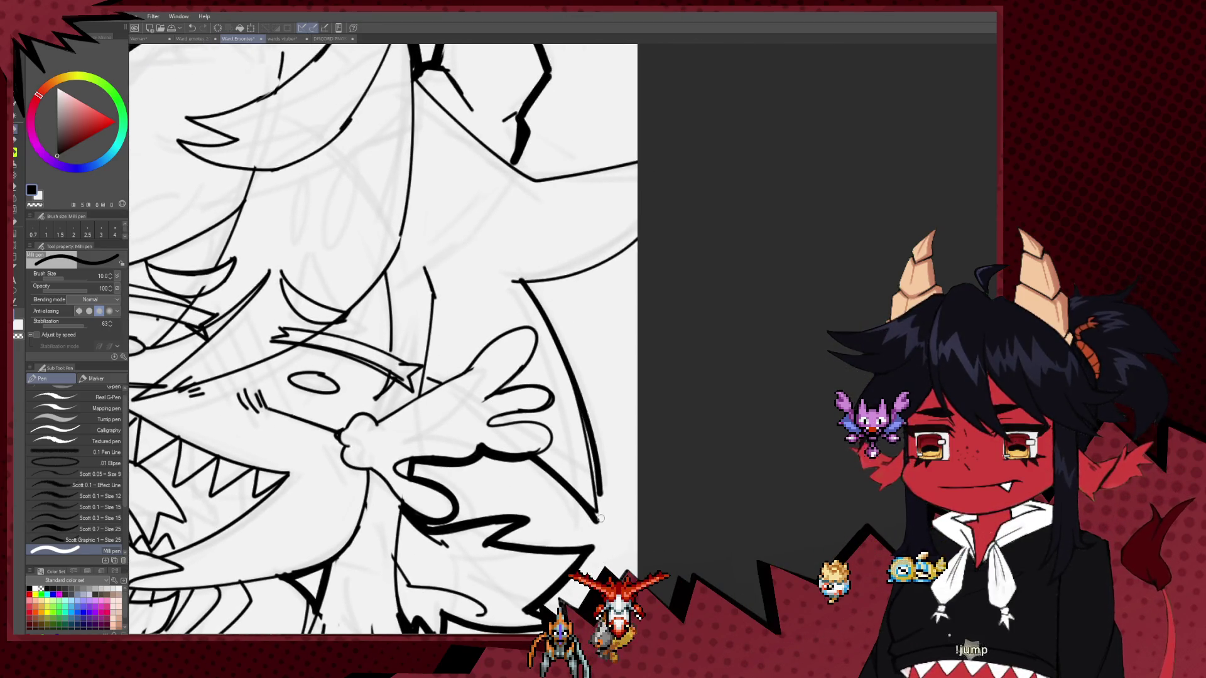
Undo the stray stroke on the right-side outline and rework that edge with eraser and pen.
key("ctrl+z")
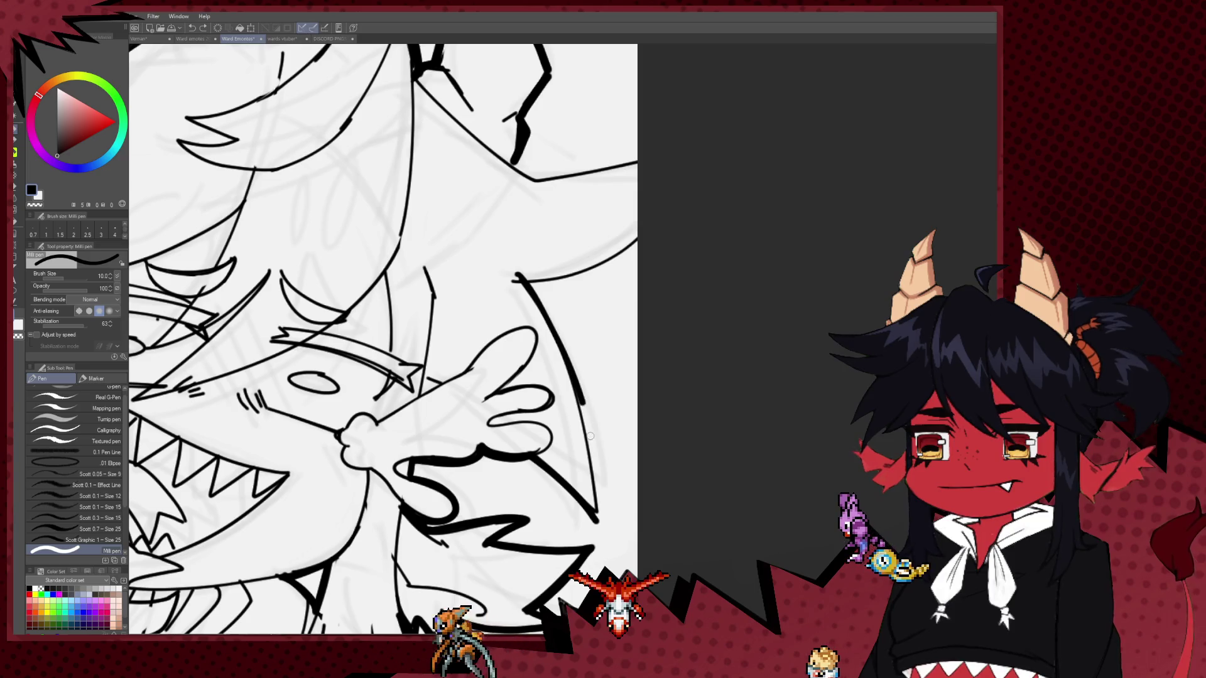
scroll(565, 440, "up", 1)
key("e")
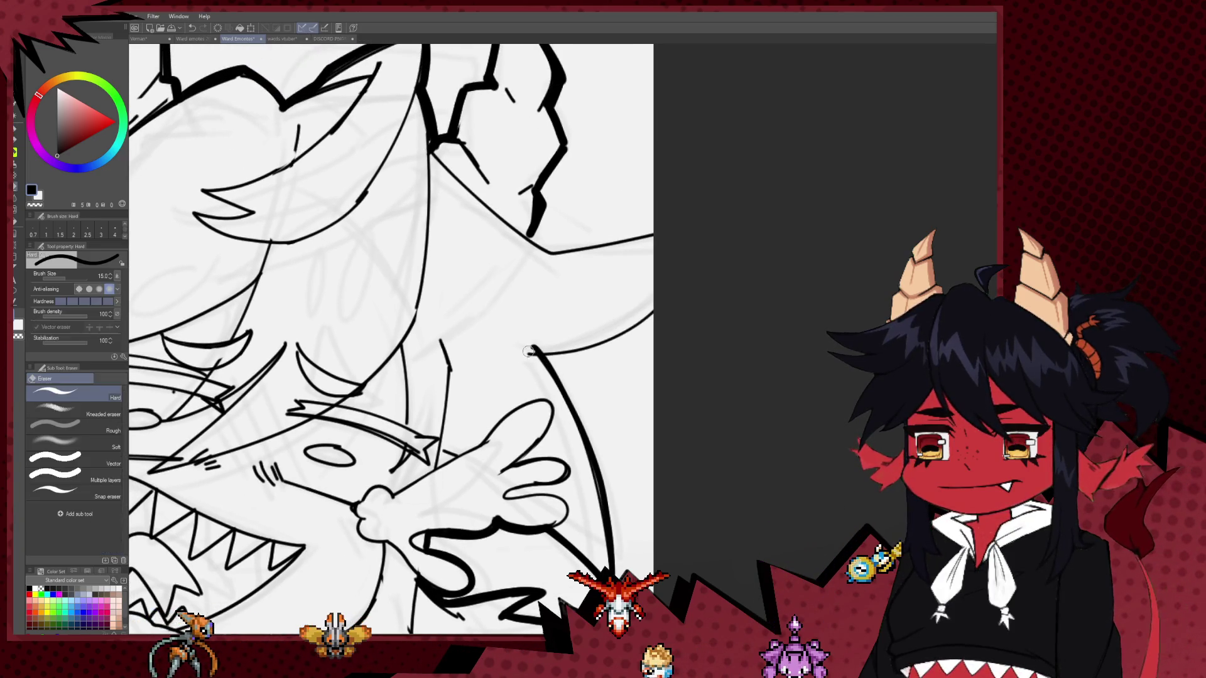
key("p")
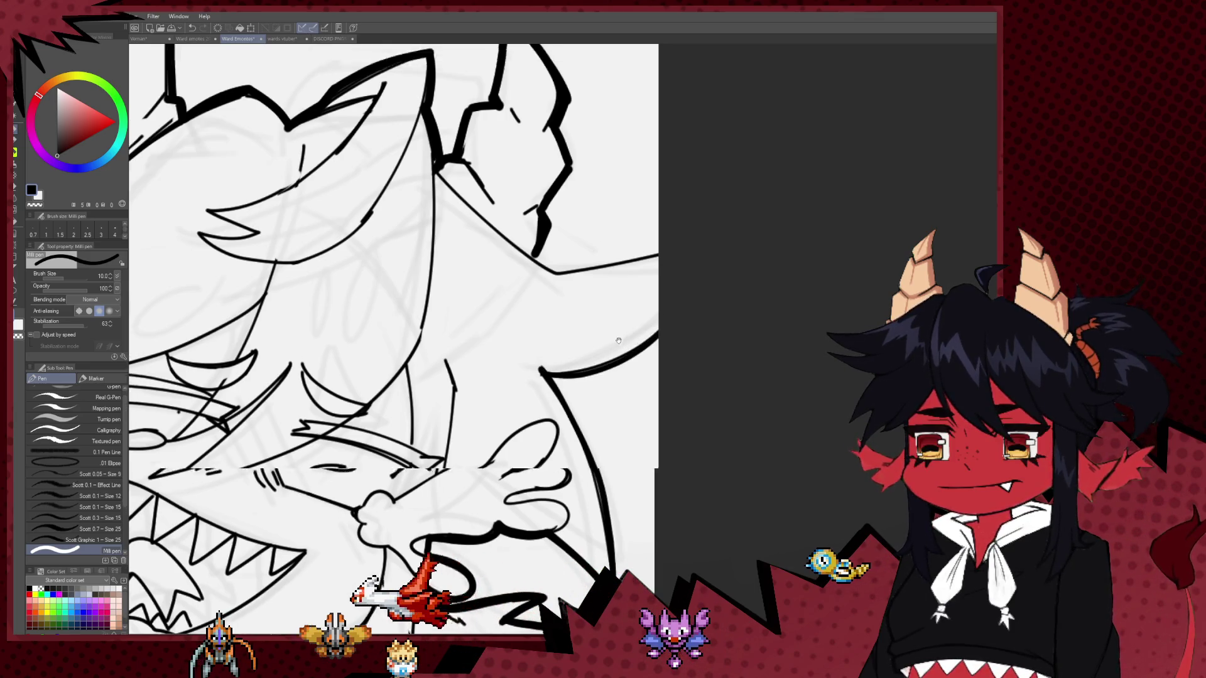
scroll(539, 355, "up", 1)
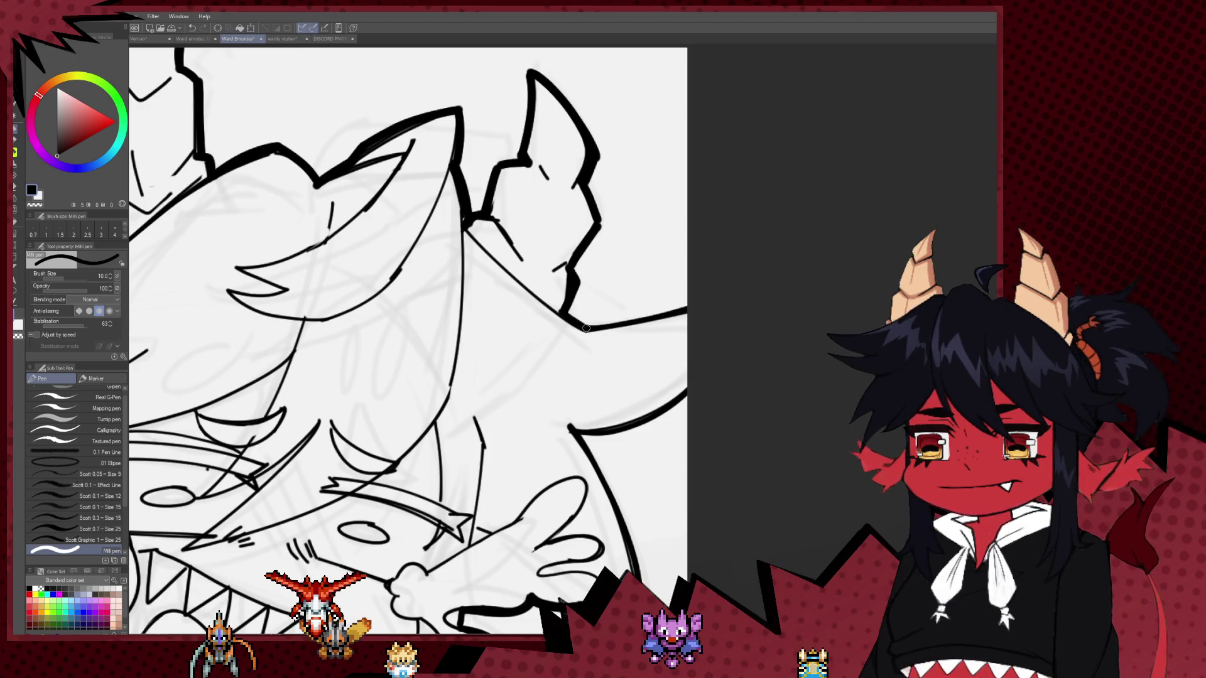
scroll(586, 328, "down", 3)
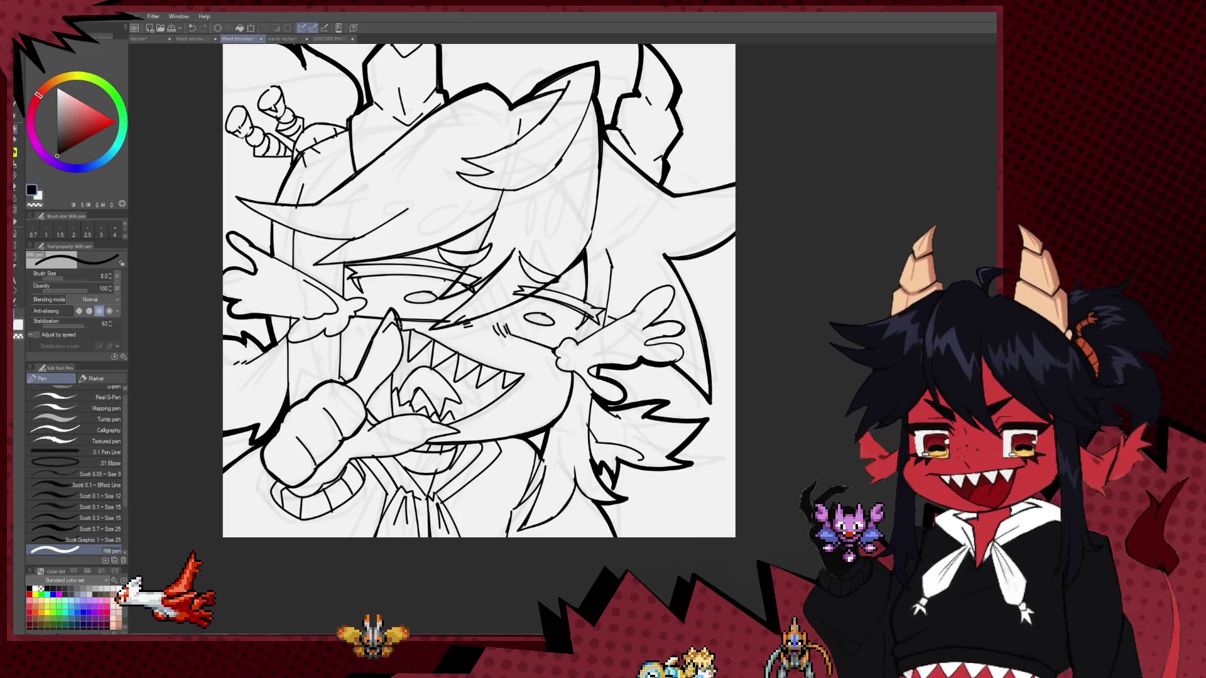
Undo the last small stroke and reframe the whole drawing in view.
key("ctrl+z")
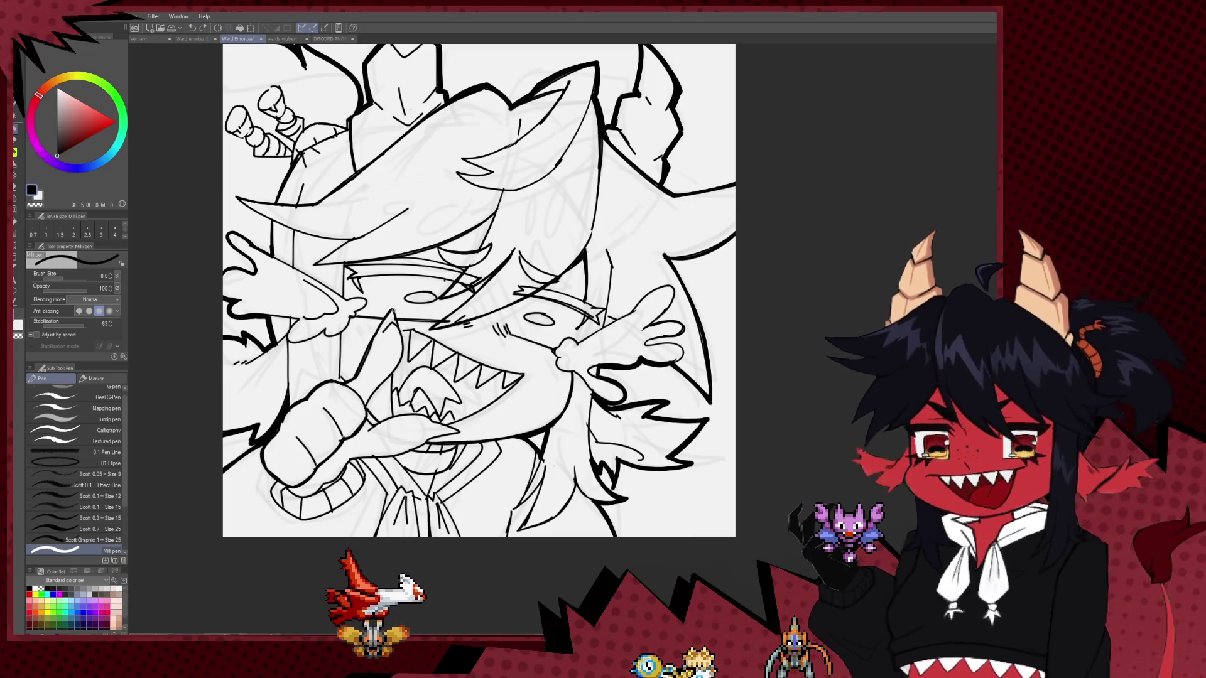
left_click_drag(407, 336, 404, 318)
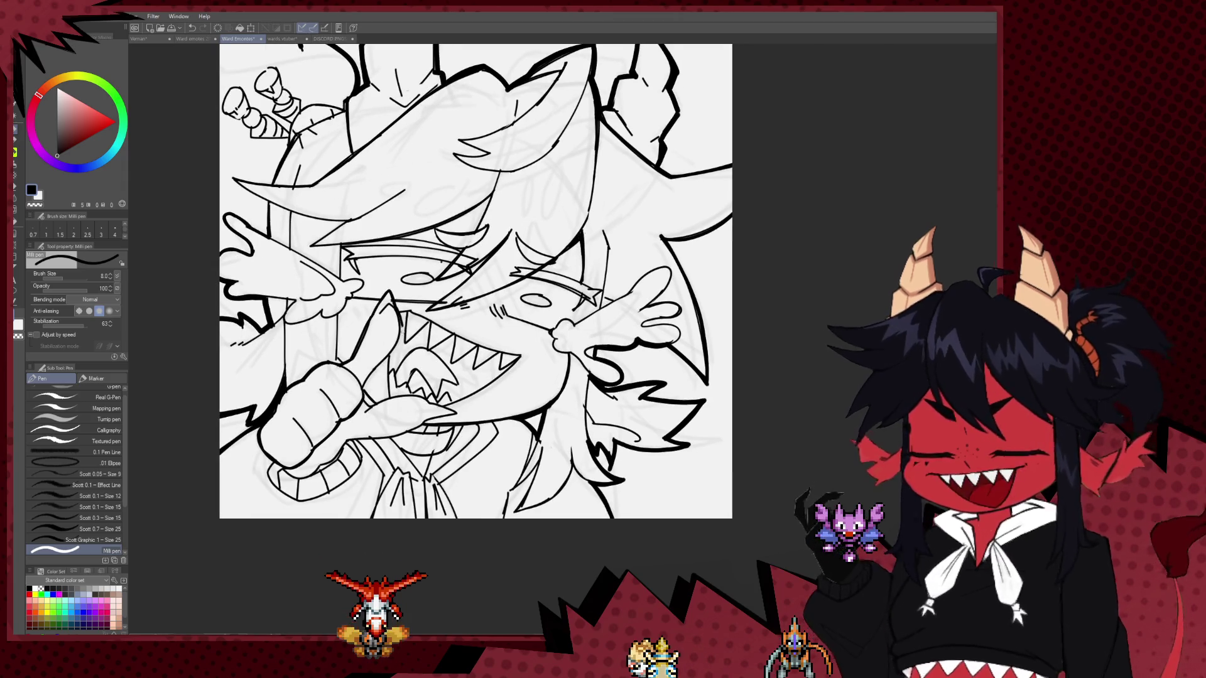
scroll(476, 282, "down", 2)
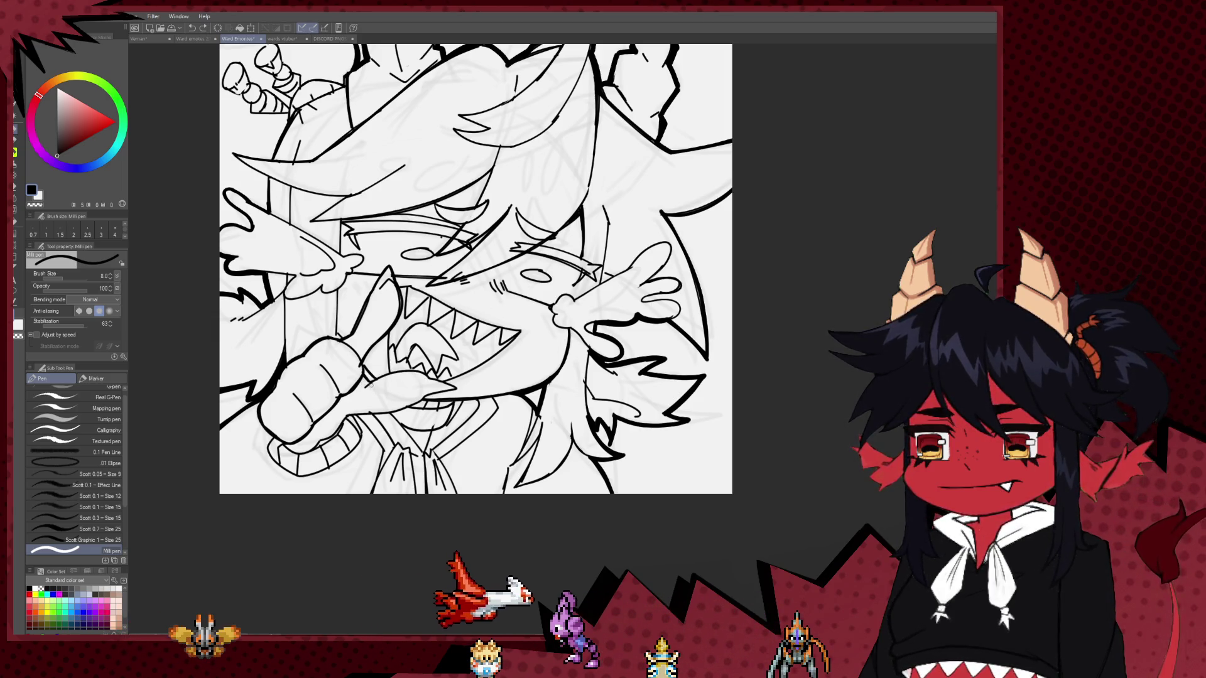
left_click_drag(438, 385, 409, 355)
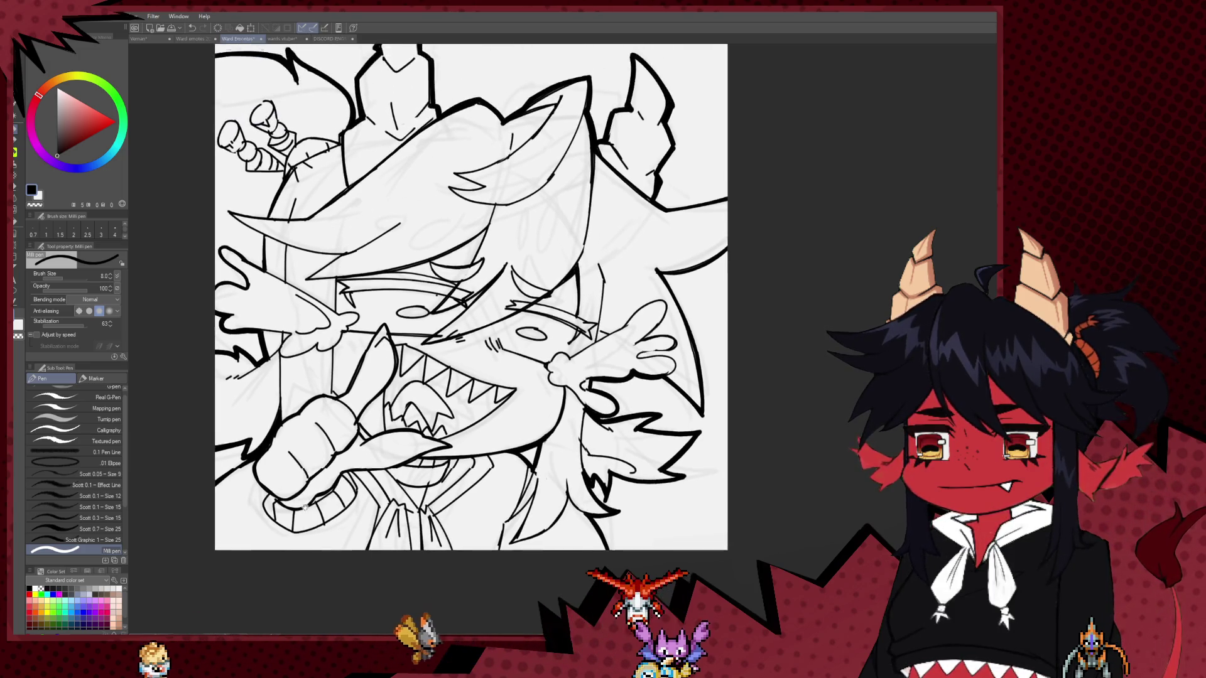
left_click_drag(264, 422, 322, 388)
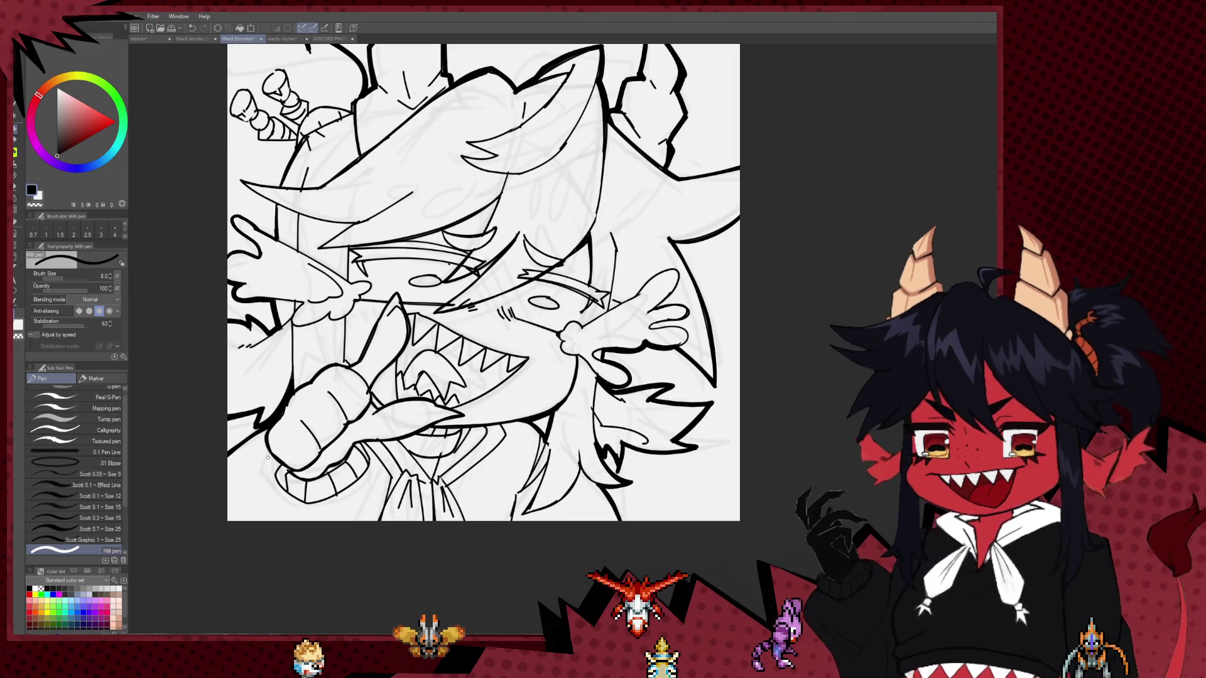
left_click_drag(260, 468, 168, 512)
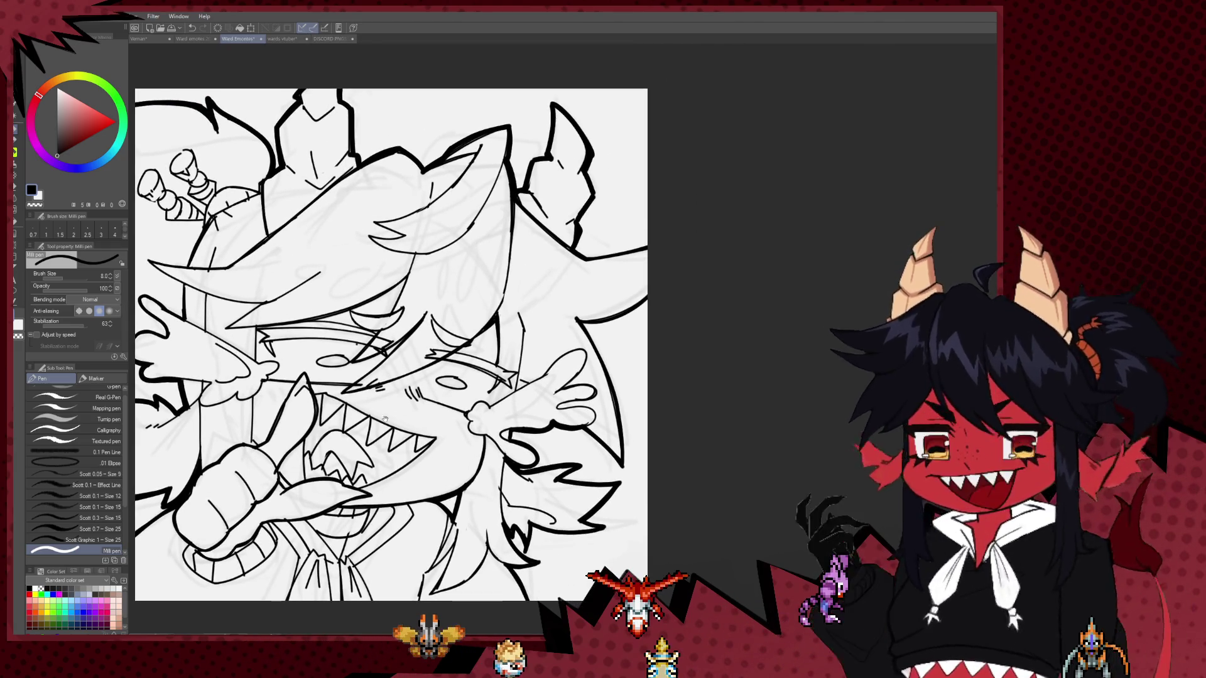
left_click_drag(367, 409, 470, 364)
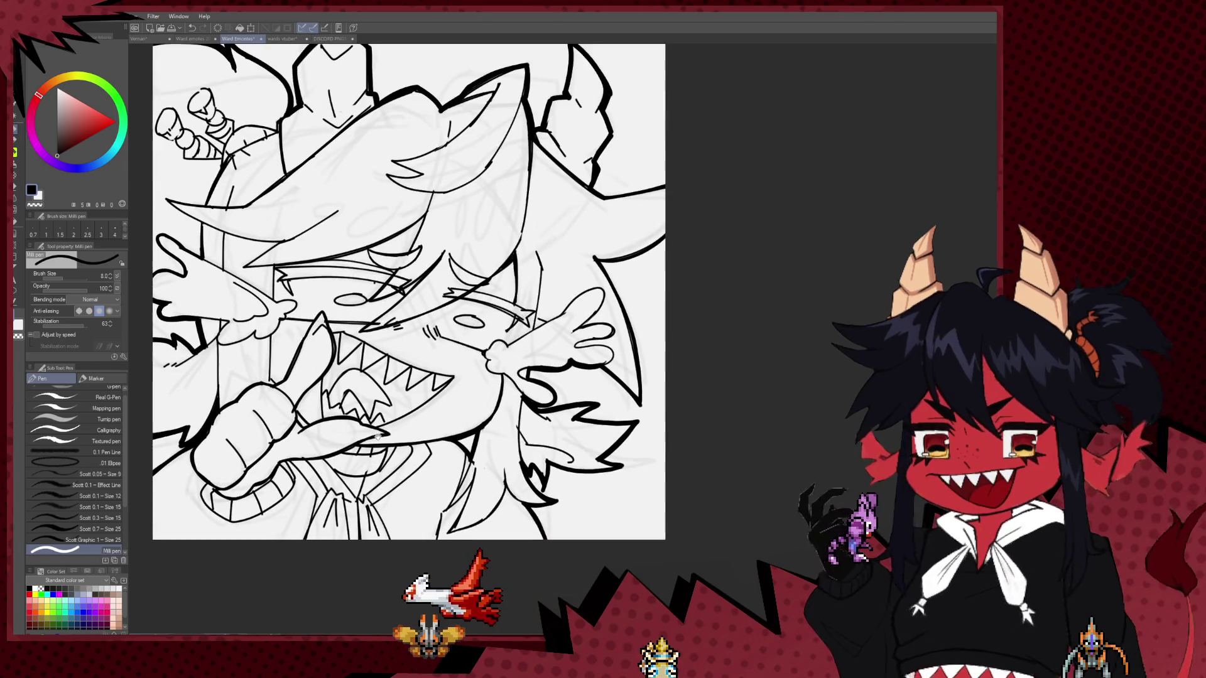
Switch from the hard eraser back to the Milli pen and pan to the upper-left area.
scroll(469, 371, "down", 2)
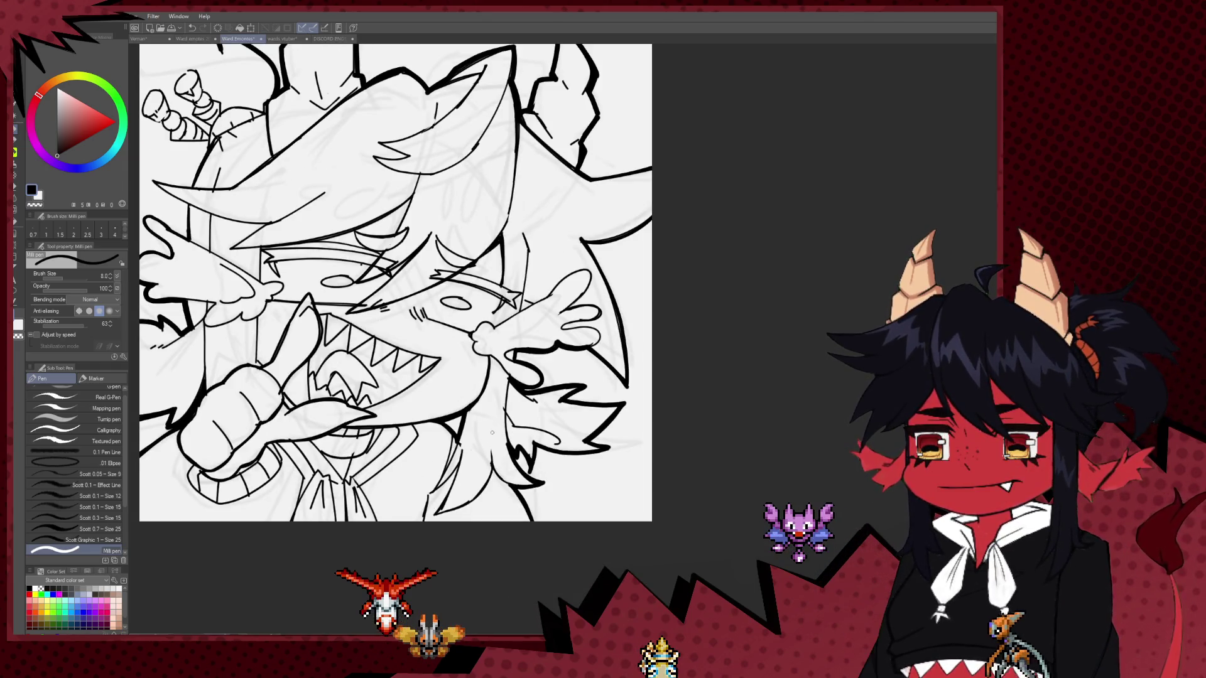
scroll(467, 395, "down", 3)
key("e")
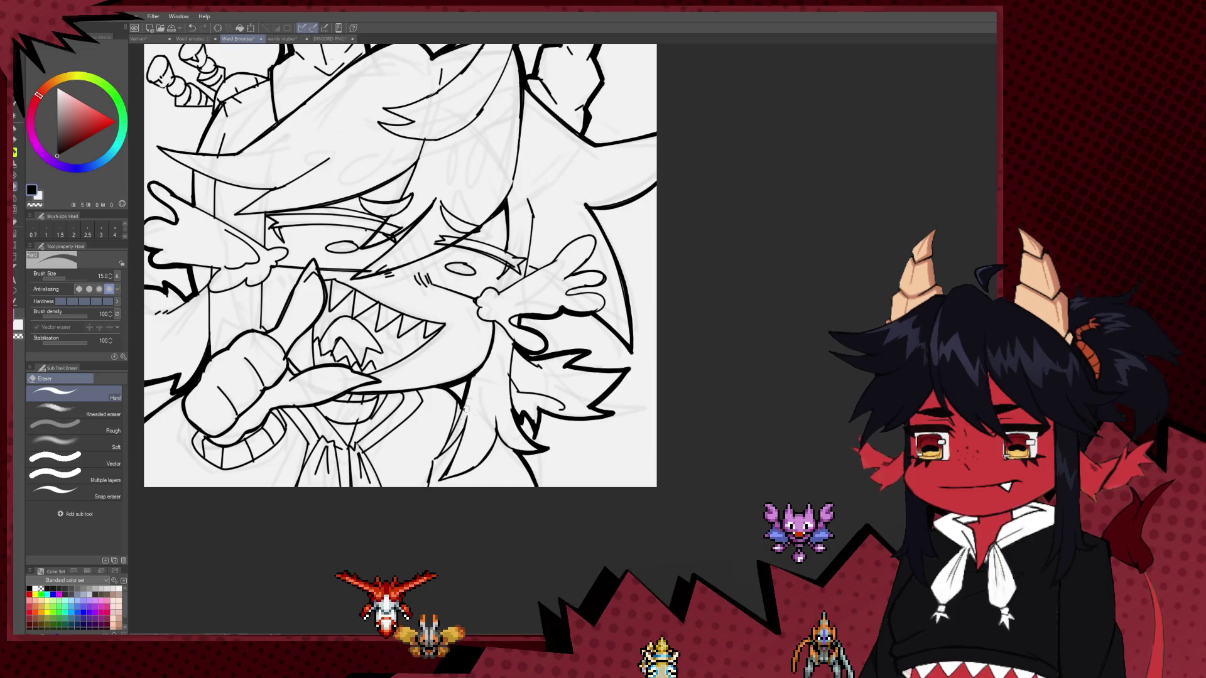
key("p")
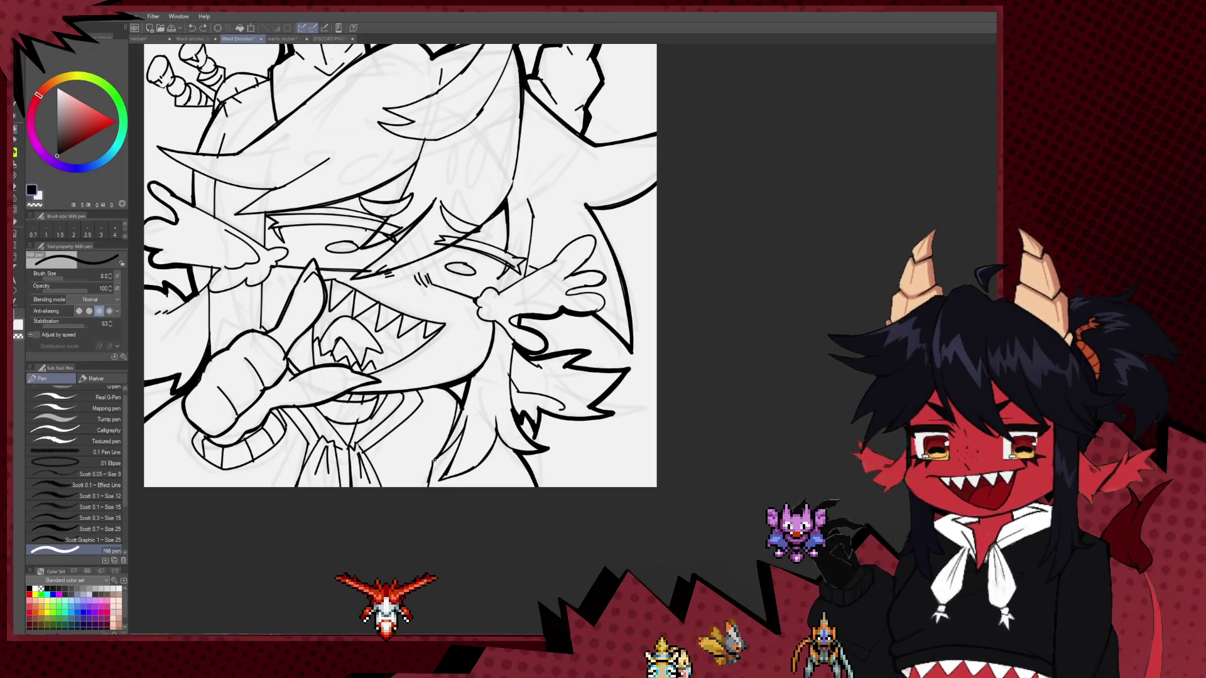
scroll(434, 461, "down", 2)
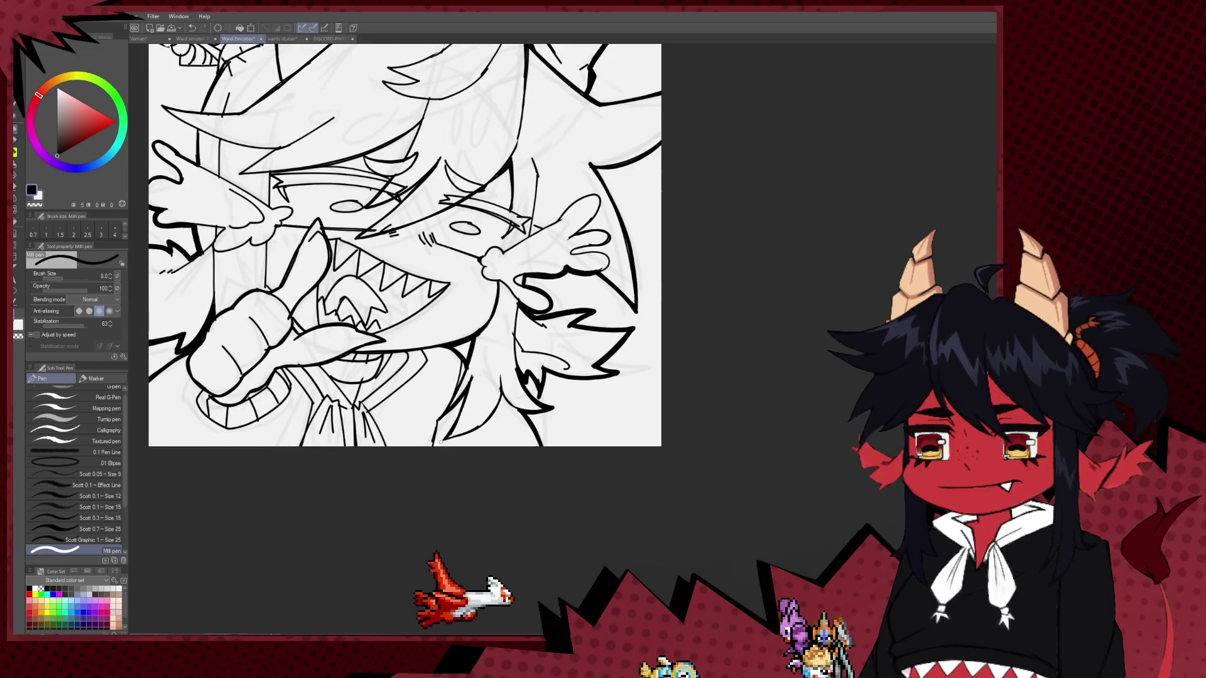
scroll(439, 441, "up", 2)
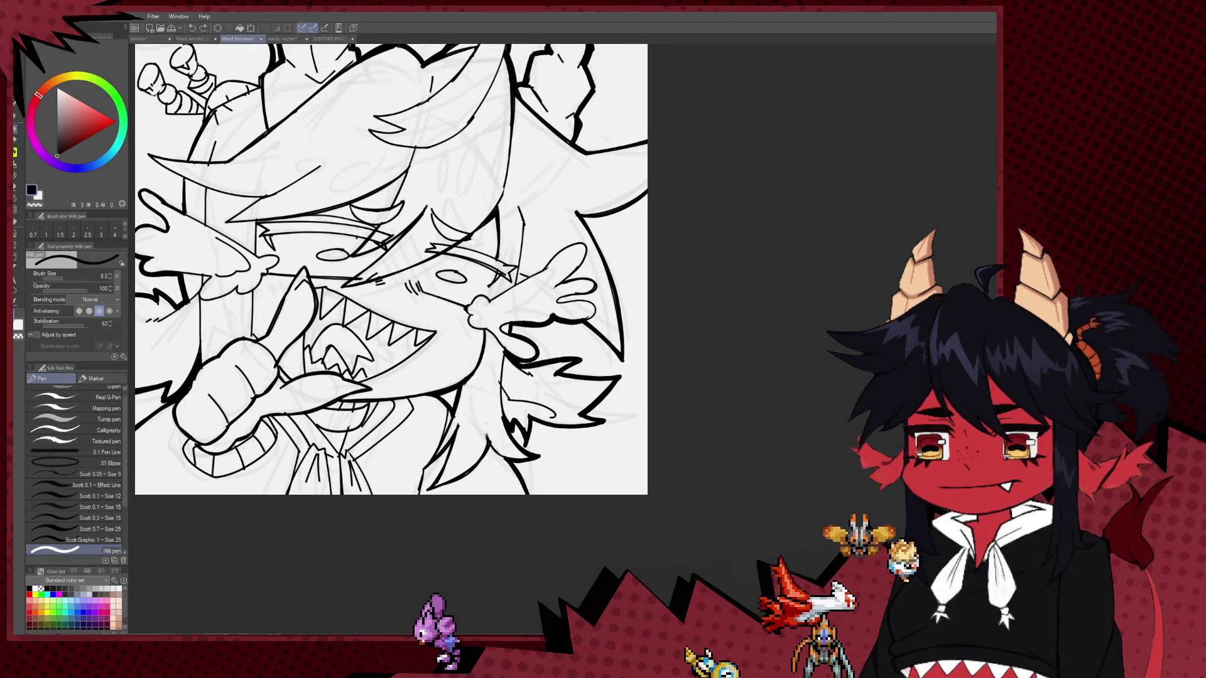
left_click_drag(405, 387, 509, 451)
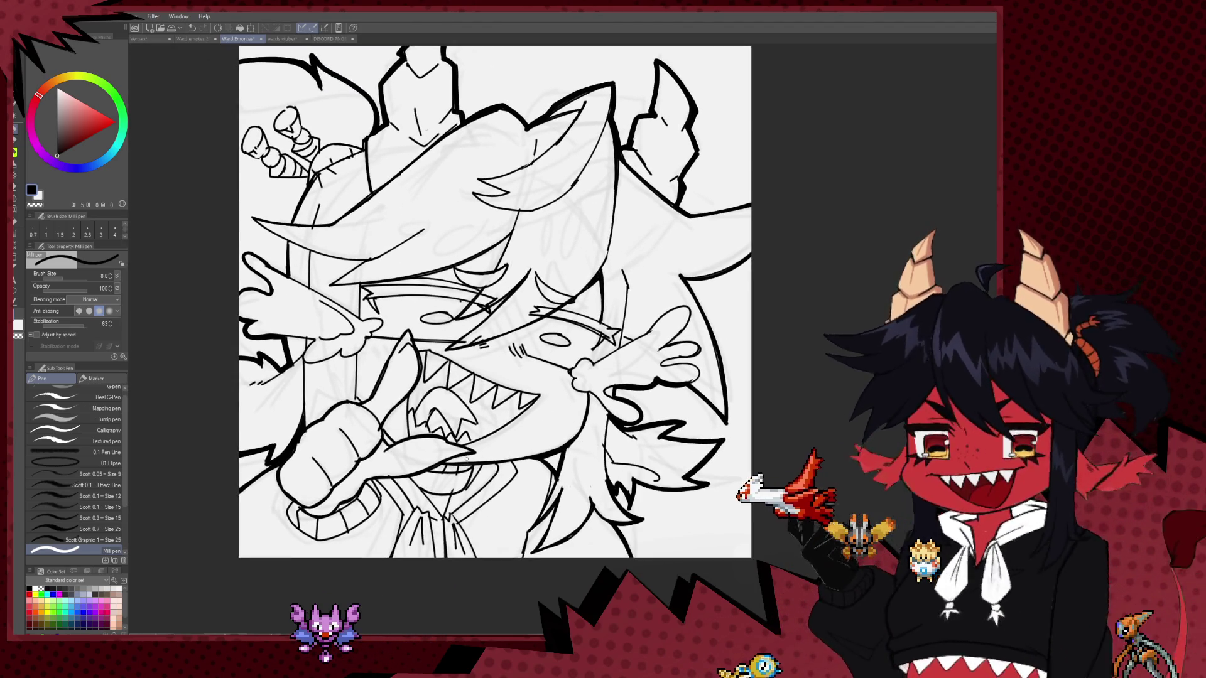
Pan around to centre the faces and make the pen one size thinner.
left_click_drag(410, 385, 409, 425)
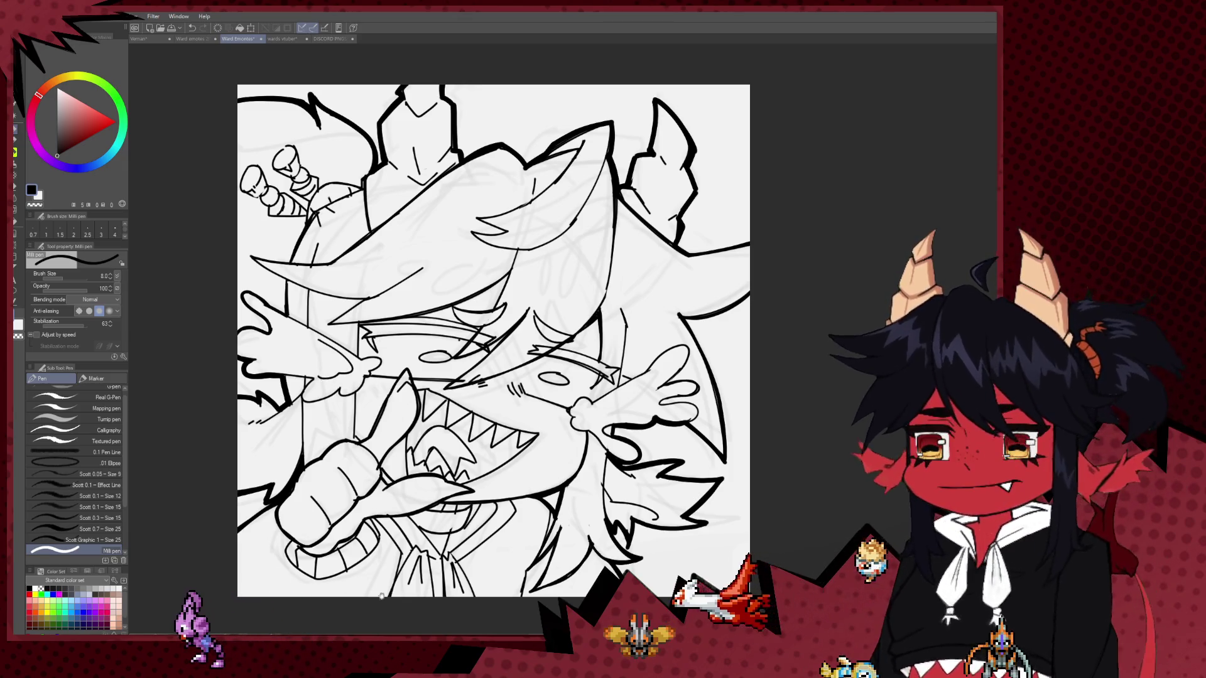
mouse_move(363, 515)
left_mouse_down()
mouse_move(374, 457)
mouse_move(407, 506)
left_mouse_up()
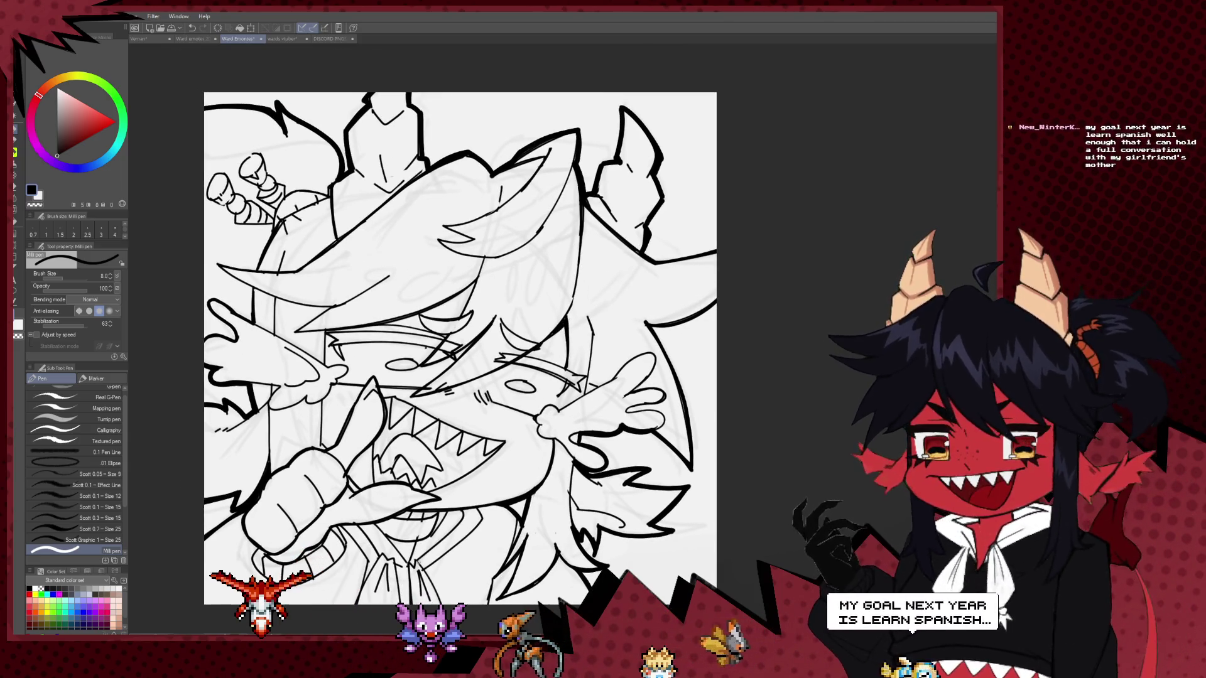
left_click_drag(399, 433, 407, 434)
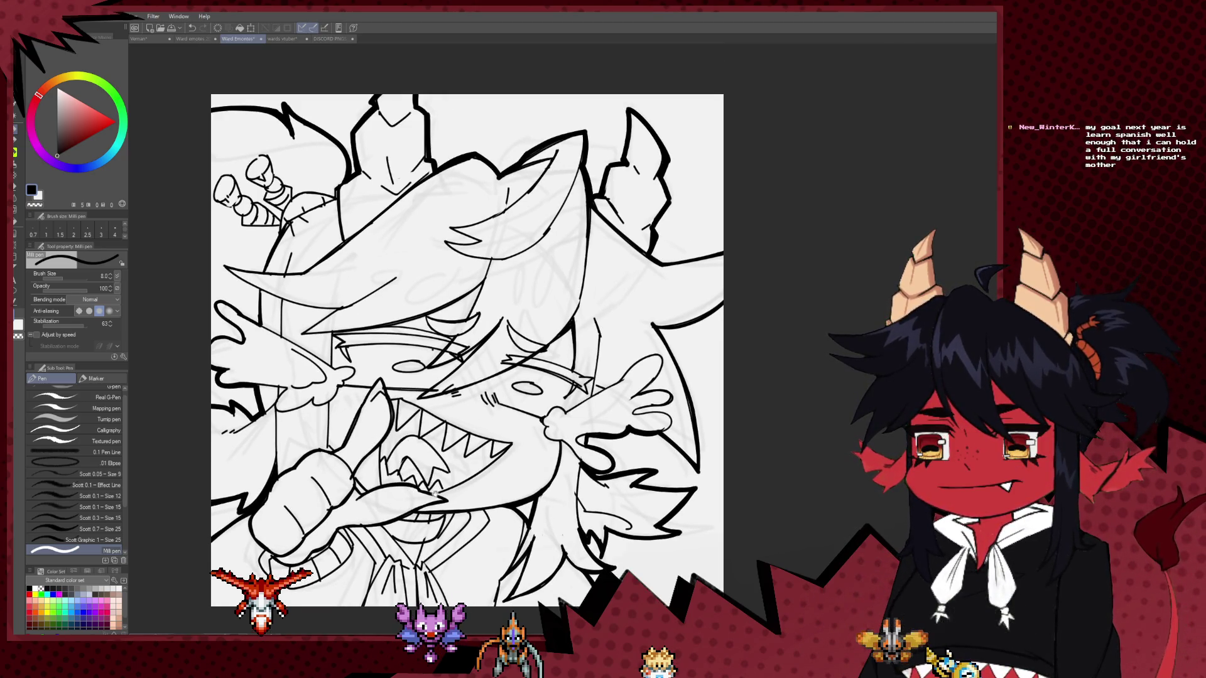
left_click_drag(434, 491, 429, 442)
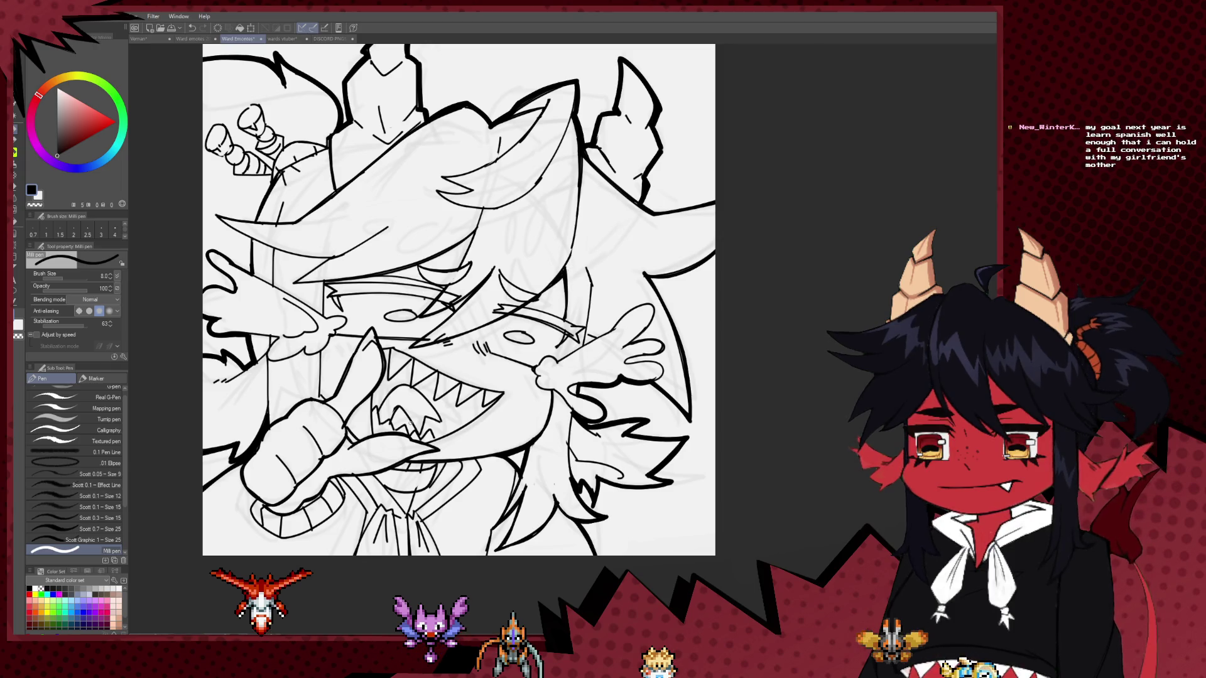
left_click_drag(331, 471, 319, 356)
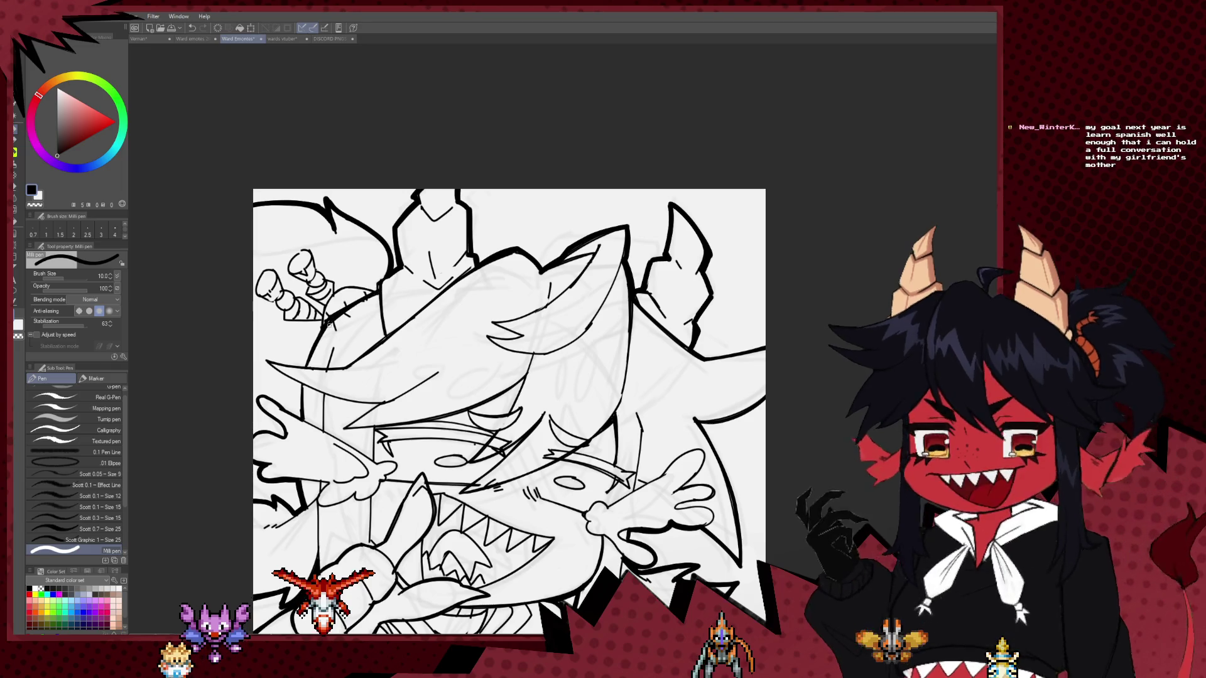
mouse_move(470, 473)
left_mouse_down()
mouse_move(463, 326)
mouse_move(473, 395)
left_mouse_up()
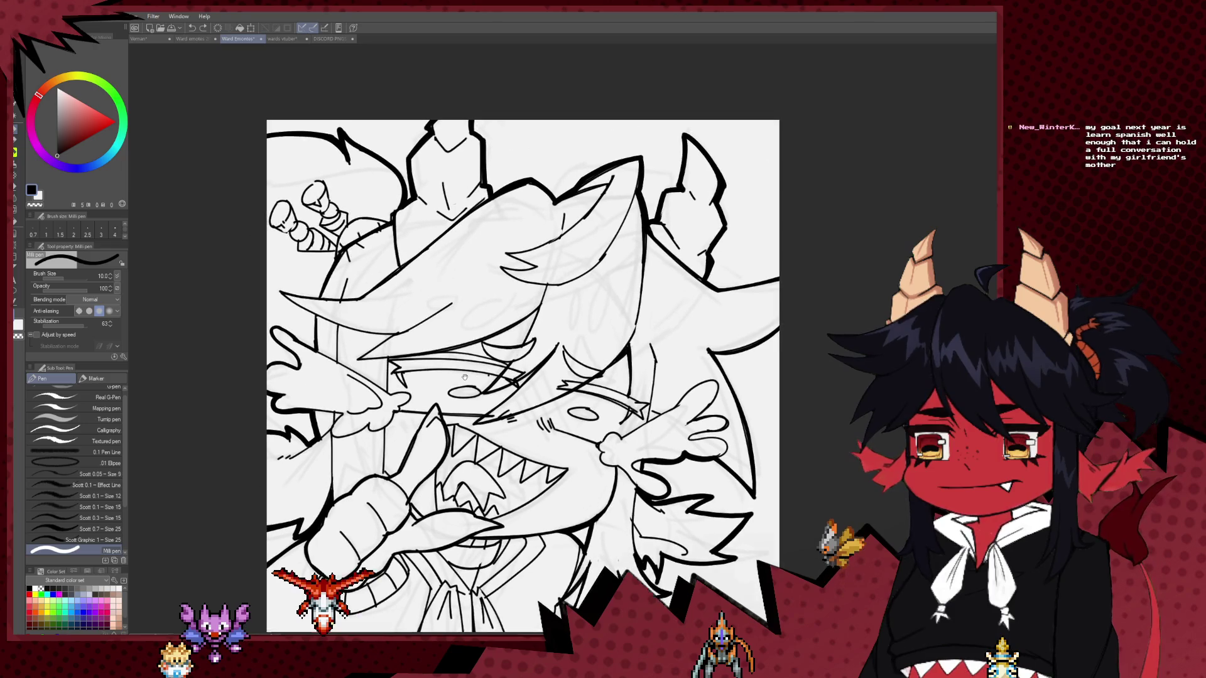
key("bracketleft")
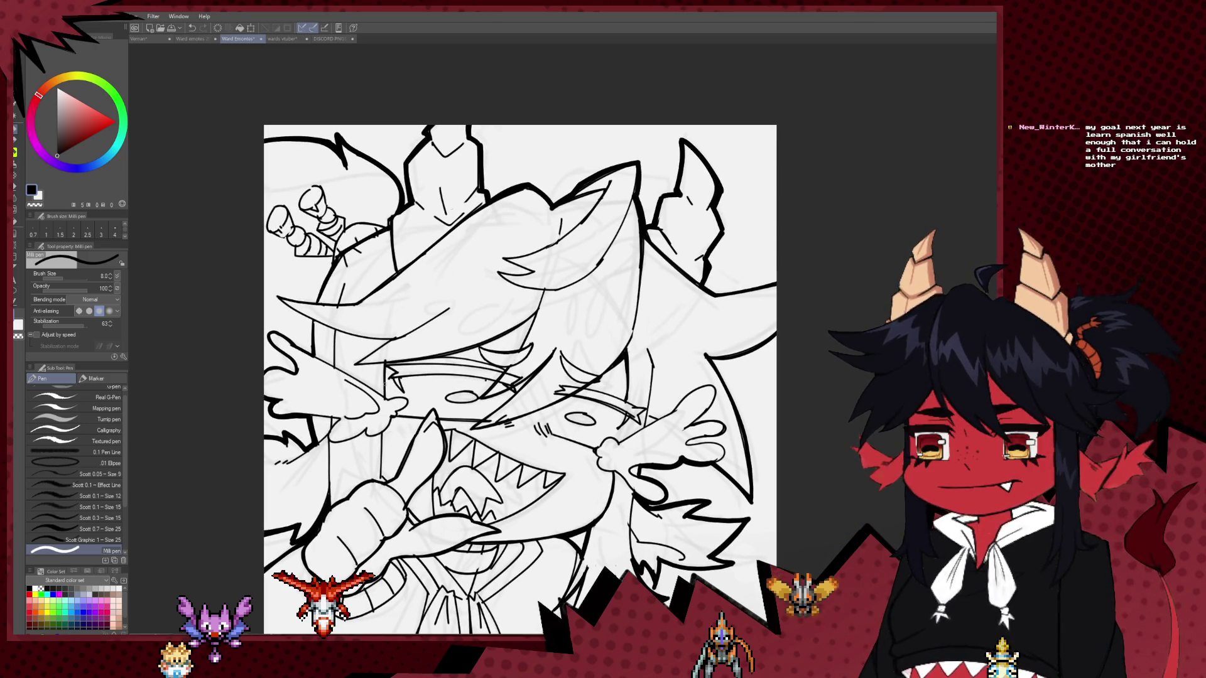
scroll(385, 366, "down", 2)
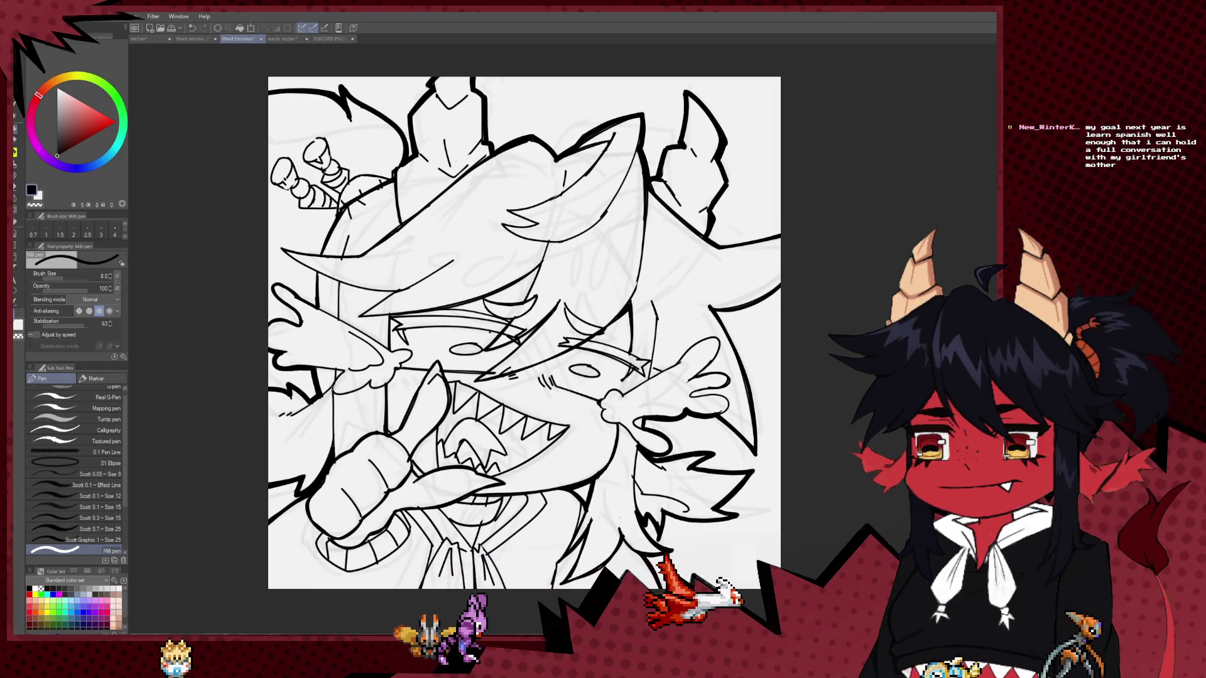
left_click_drag(339, 413, 288, 323)
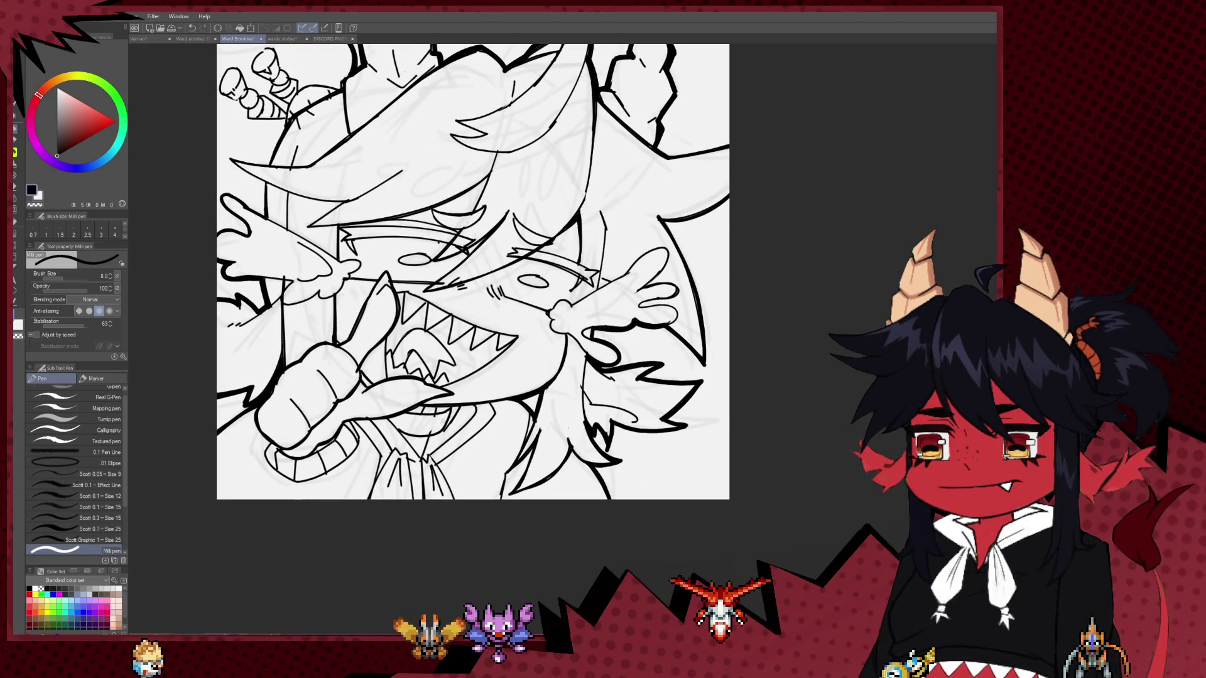
Ink a thicker stroke along the lower-left outline of the jaw at size 10.
key("e")
key("p")
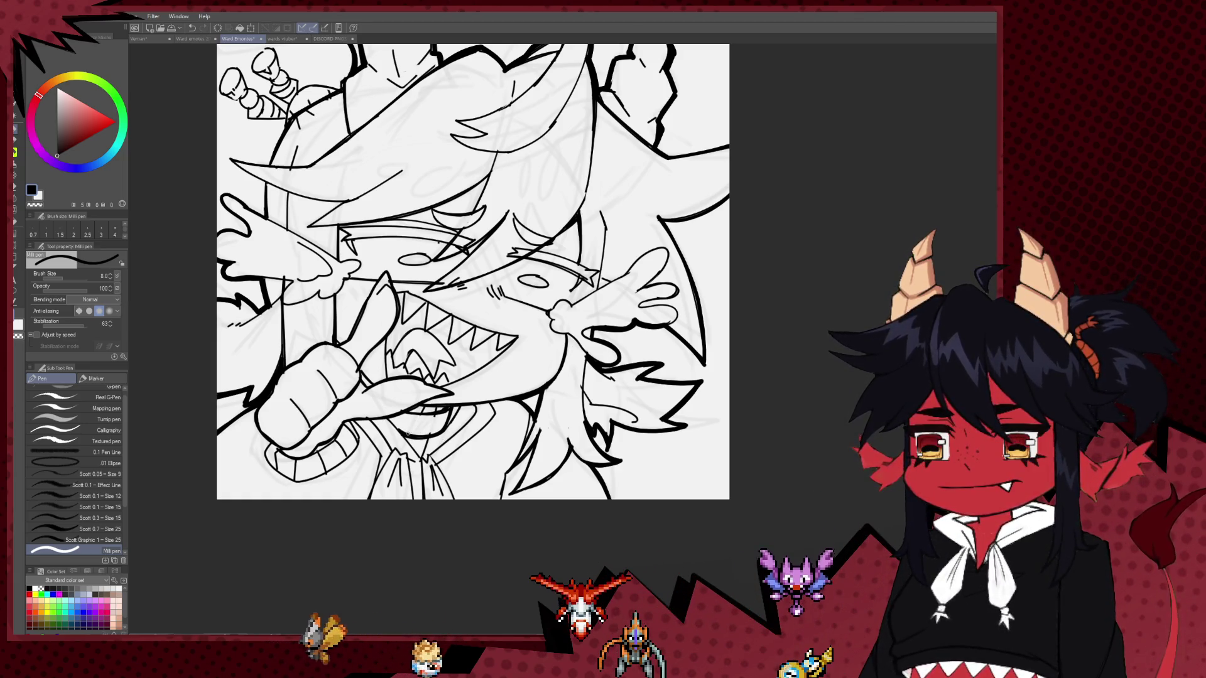
left_click_drag(440, 270, 483, 278)
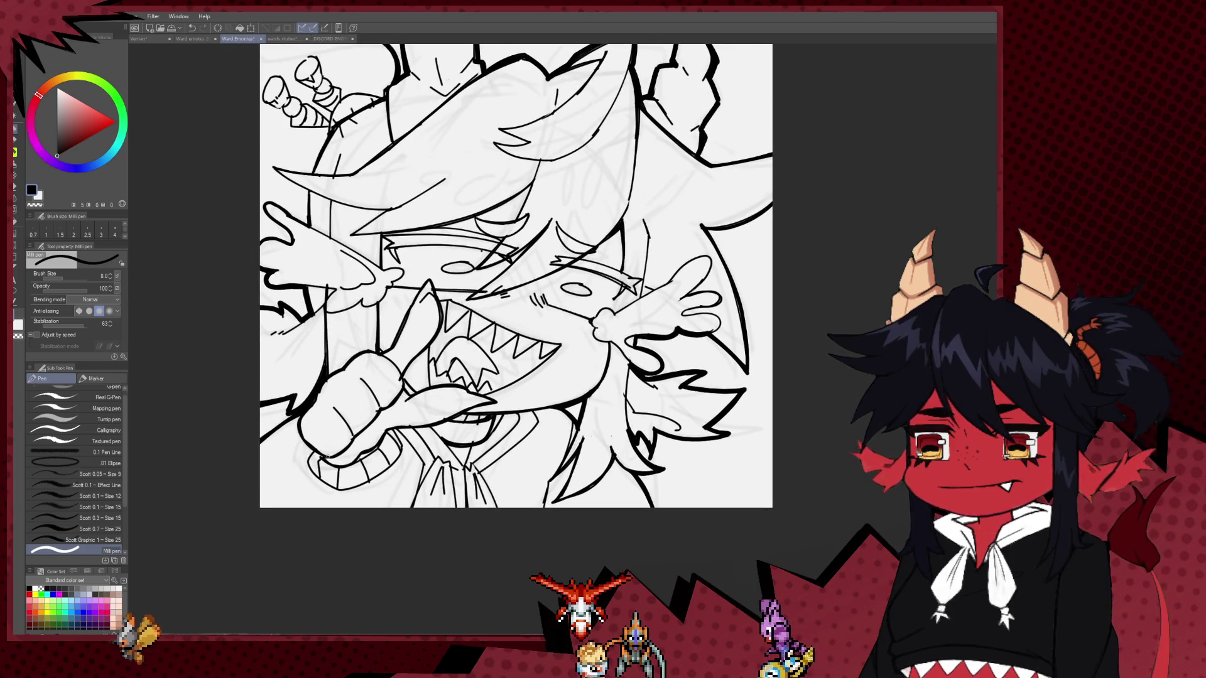
key("bracketright")
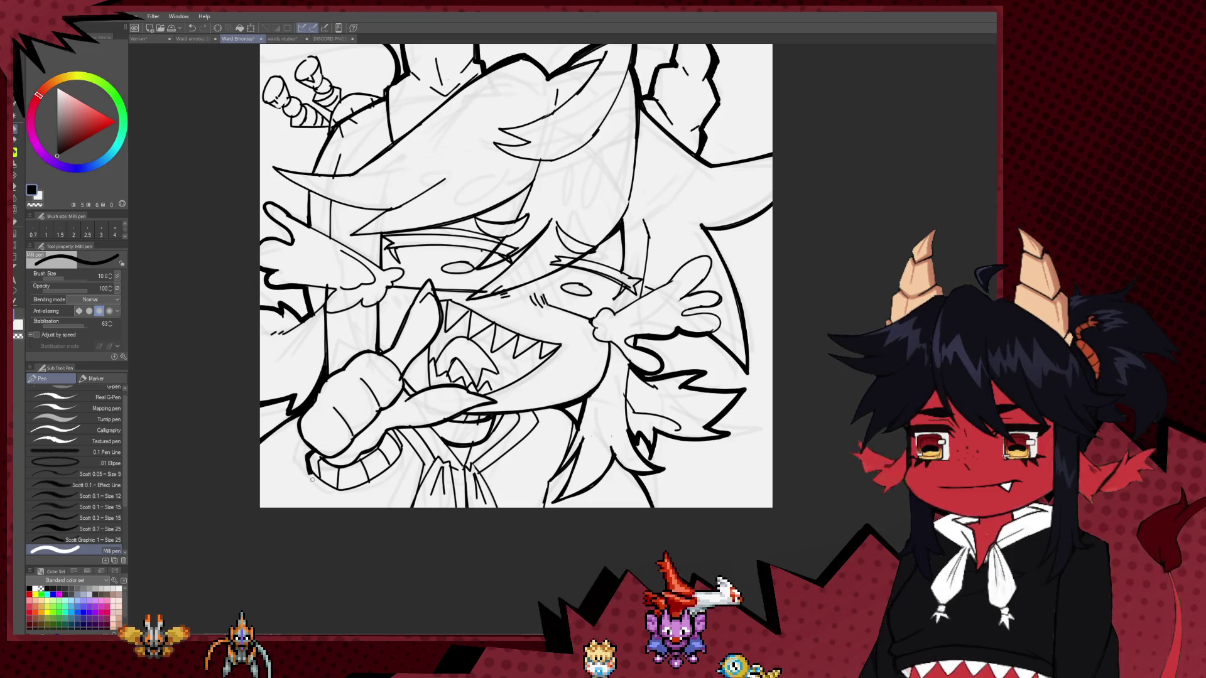
left_click_drag(312, 479, 345, 490)
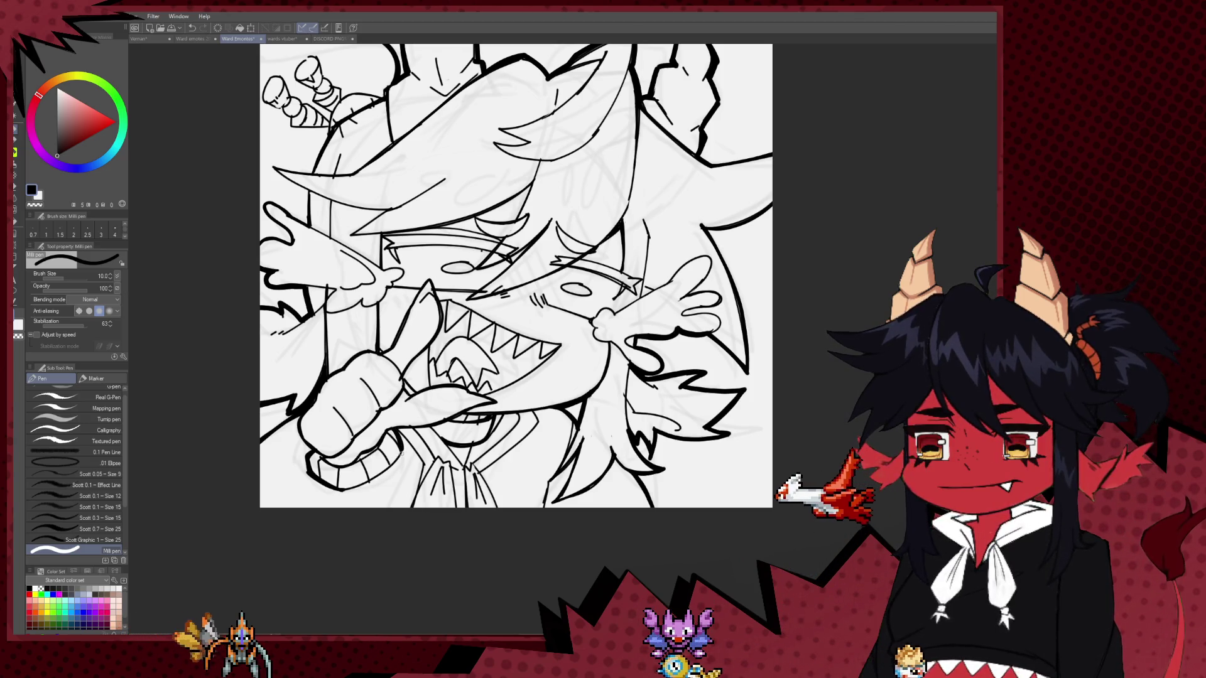
Zoom out to check the whole emote, then zoom back in.
left_click_drag(391, 426, 373, 407)
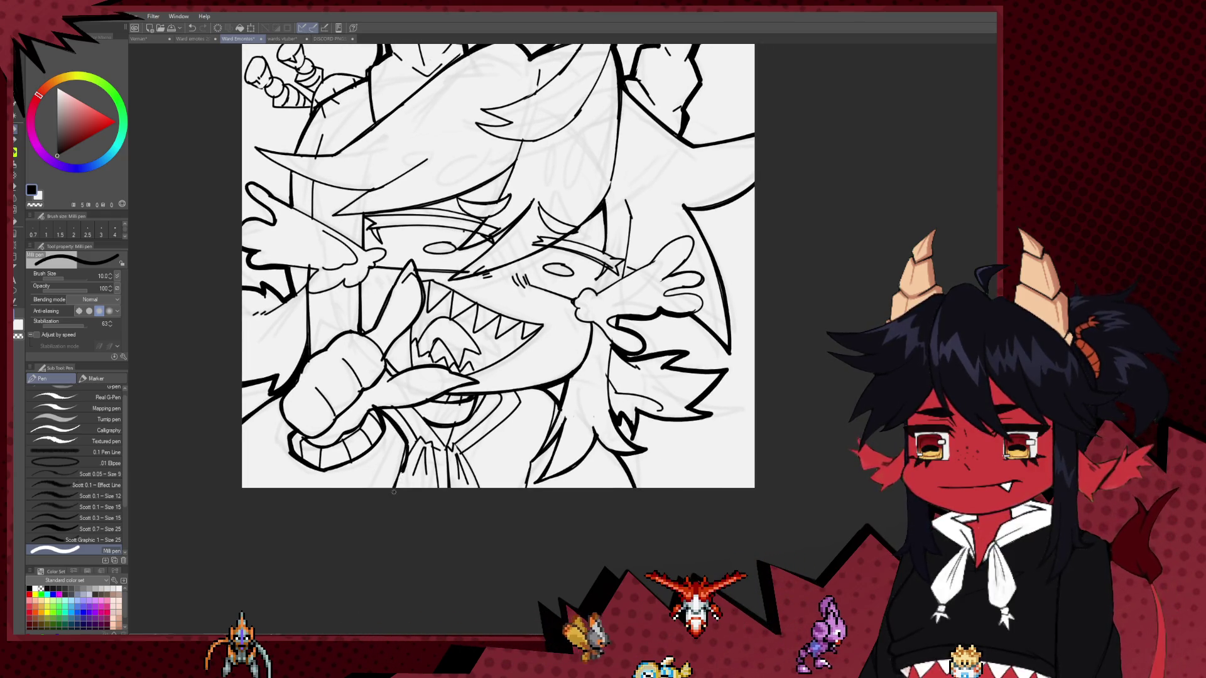
key("ctrl+minus")
key("ctrl+minus")
key("ctrl+minus")
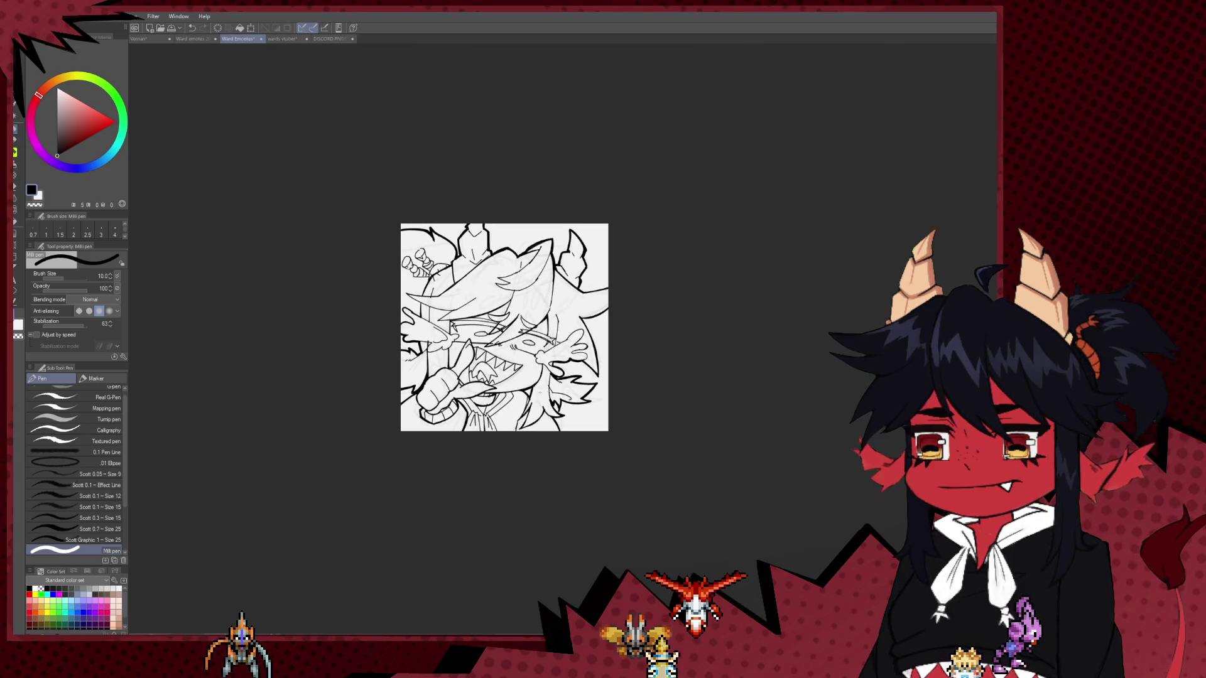
key("ctrl+minus")
key("ctrl+plus")
key("ctrl+plus")
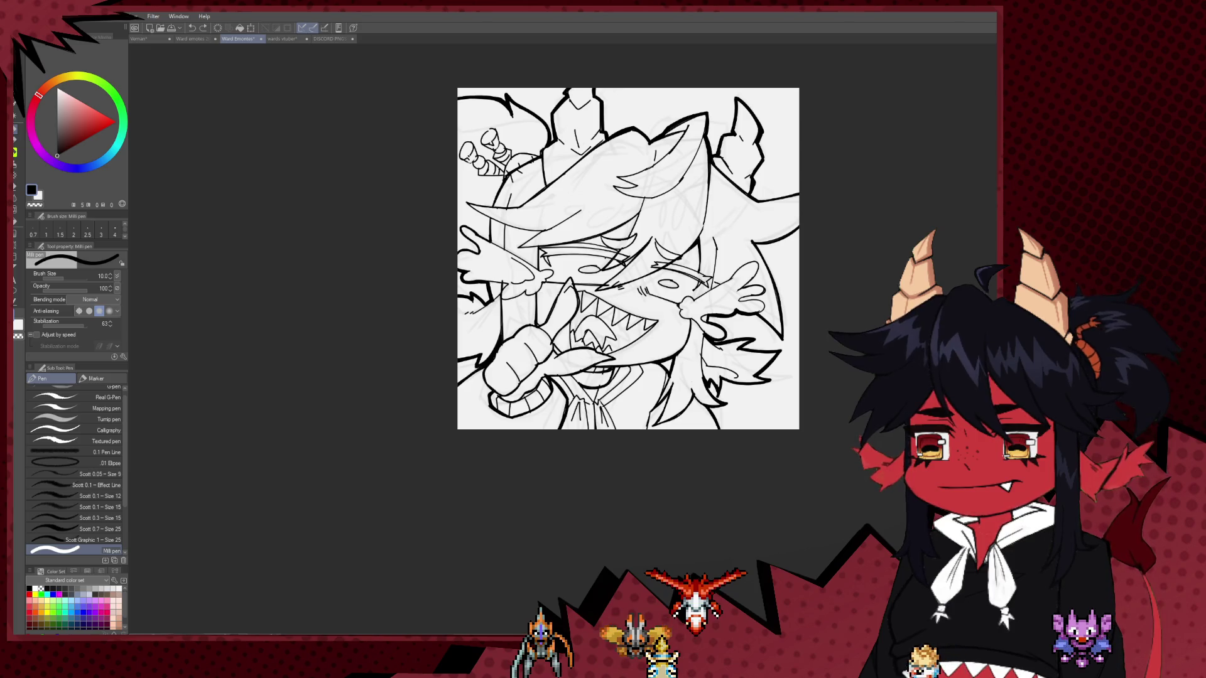
scroll(470, 413, "right", 3)
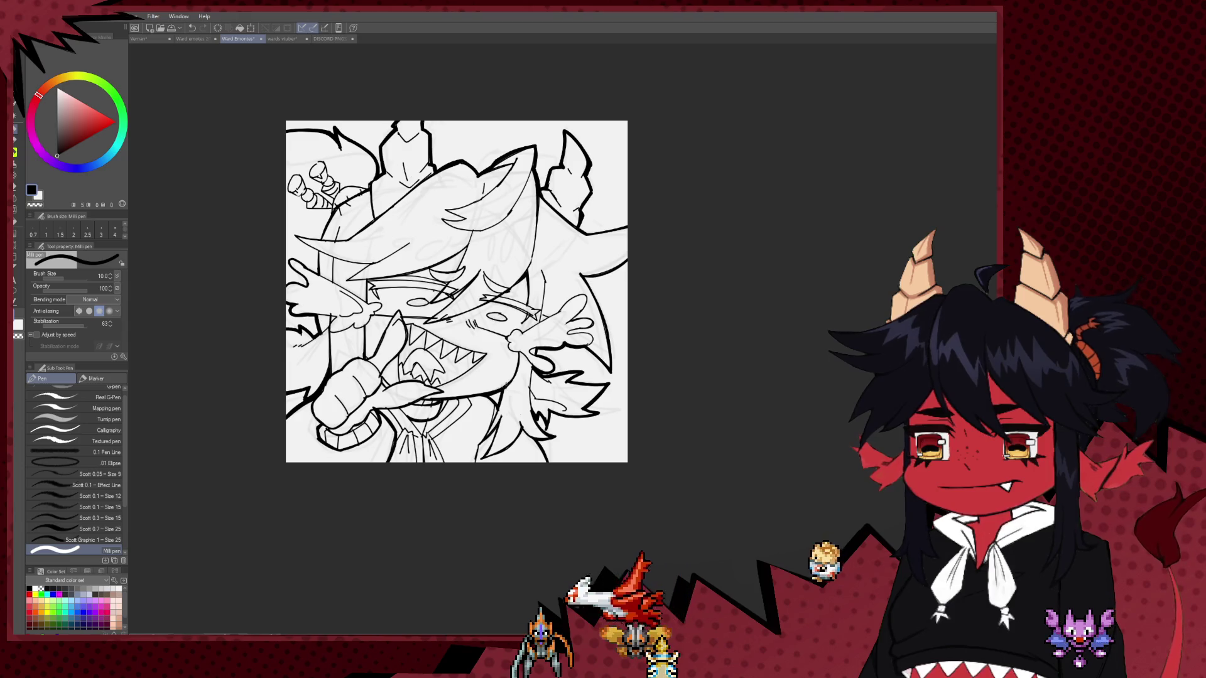
scroll(490, 391, "up", 1)
scroll(496, 406, "up", 1)
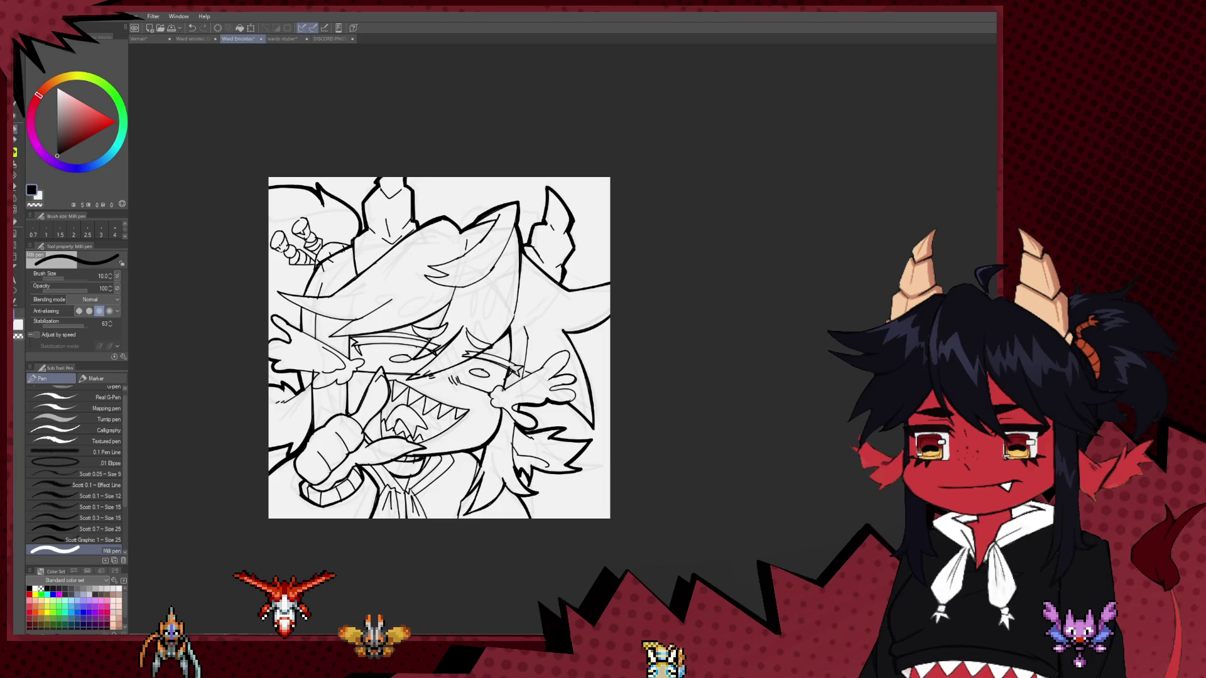
Add another bold contour stroke along the emote's outer outline.
left_click_drag(462, 453, 403, 390)
key("e")
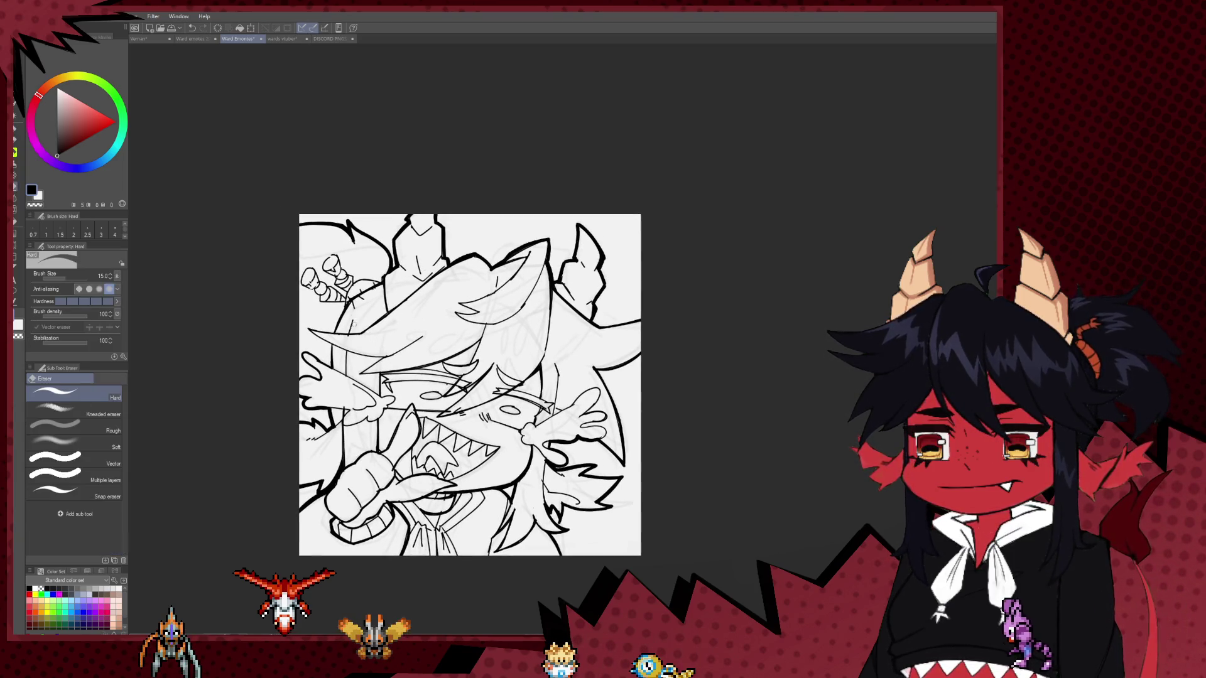
key("p")
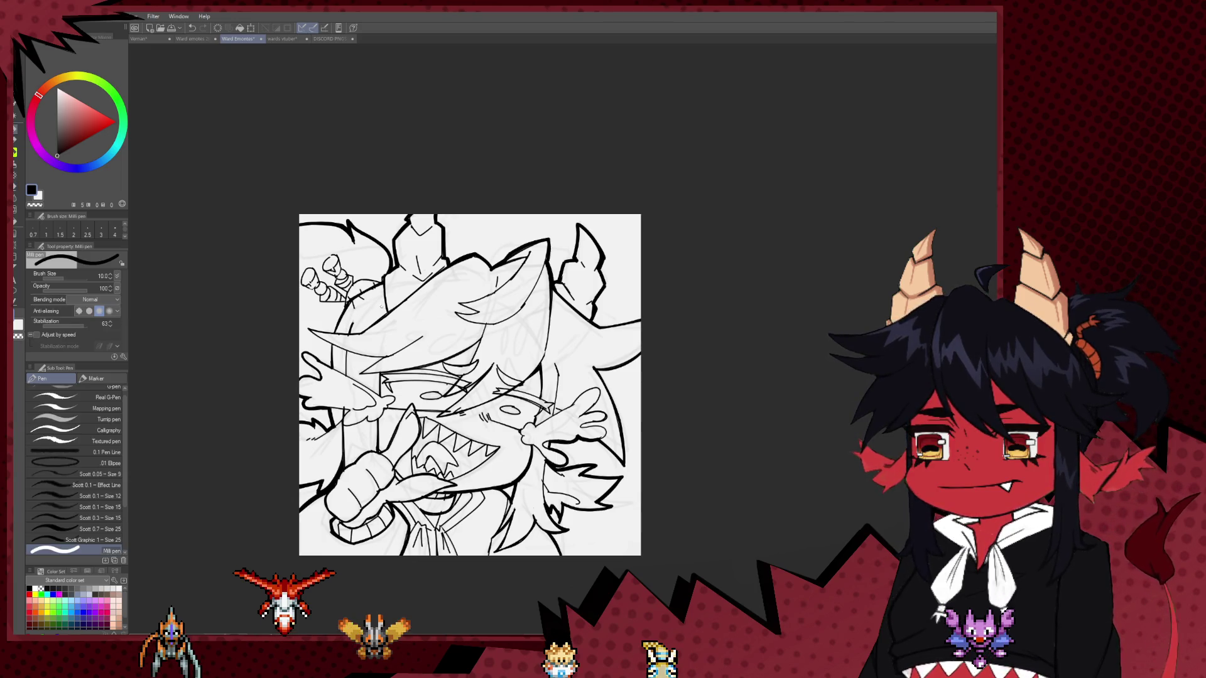
left_click_drag(594, 368, 502, 325)
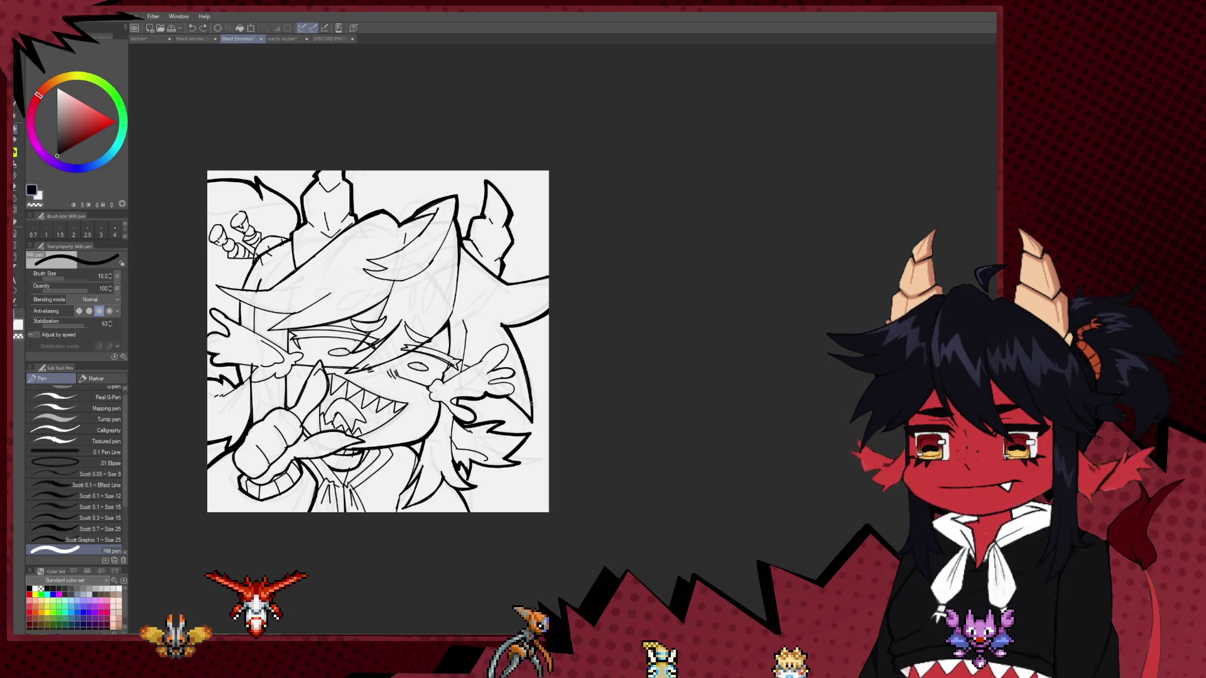
scroll(530, 420, "down", 2)
scroll(503, 408, "left", 2)
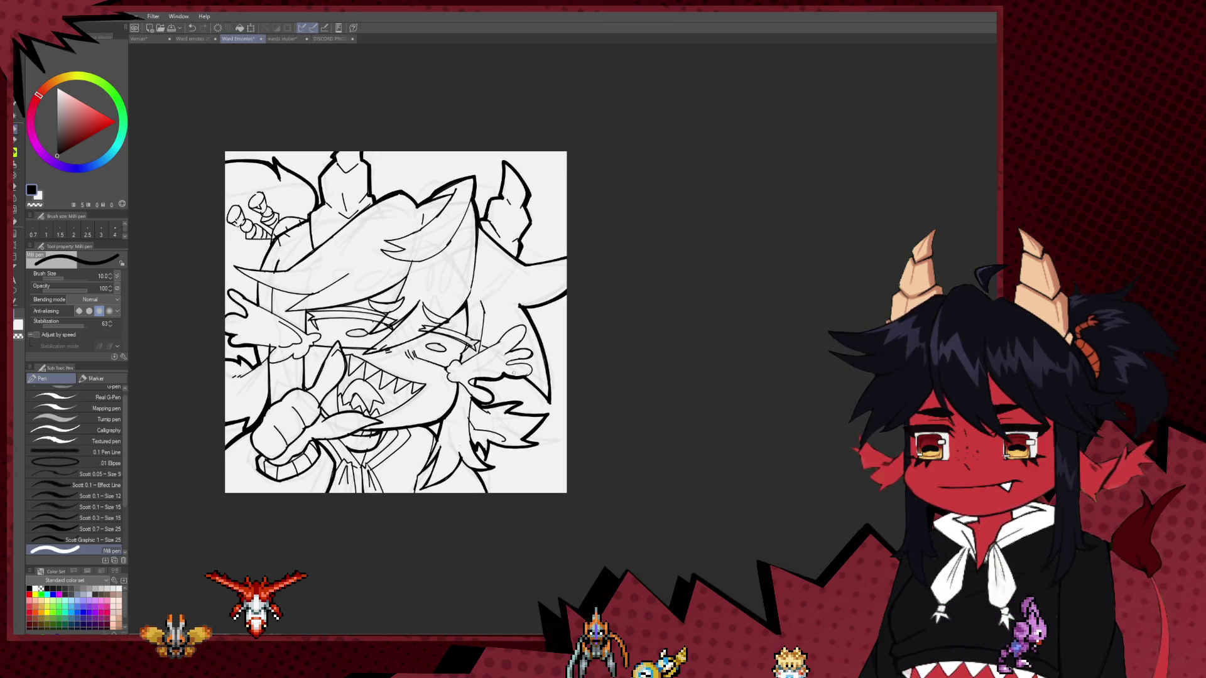
scroll(514, 373, "up", 2)
scroll(520, 382, "left", 3)
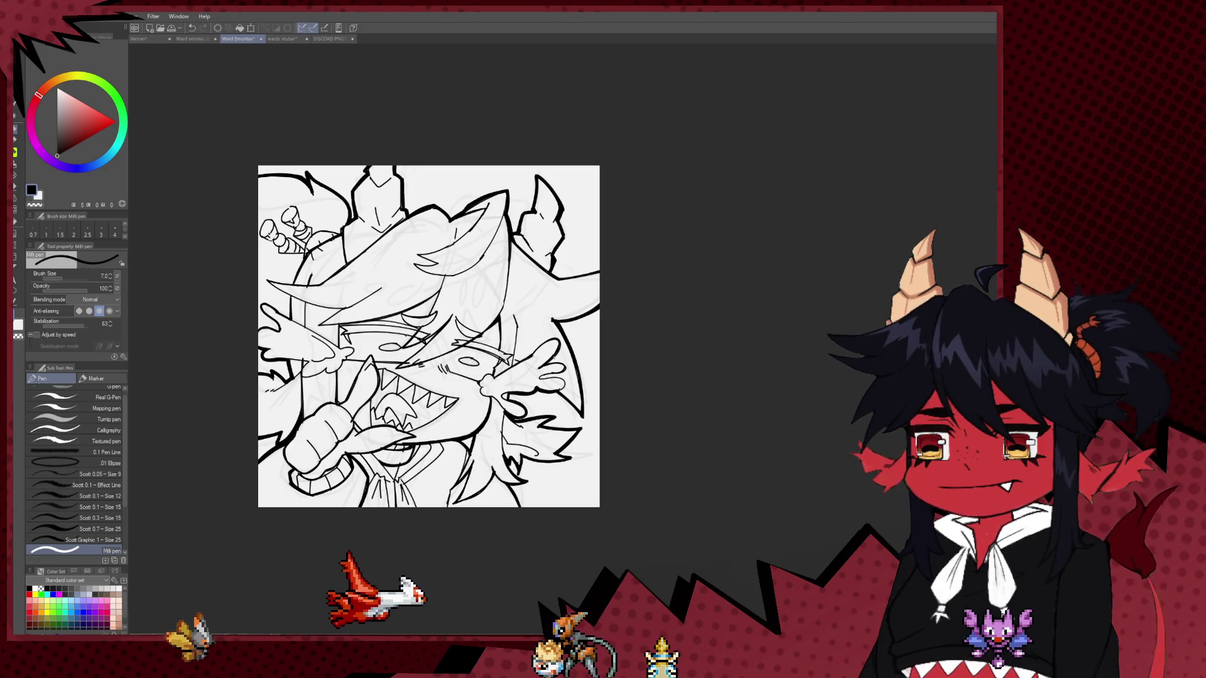
left_click_drag(481, 455, 522, 497)
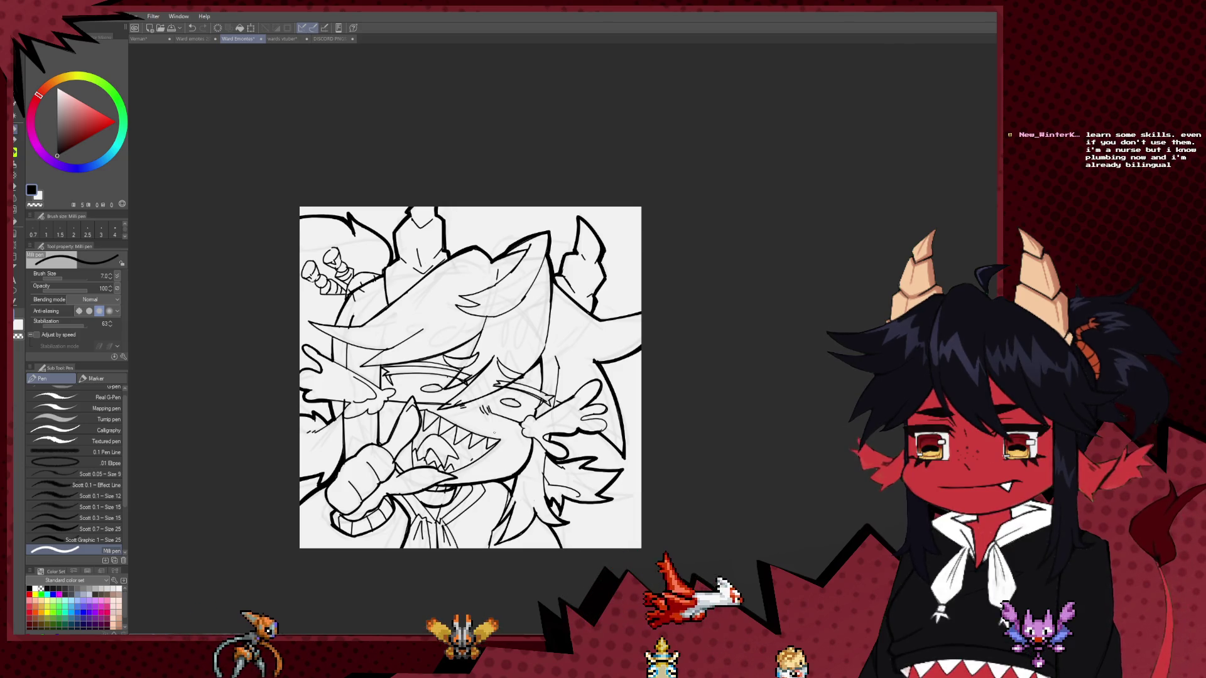
mouse_move(507, 394)
left_mouse_down()
mouse_move(510, 373)
mouse_move(528, 419)
left_mouse_up()
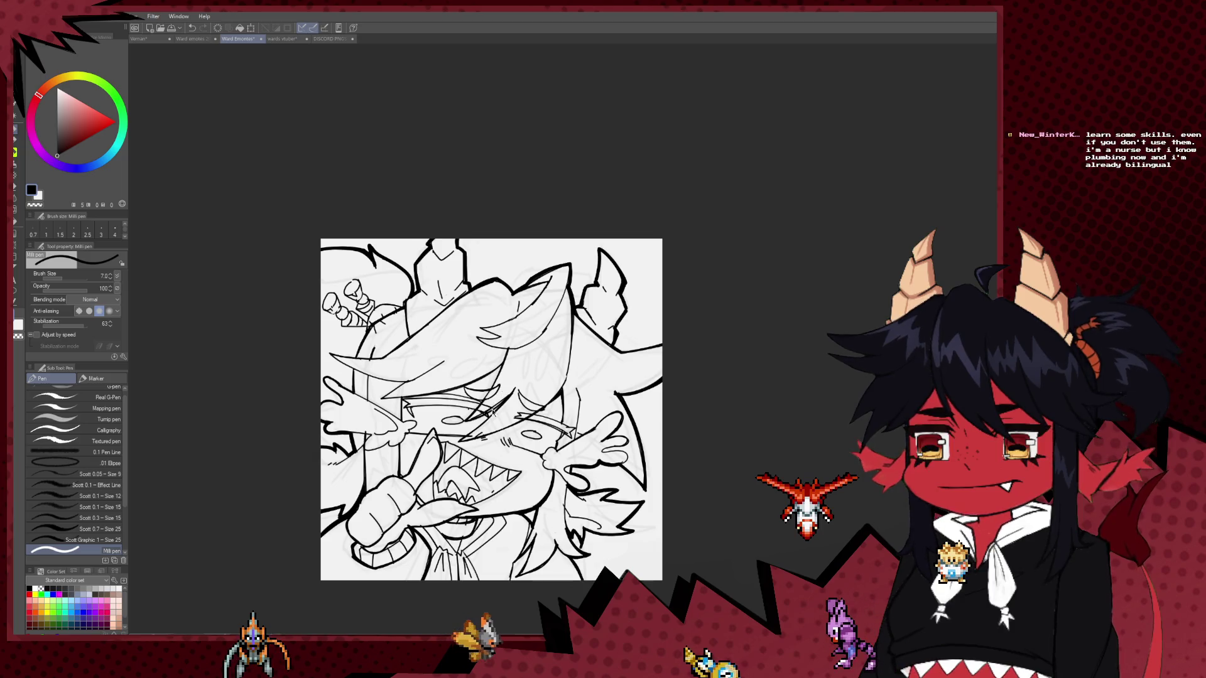
left_click_drag(484, 415, 493, 450)
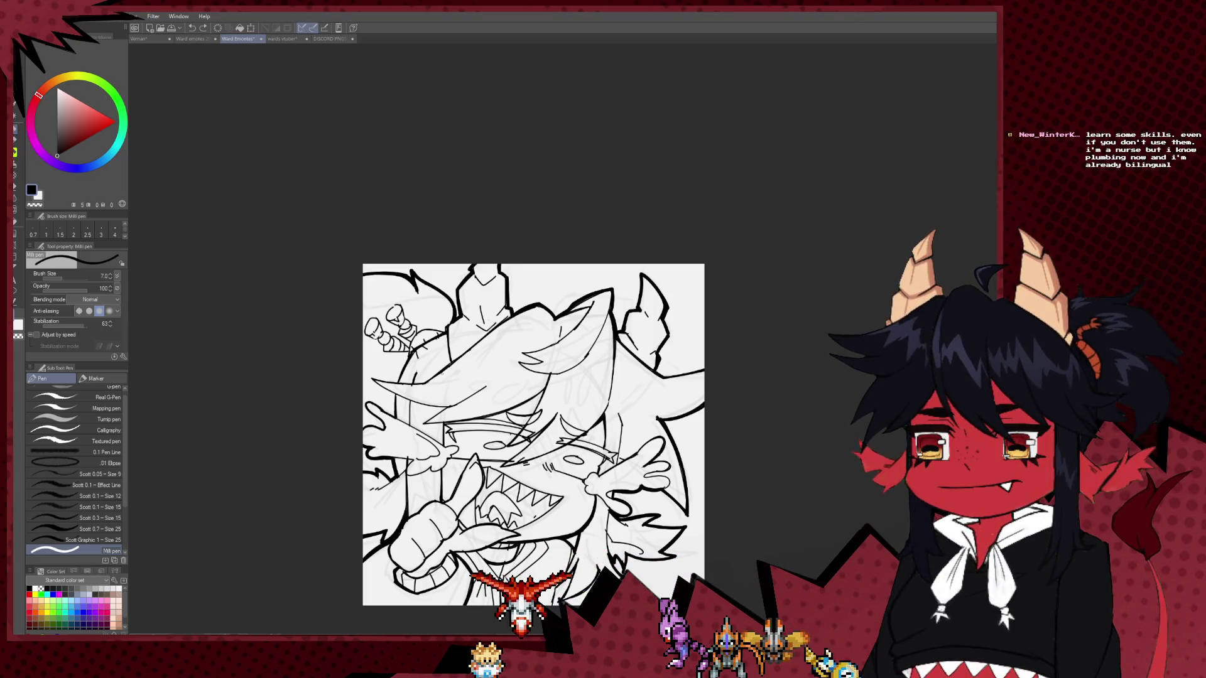
left_click_drag(549, 290, 562, 262)
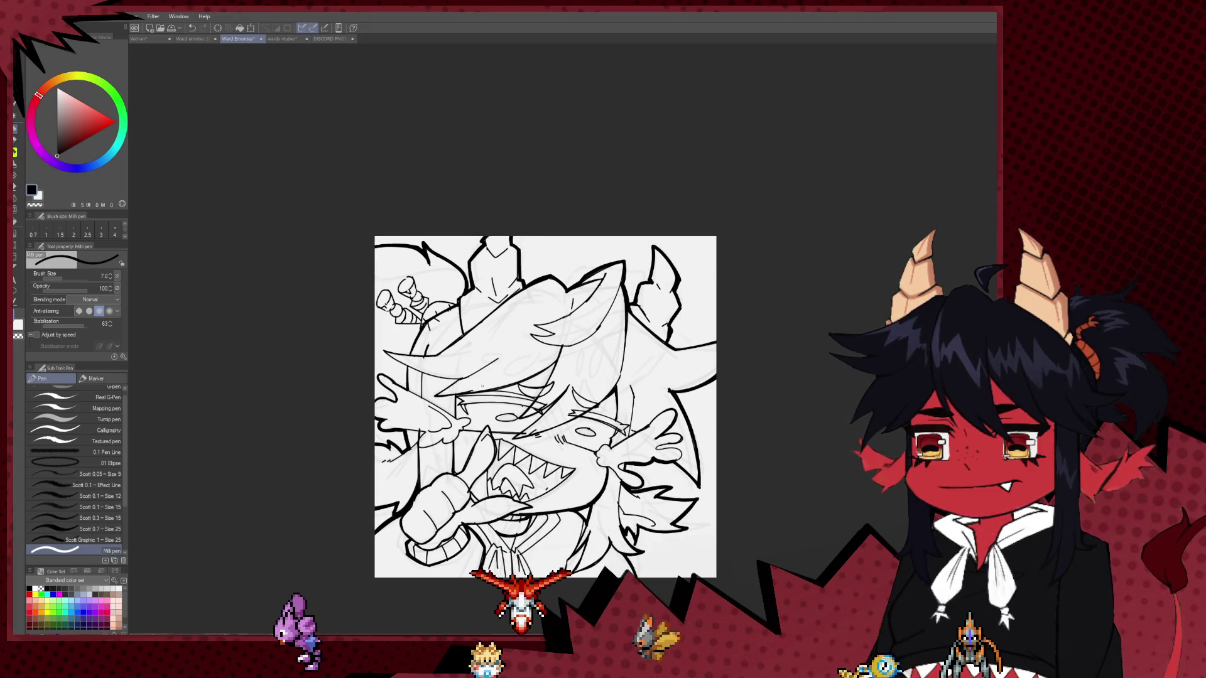
left_click_drag(510, 405, 508, 376)
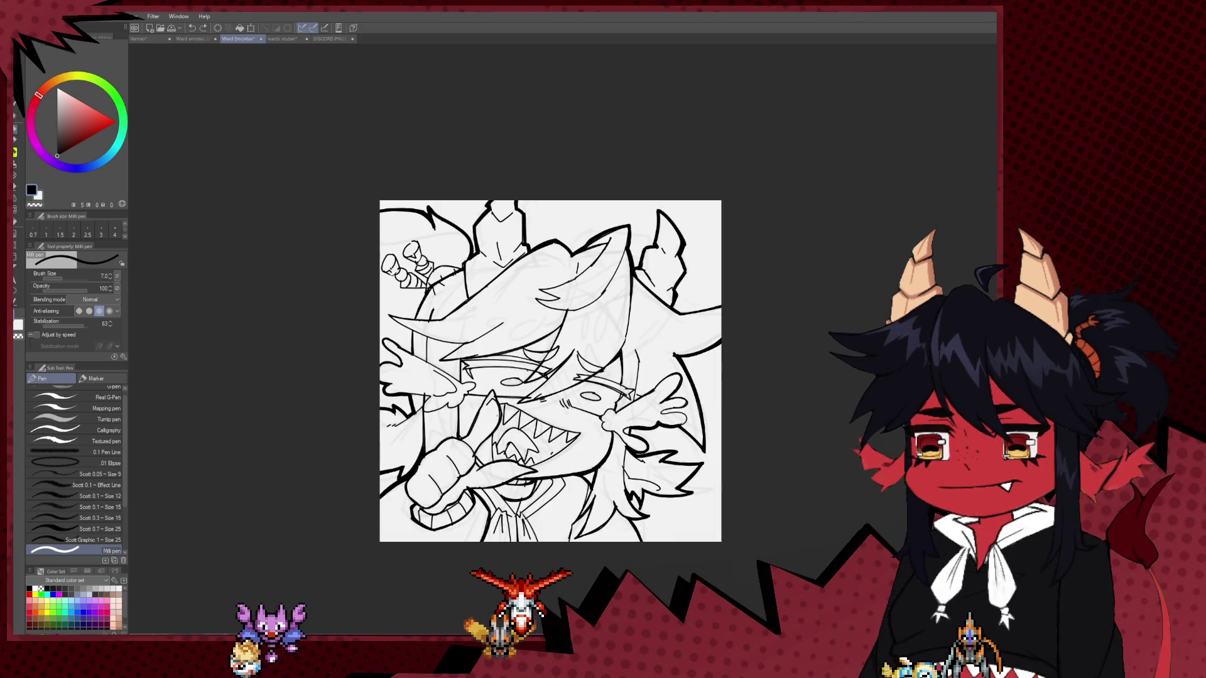
mouse_move(506, 410)
left_mouse_down()
mouse_move(476, 382)
mouse_move(414, 380)
mouse_move(403, 326)
mouse_move(406, 354)
left_mouse_up()
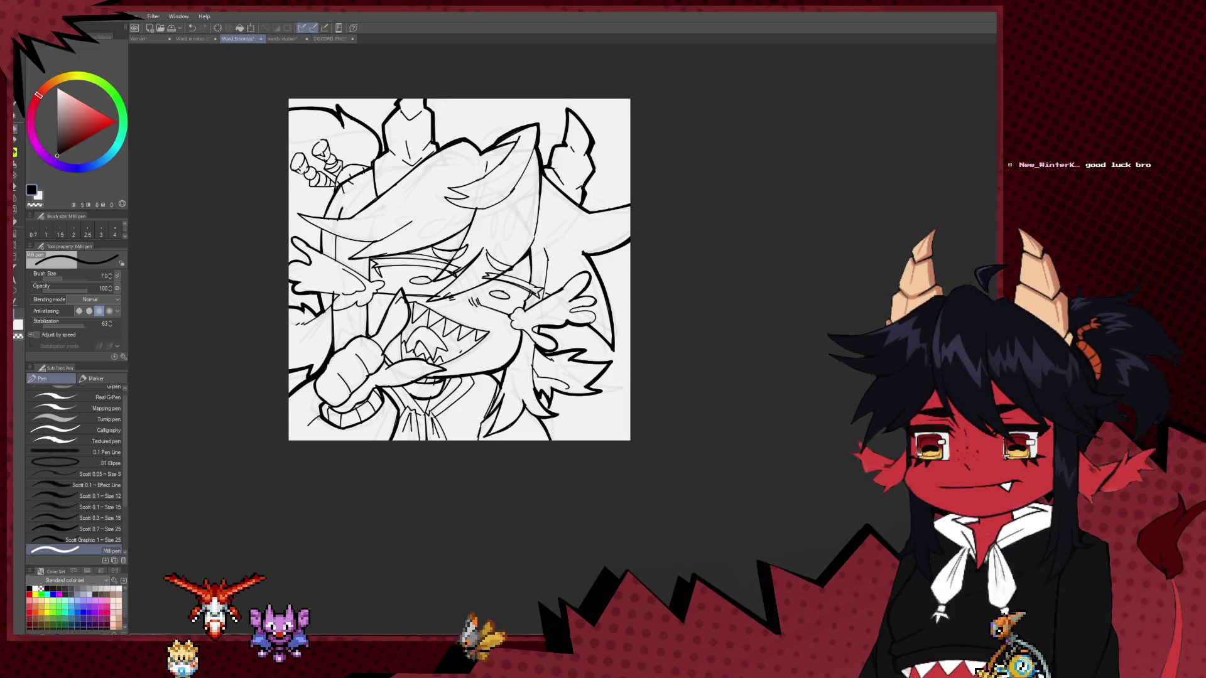
left_click_drag(382, 465, 344, 542)
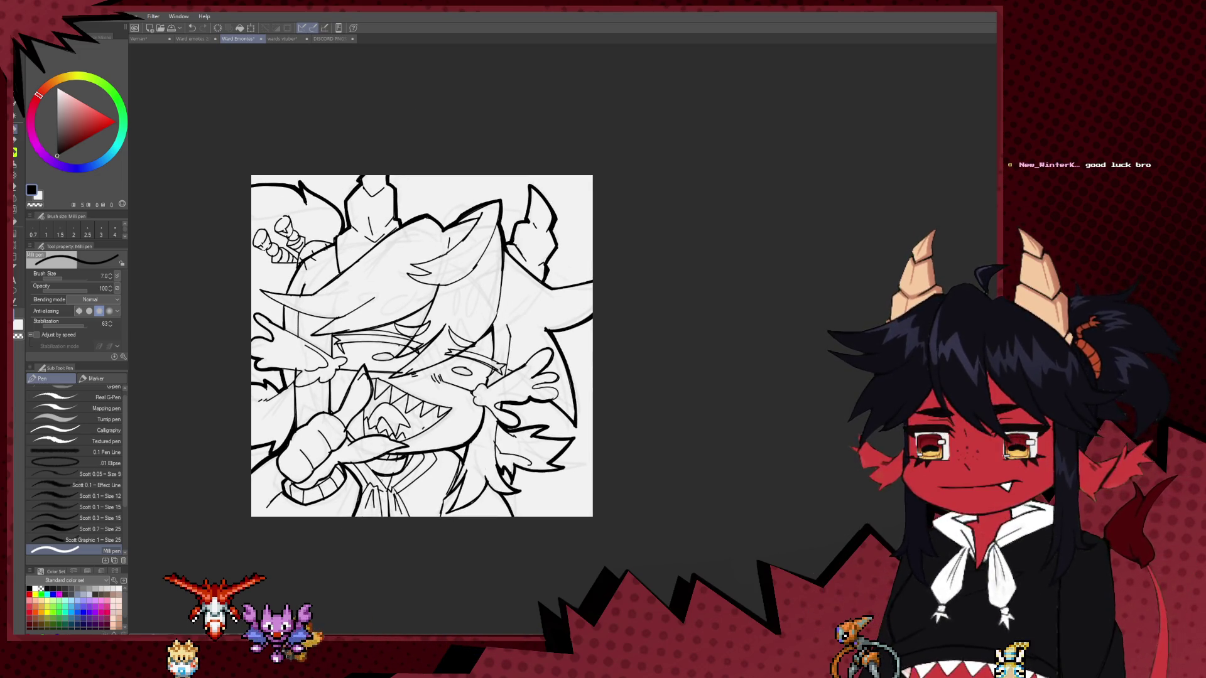
scroll(604, 363, "up", 2)
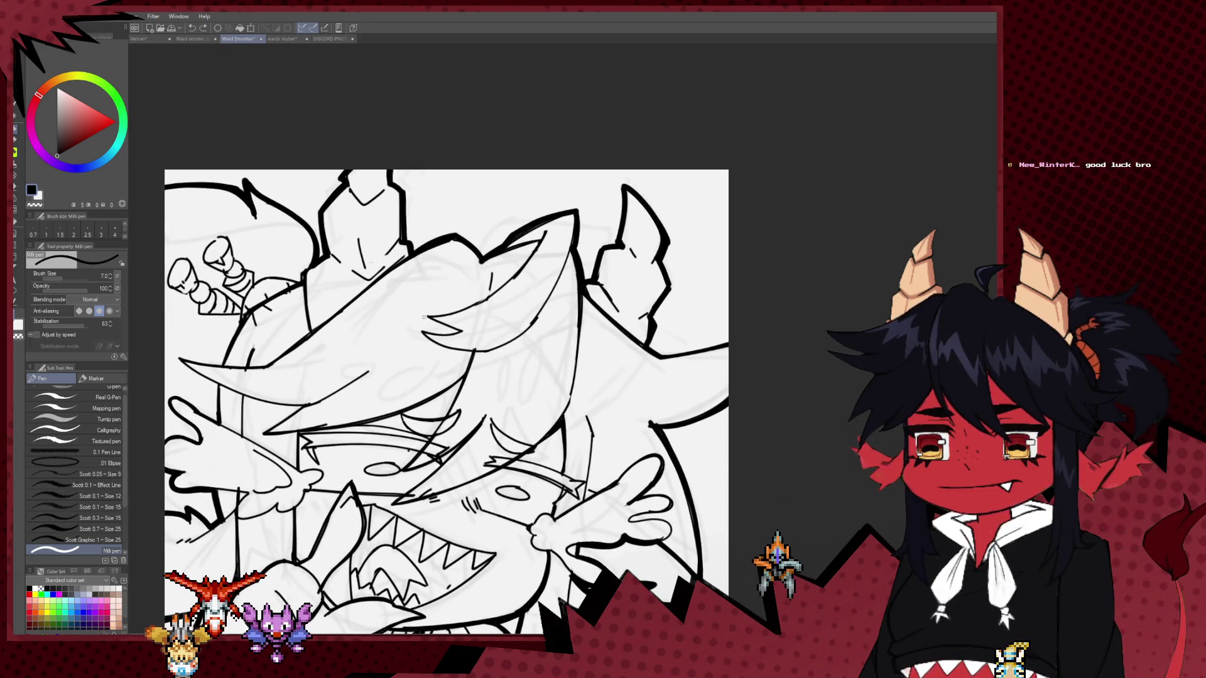
key("e")
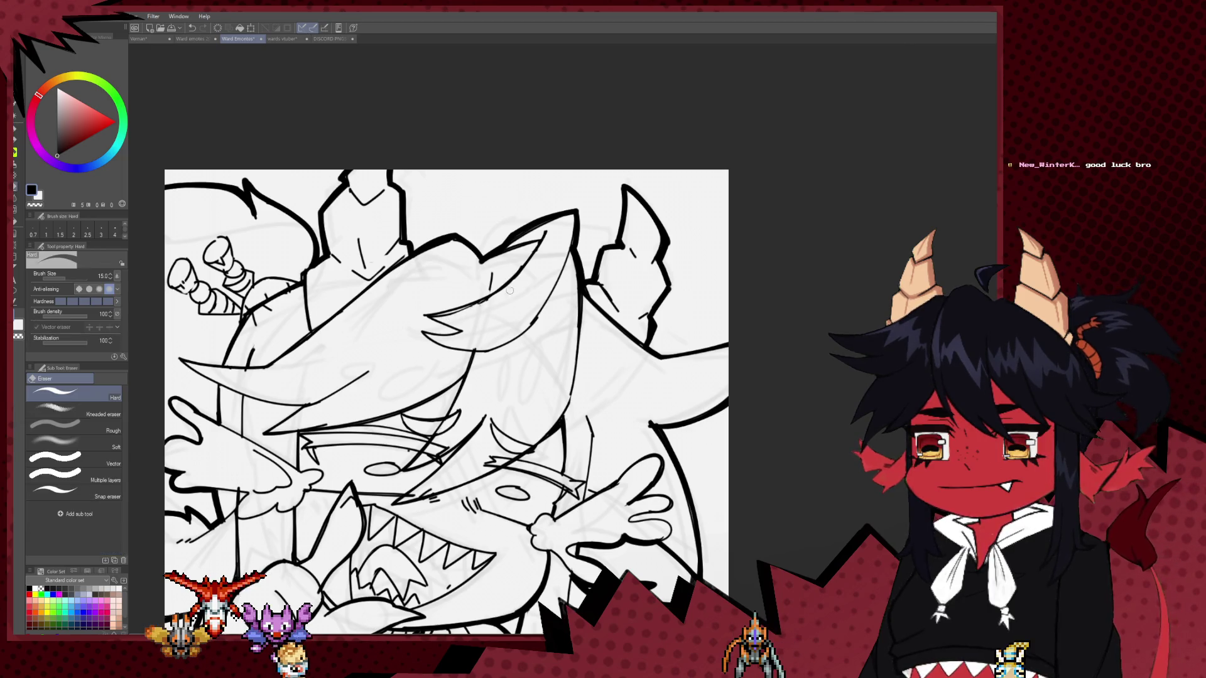
key("p")
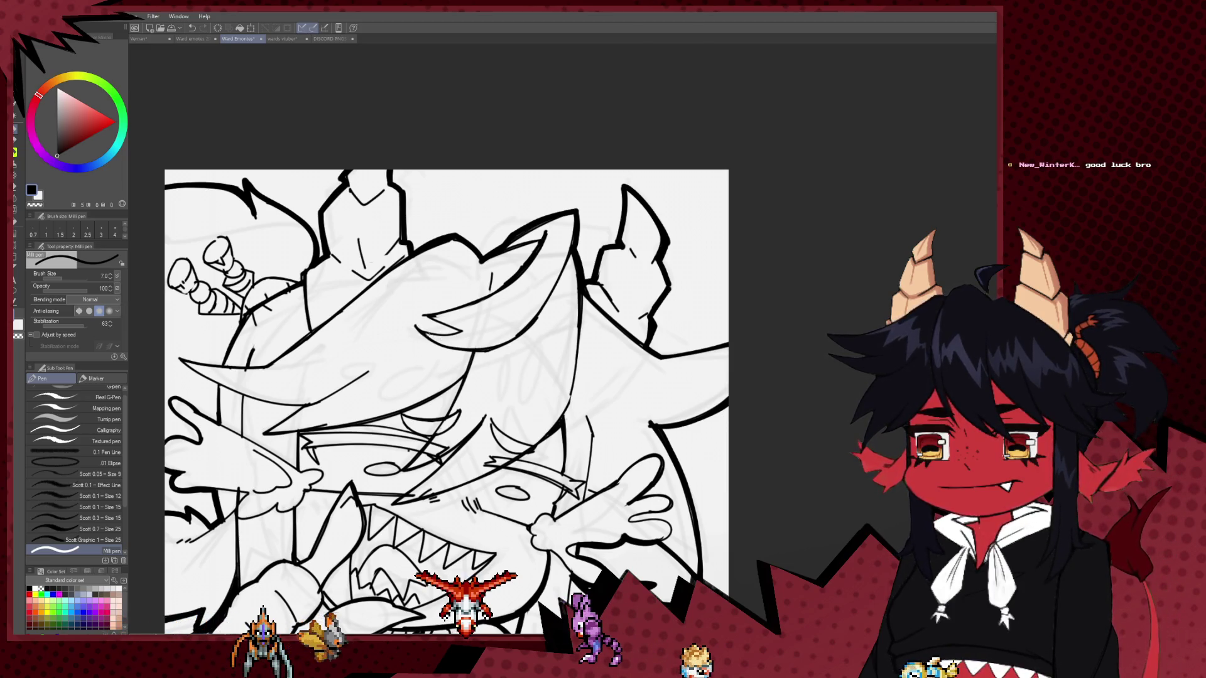
key("ctrl+minus")
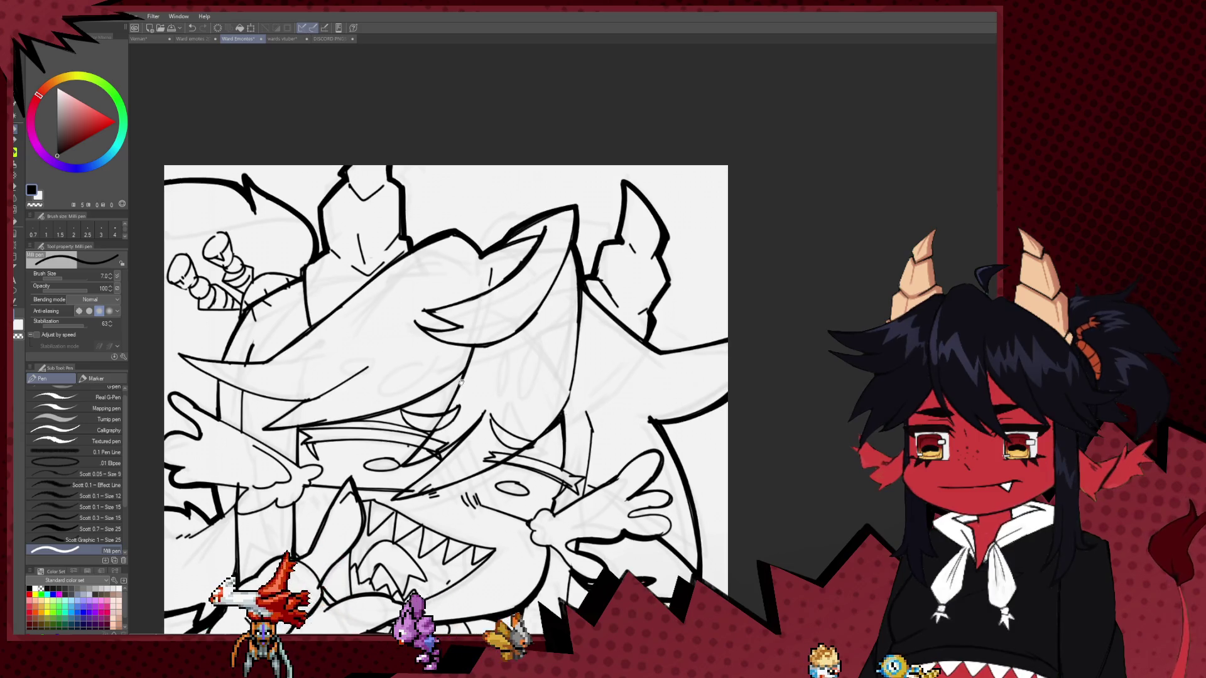
key("ctrl+minus")
key("ctrl+minus")
key("ctrl+minus")
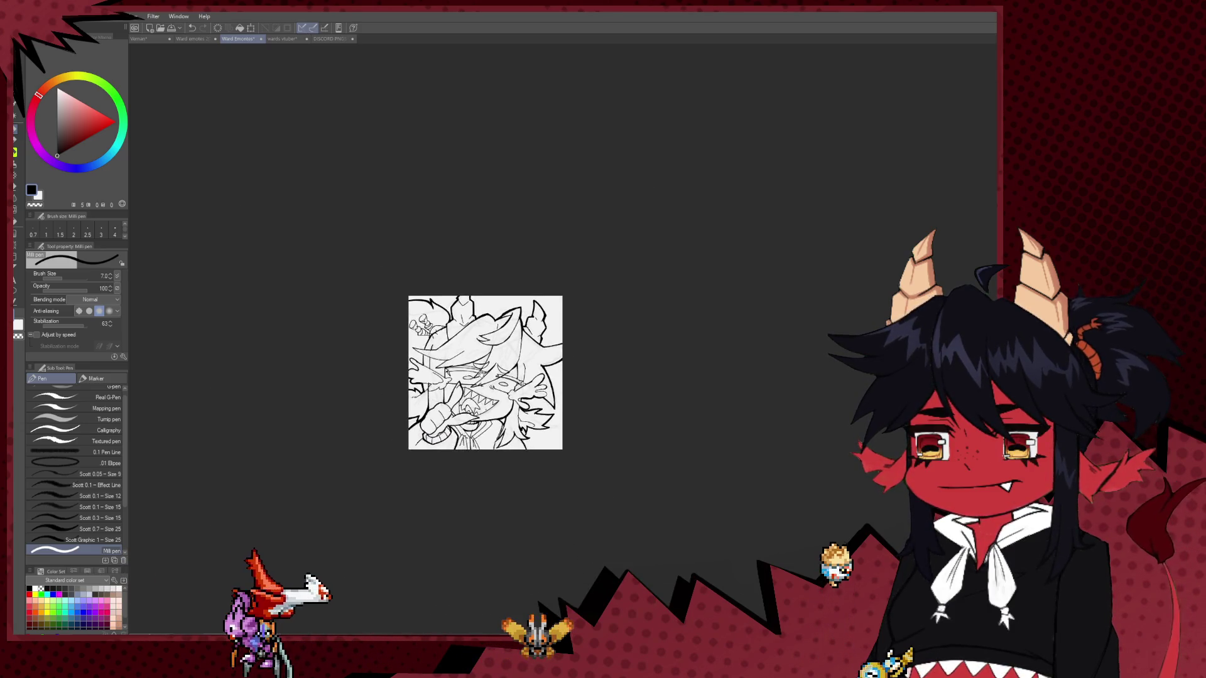
key("ctrl+minus")
key("ctrl+minus")
key("ctrl+plus")
key("ctrl+plus")
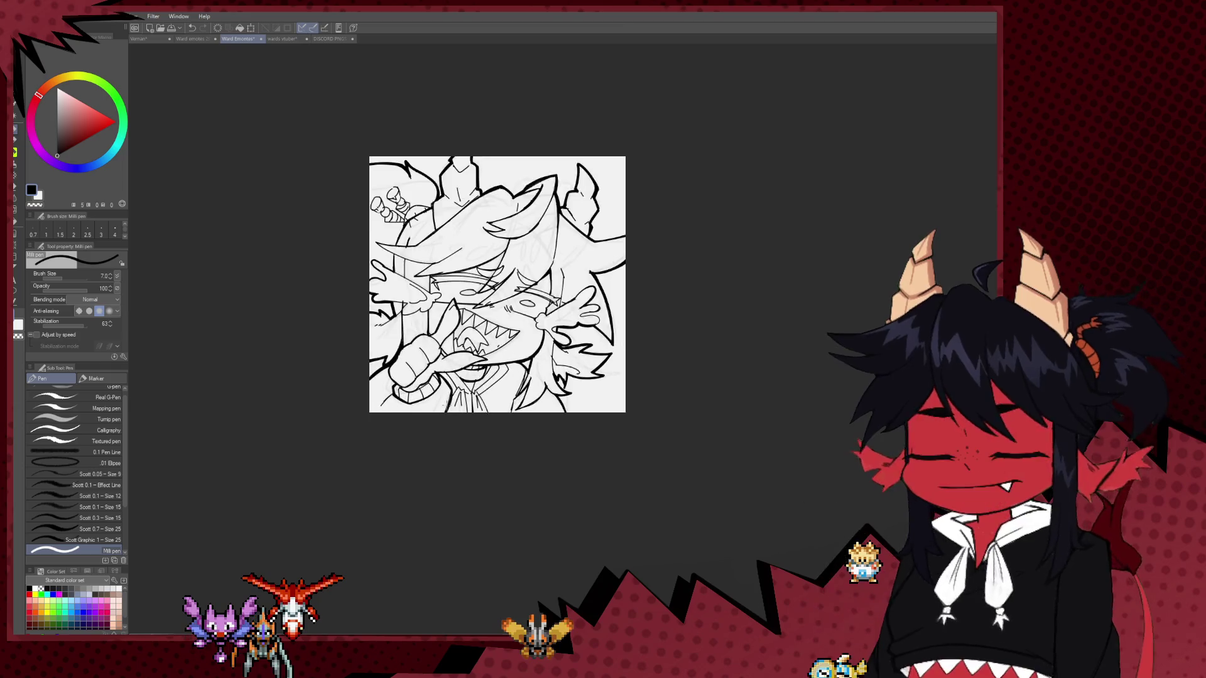
key("ctrl+plus")
key("ctrl+plus")
key("ctrl+plus")
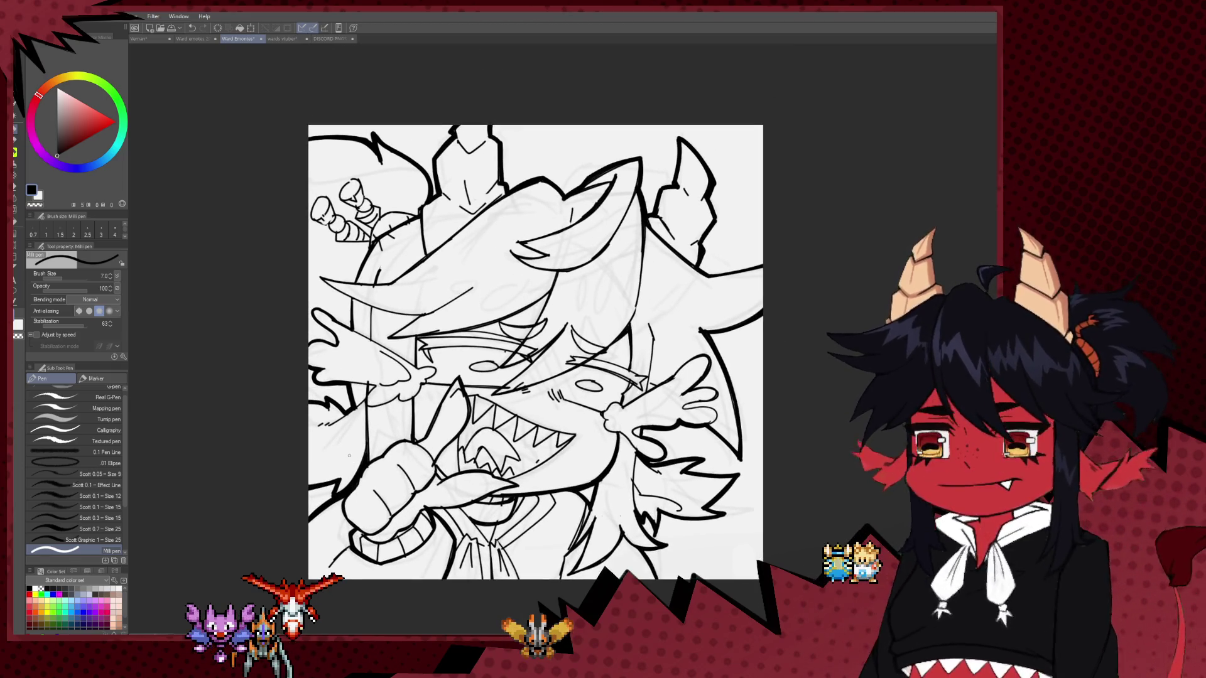
key("ctrl+plus")
key("ctrl+plus")
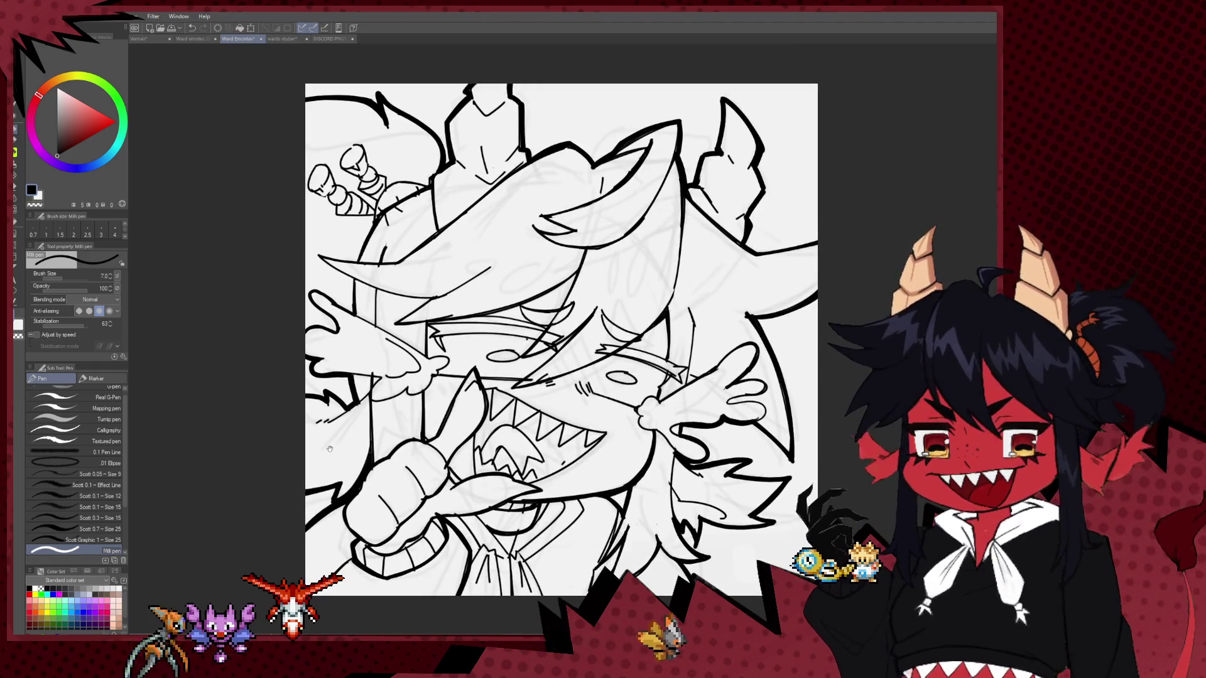
key("ctrl+plus")
key("ctrl+minus")
key("ctrl+minus")
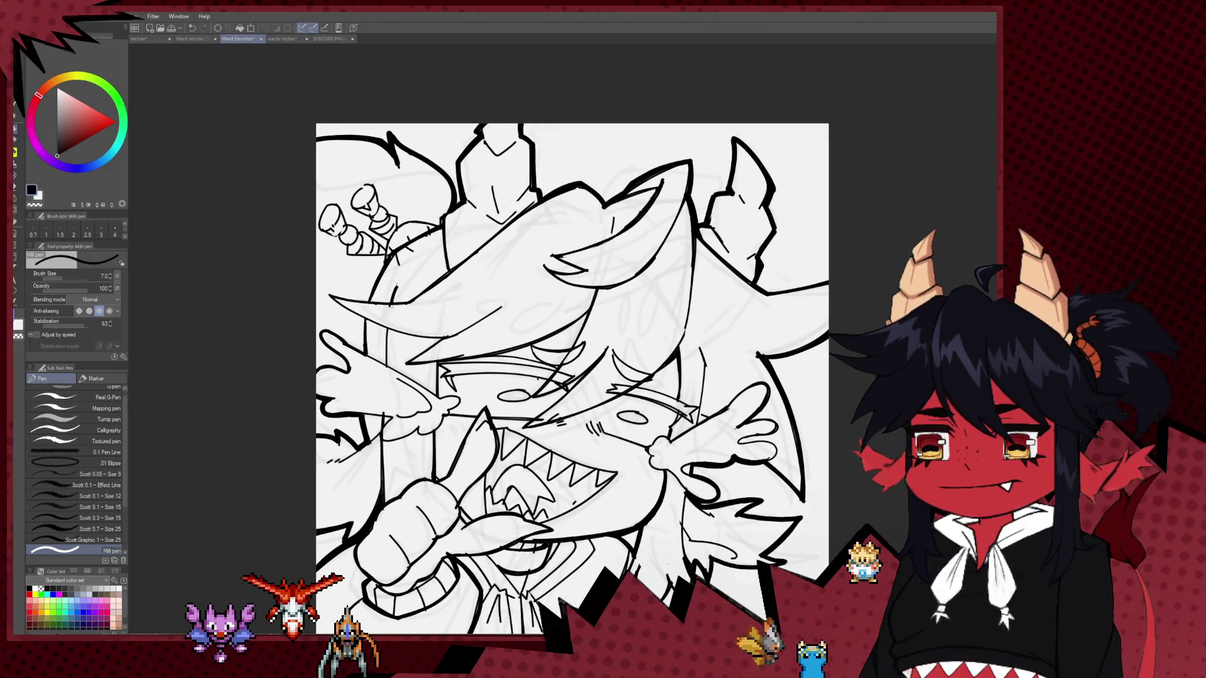
key("e")
key("p")
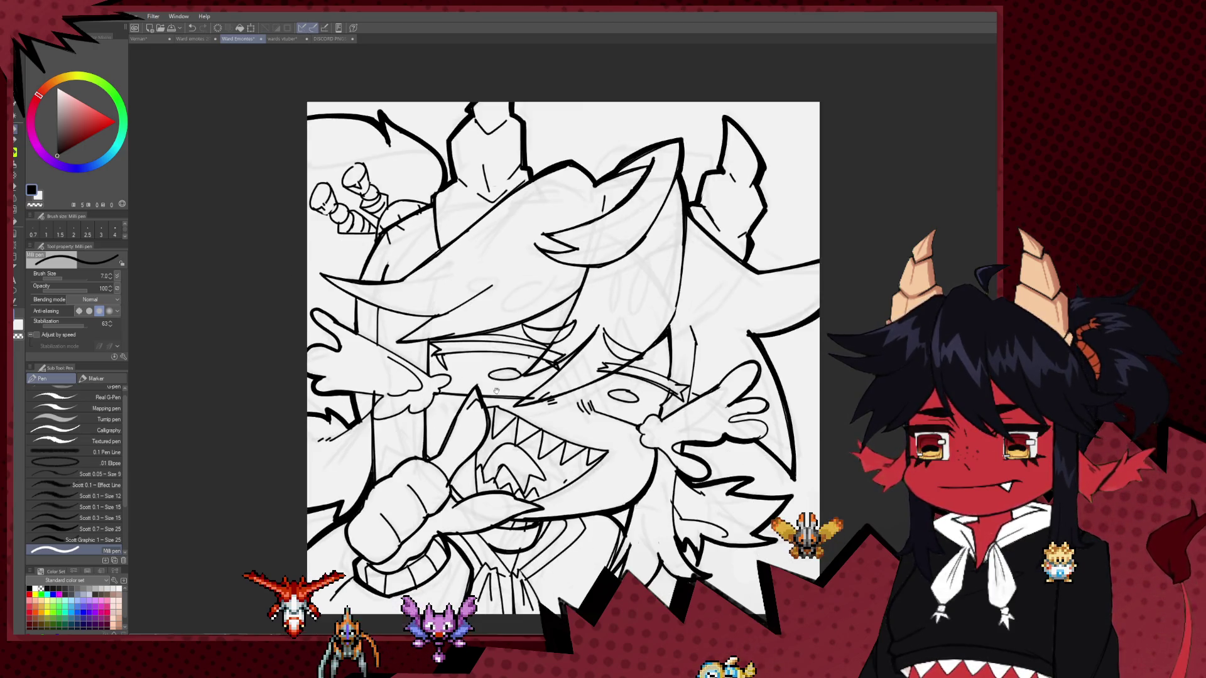
left_click_drag(485, 461, 506, 494)
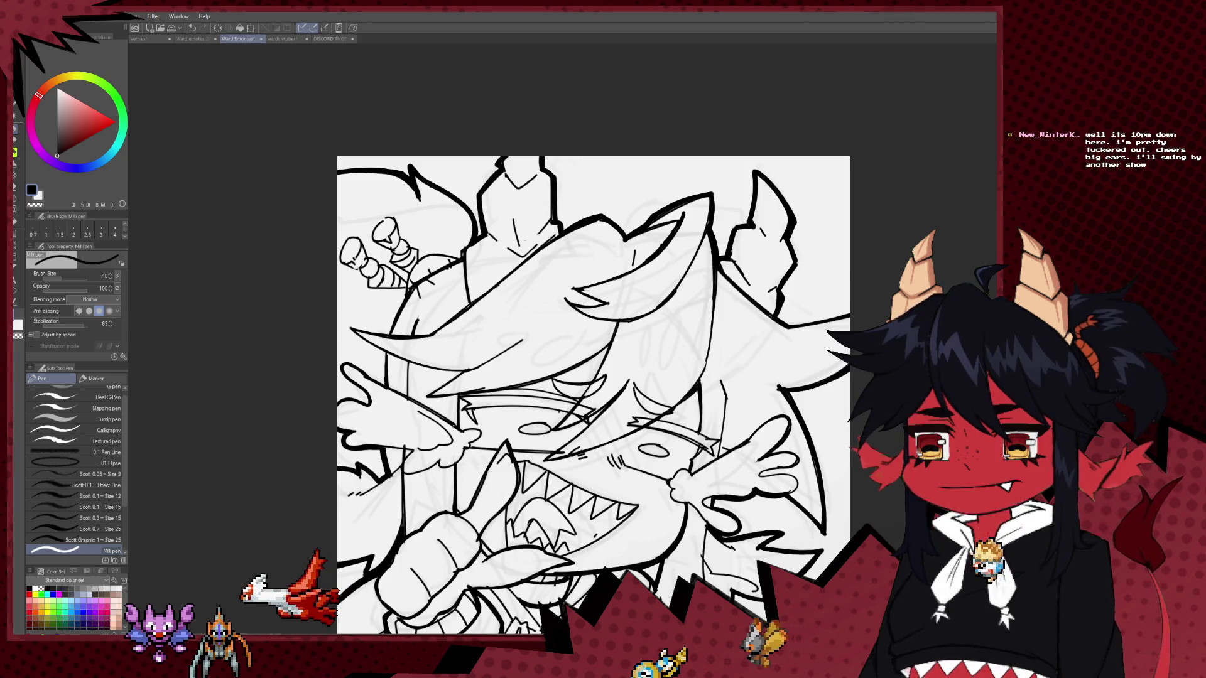
left_click_drag(470, 494, 460, 373)
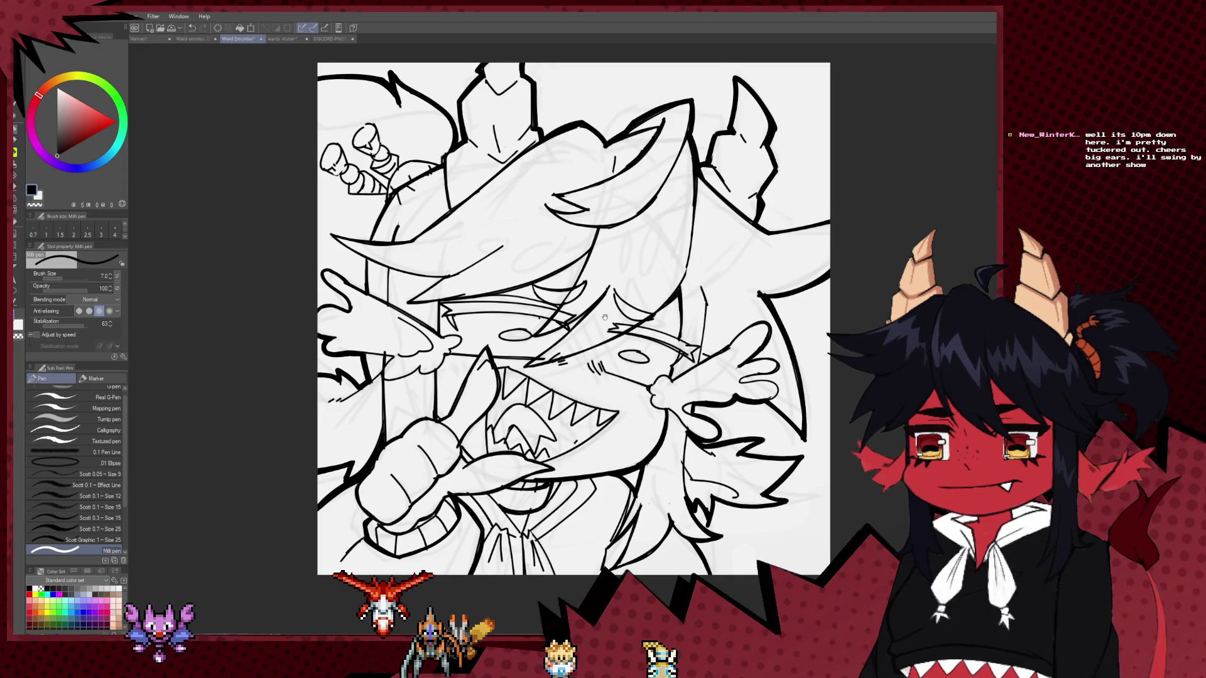
left_click_drag(604, 317, 521, 299)
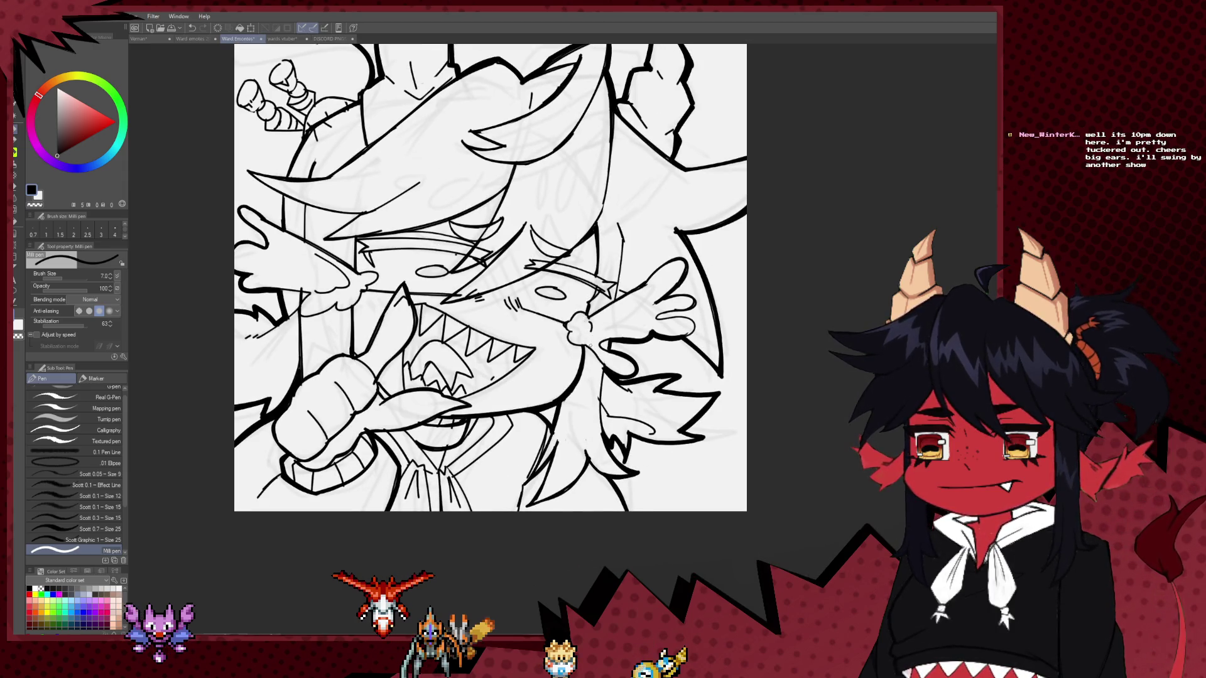
key("e")
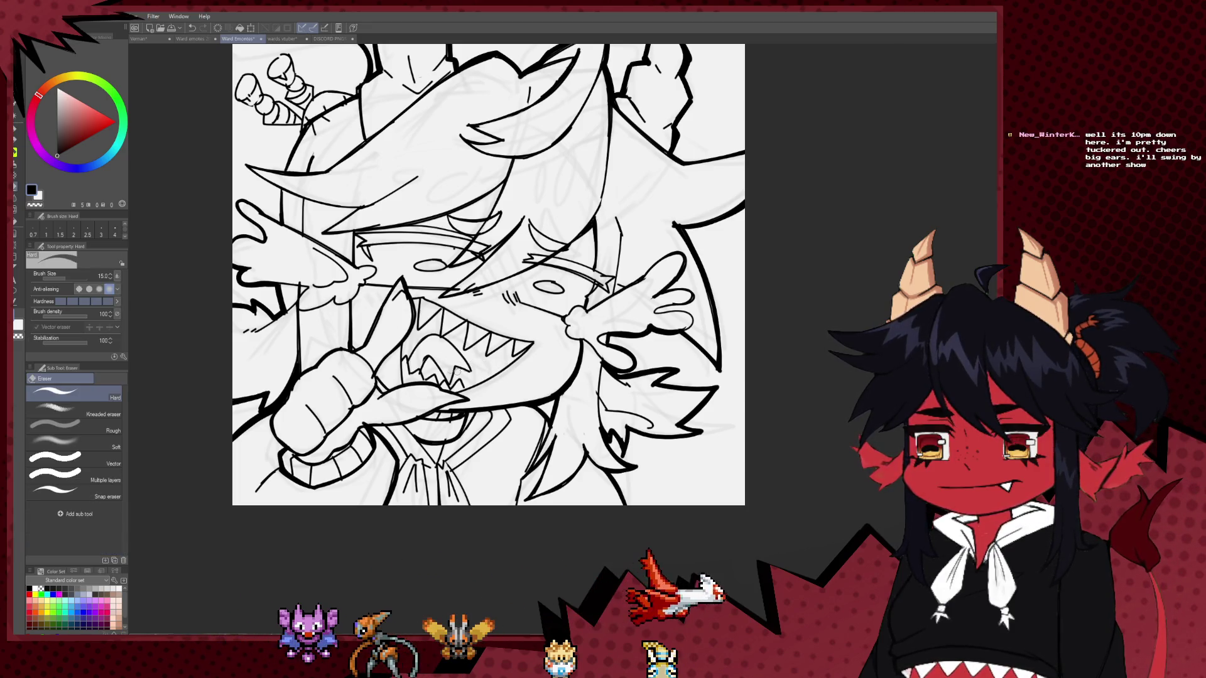
key("p")
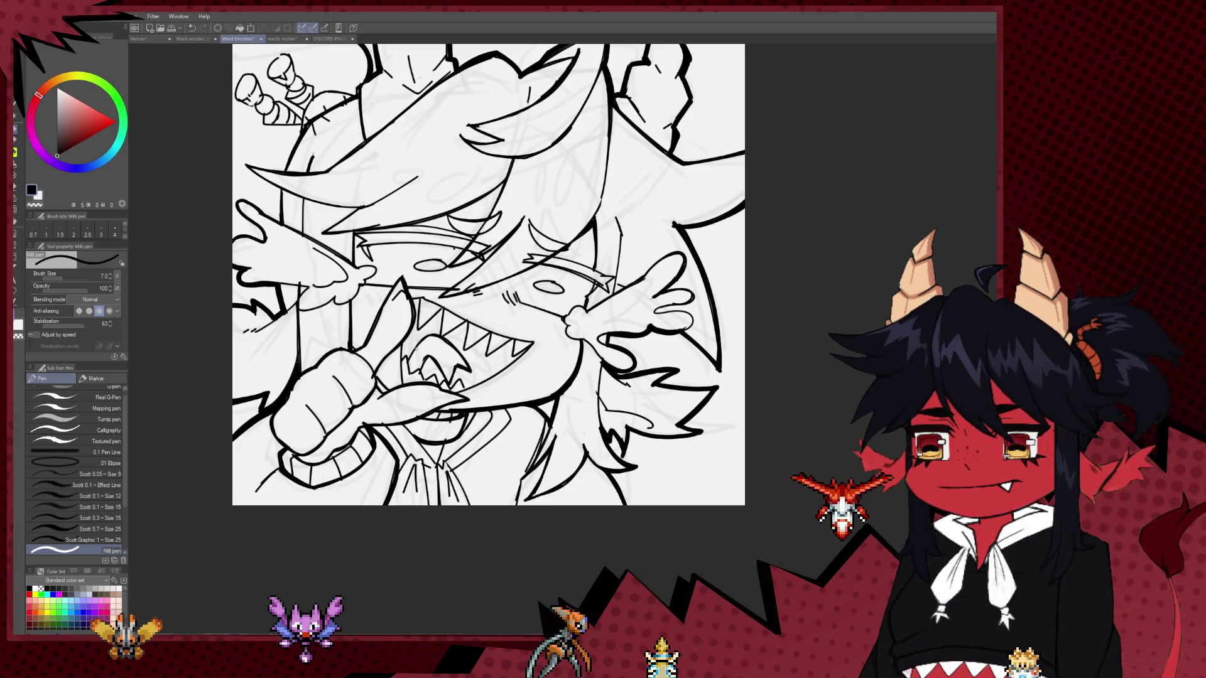
left_click_drag(513, 392, 564, 363)
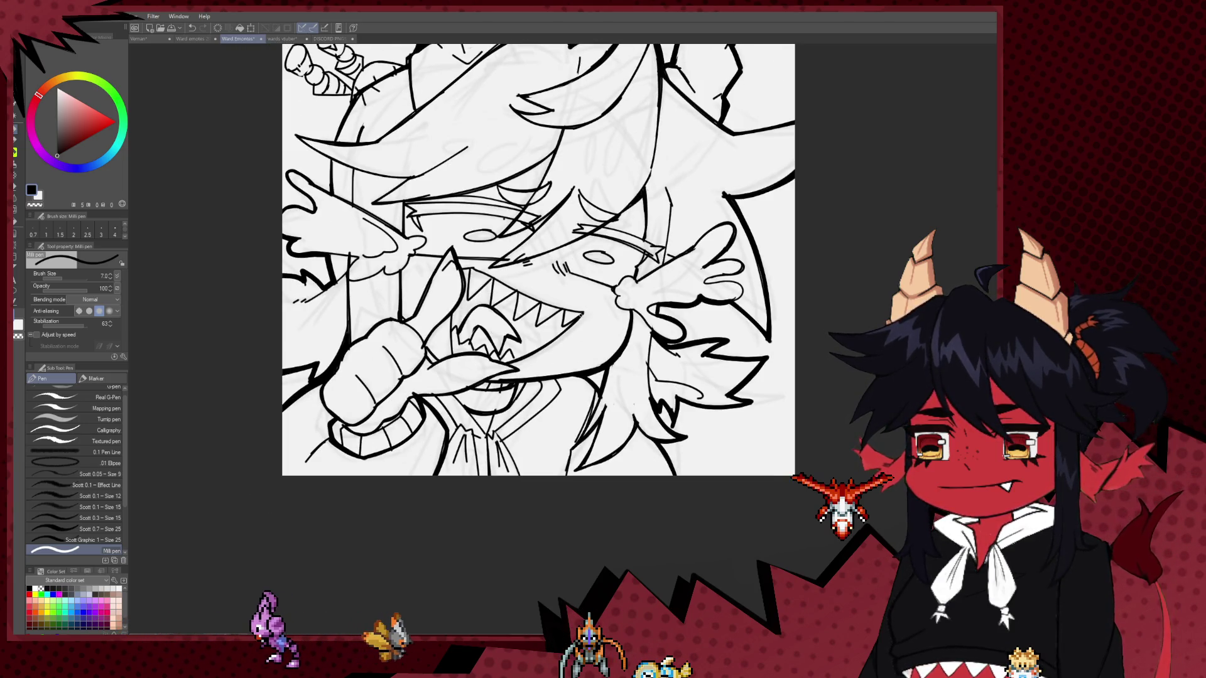
Undo the last short stroke and bring the drawing's bottom edge into view.
scroll(536, 398, "down", 2)
scroll(537, 398, "down", 1)
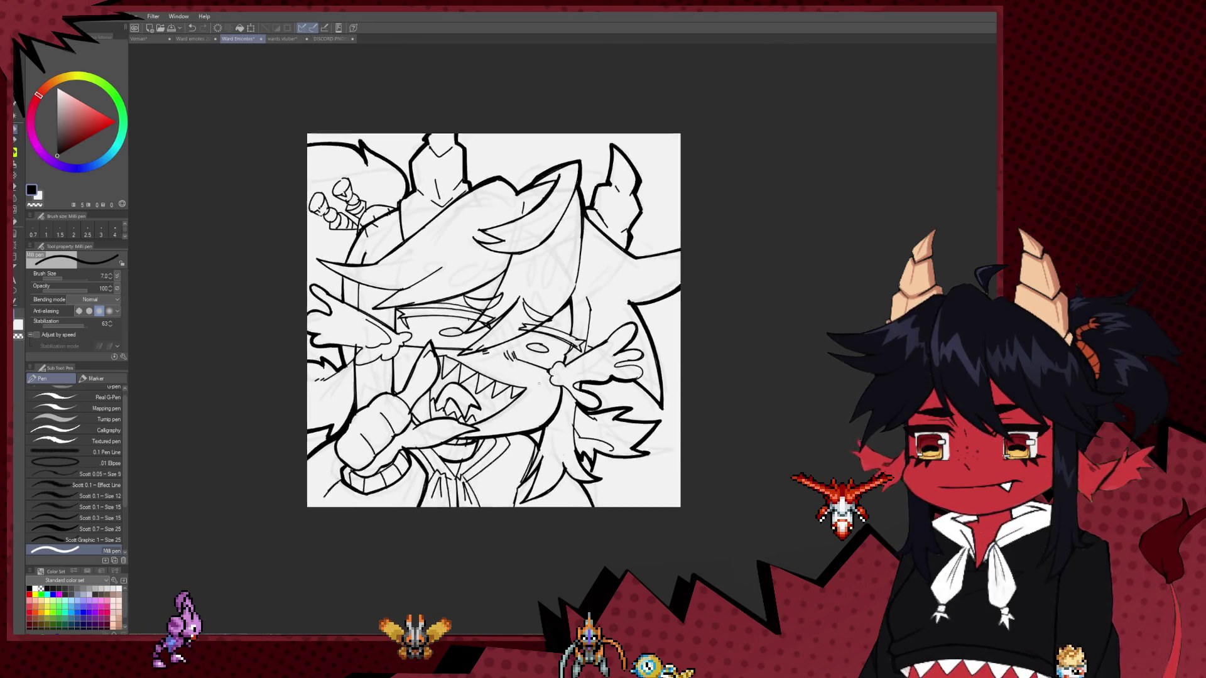
scroll(536, 399, "down", 1)
scroll(536, 398, "up", 1)
scroll(537, 398, "up", 1)
scroll(503, 390, "up", 1)
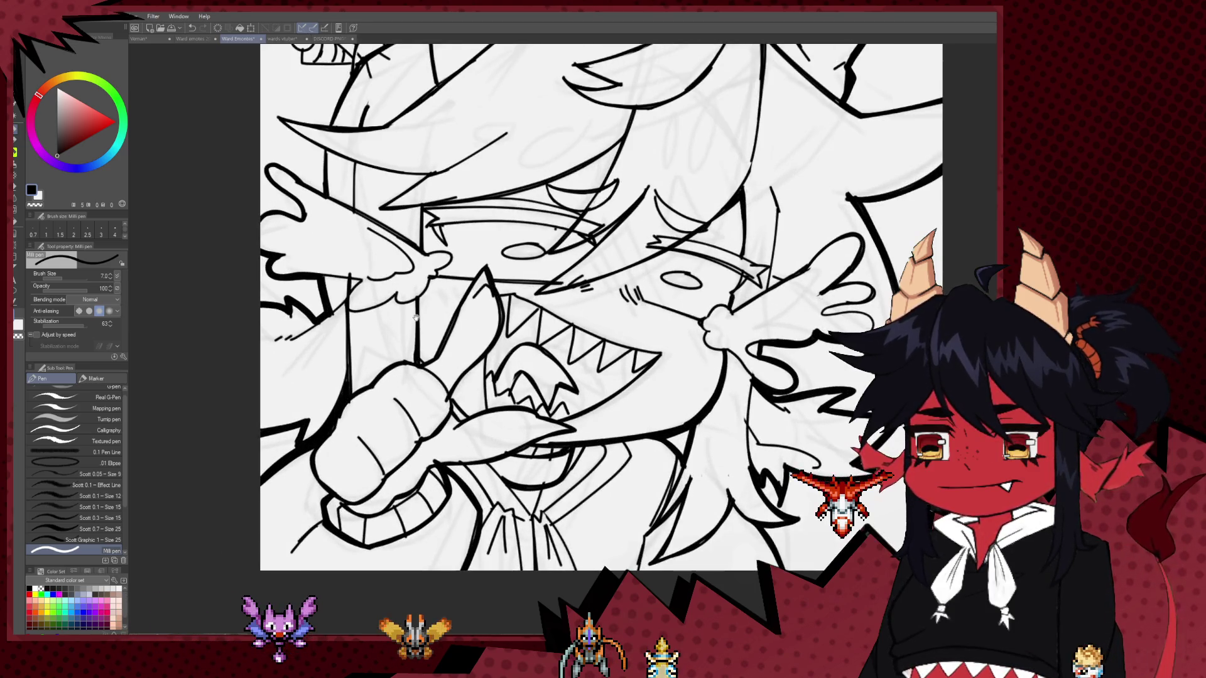
scroll(458, 375, "up", 1)
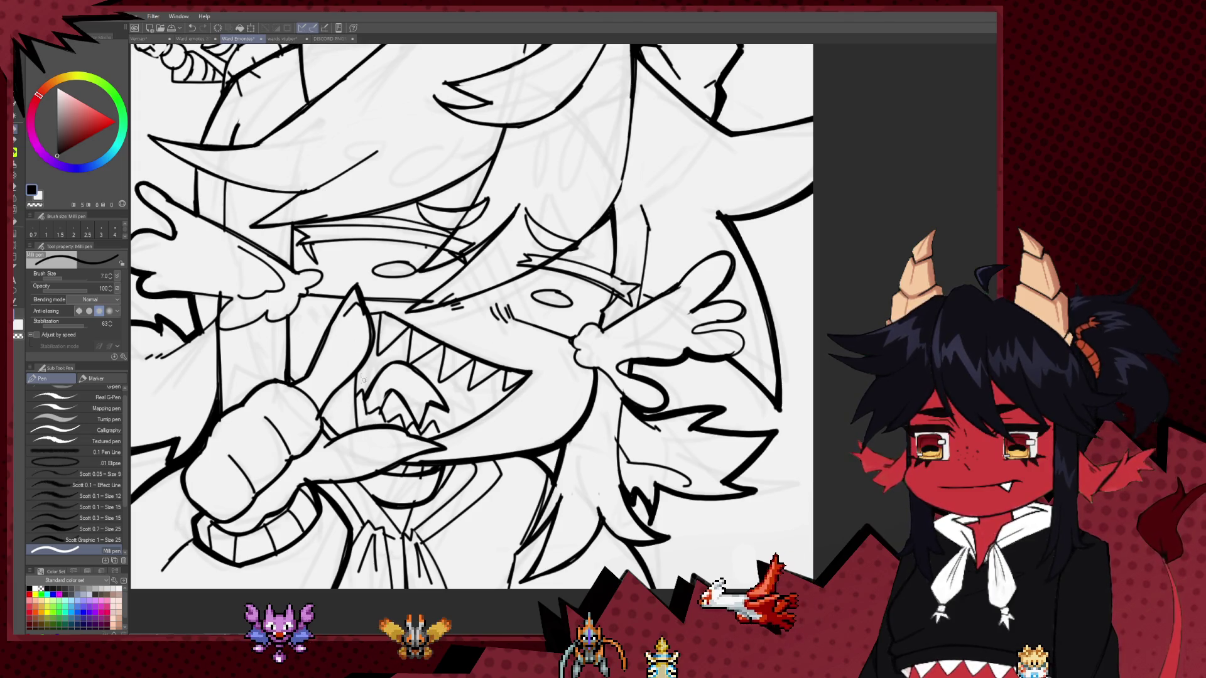
key("ctrl+z")
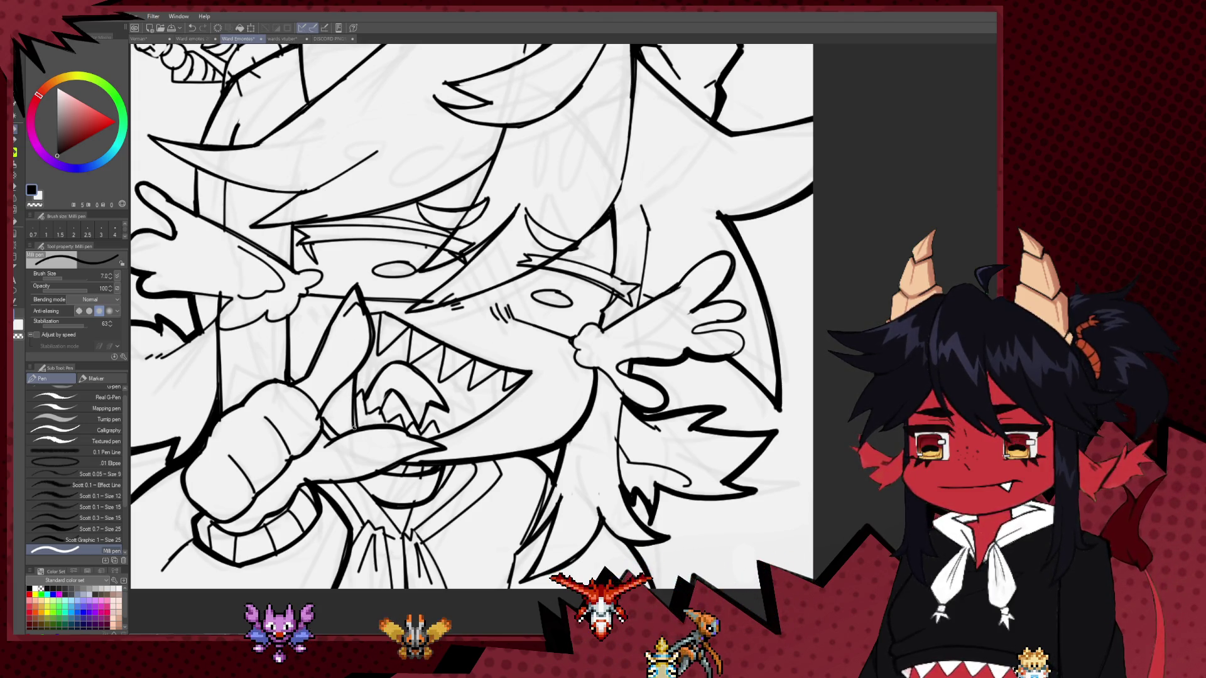
left_click_drag(331, 424, 343, 382)
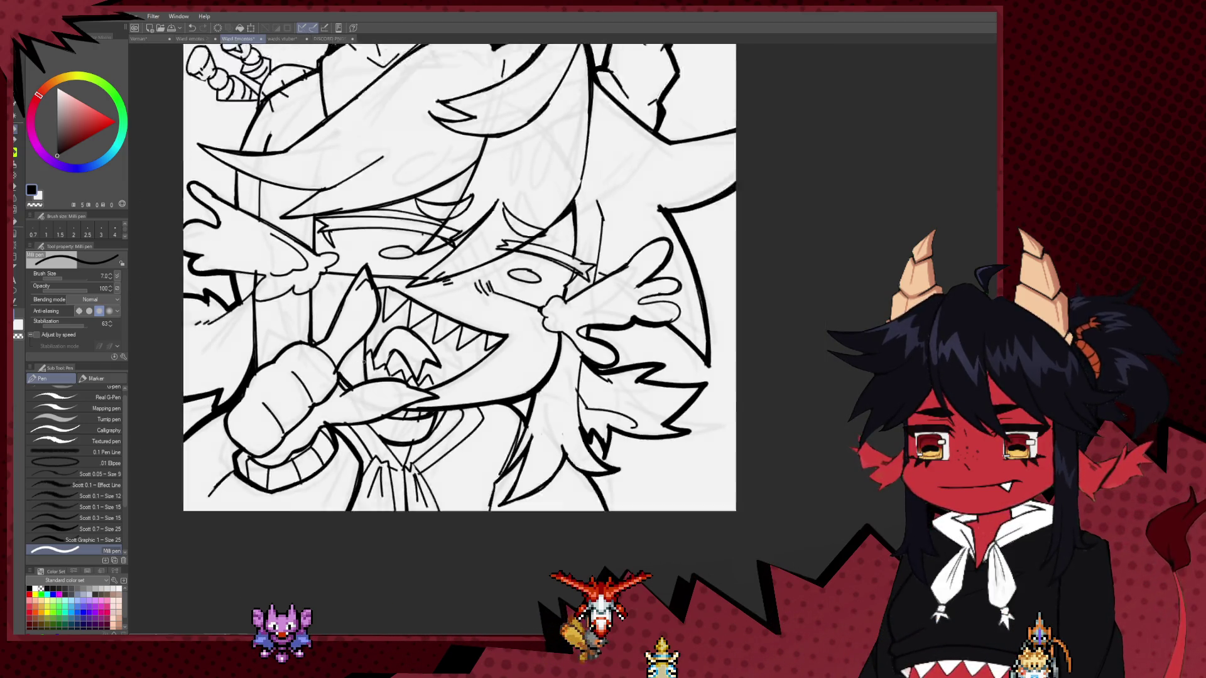
scroll(353, 363, "down", 5)
scroll(409, 427, "up", 4)
scroll(410, 427, "up", 2)
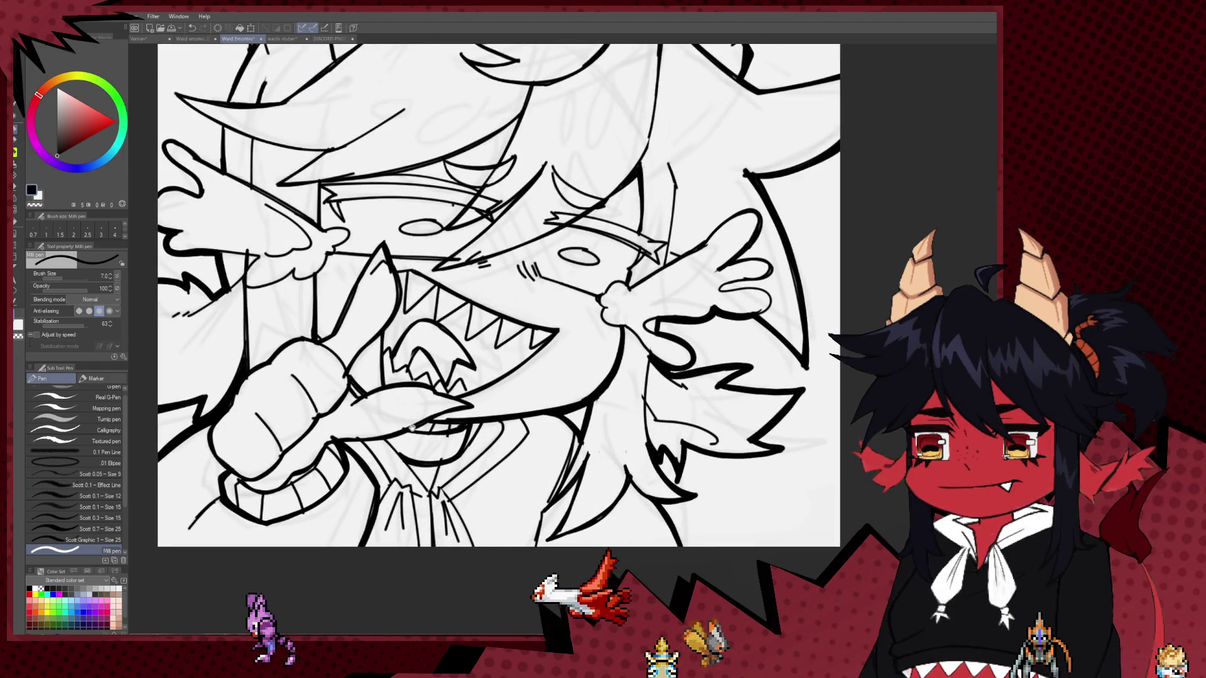
scroll(411, 421, "up", 1)
Ink a thick mouth line and draw the box-shaped collar below it at size 17.
key("bracketright")
key("bracketright")
key("bracketright")
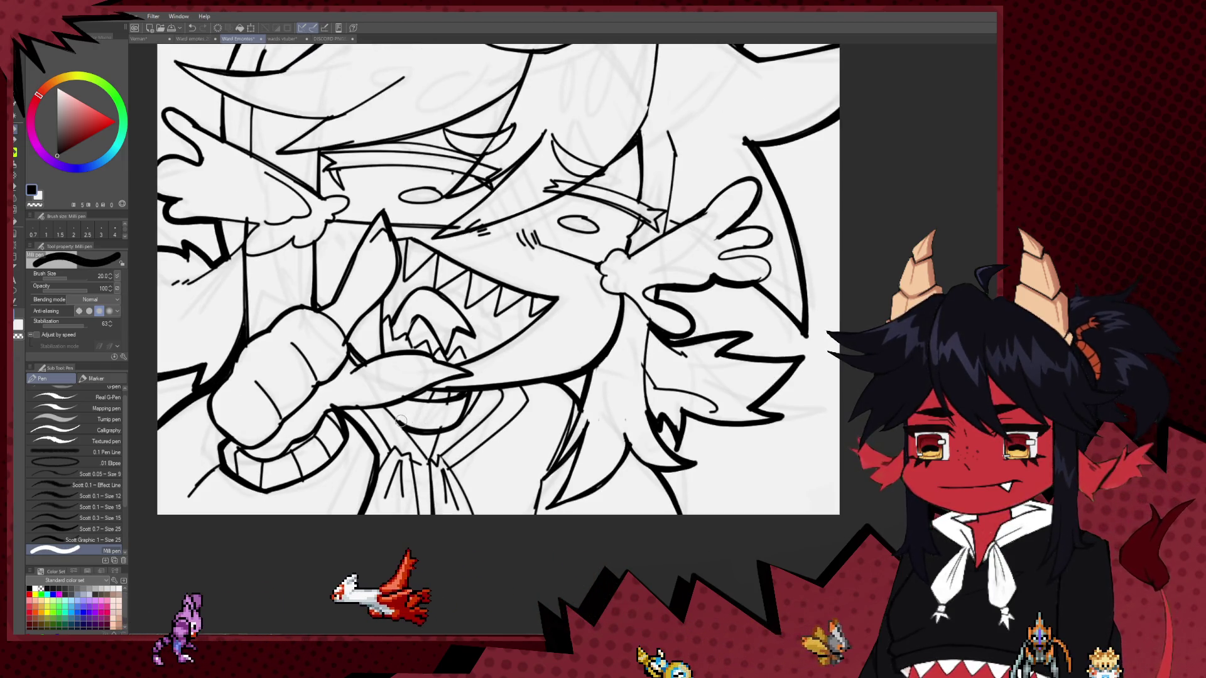
mouse_move(393, 419)
left_mouse_down()
mouse_move(456, 427)
mouse_move(402, 432)
left_mouse_up()
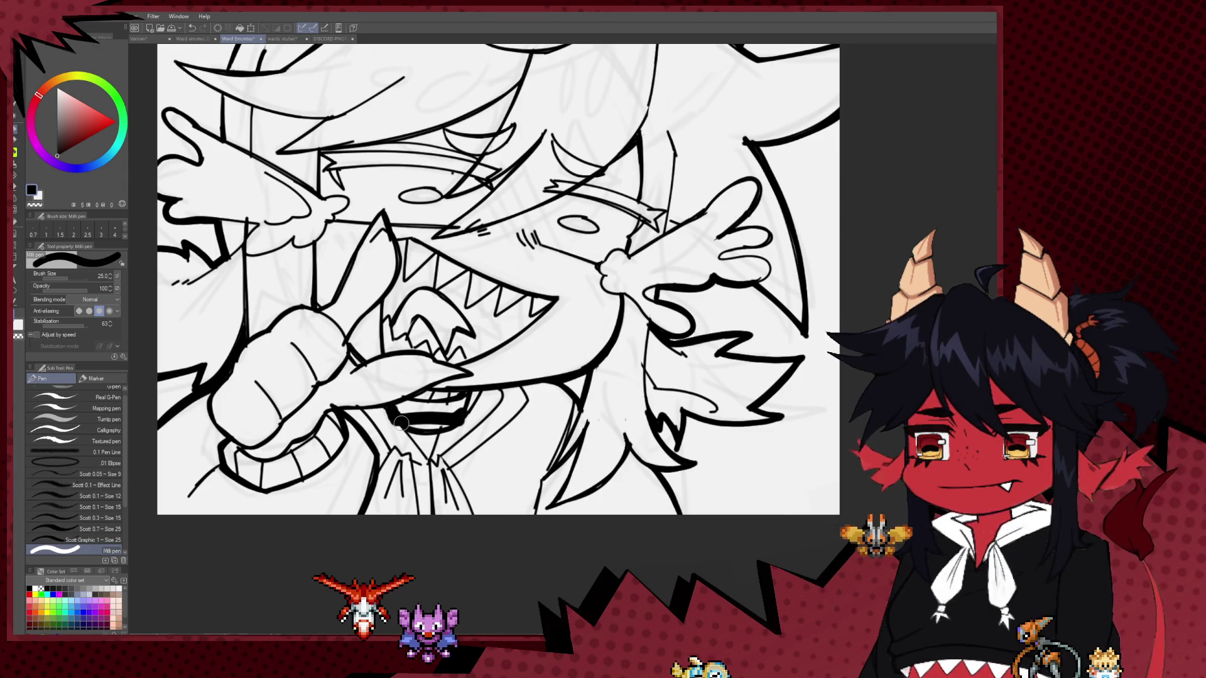
key("bracketleft")
key("bracketleft")
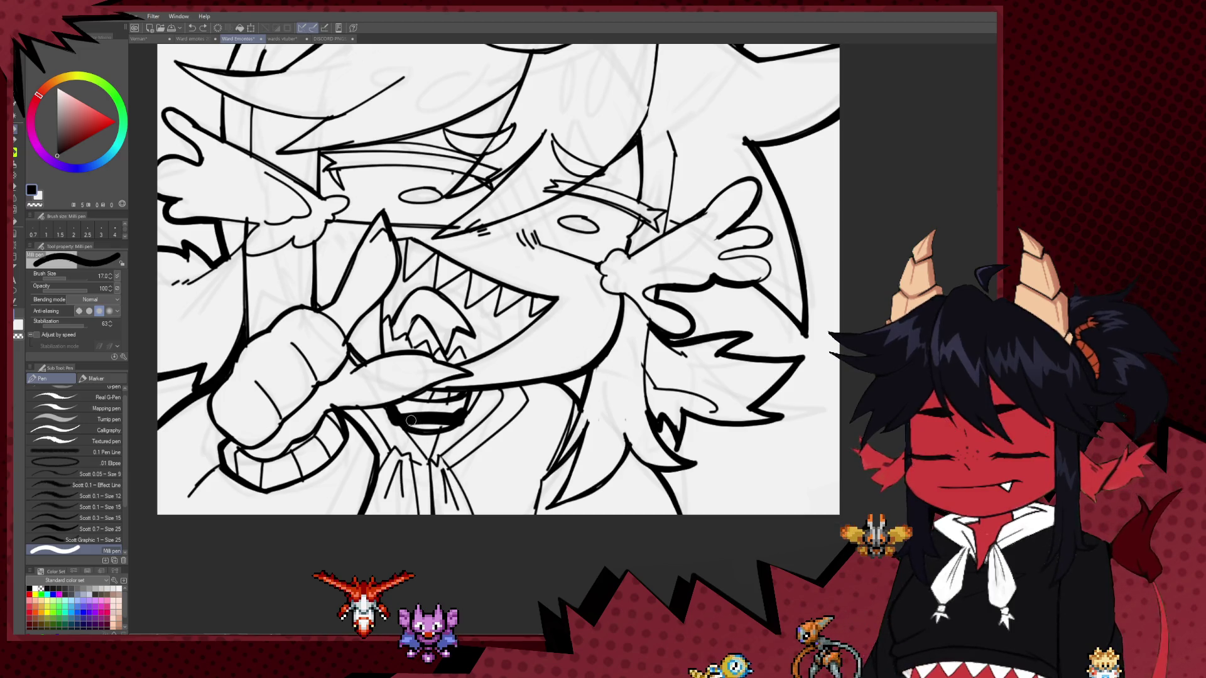
mouse_move(390, 410)
left_mouse_down()
mouse_move(398, 482)
mouse_move(387, 506)
left_mouse_up()
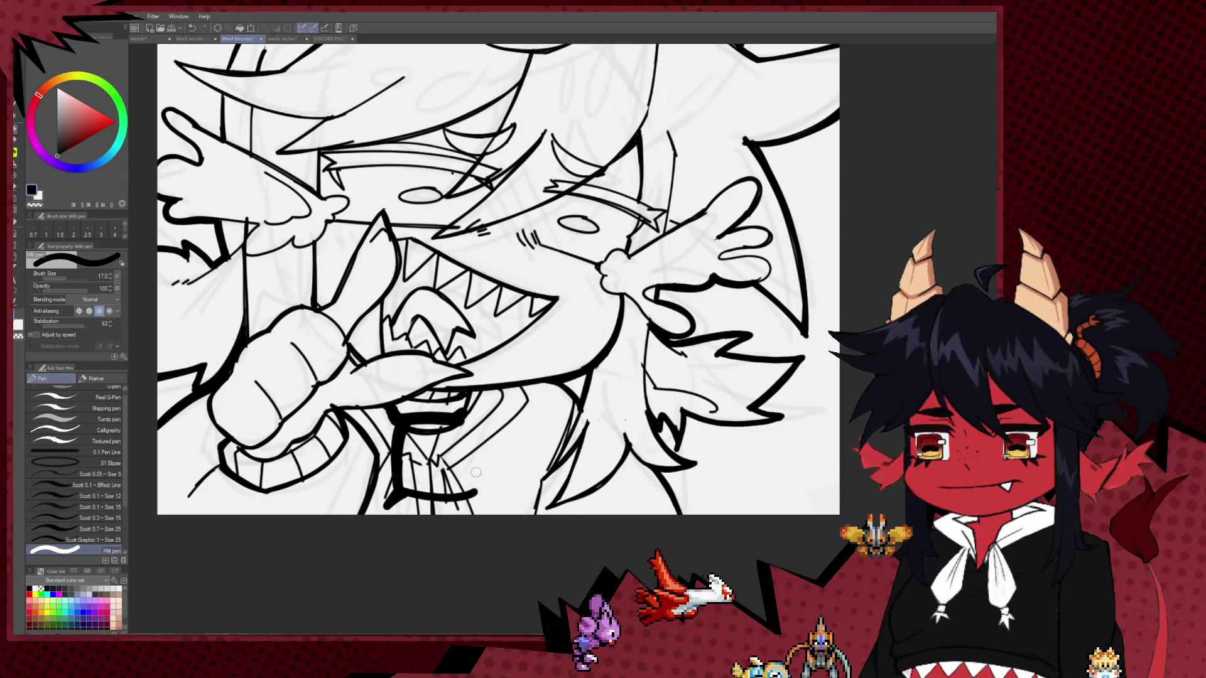
left_click_drag(393, 411, 473, 493)
left_click_drag(388, 502, 470, 483)
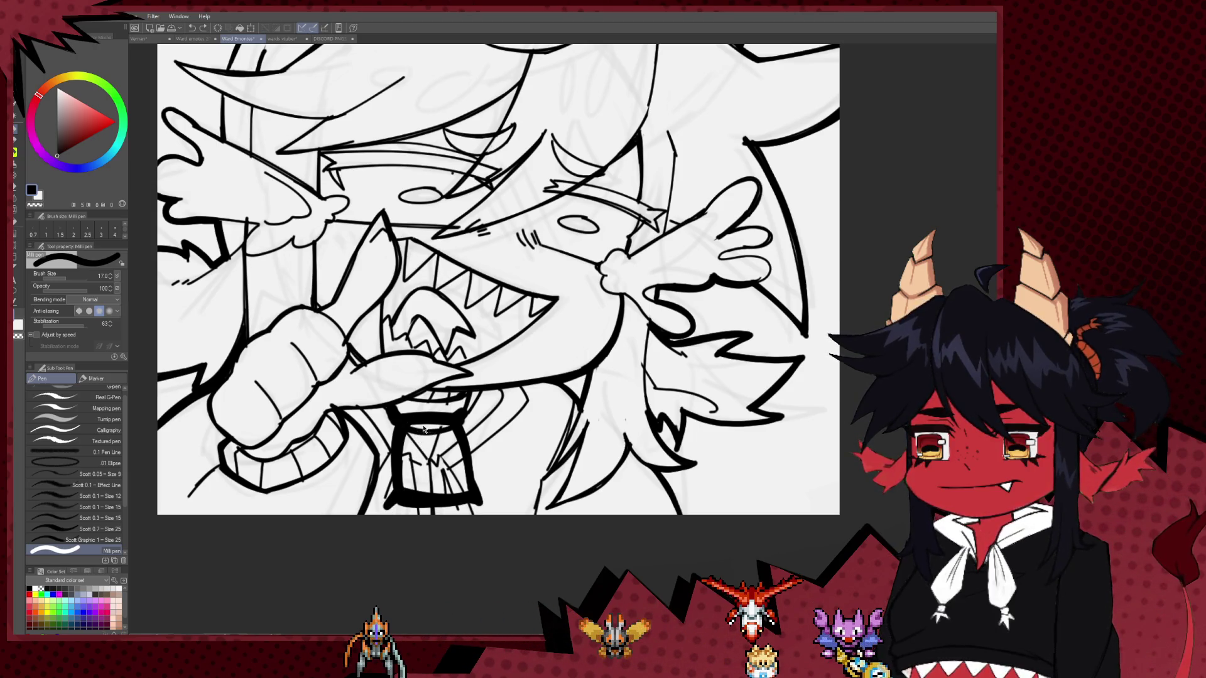
Undo the last collar stroke, fill the mouth black at size 30, and open the character reference.
key("ctrl+z")
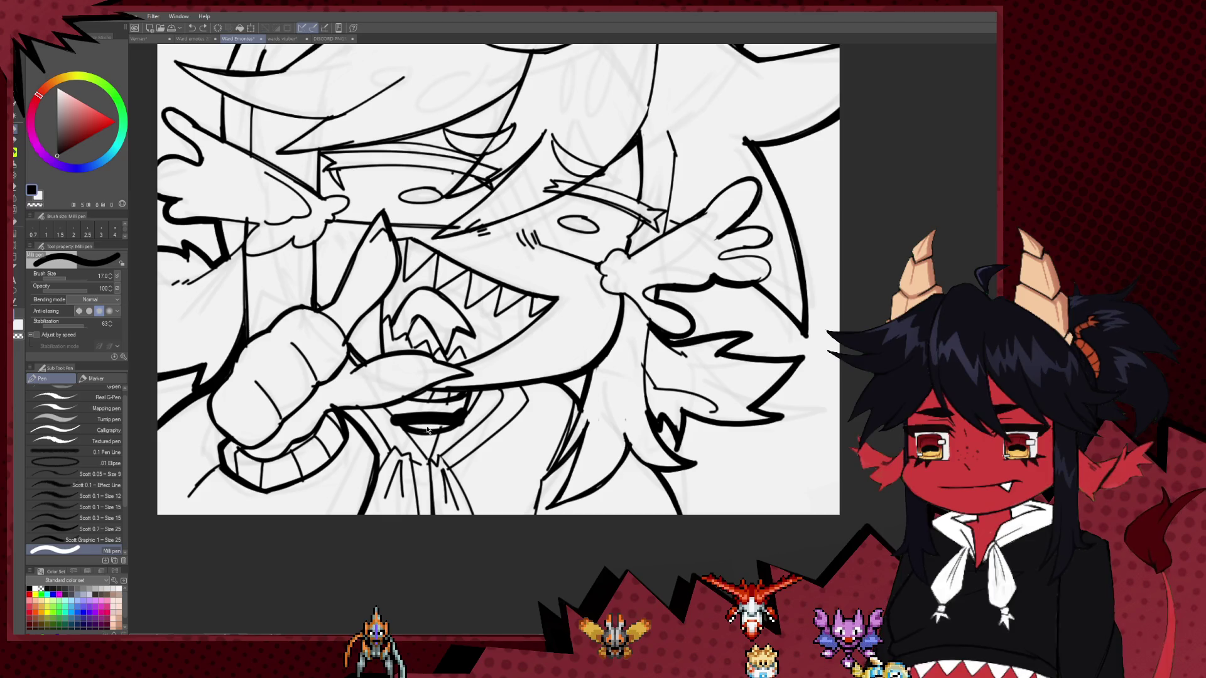
key("bracketright")
key("bracketright")
key("bracketright")
left_click_drag(425, 420, 490, 482)
mouse_move(414, 421)
left_mouse_down()
mouse_move(407, 490)
mouse_move(445, 496)
left_mouse_up()
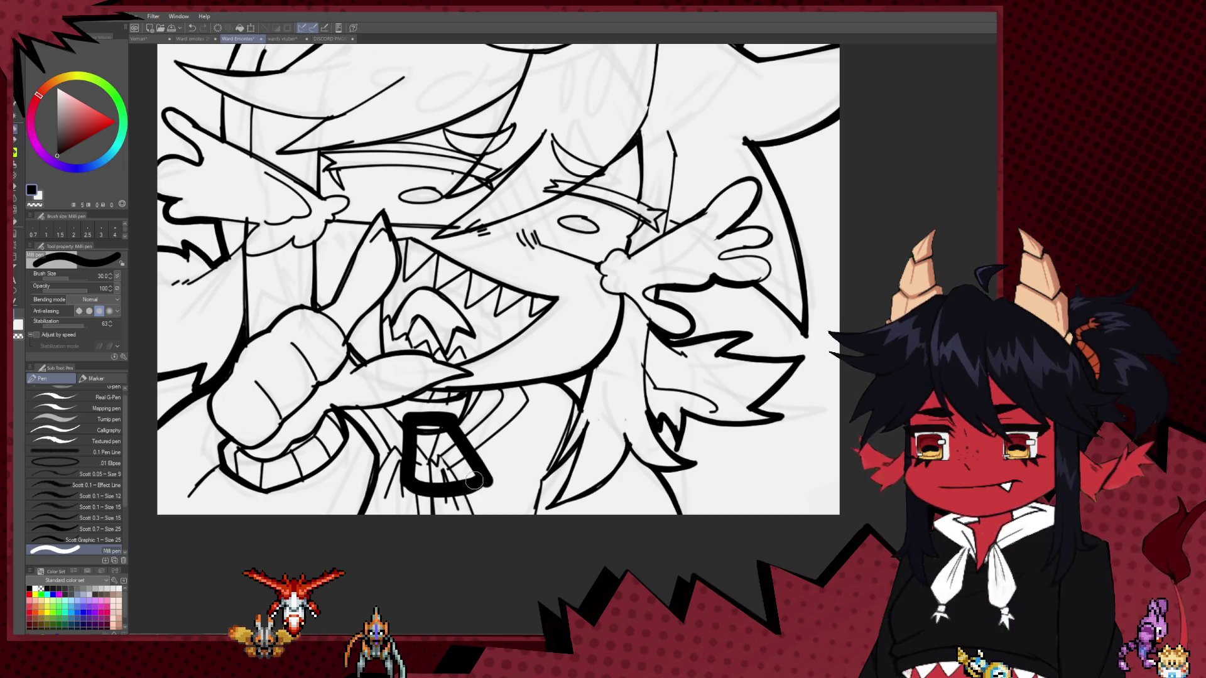
left_click(279, 38)
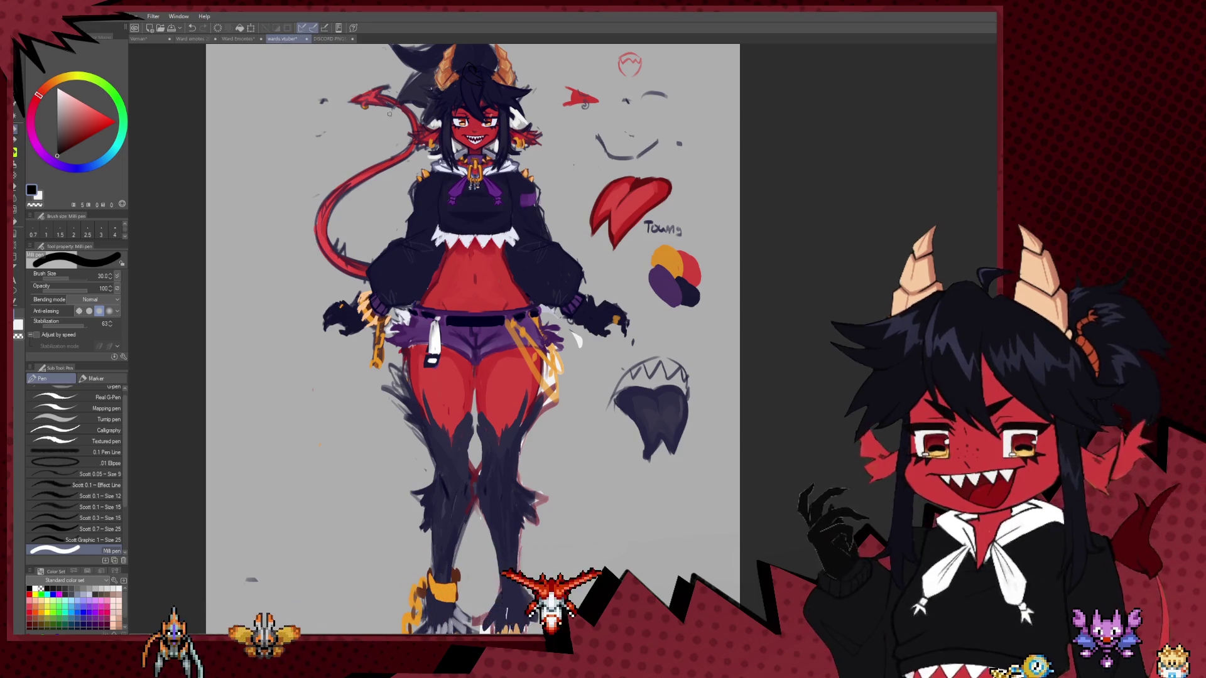
scroll(390, 114, "up", 1)
scroll(440, 157, "up", 2)
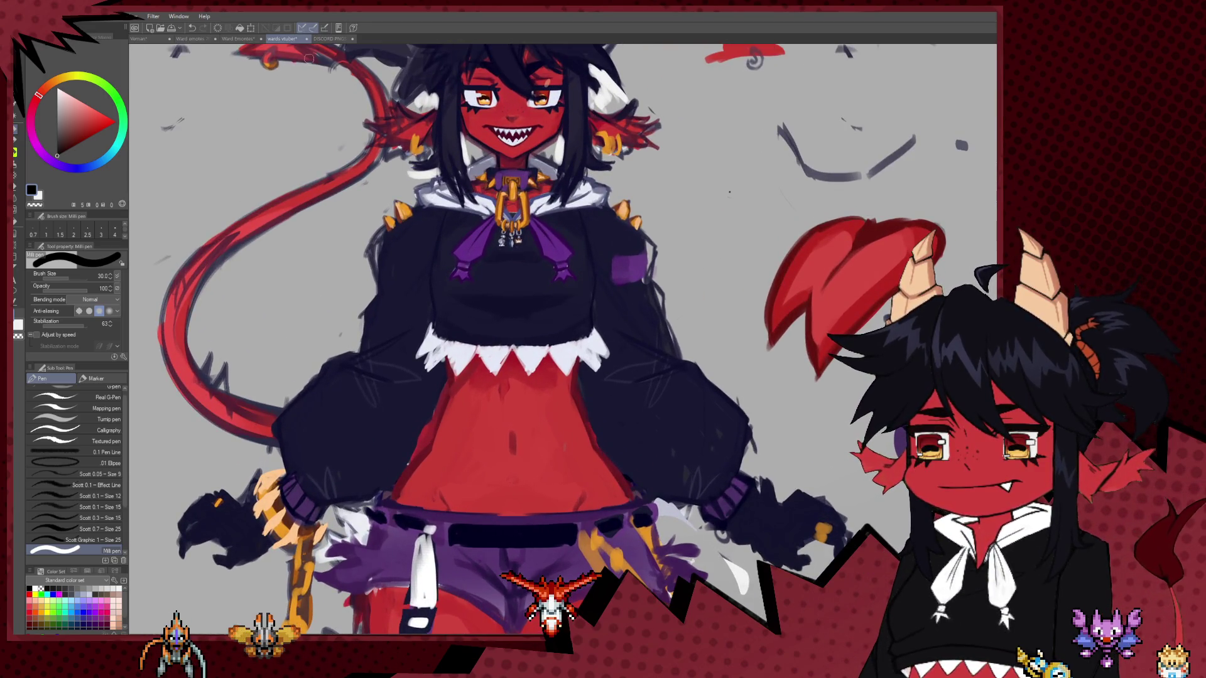
left_click(224, 39)
scroll(455, 352, "down", 1)
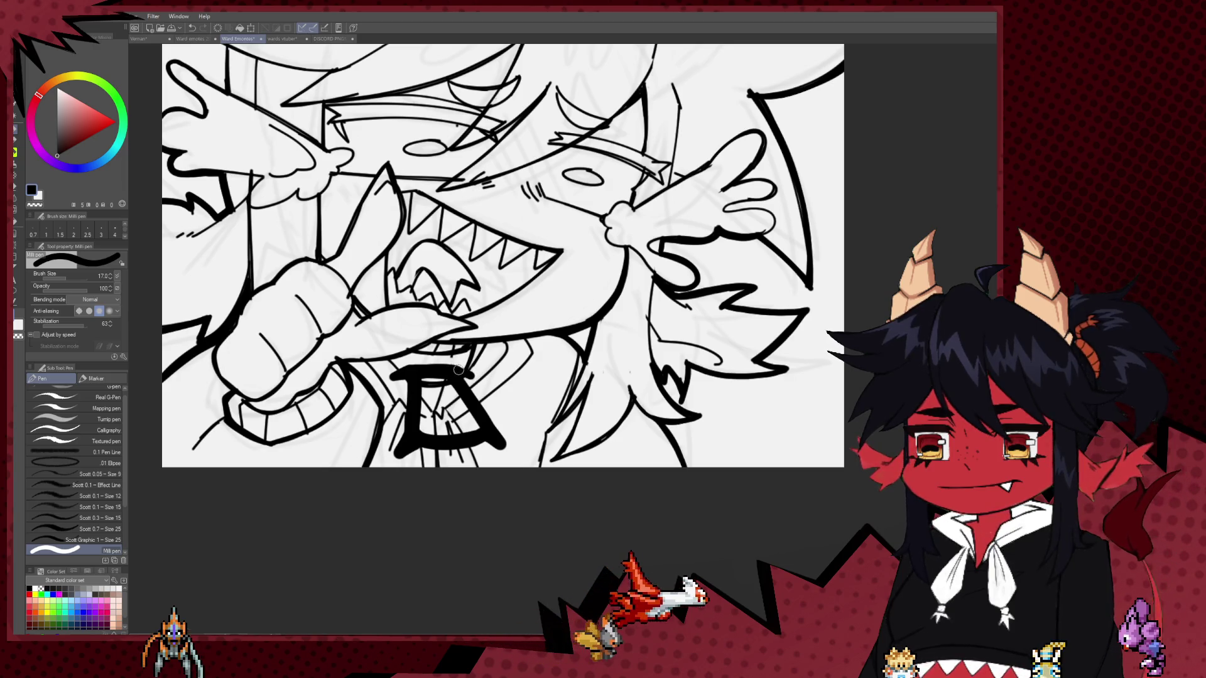
Erase the middle of the thick collar strokes with a smaller hard eraser, undoing a mis-erase.
left_click_drag(469, 375, 438, 446)
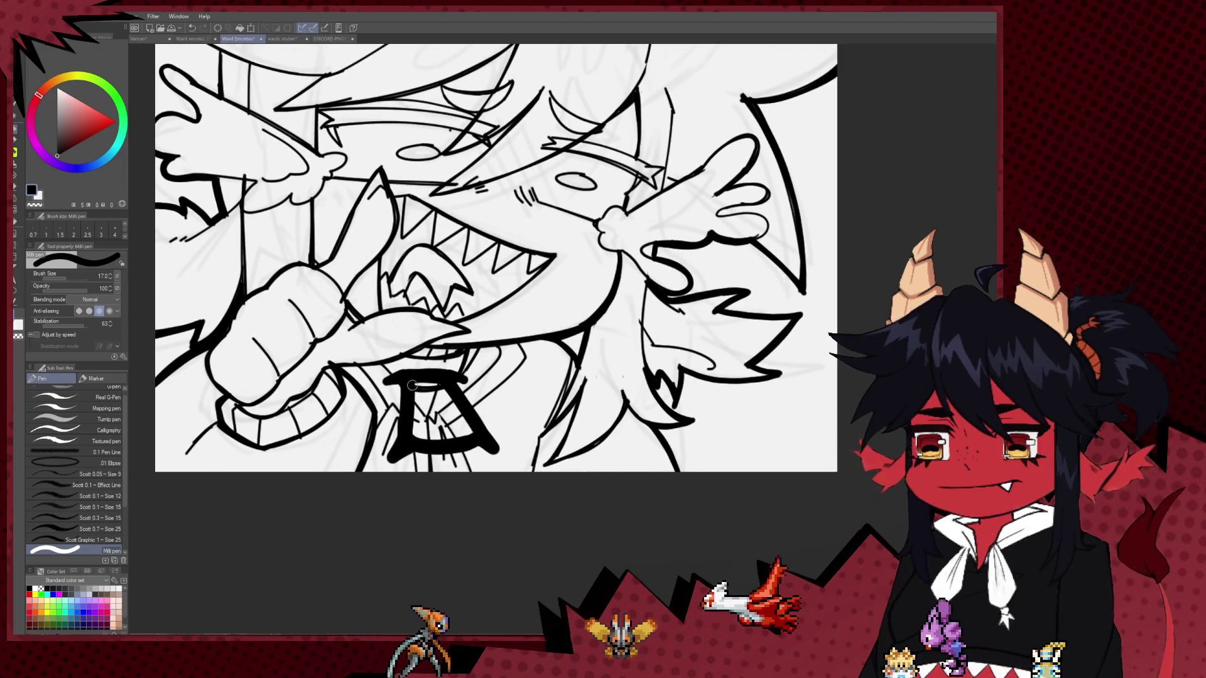
key("e")
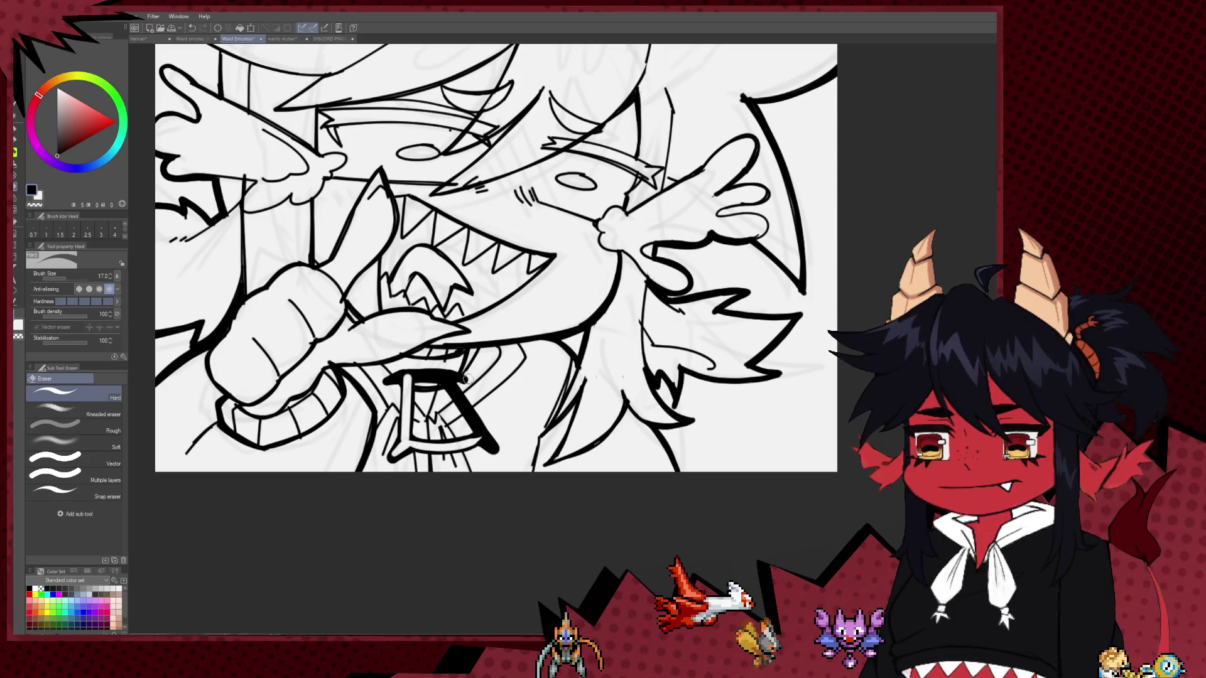
left_click_drag(466, 378, 482, 435)
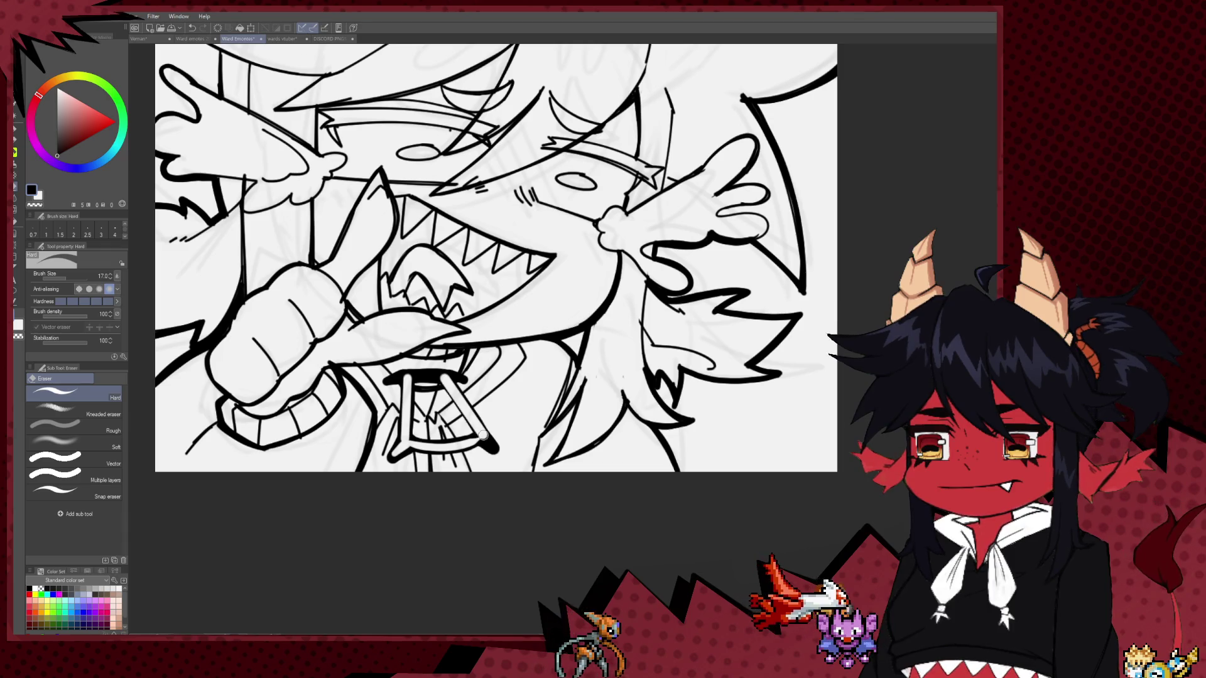
key("ctrl+z")
key("bracketleft")
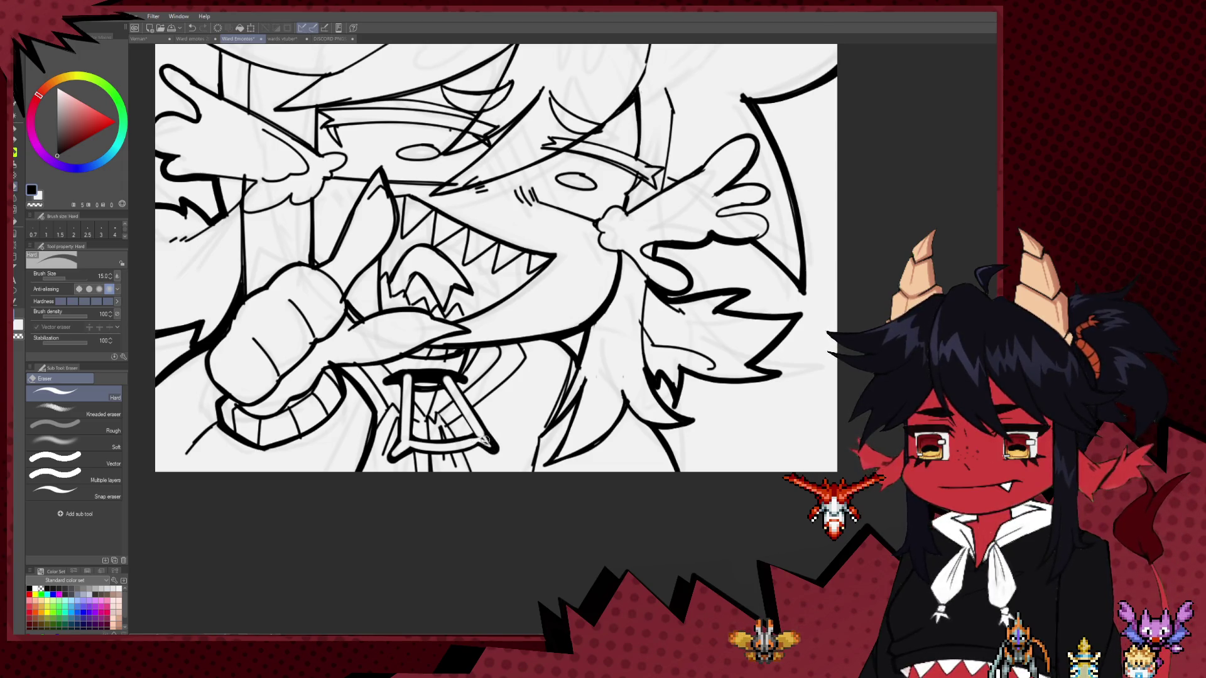
left_click_drag(477, 420, 482, 455)
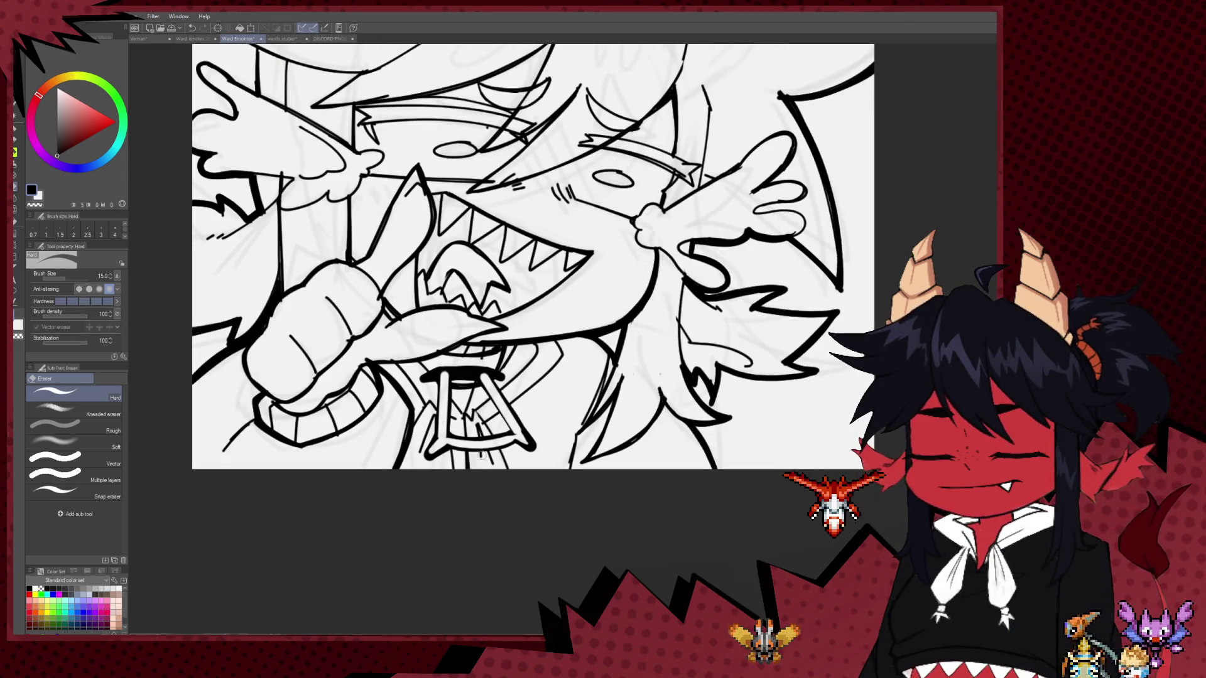
key("p")
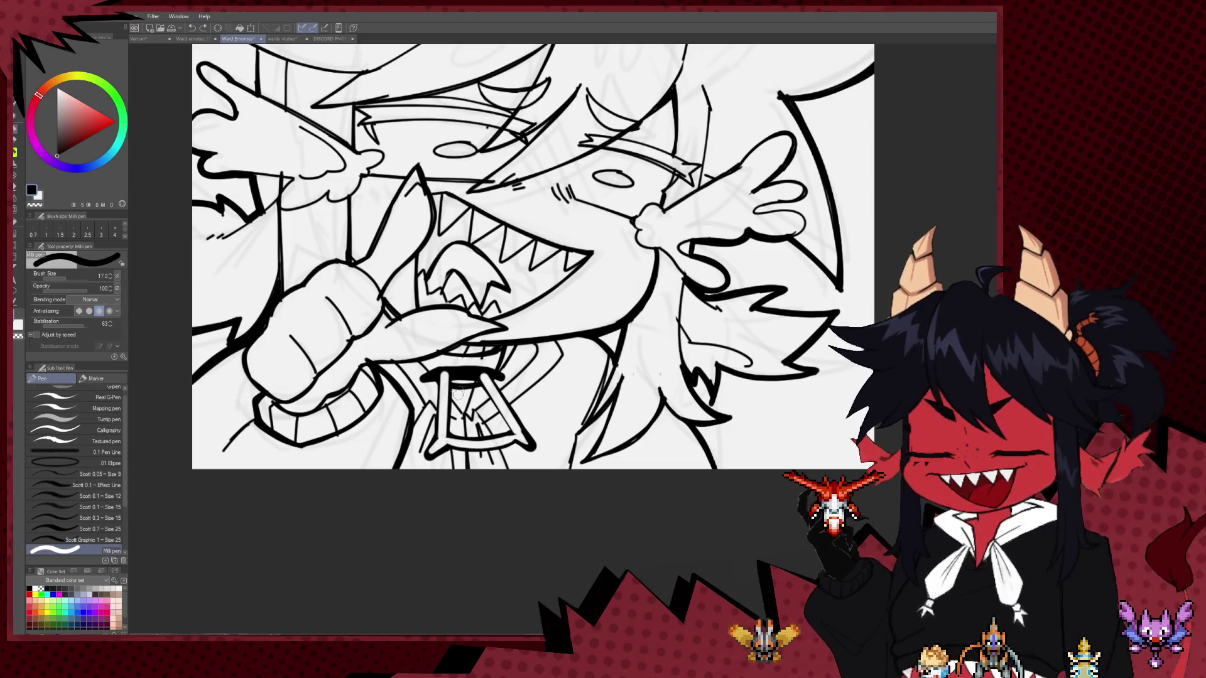
key("e")
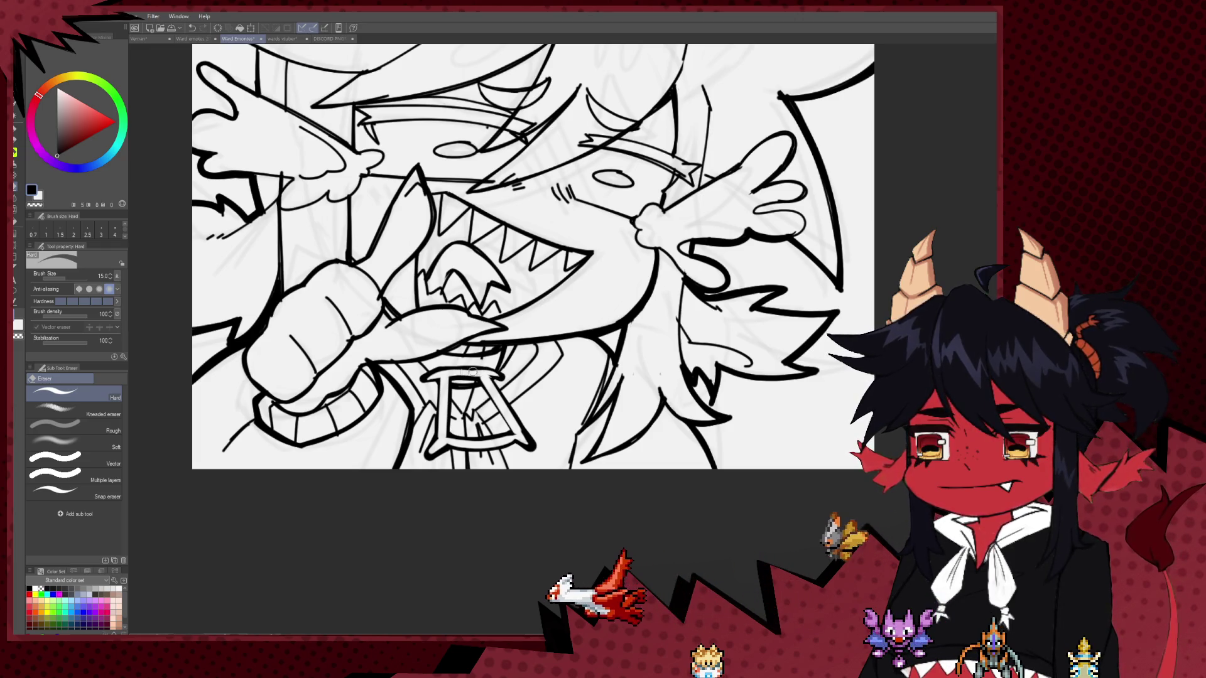
key("b")
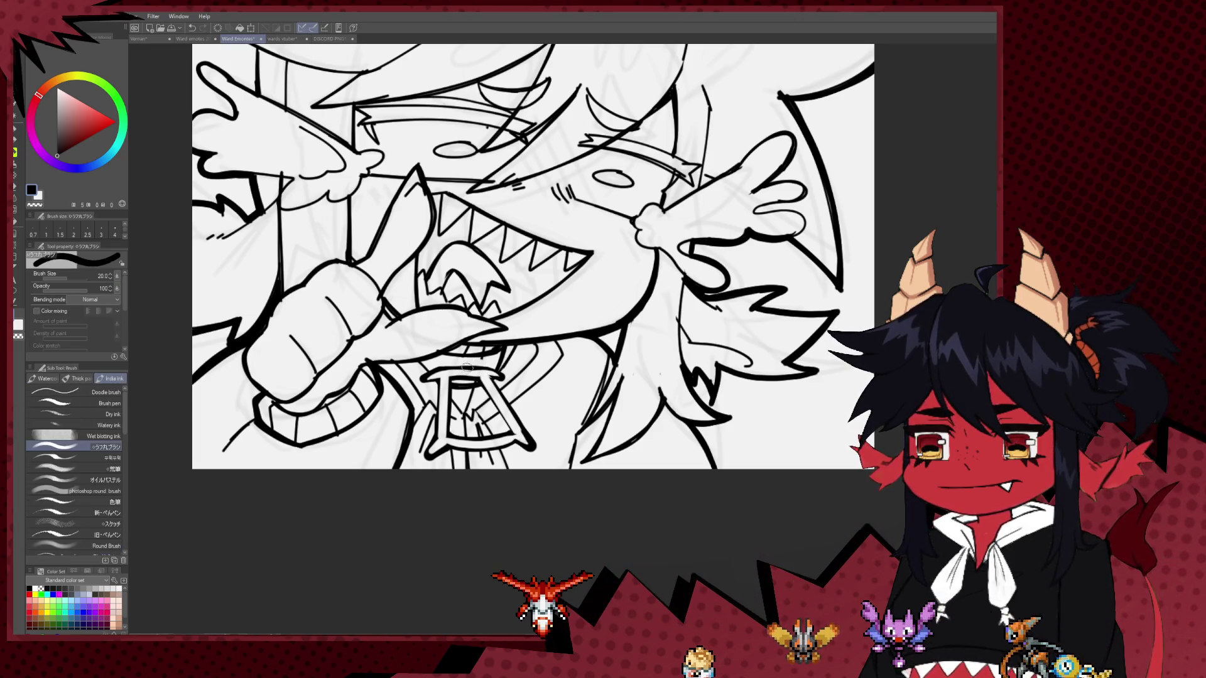
key("p")
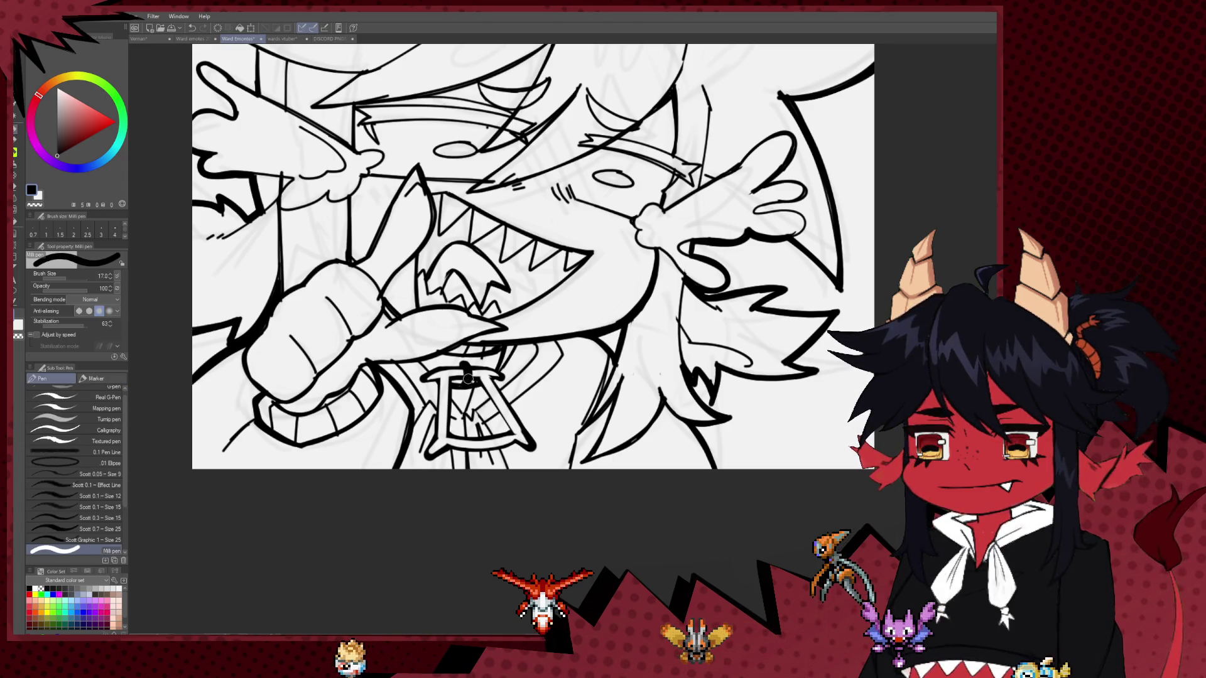
key("e")
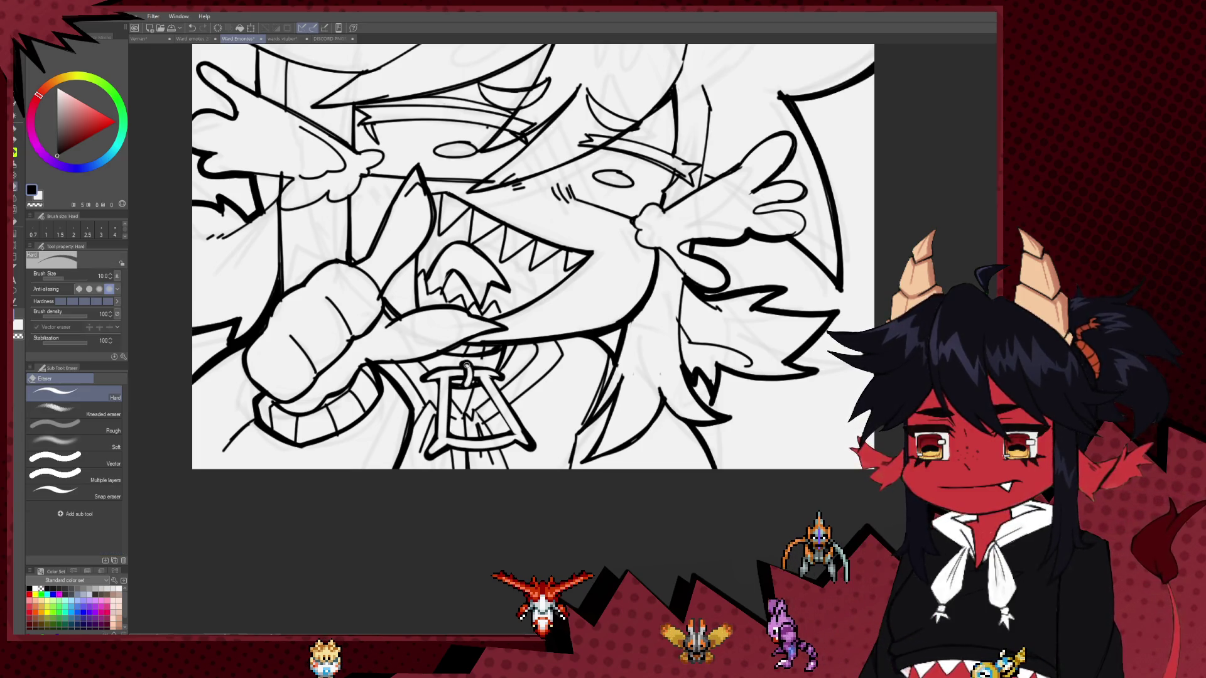
scroll(469, 378, "down", 5)
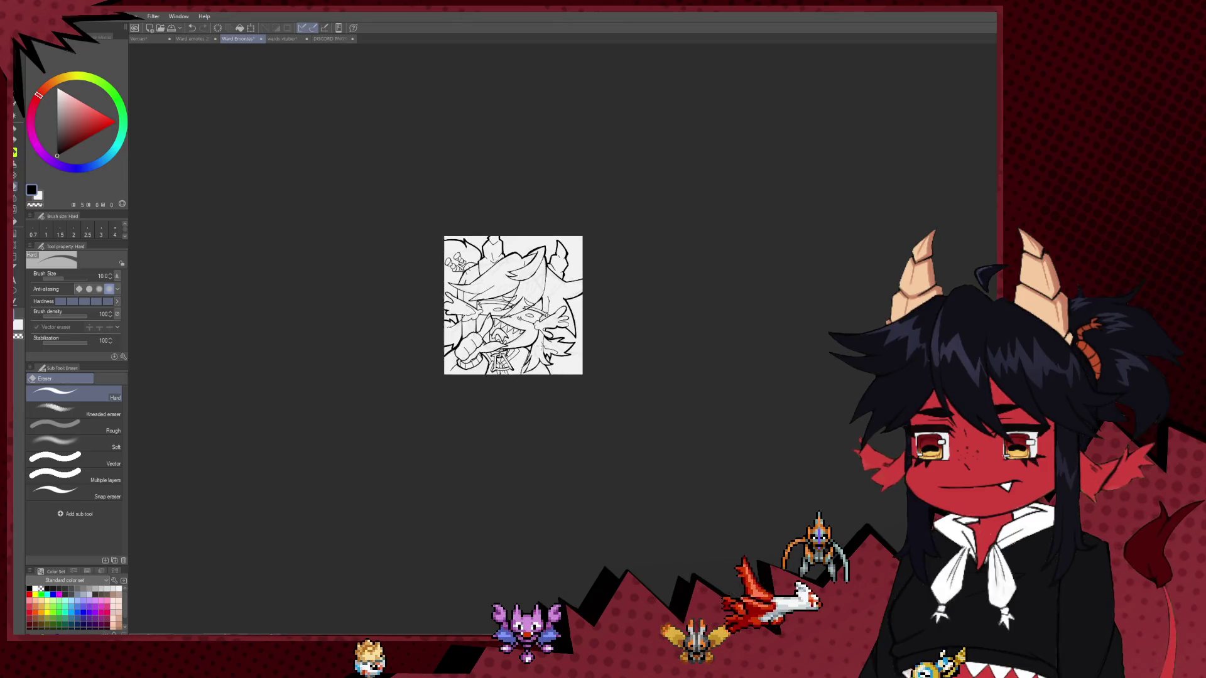
Switch to the Milli pen and recentre the view on the emote.
scroll(503, 389, "up", 1)
scroll(533, 399, "up", 2)
scroll(559, 407, "up", 2)
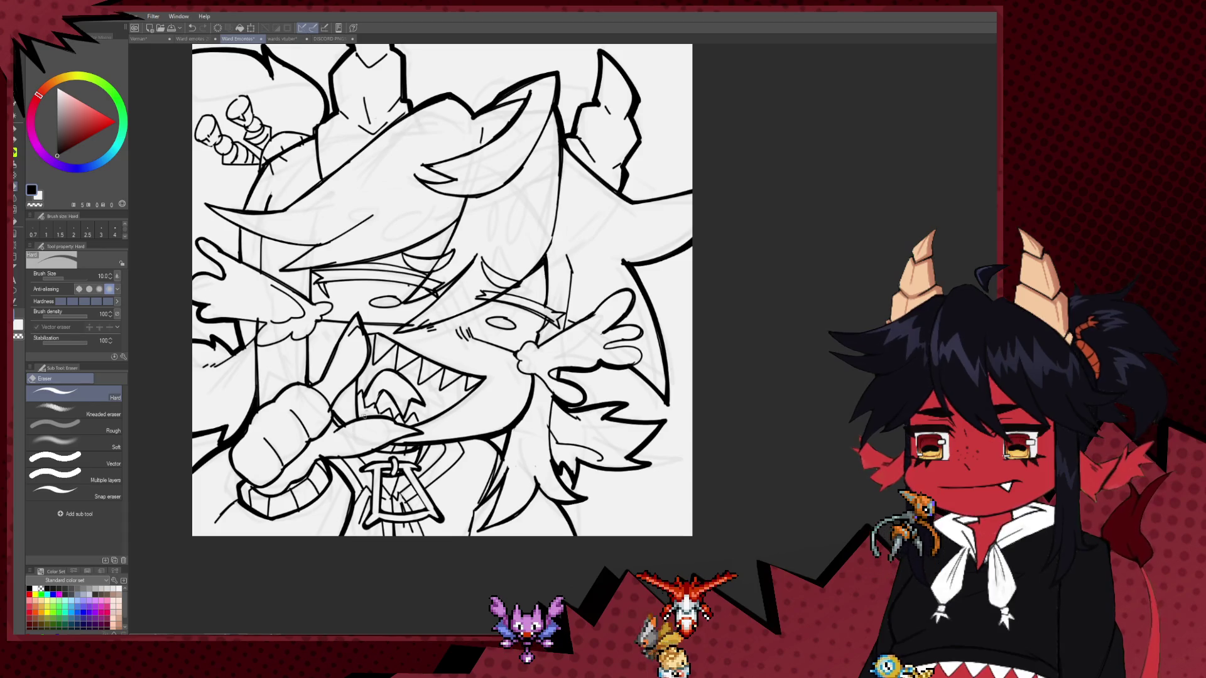
key("p")
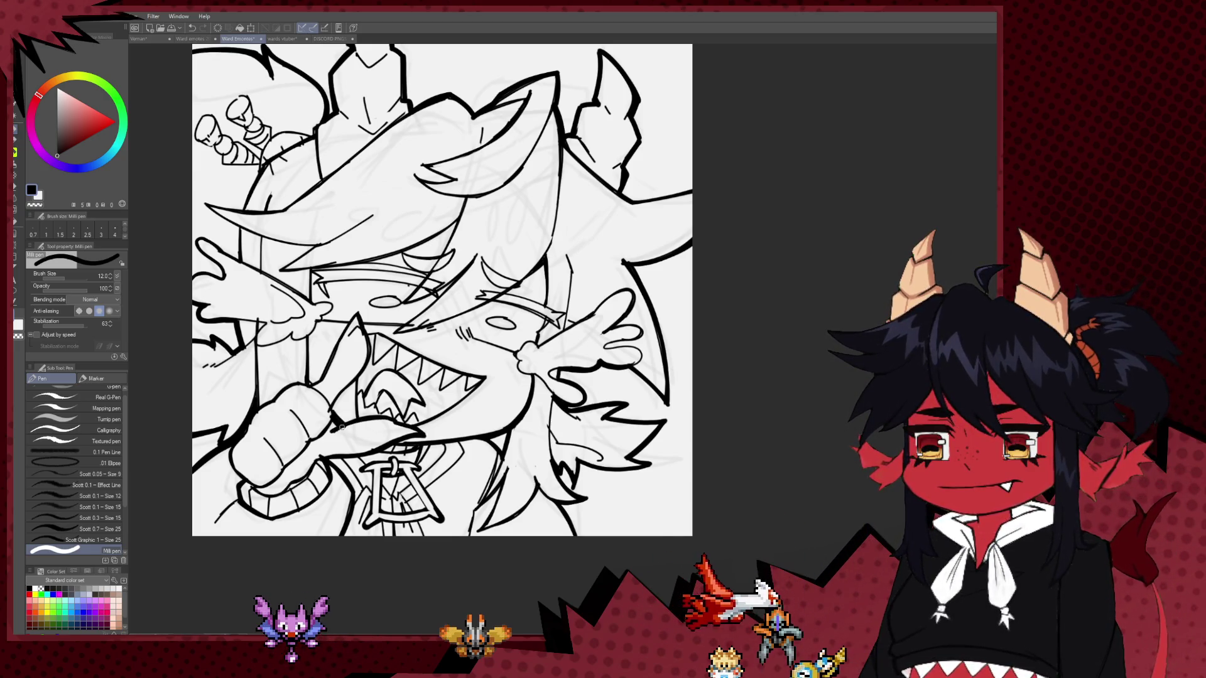
scroll(352, 407, "down", 4)
scroll(352, 407, "down", 3)
scroll(353, 407, "down", 2)
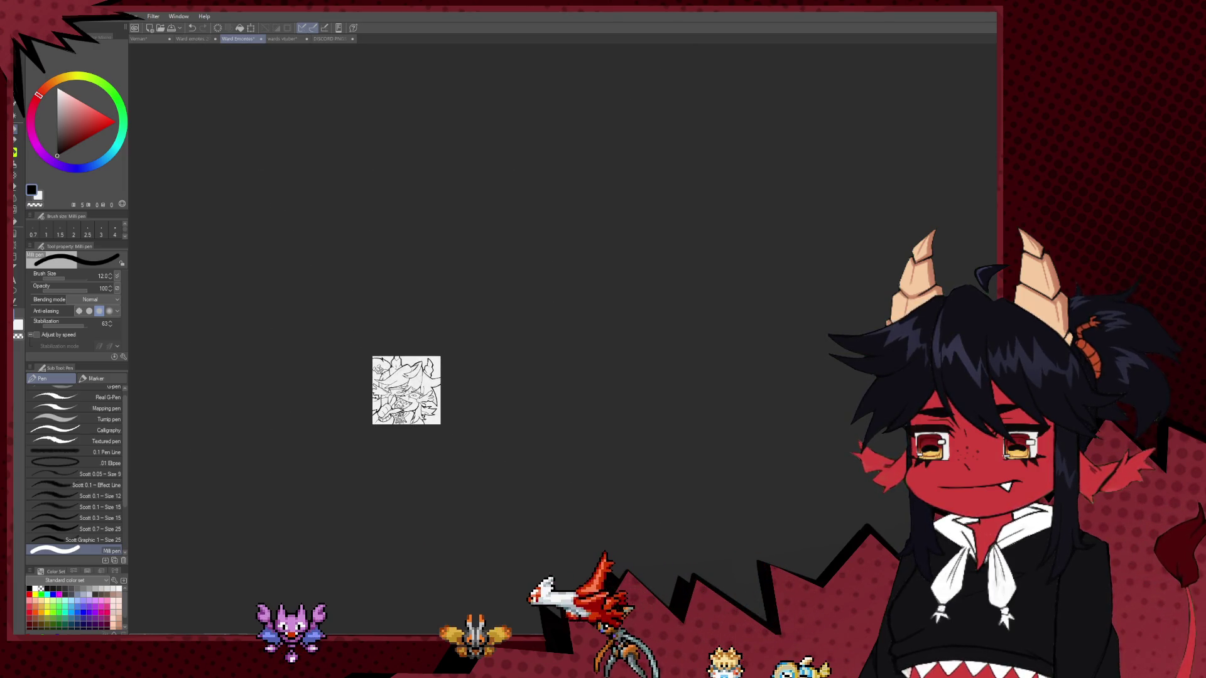
scroll(402, 389, "up", 2)
scroll(420, 407, "up", 4)
scroll(420, 406, "up", 3)
scroll(420, 407, "up", 2)
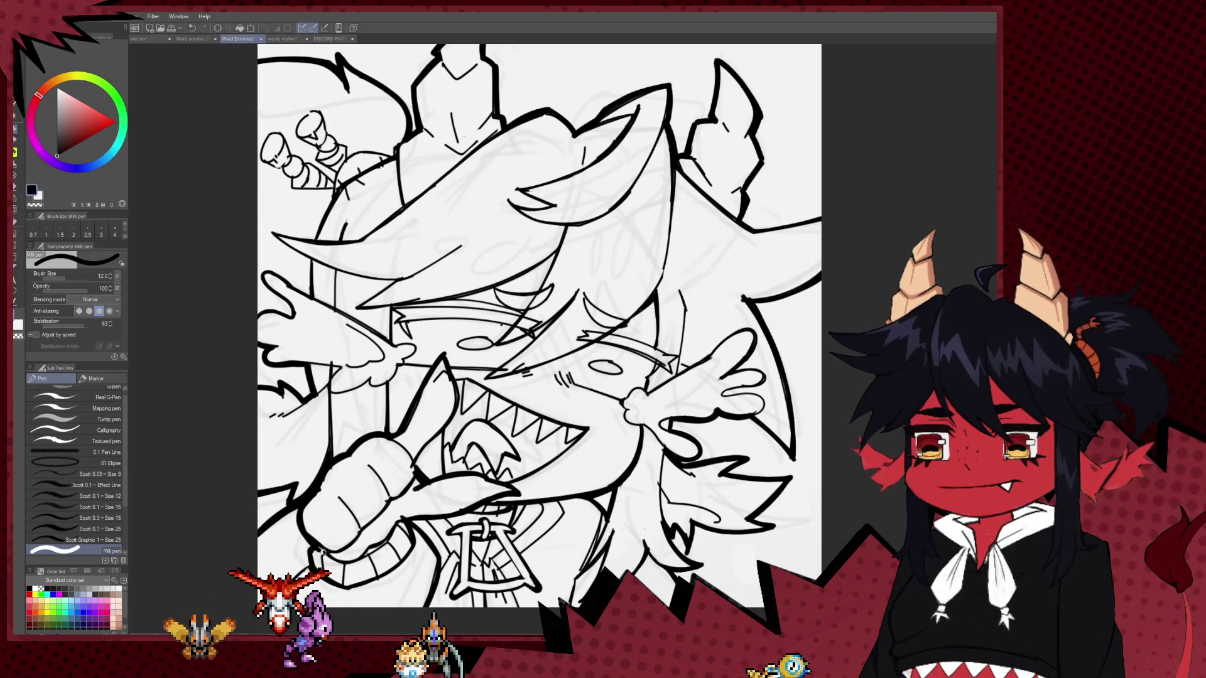
left_click_drag(406, 546, 417, 415)
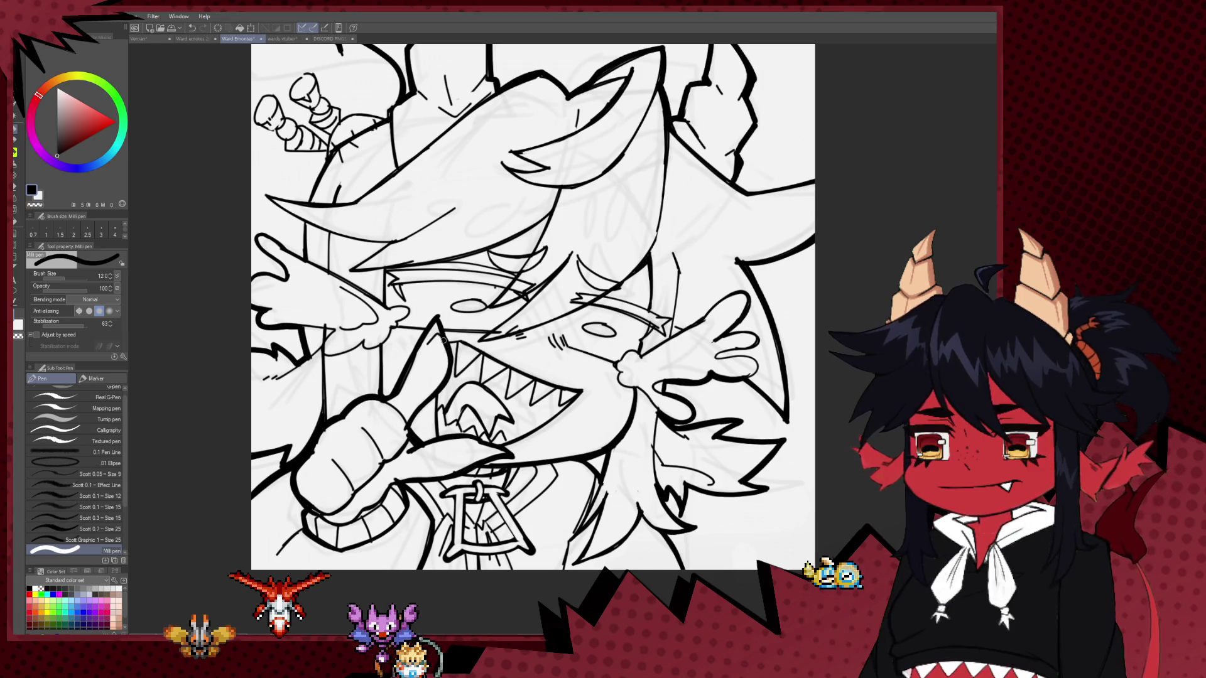
Ink two bold strokes along the mouth line between the faces.
scroll(442, 340, "down", 2)
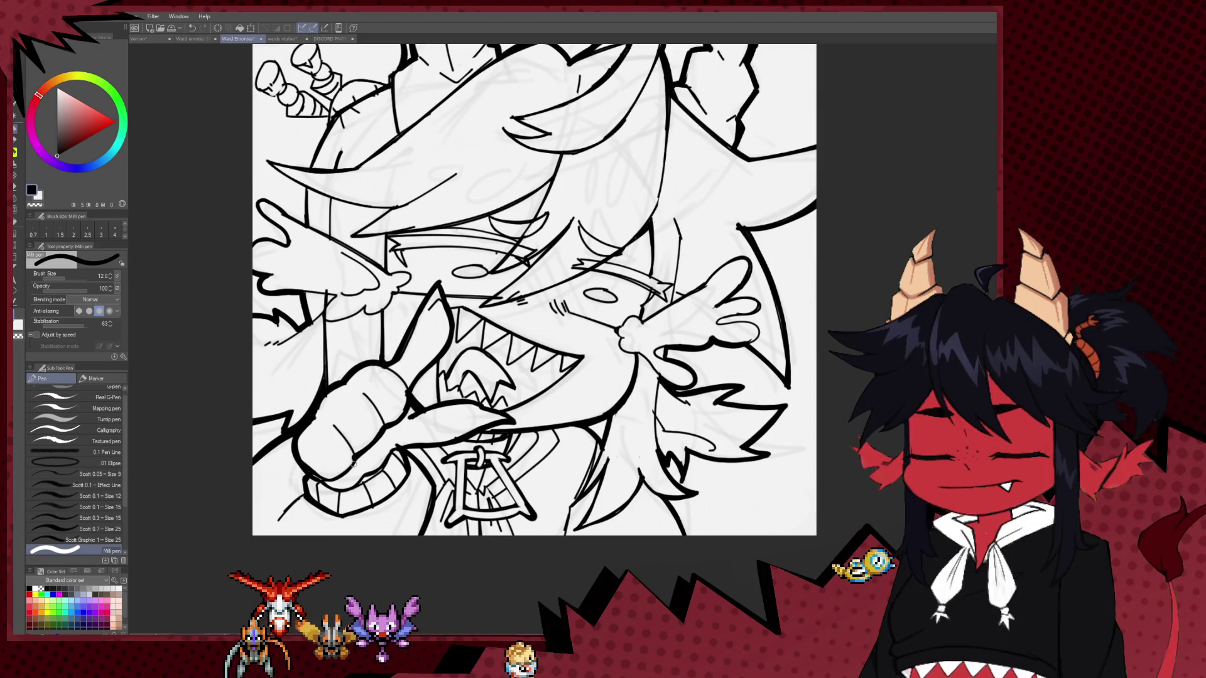
scroll(471, 336, "down", 1)
scroll(471, 336, "down", 2)
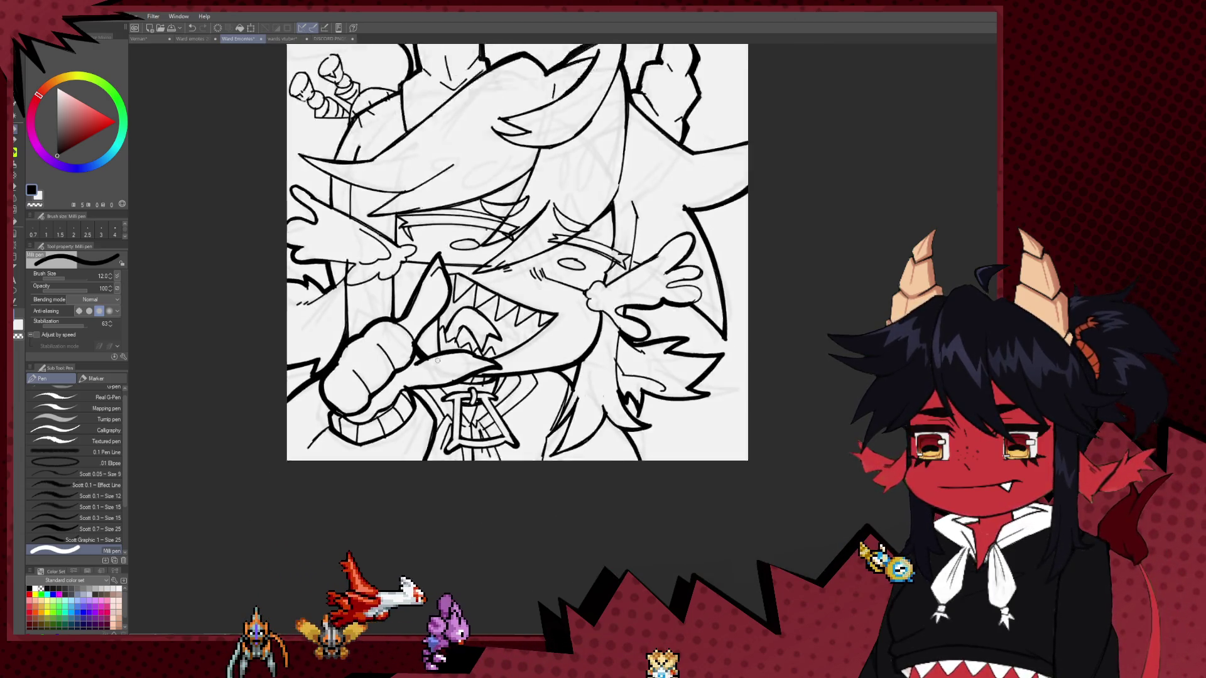
scroll(471, 336, "down", 3)
scroll(482, 383, "down", 1)
scroll(483, 383, "down", 1)
scroll(483, 383, "down", 1)
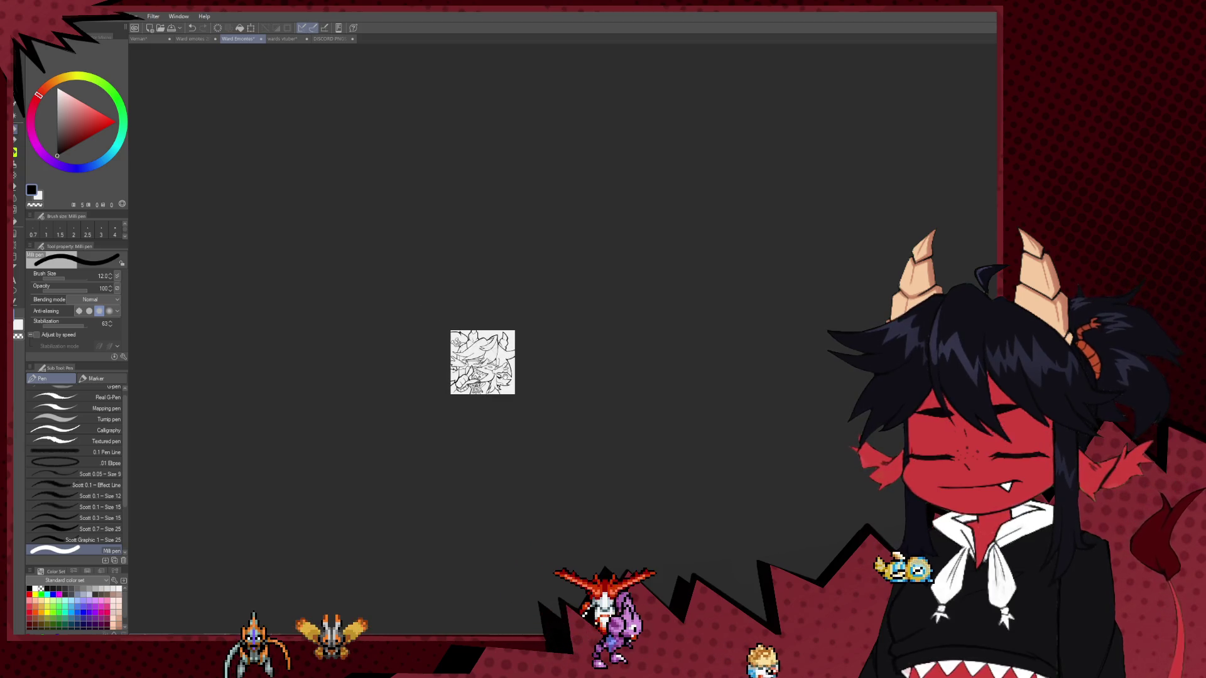
scroll(474, 390, "up", 2)
scroll(474, 390, "up", 3)
scroll(475, 391, "up", 1)
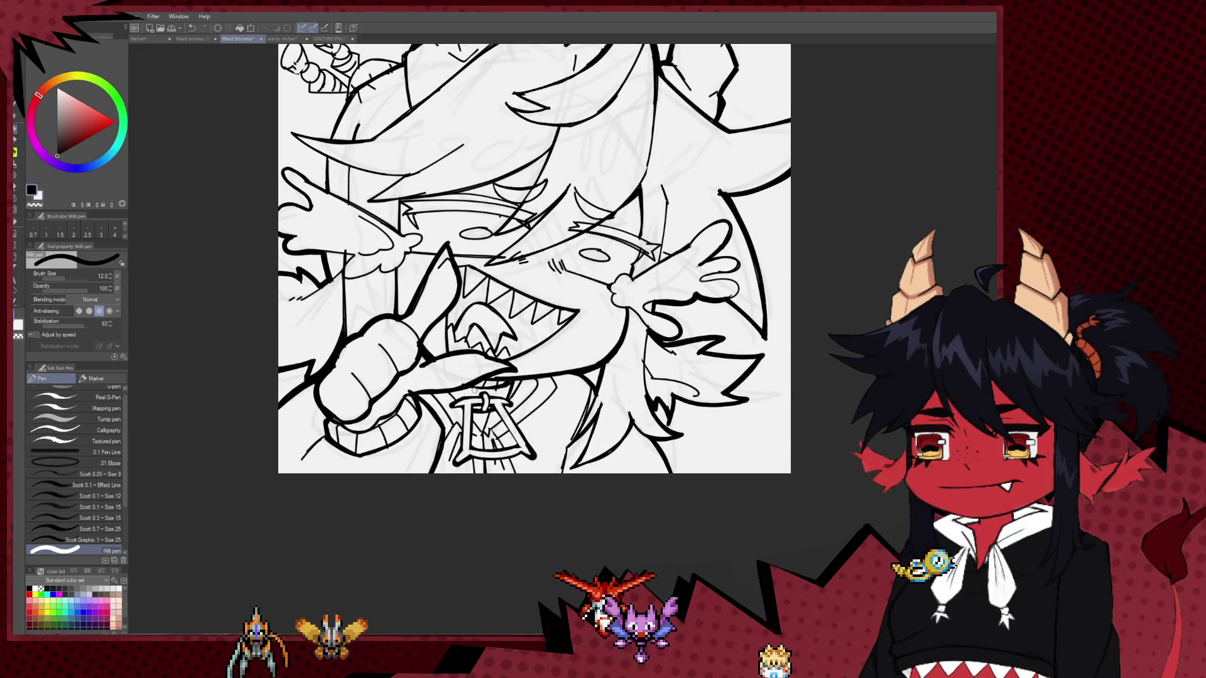
key("e")
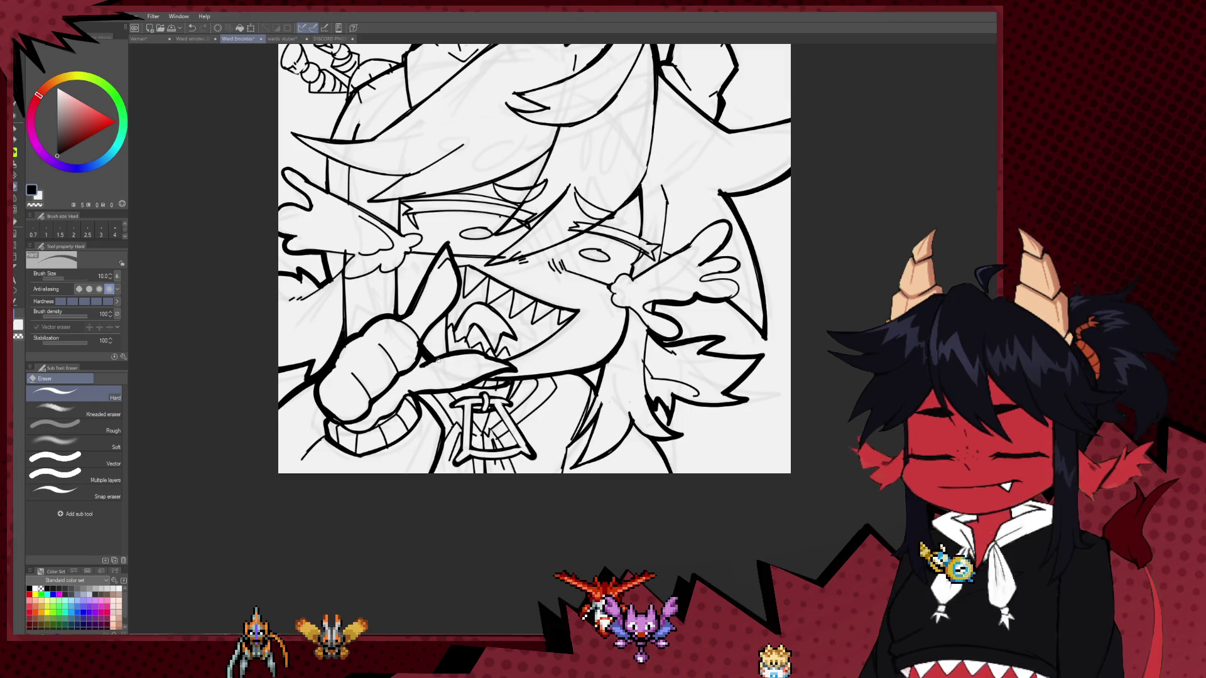
key("p")
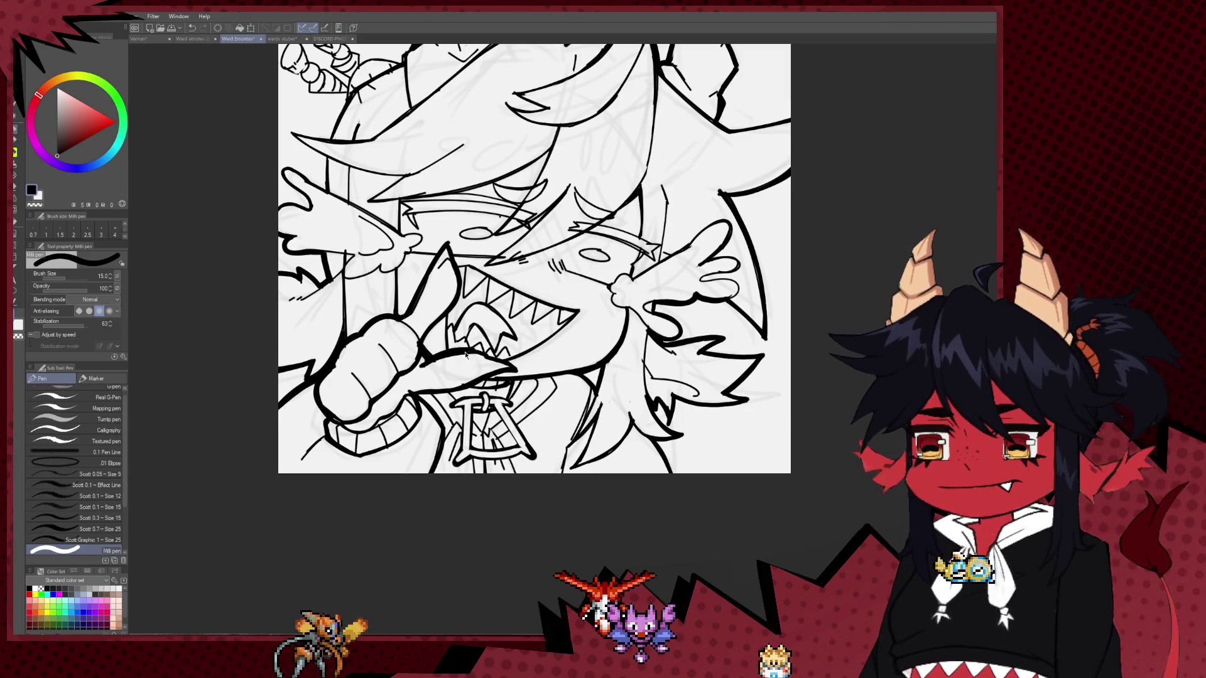
left_click_drag(432, 359, 488, 356)
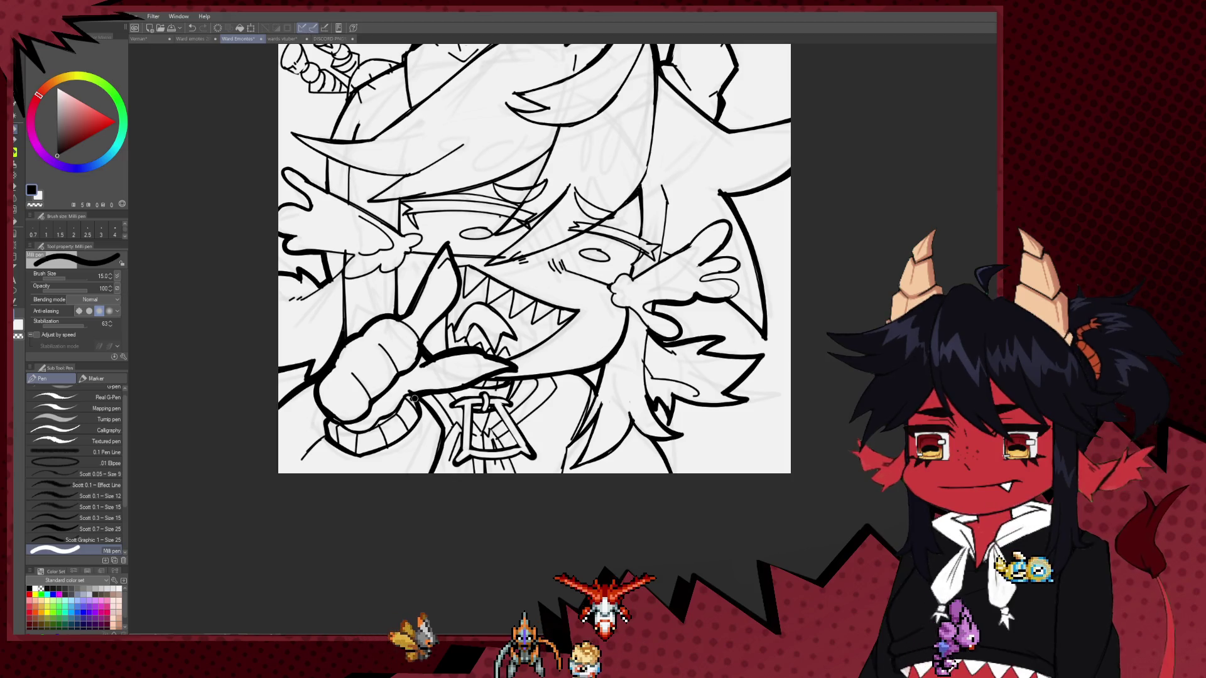
left_click_drag(513, 369, 425, 397)
Reduce the pen size to 8 and zoom out to view the whole emote.
scroll(426, 393, "up", 2)
key("bracketleft")
key("bracketleft")
key("bracketleft")
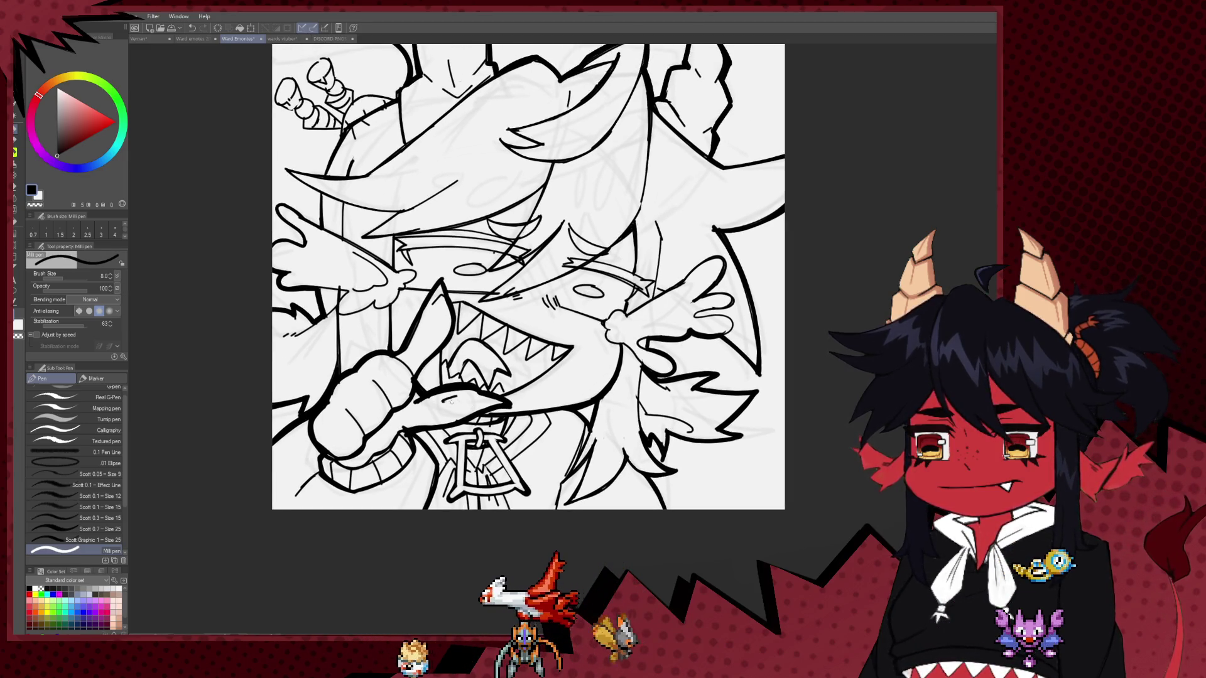
key("ctrl+minus")
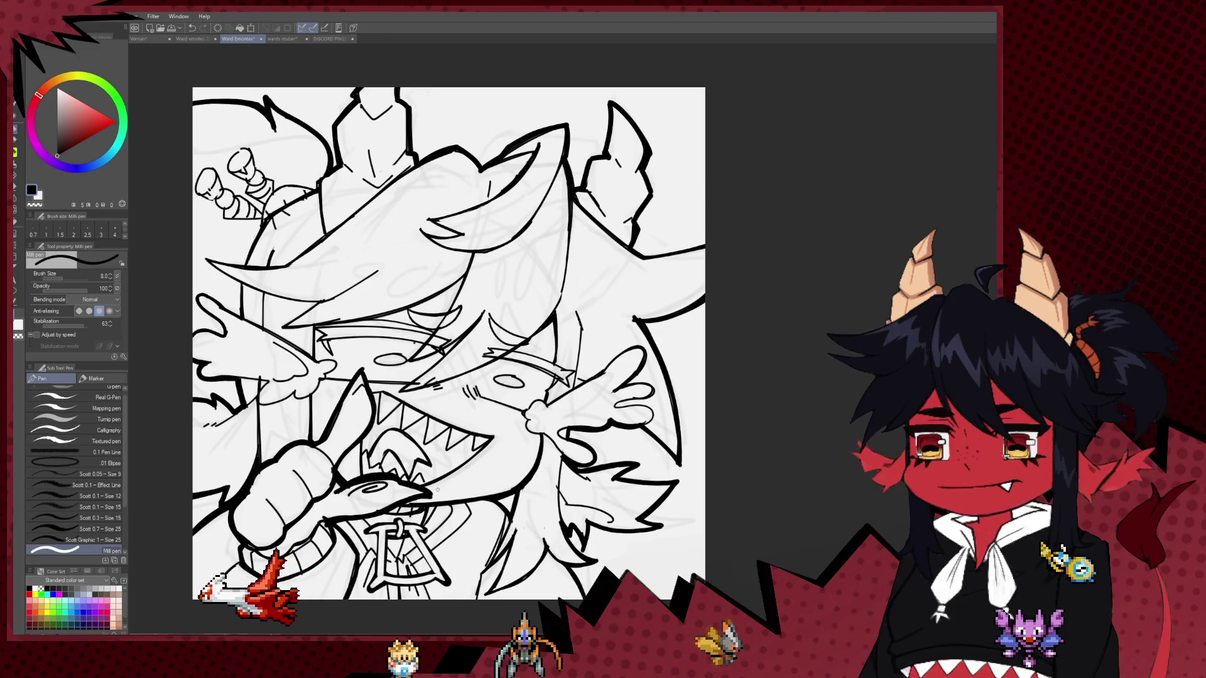
Zoom out to inspect the whole emote and thin the pen to size 6.
key("ctrl+minus")
scroll(459, 435, "up", 1)
scroll(459, 436, "up", 2)
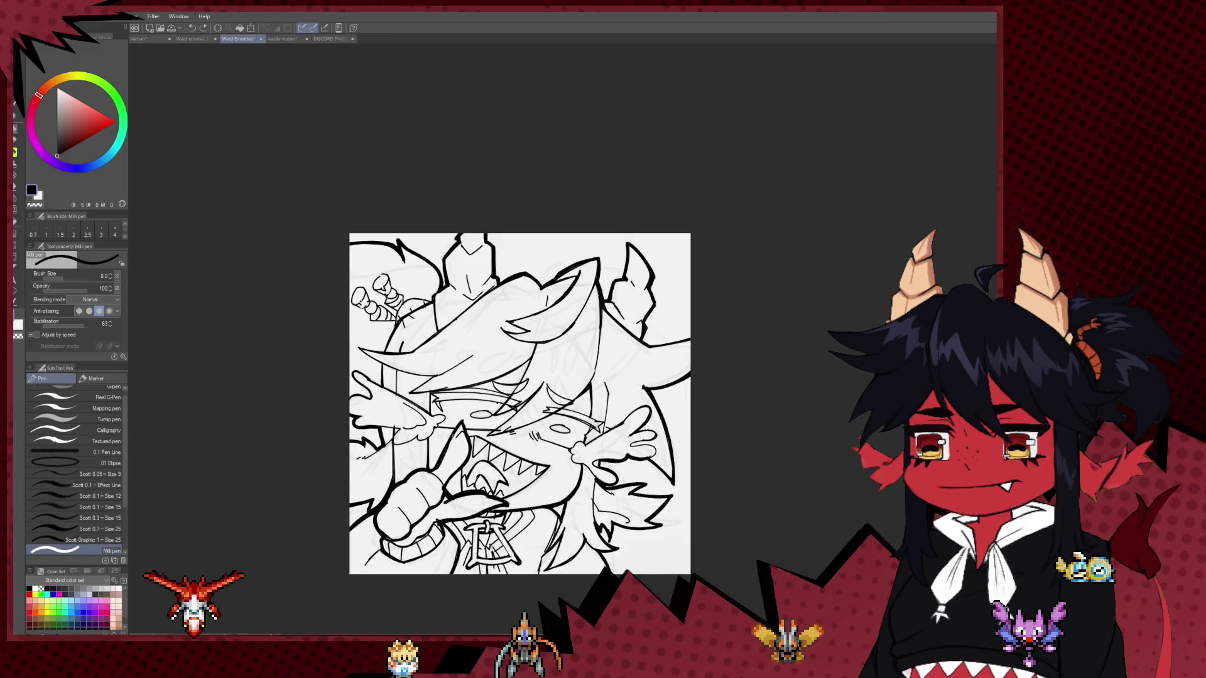
scroll(460, 435, "up", 2)
key("bracketleft")
key("bracketleft")
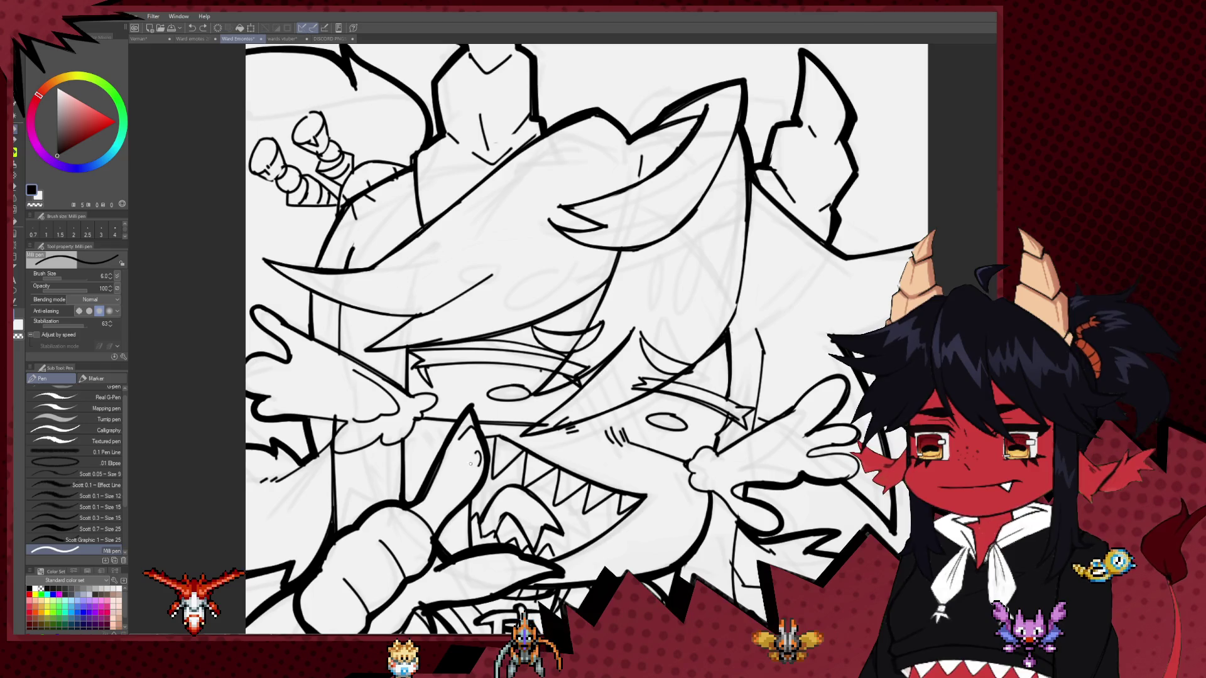
key("ctrl+minus")
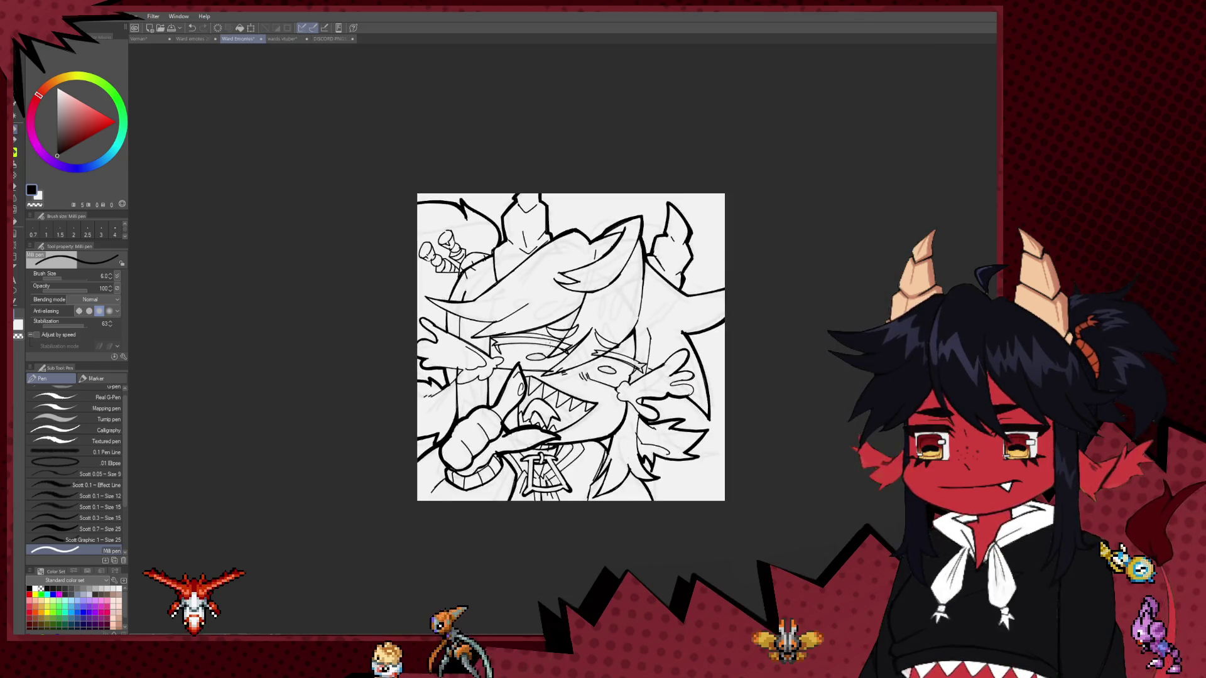
key("ctrl+minus")
mouse_move(552, 272)
left_mouse_down()
mouse_move(458, 261)
mouse_move(470, 287)
mouse_move(374, 245)
mouse_move(380, 235)
mouse_move(551, 318)
mouse_move(264, 427)
mouse_move(748, 492)
mouse_move(340, 512)
mouse_move(678, 436)
mouse_move(635, 475)
mouse_move(563, 422)
left_mouse_up()
key("ctrl+plus")
key("ctrl+plus")
key("ctrl+plus")
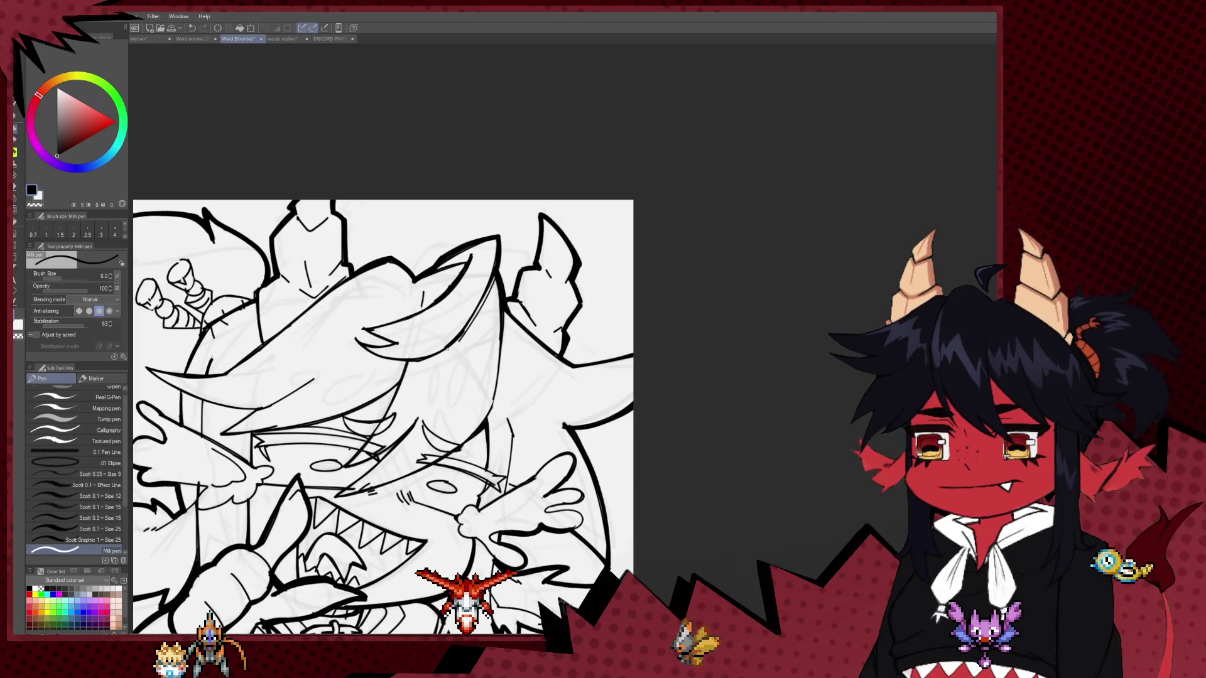
Add a pen stroke to the lineart, then undo it and switch to the Fill tool.
left_click_drag(460, 331, 482, 300)
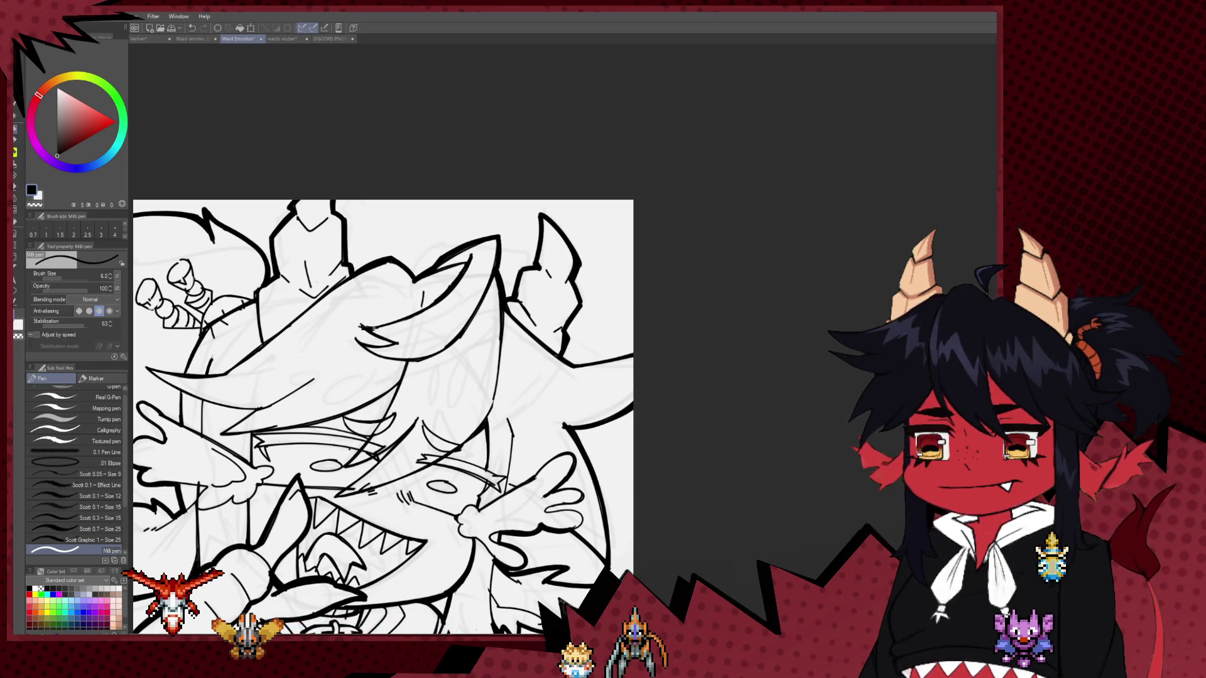
key("e")
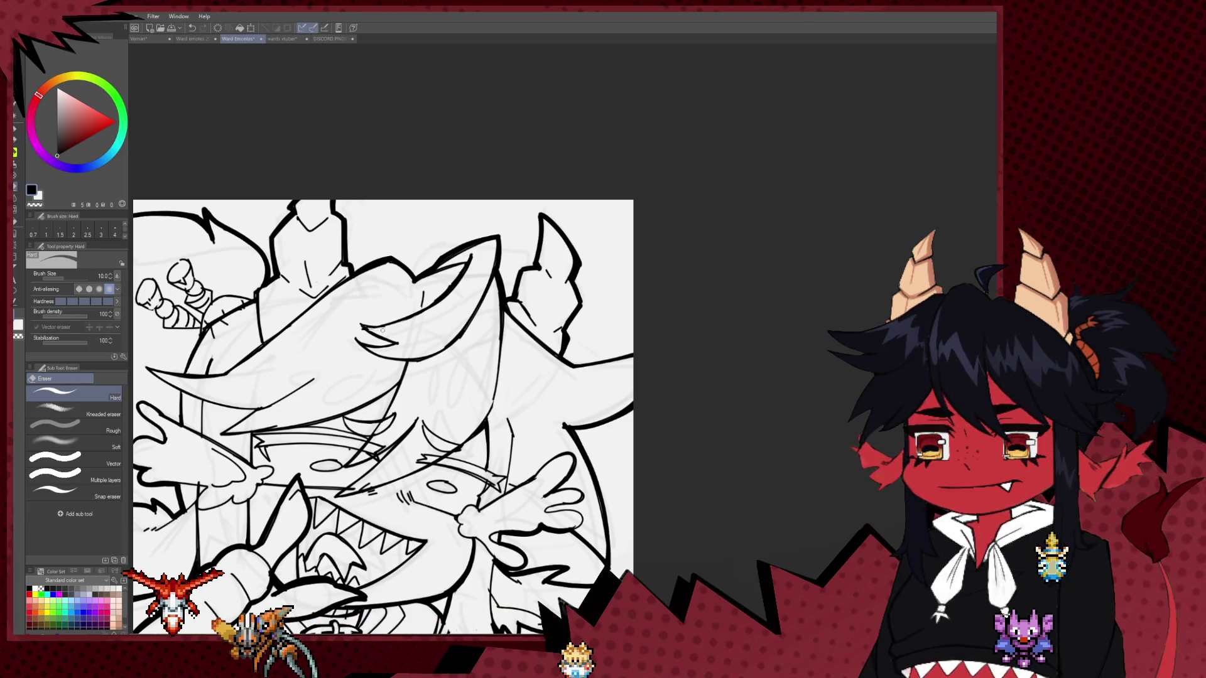
key("p")
key("ctrl+minus")
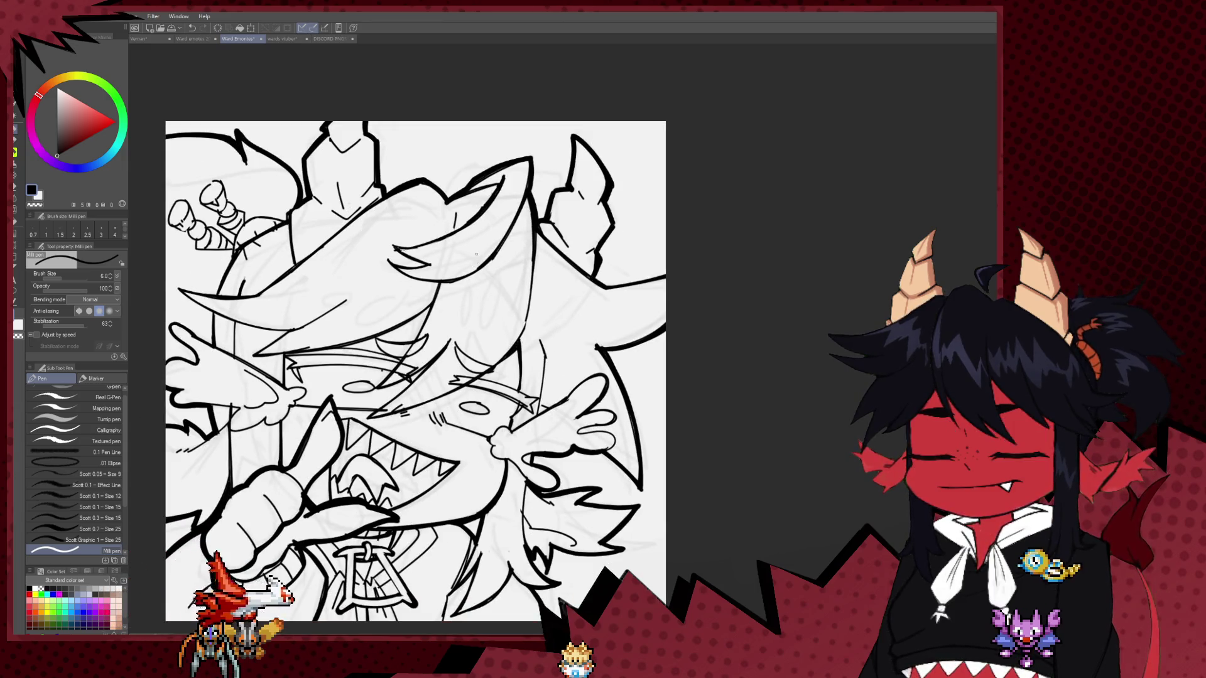
key("ctrl+minus")
key("ctrl+minus")
key("ctrl+plus")
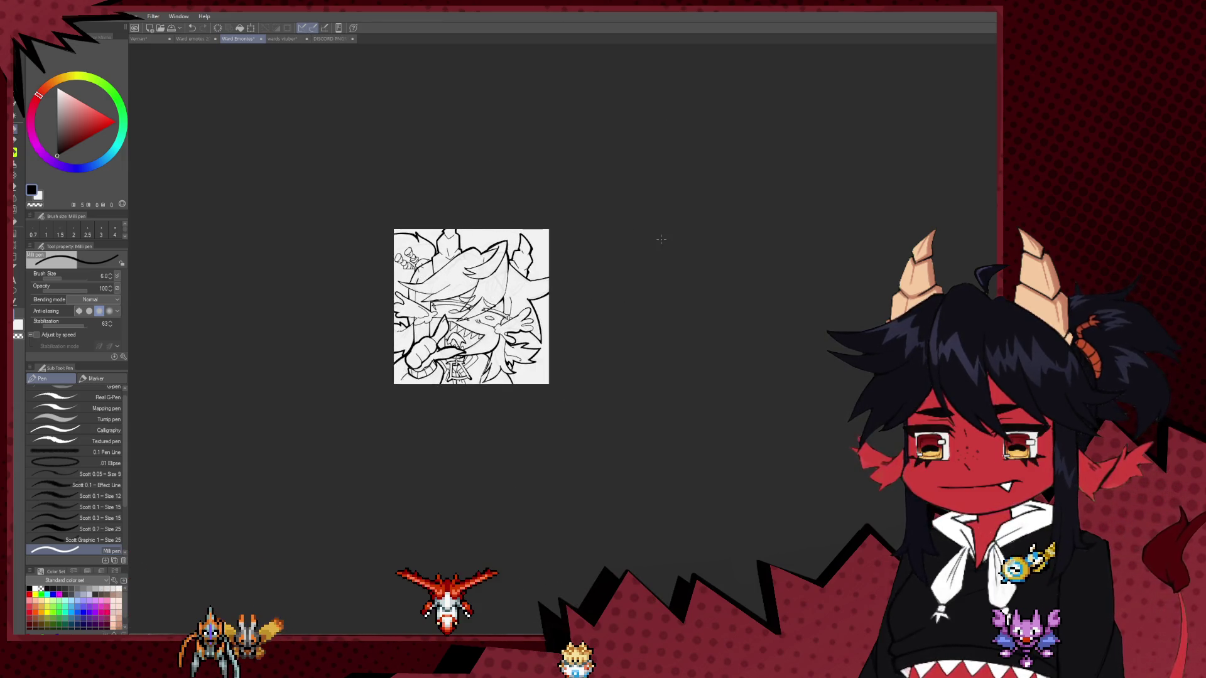
key("ctrl+plus")
key("ctrl+plus")
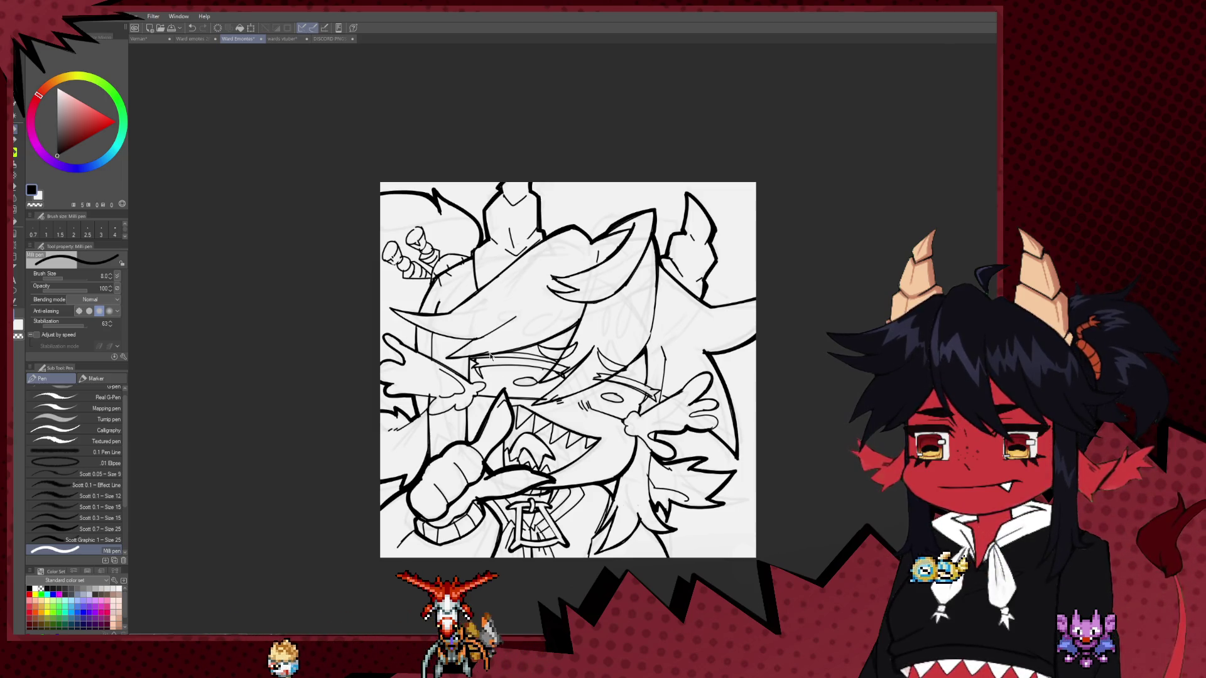
key("ctrl+z")
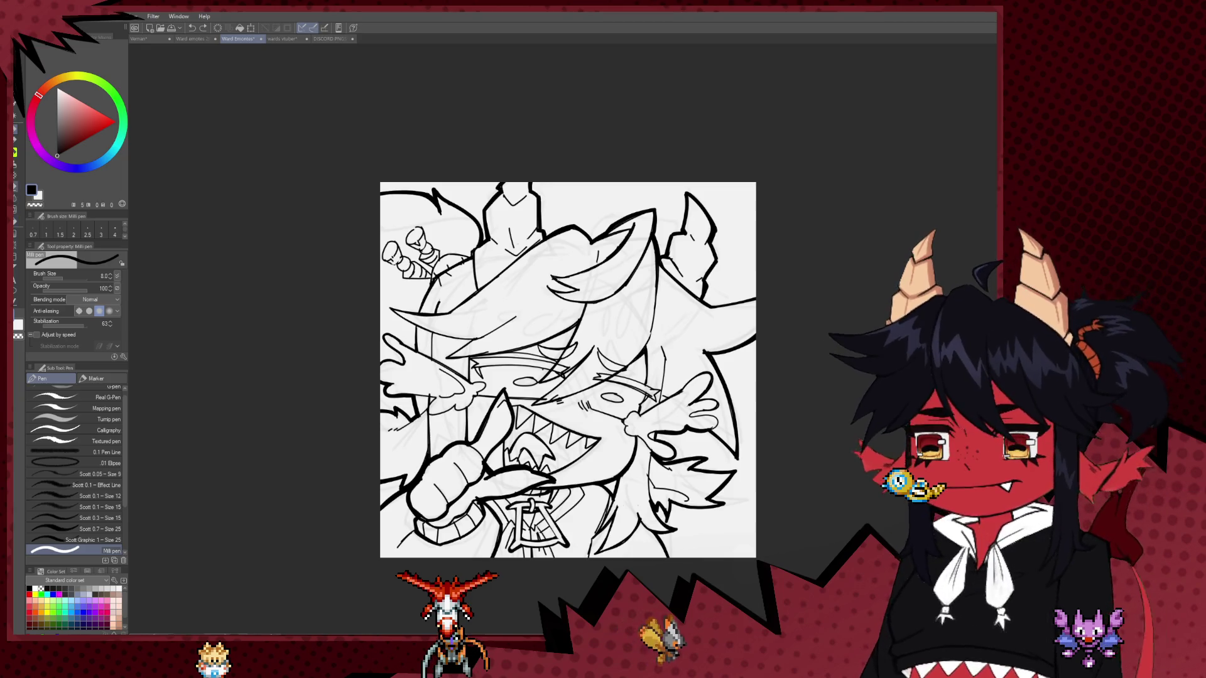
key("g")
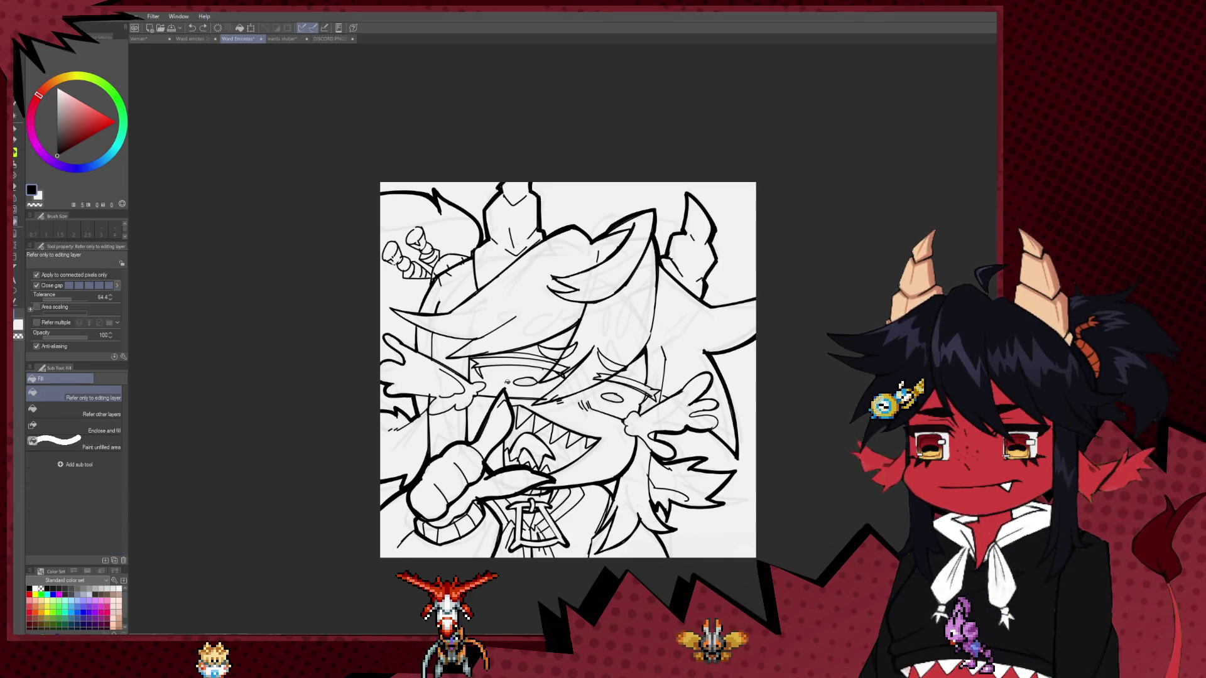
Try filling the right character's eyes black, then undo that fill and a stray mark.
scroll(501, 361, "up", 5)
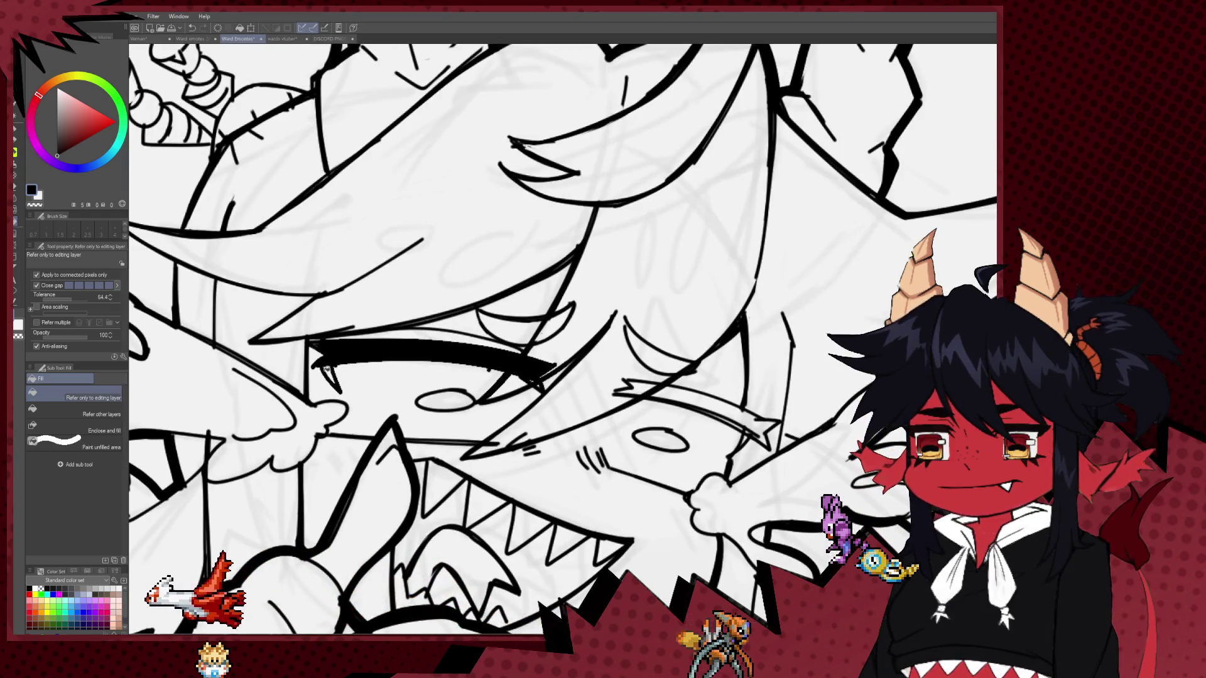
left_click(753, 431)
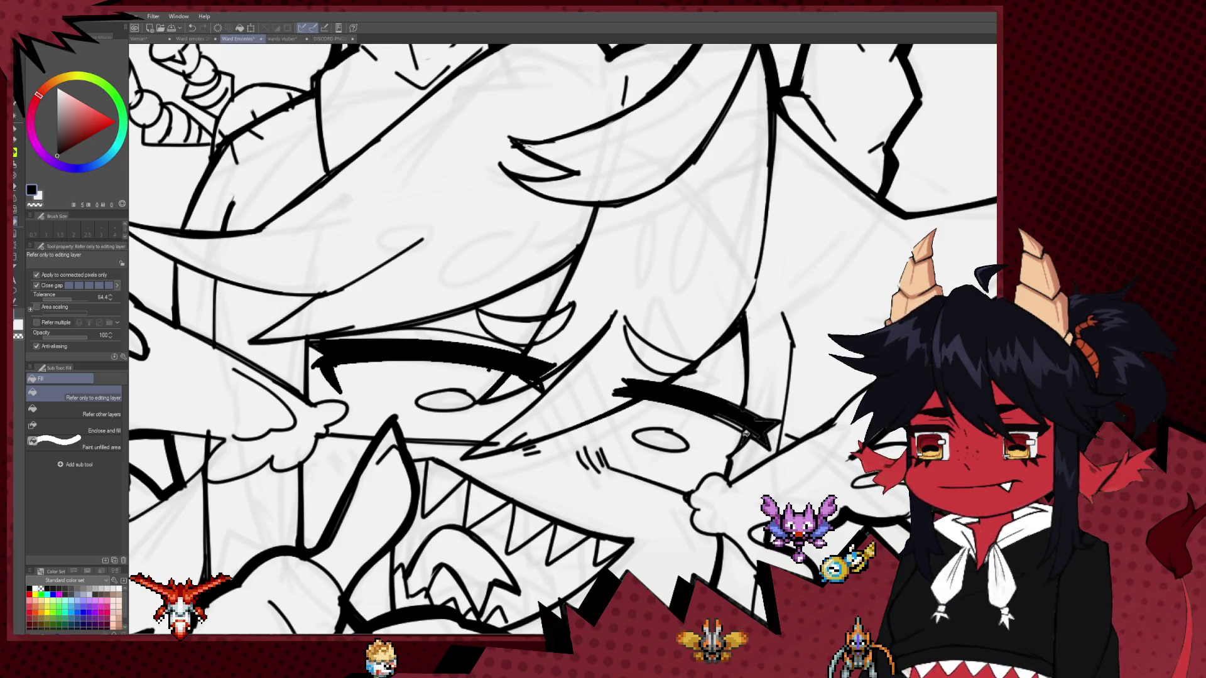
left_click(743, 426)
key("ctrl+z")
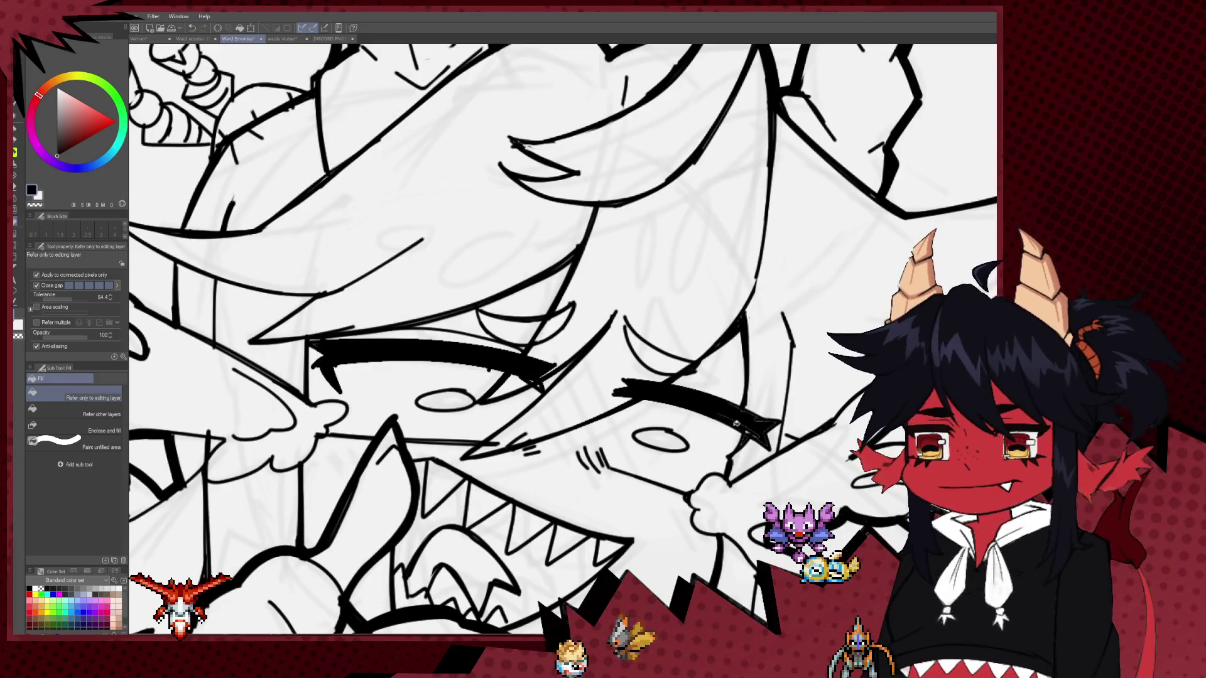
scroll(682, 396, "down", 6)
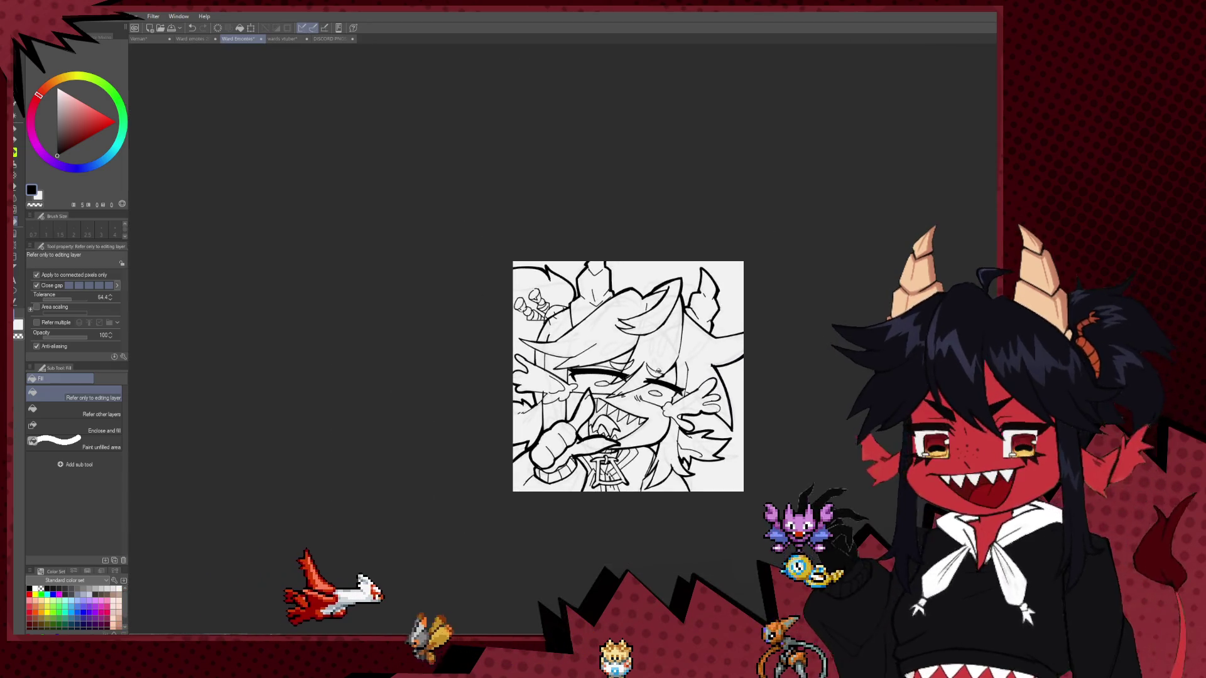
scroll(578, 377, "down", 4)
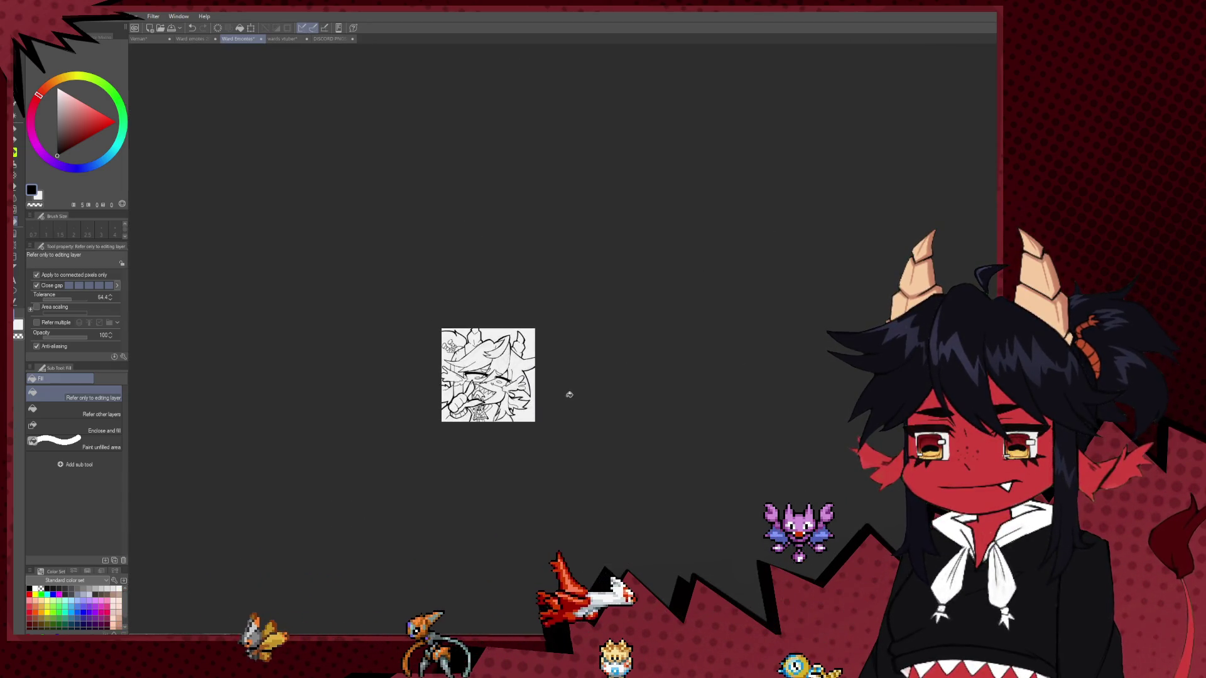
scroll(553, 396, "up", 3)
scroll(509, 389, "up", 5)
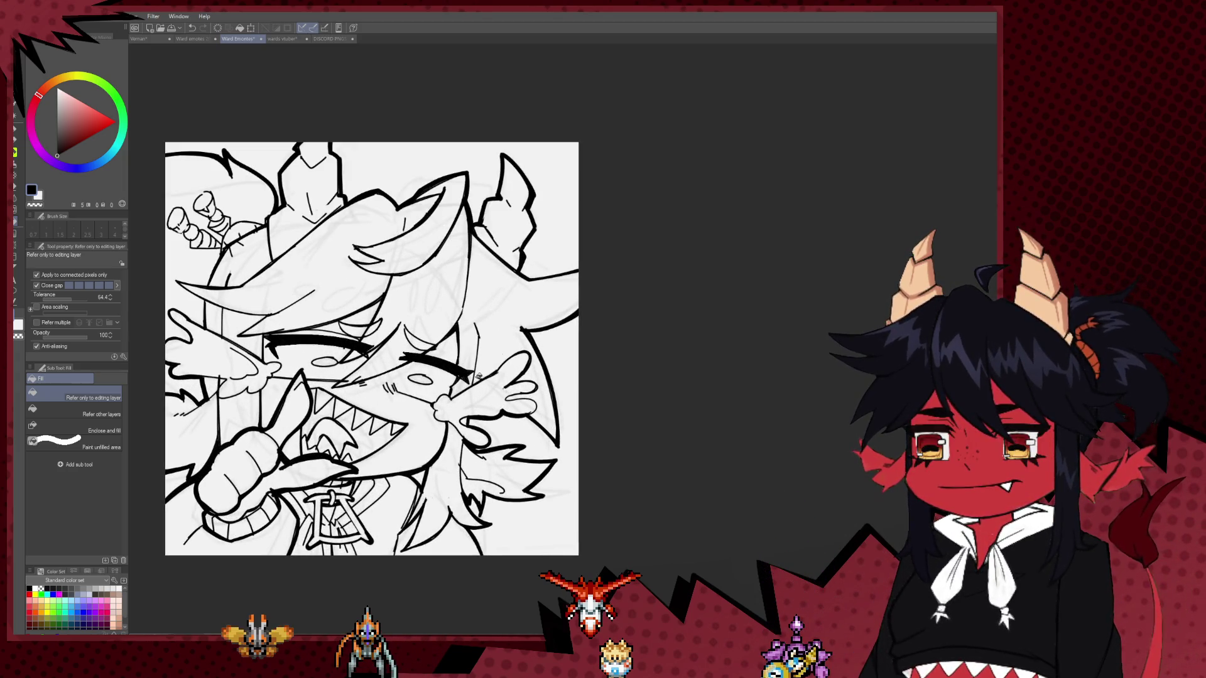
key("b")
key("ctrl+z")
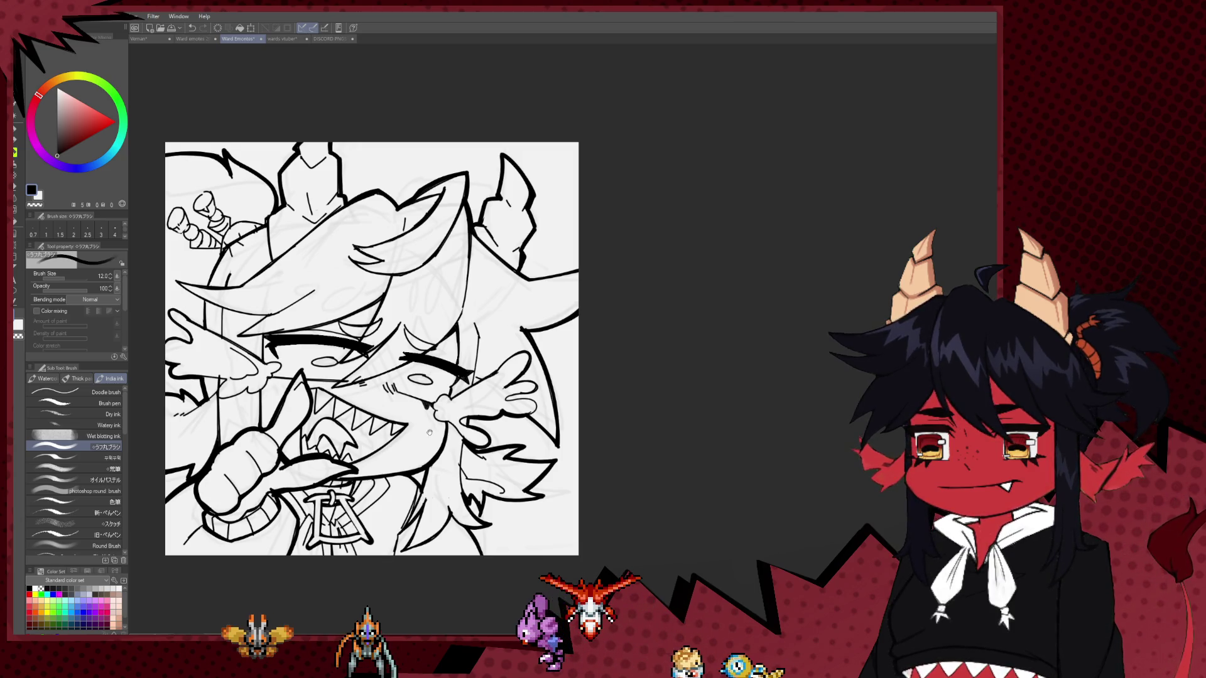
Reposition the view and ink a thick curve at the artwork's left edge.
left_click_drag(429, 433, 459, 434)
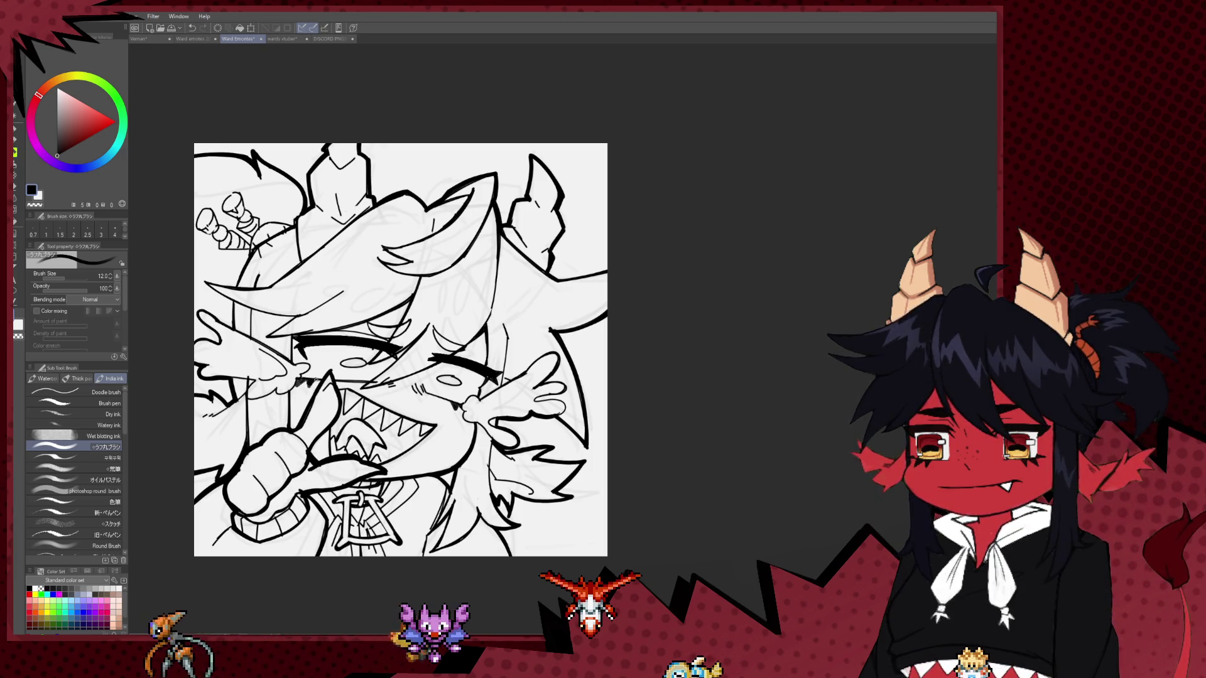
scroll(454, 353, "down", 3)
key("p")
scroll(489, 404, "down", 2)
scroll(489, 404, "down", 2)
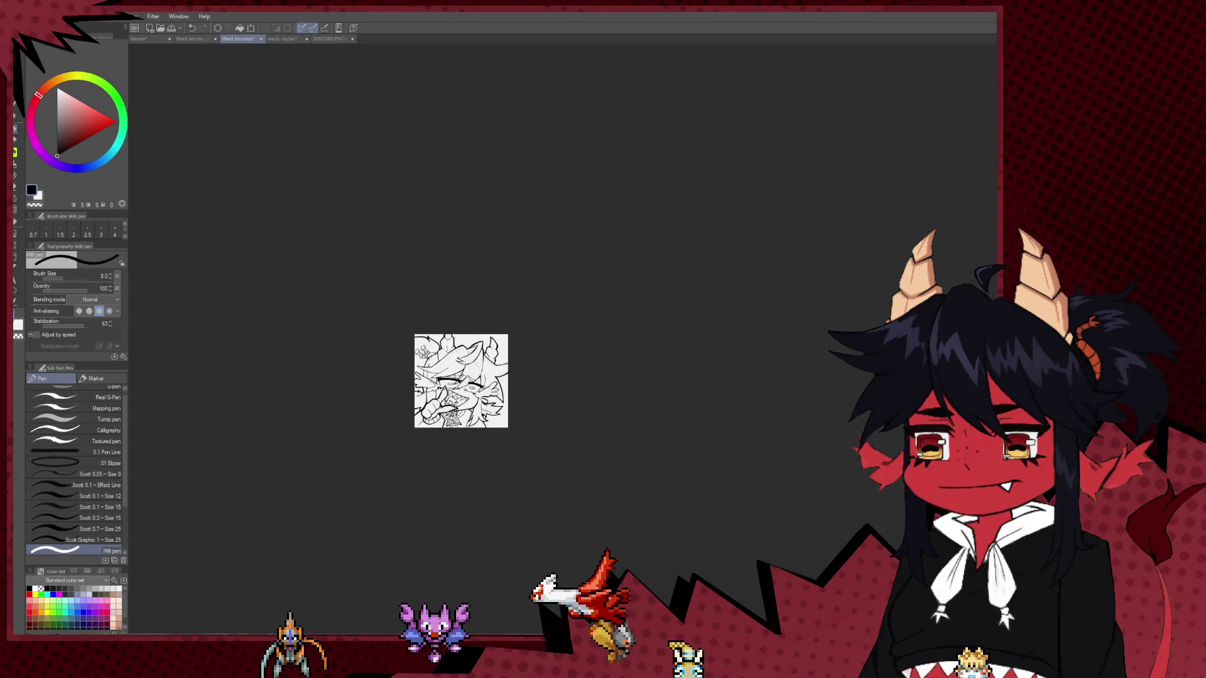
scroll(490, 372, "up", 2)
mouse_move(490, 372)
left_mouse_down()
mouse_move(436, 324)
mouse_move(491, 365)
mouse_move(492, 385)
mouse_move(628, 452)
left_mouse_up()
scroll(398, 266, "down", 2)
scroll(514, 393, "up", 2)
scroll(520, 383, "up", 3)
scroll(522, 379, "up", 2)
scroll(522, 379, "down", 1)
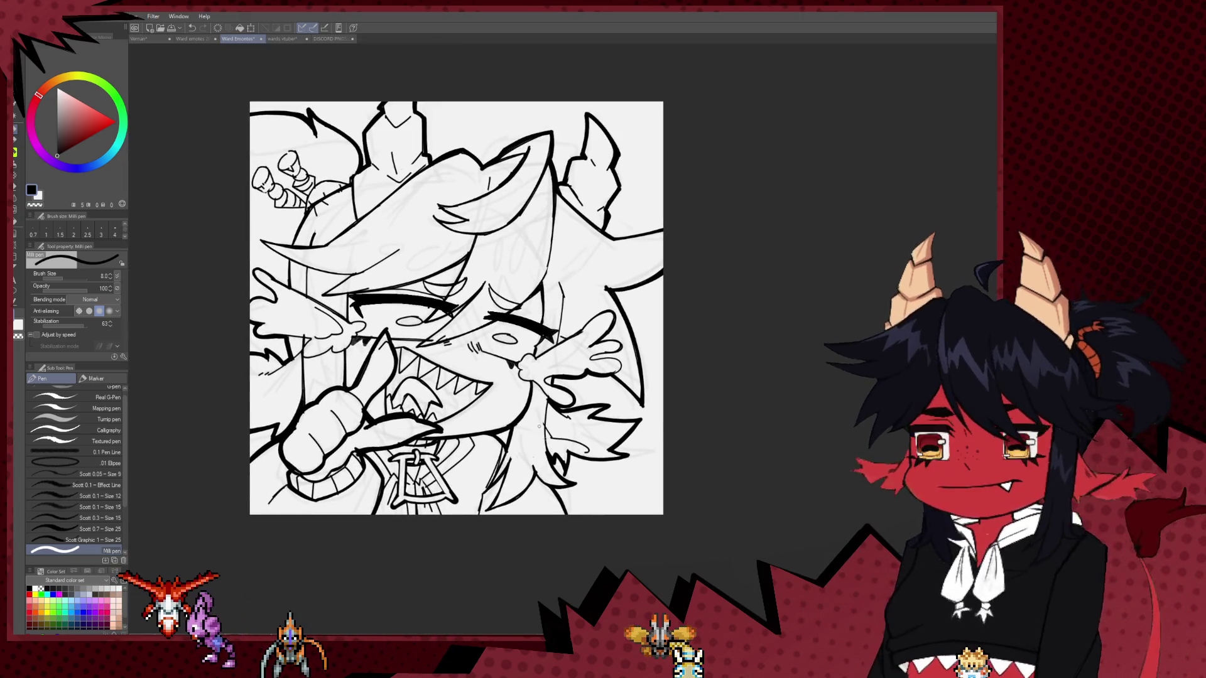
key("b")
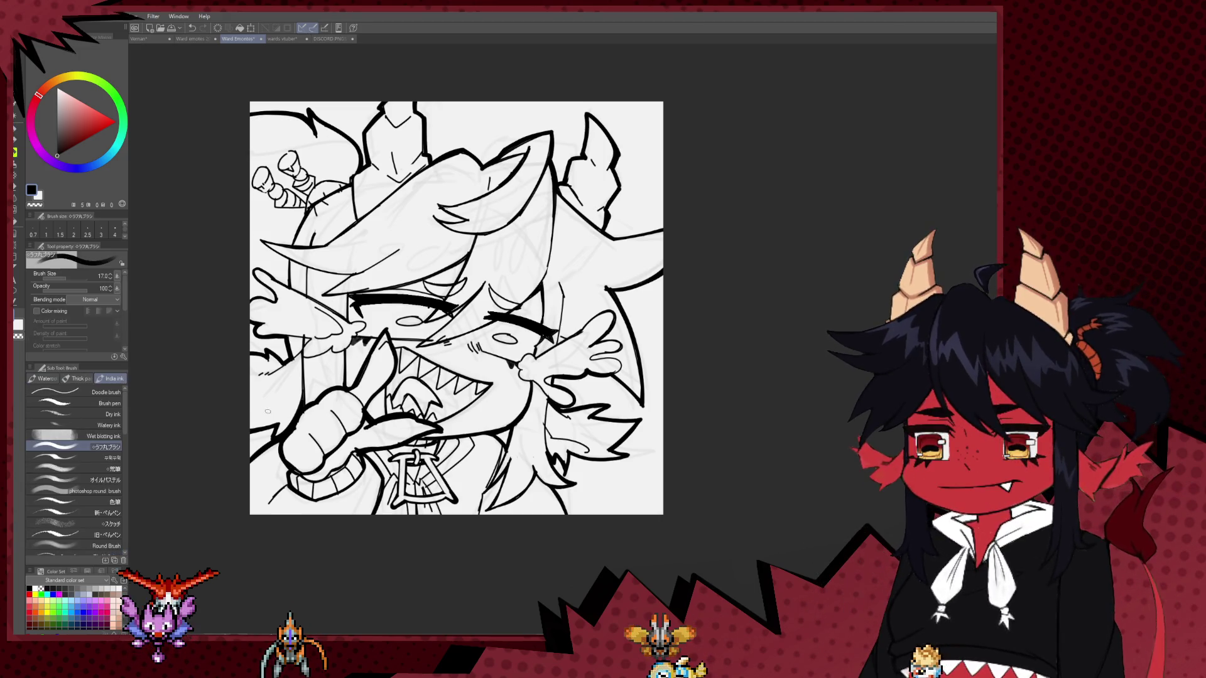
key("p")
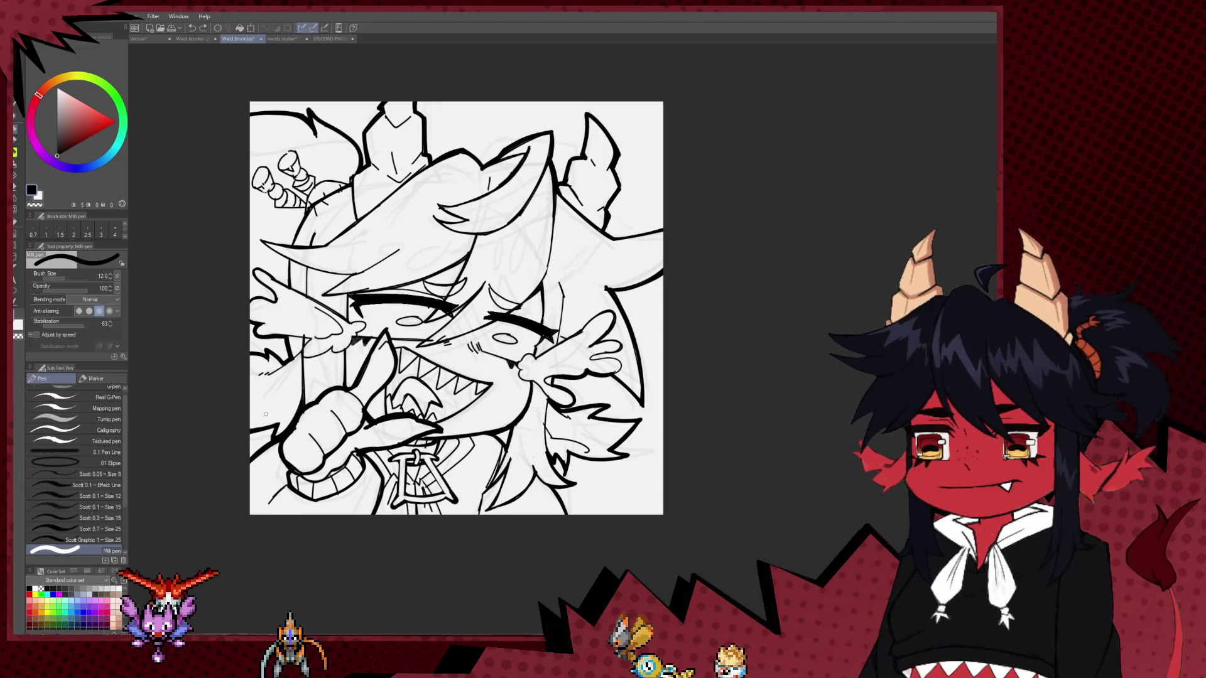
left_click_drag(267, 407, 255, 434)
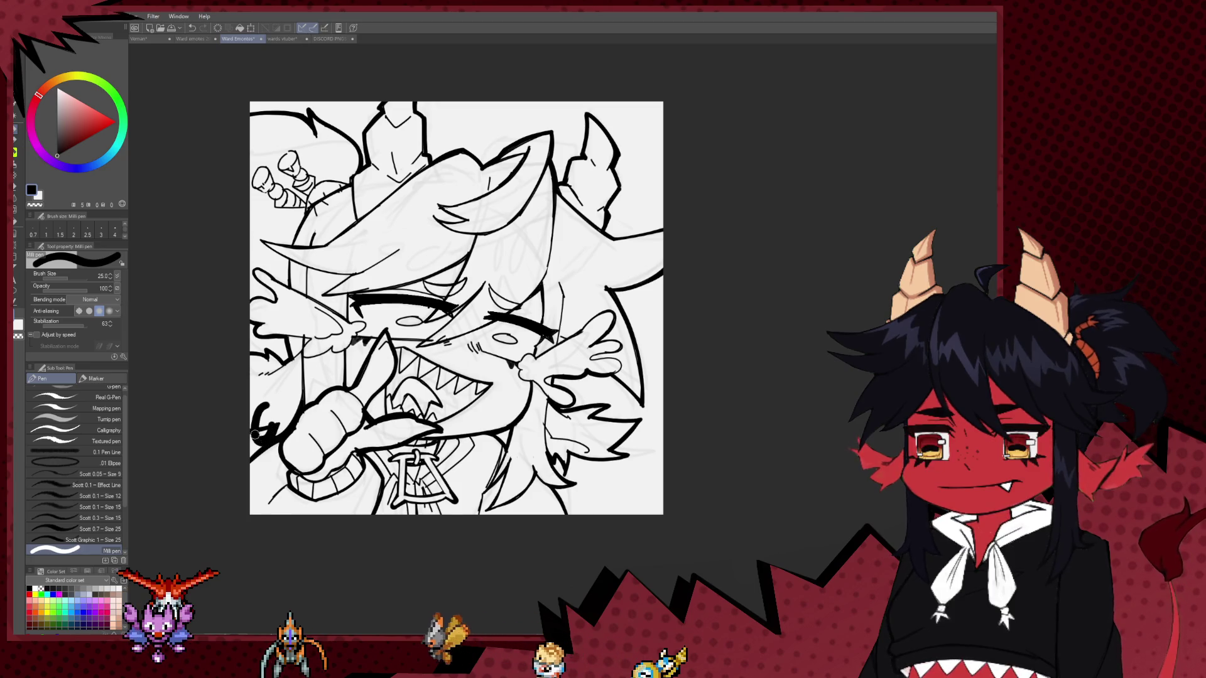
key("e")
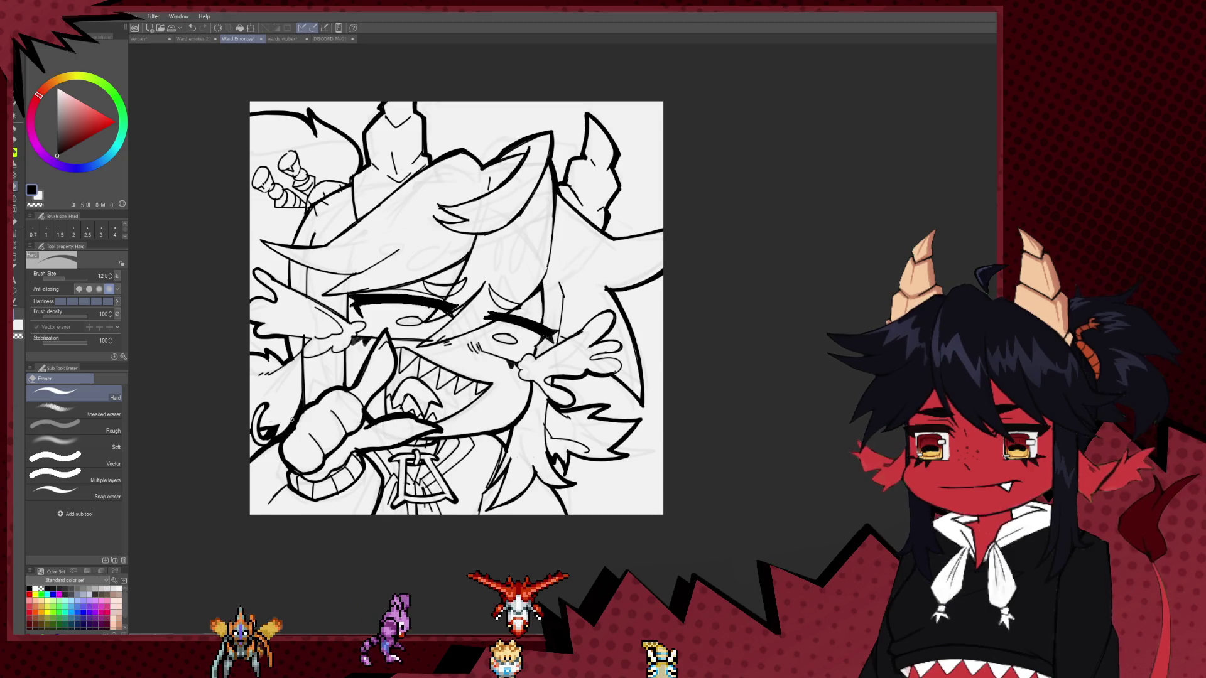
key("p")
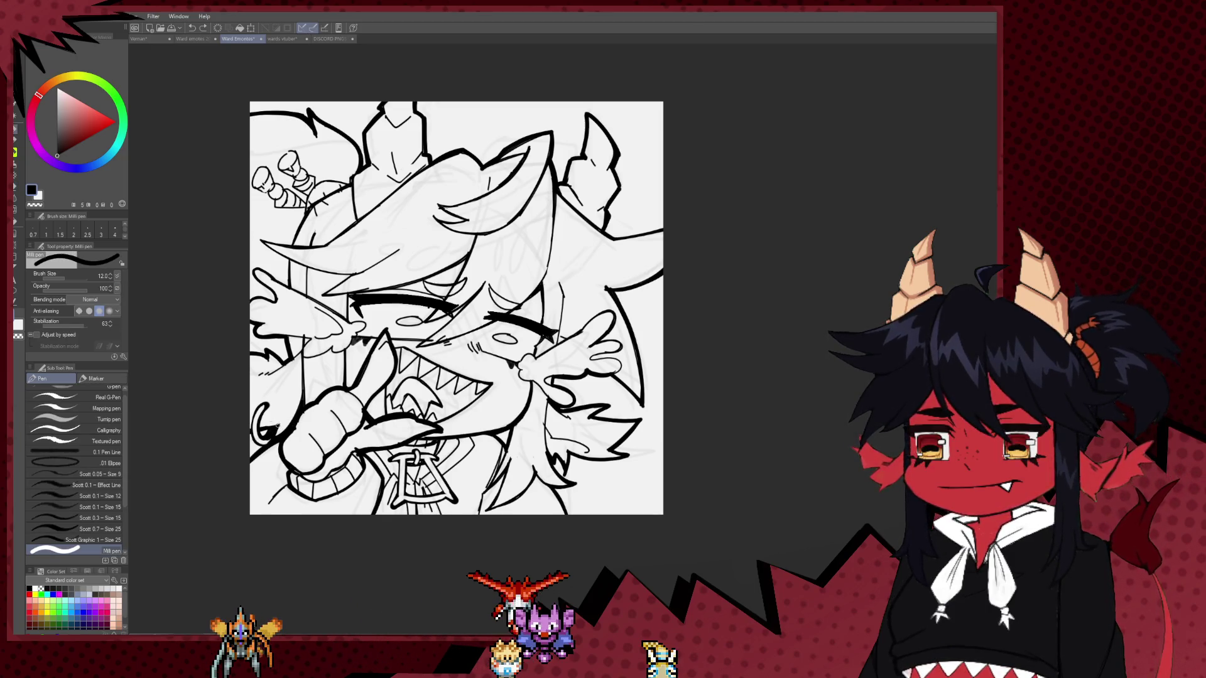
Add a short stroke beside the neck marks and set the Hard eraser to size 15.
left_click_drag(277, 424, 275, 432)
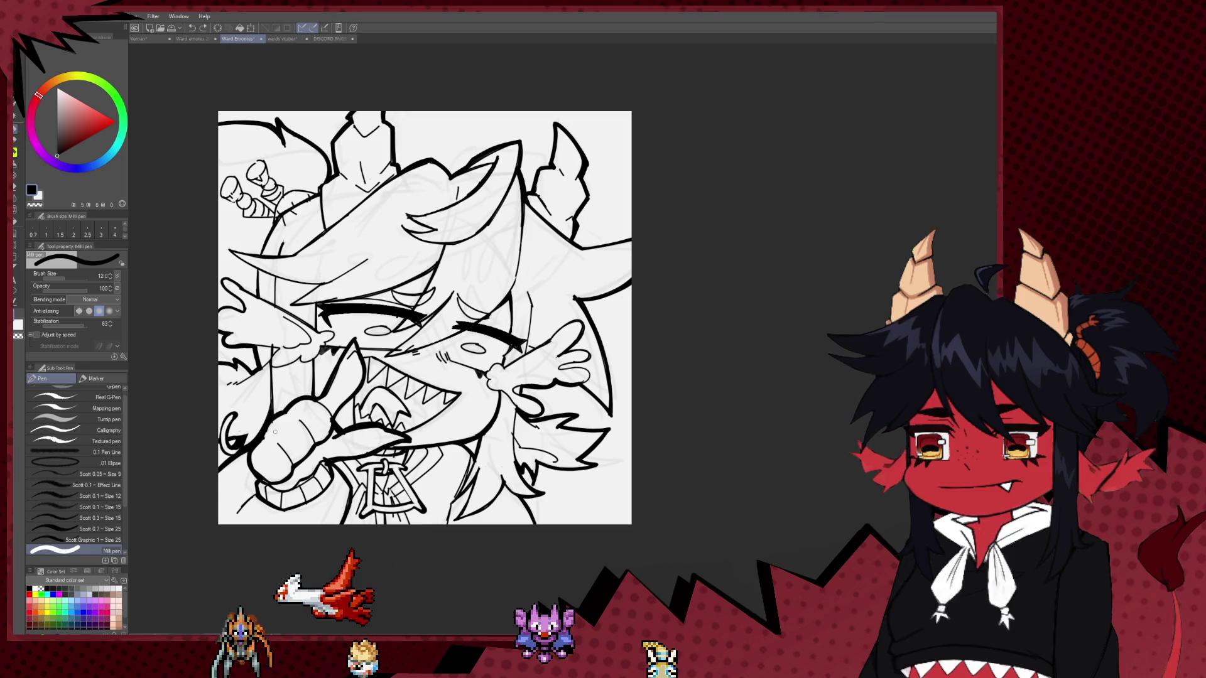
key("ctrl+plus")
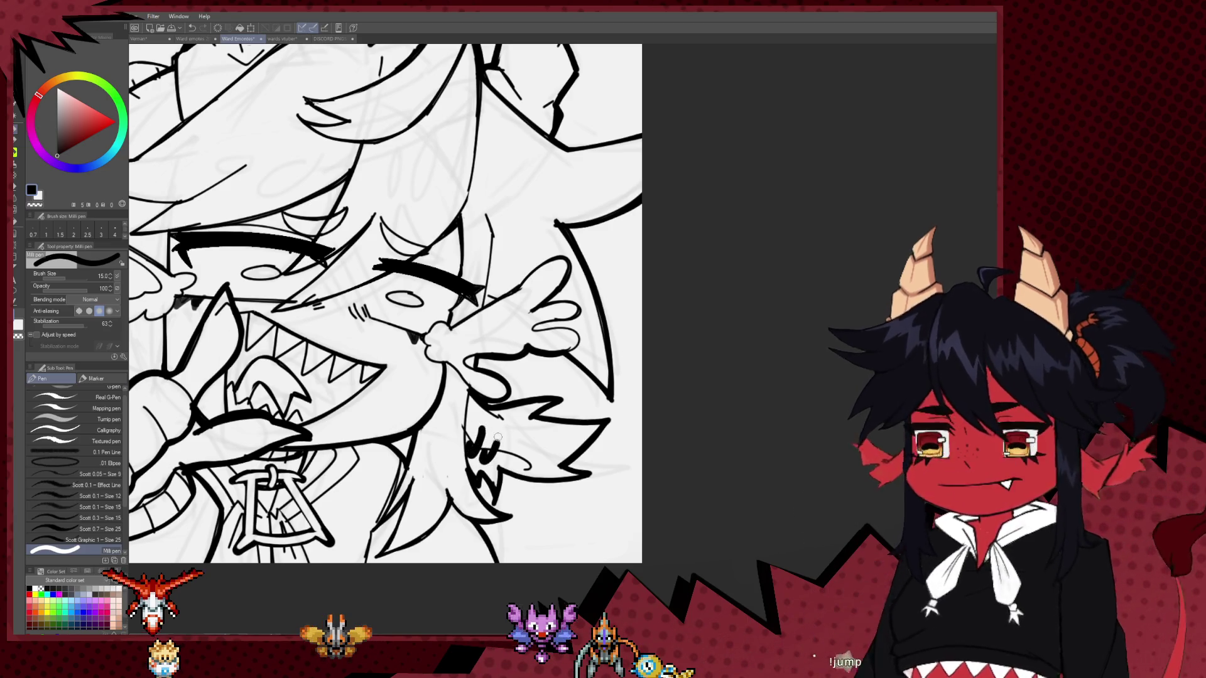
left_click_drag(496, 433, 493, 456)
key("e")
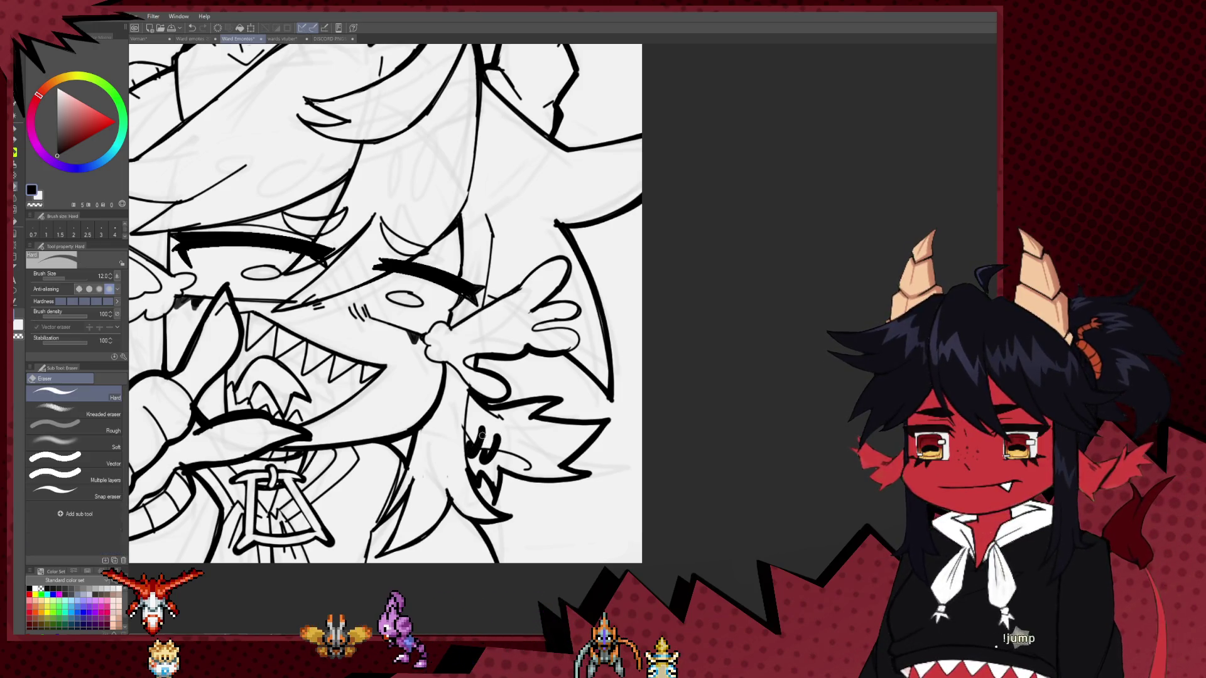
key("bracketright")
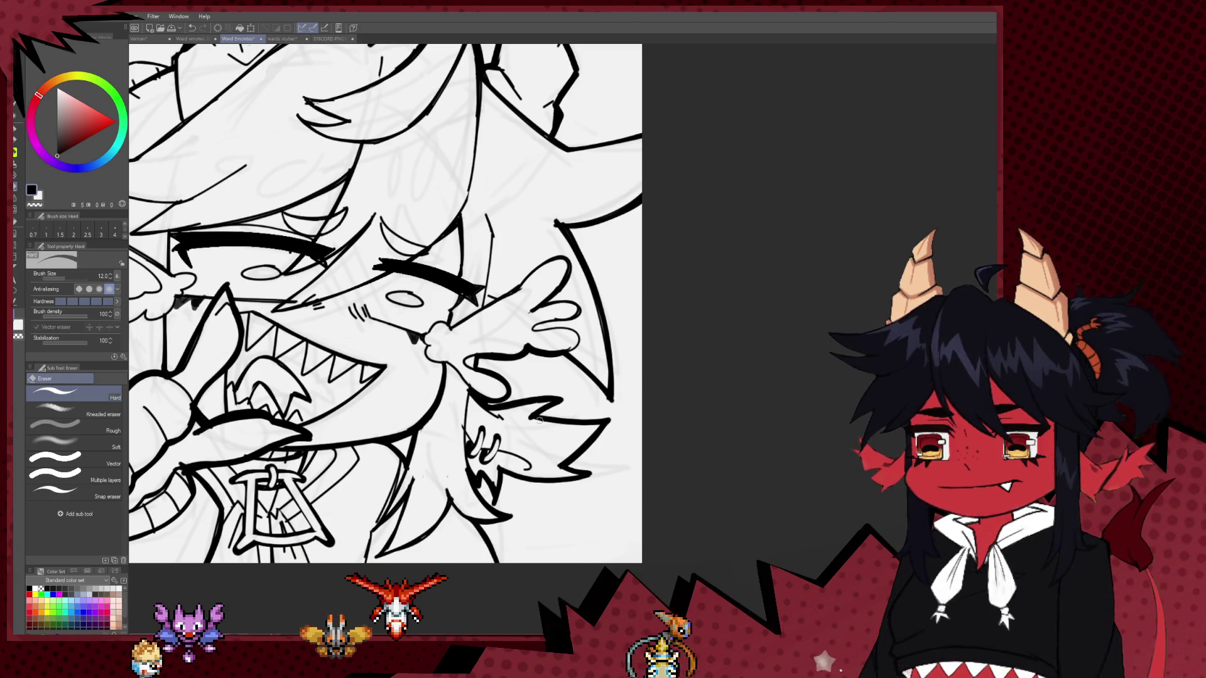
Eyedrop black from the lineart as the inking pen's colour.
scroll(539, 419, "down", 5)
scroll(478, 374, "down", 1)
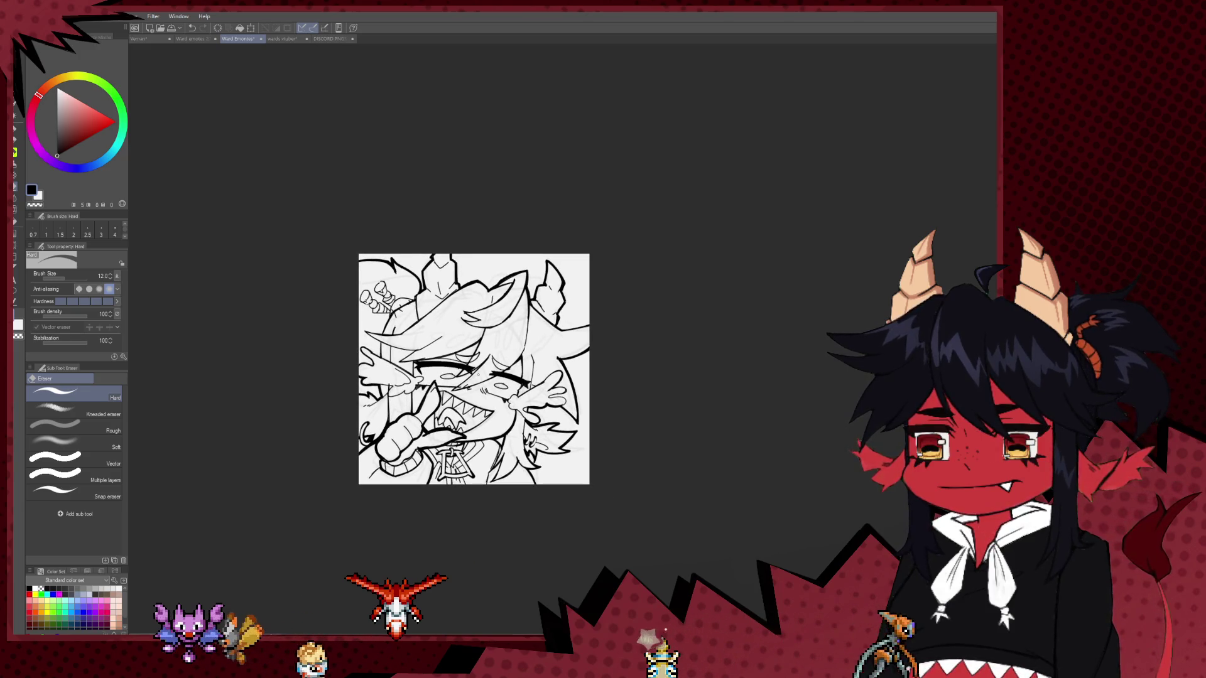
scroll(478, 375, "down", 1)
scroll(400, 271, "up", 2)
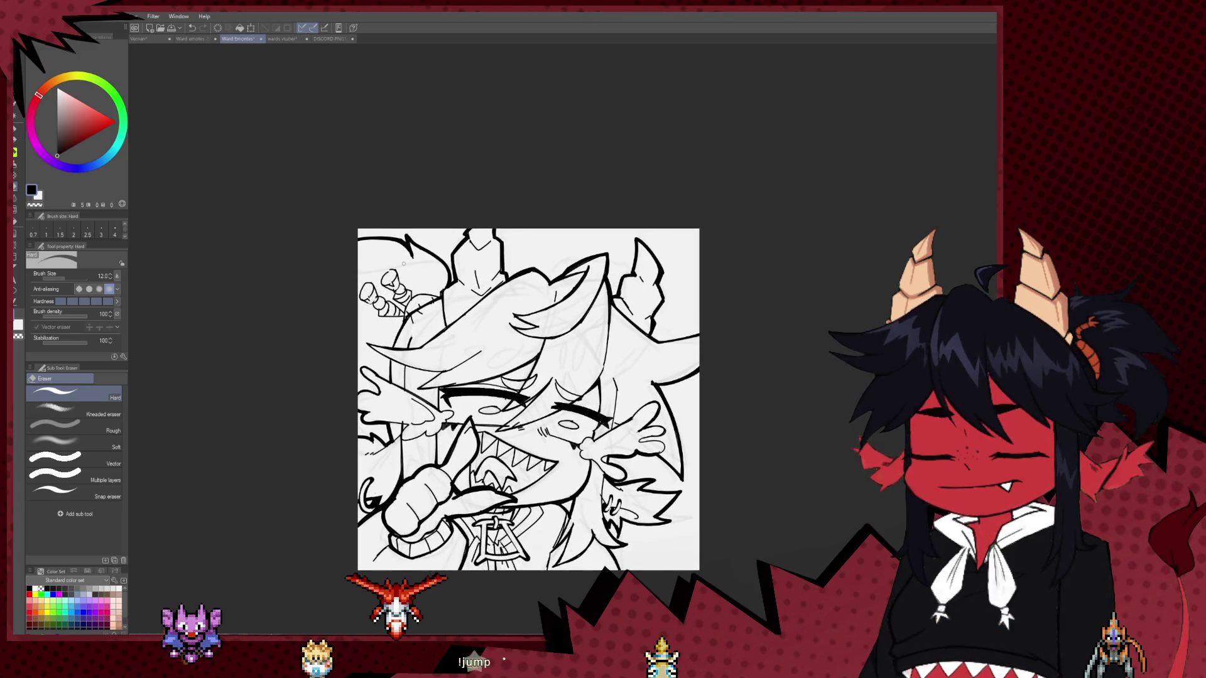
scroll(404, 263, "up", 2)
key("p")
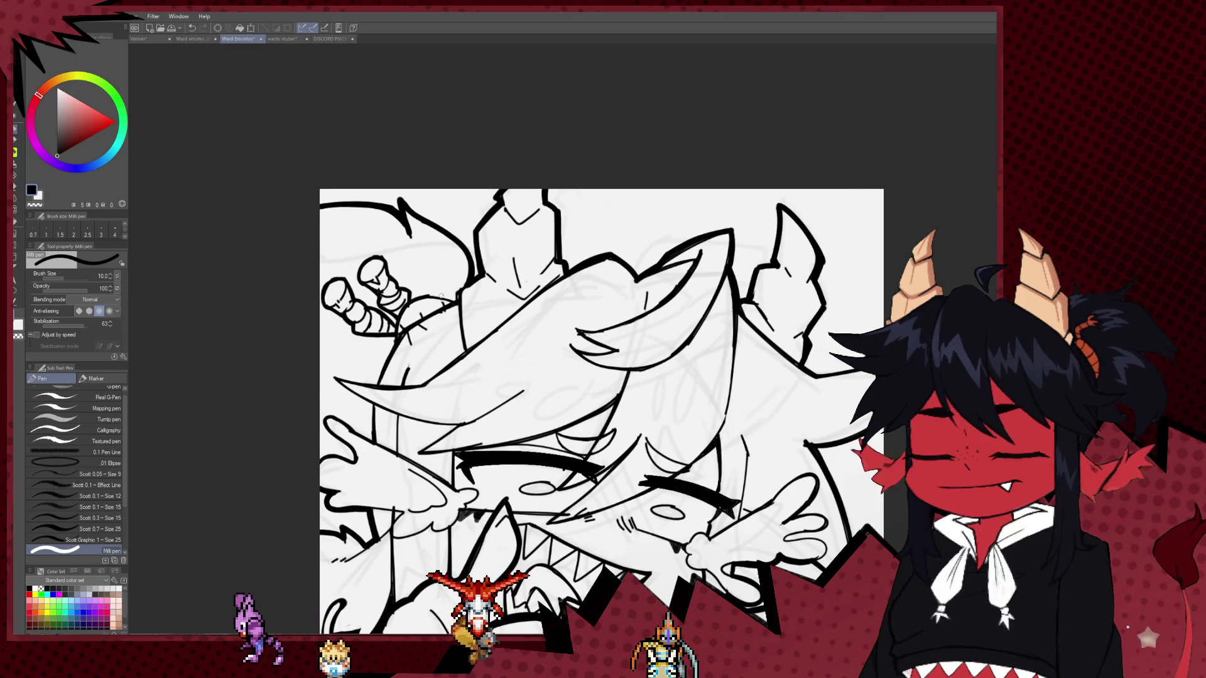
scroll(453, 283, "down", 3)
scroll(453, 282, "down", 2)
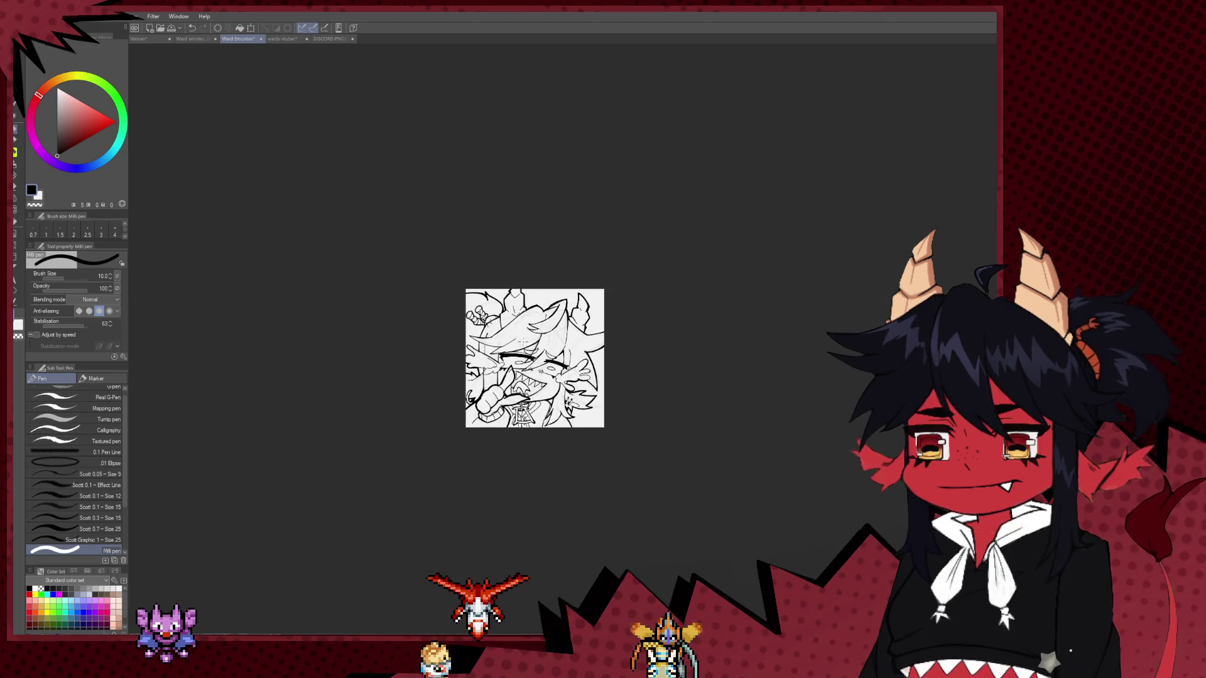
scroll(596, 350, "down", 2)
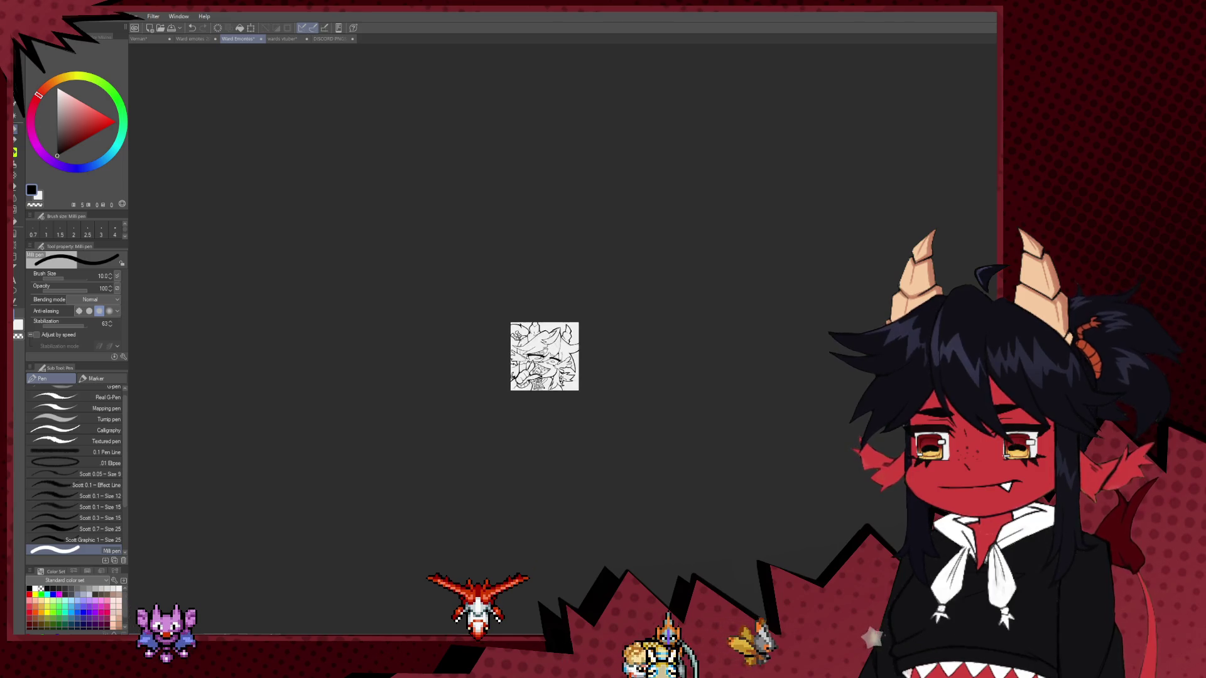
scroll(578, 347, "up", 2)
scroll(558, 343, "up", 3)
scroll(558, 342, "up", 2)
scroll(503, 355, "up", 1)
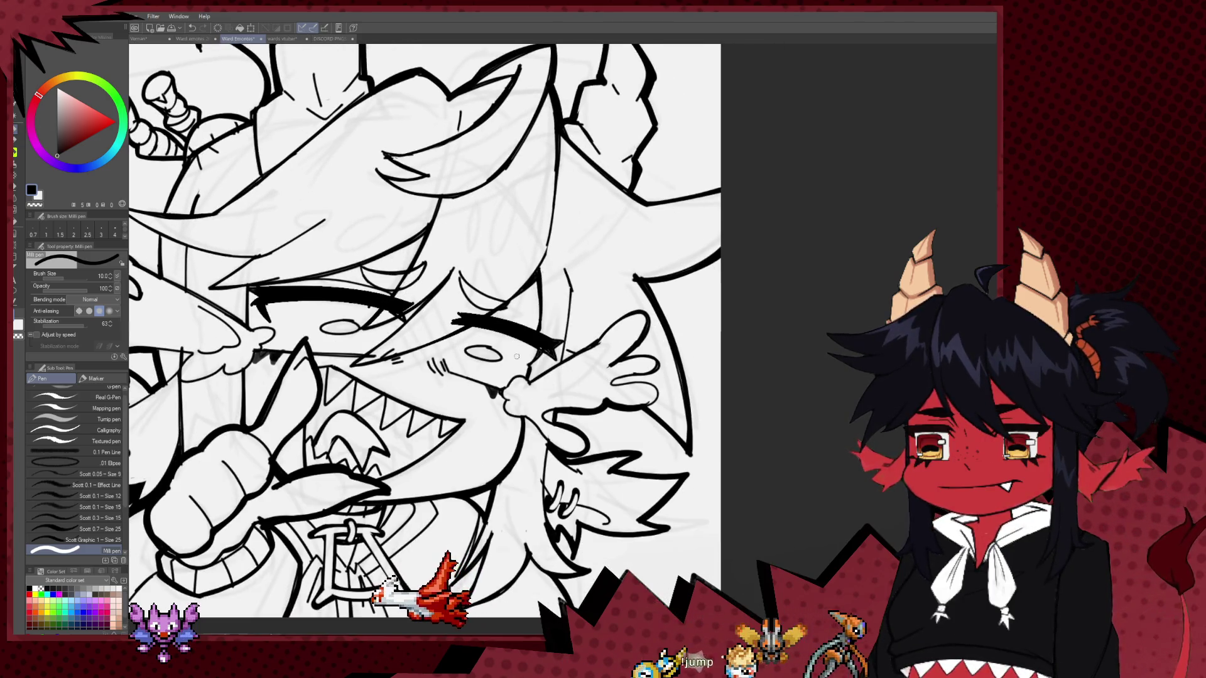
left_click(466, 327, "alt")
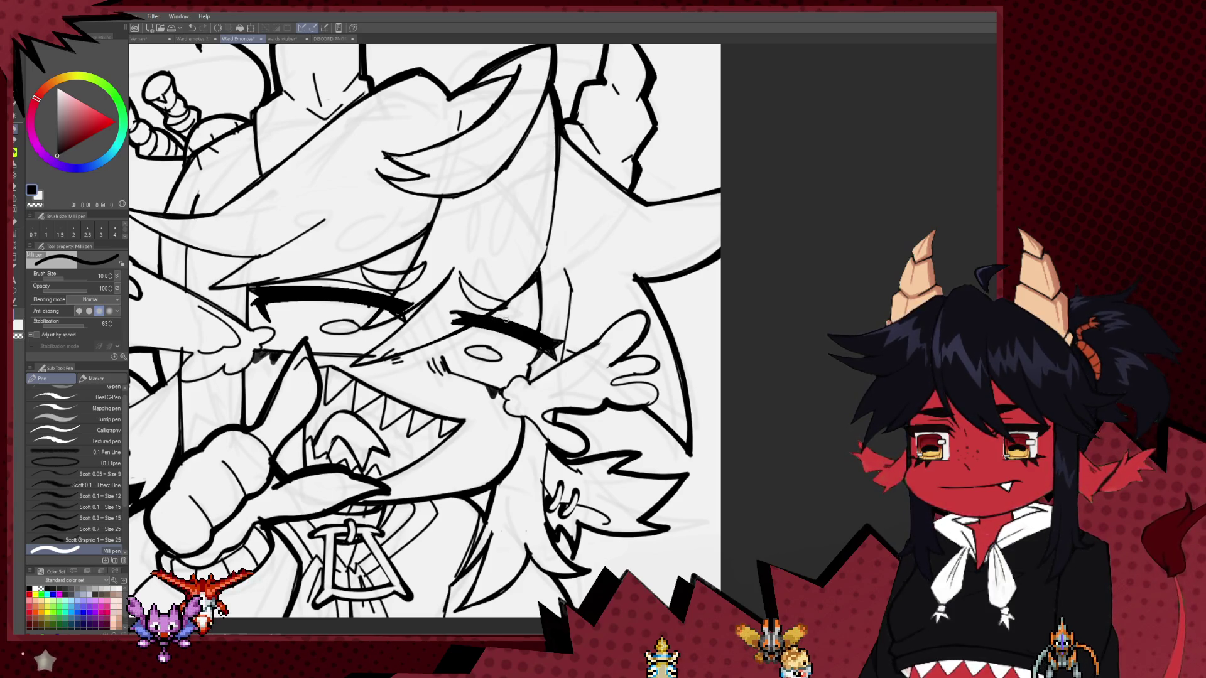
Set the pen size to 5 from the 4 preset, then zoom out over the emote.
scroll(544, 287, "down", 3)
scroll(544, 287, "down", 2)
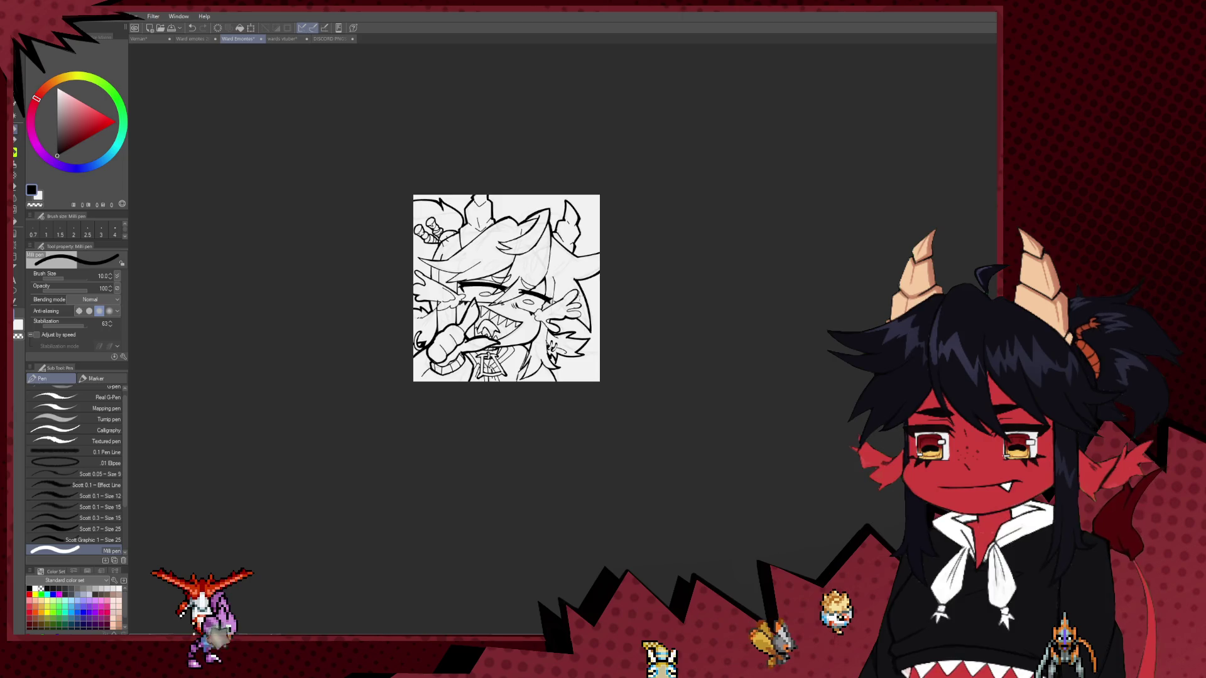
scroll(565, 290, "up", 3)
left_click(114, 231)
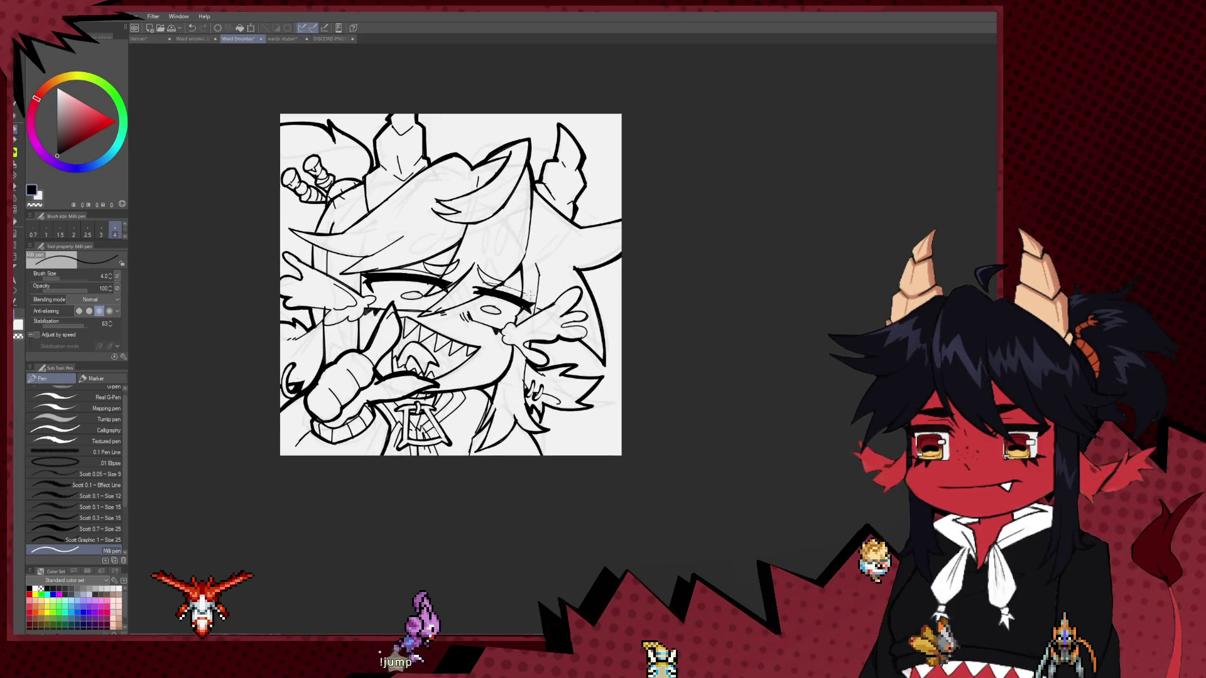
key("bracketright")
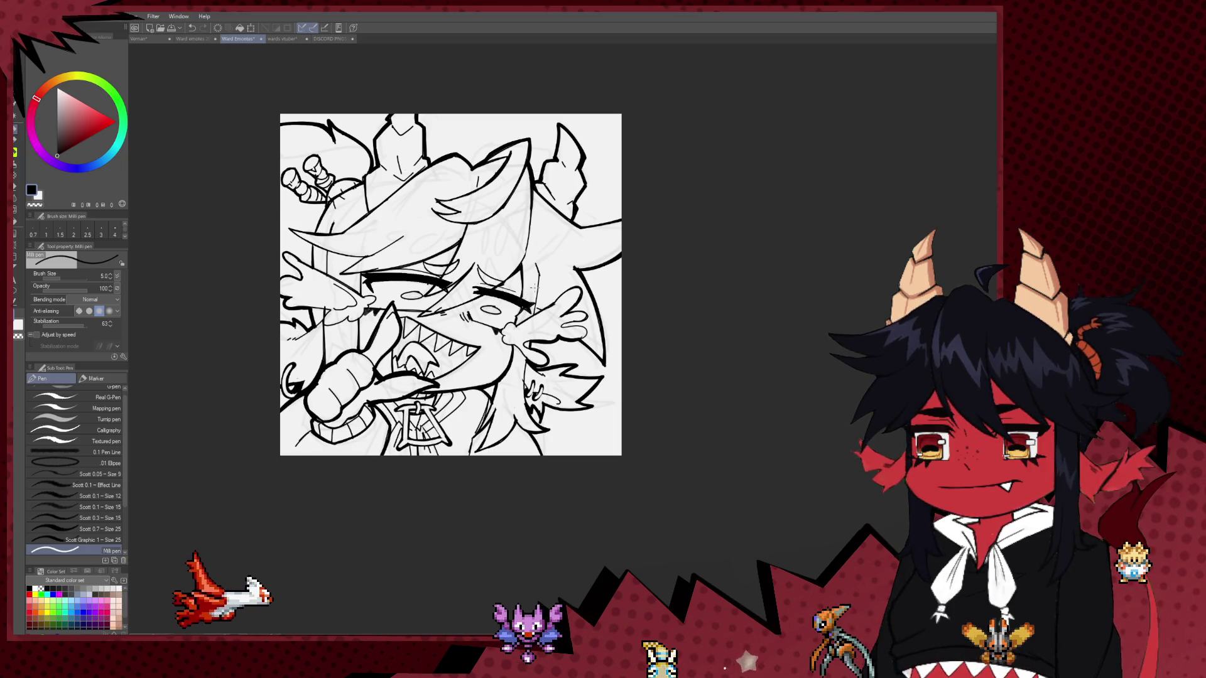
scroll(520, 265, "down", 1)
scroll(521, 264, "down", 2)
scroll(536, 311, "down", 1)
left_click_drag(536, 311, 512, 367)
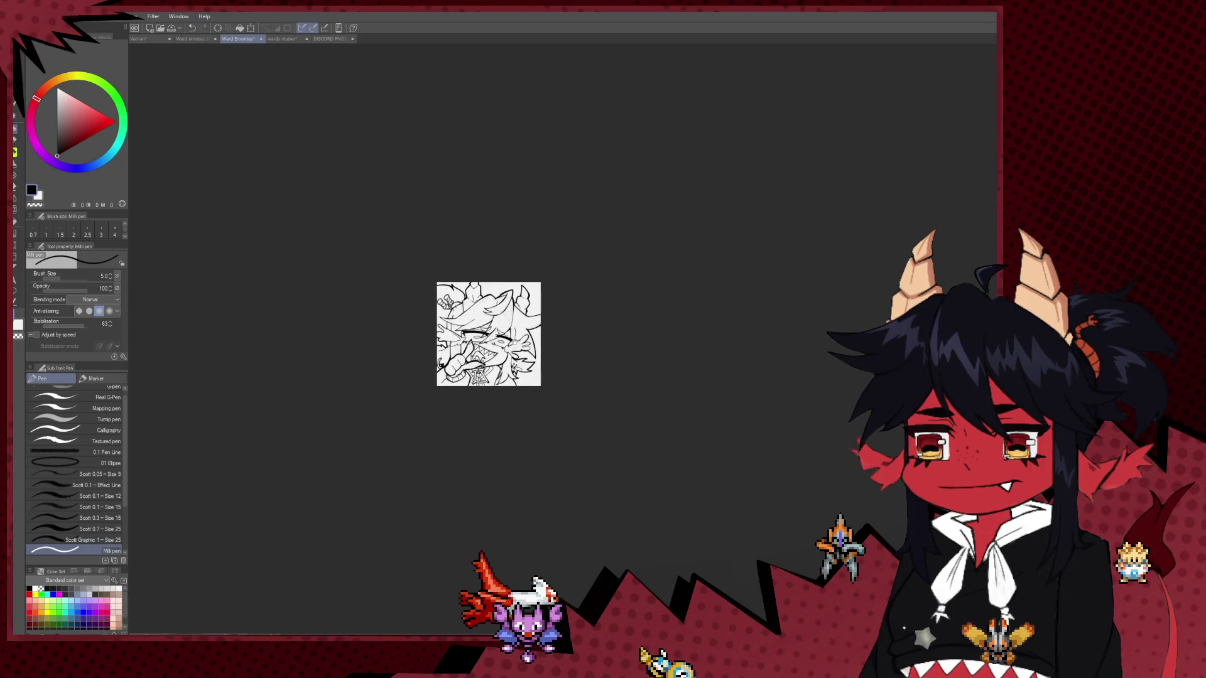
scroll(537, 331, "up", 2)
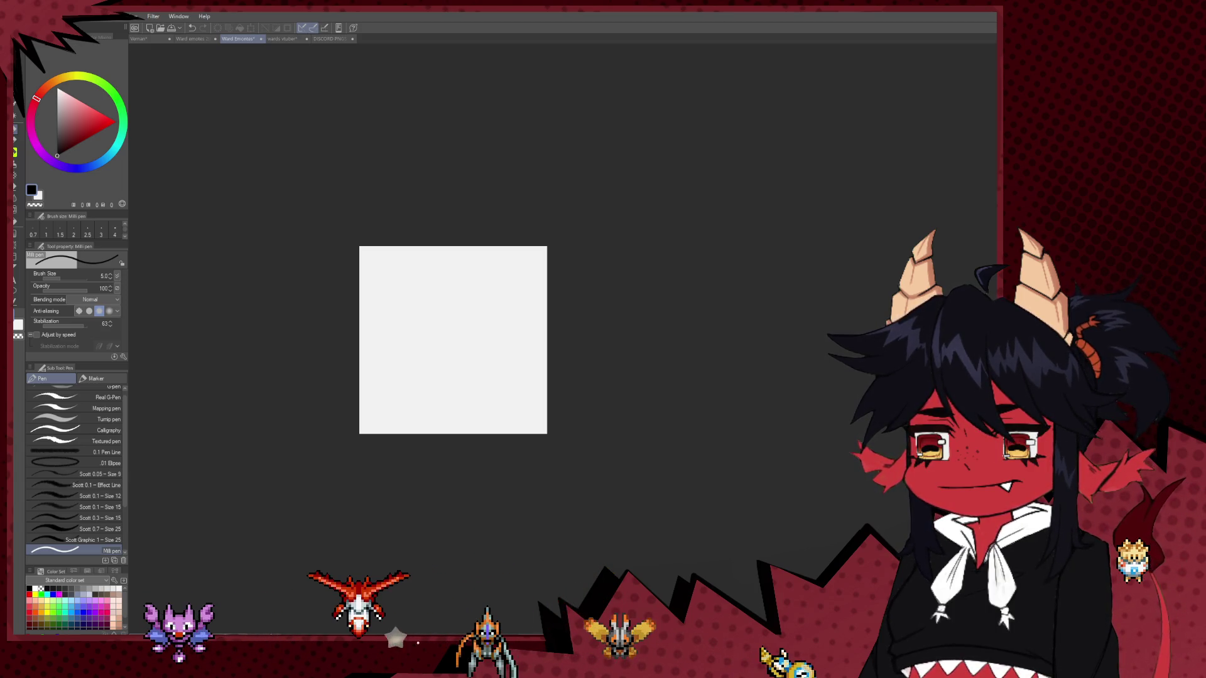
Open the emote sketches document and lasso the crying-face sketch.
left_click(193, 40)
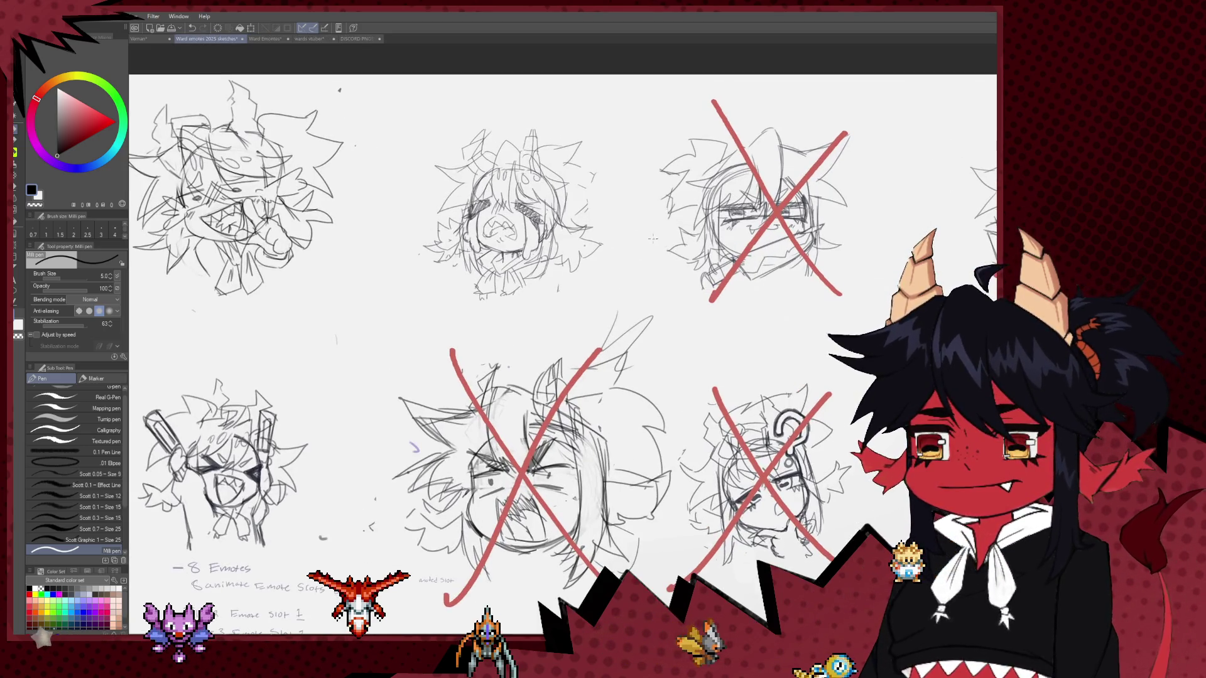
scroll(652, 238, "up", 3)
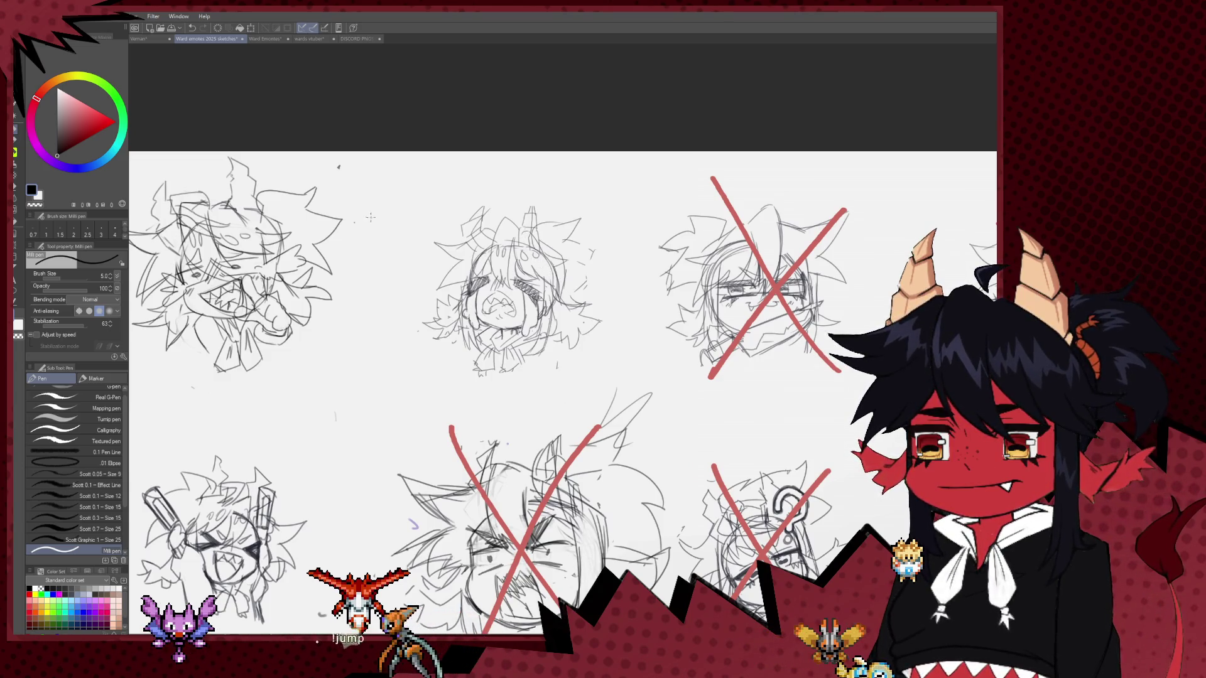
key("m")
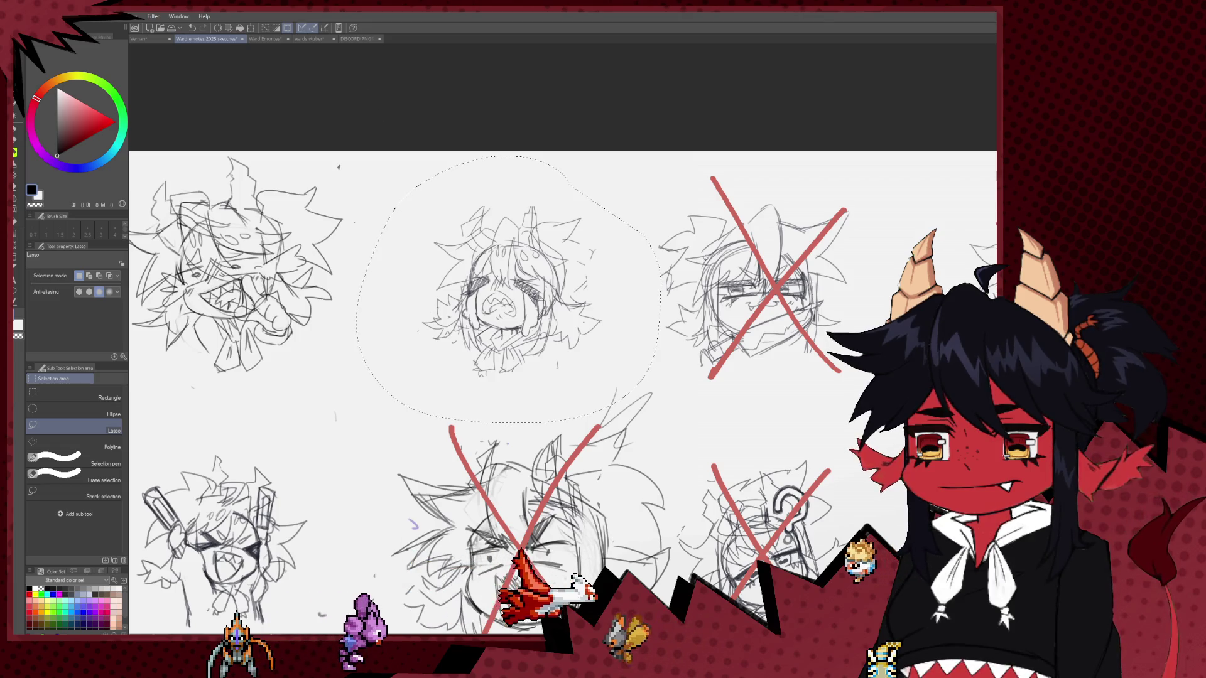
scroll(704, 259, "down", 3)
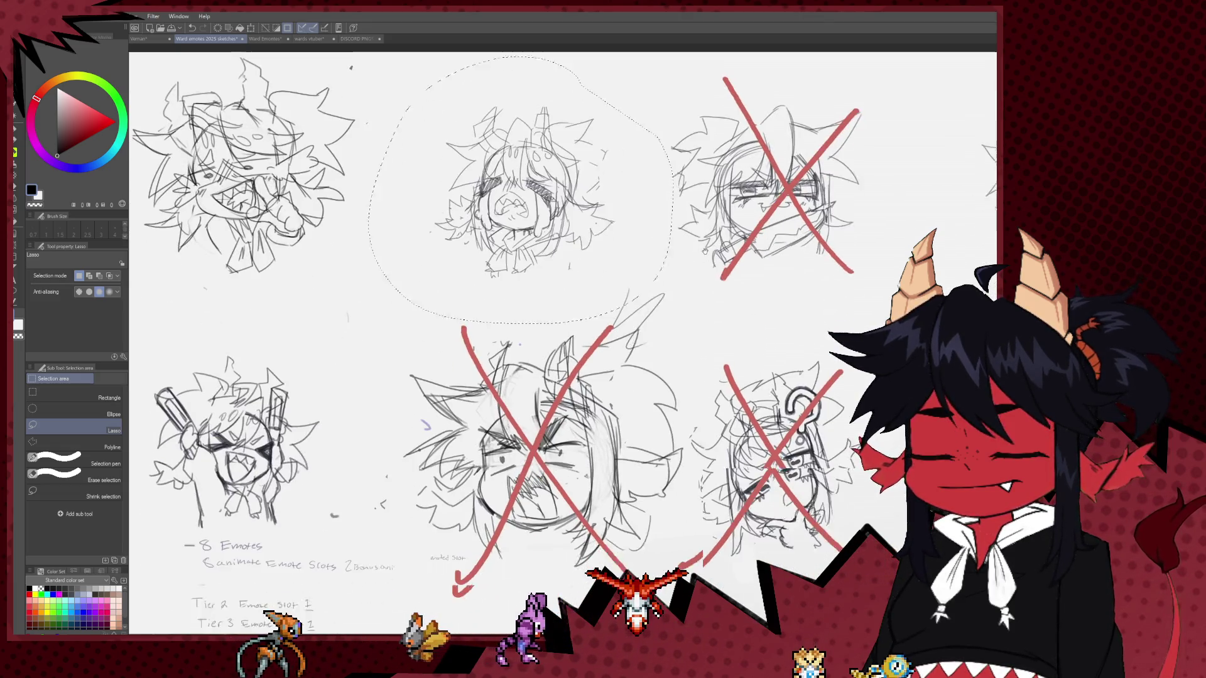
scroll(704, 251, "down", 1)
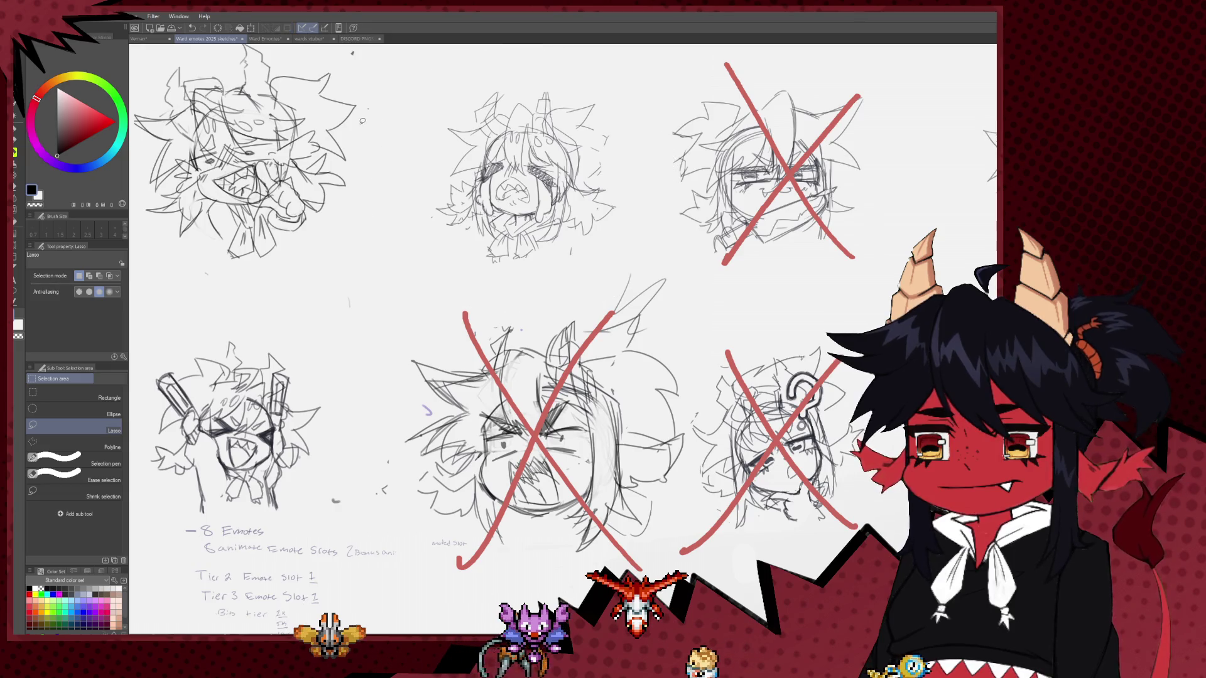
scroll(163, 145, "up", 3)
Draw a red X over the top-left sketch and return to the Ward Emotes canvas.
key("b")
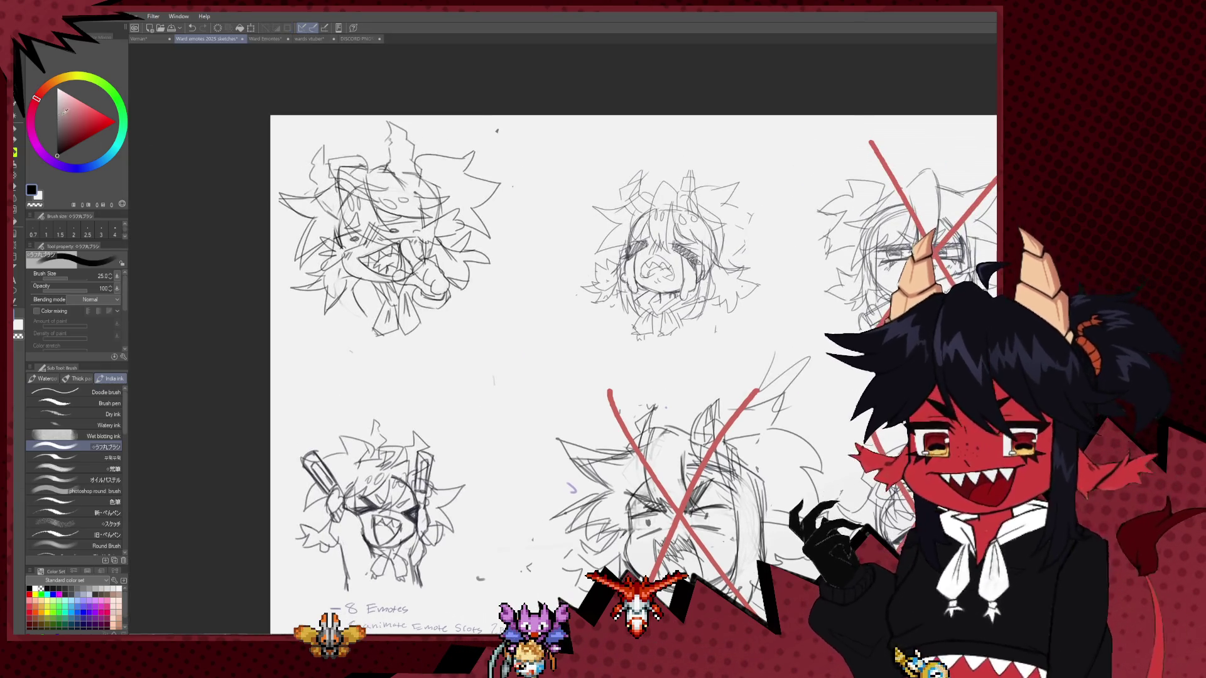
left_click_drag(463, 150, 317, 297)
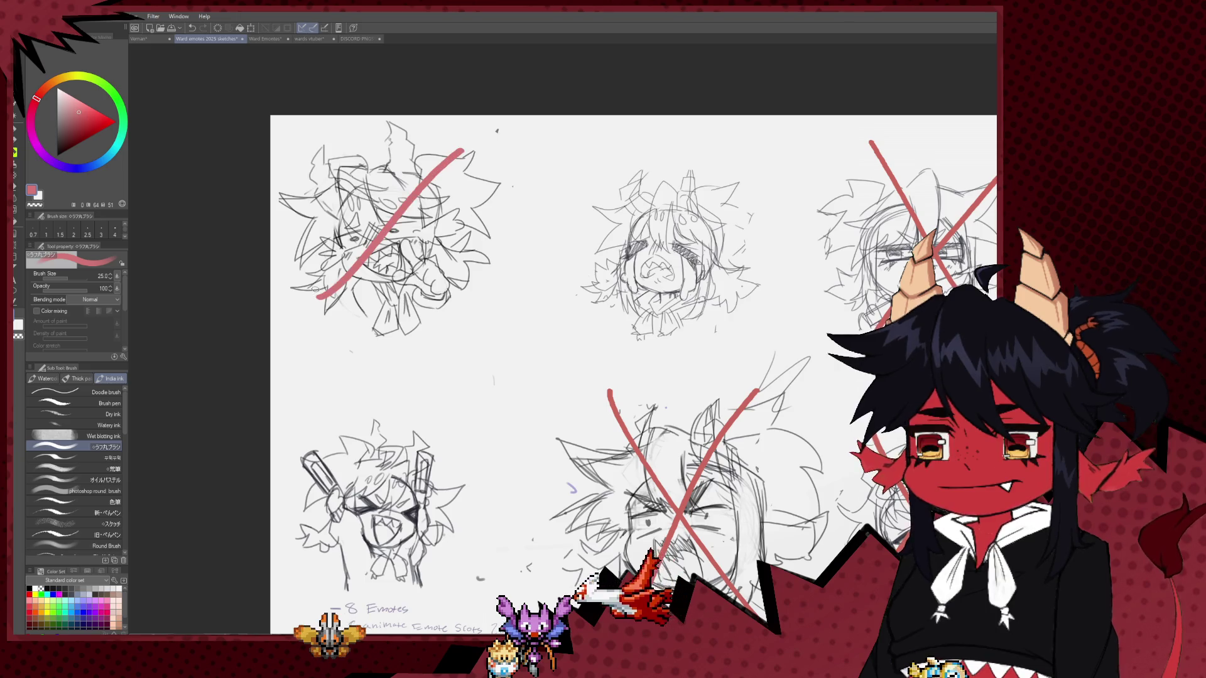
mouse_move(280, 125)
left_mouse_down()
mouse_move(517, 333)
mouse_move(397, 294)
left_mouse_up()
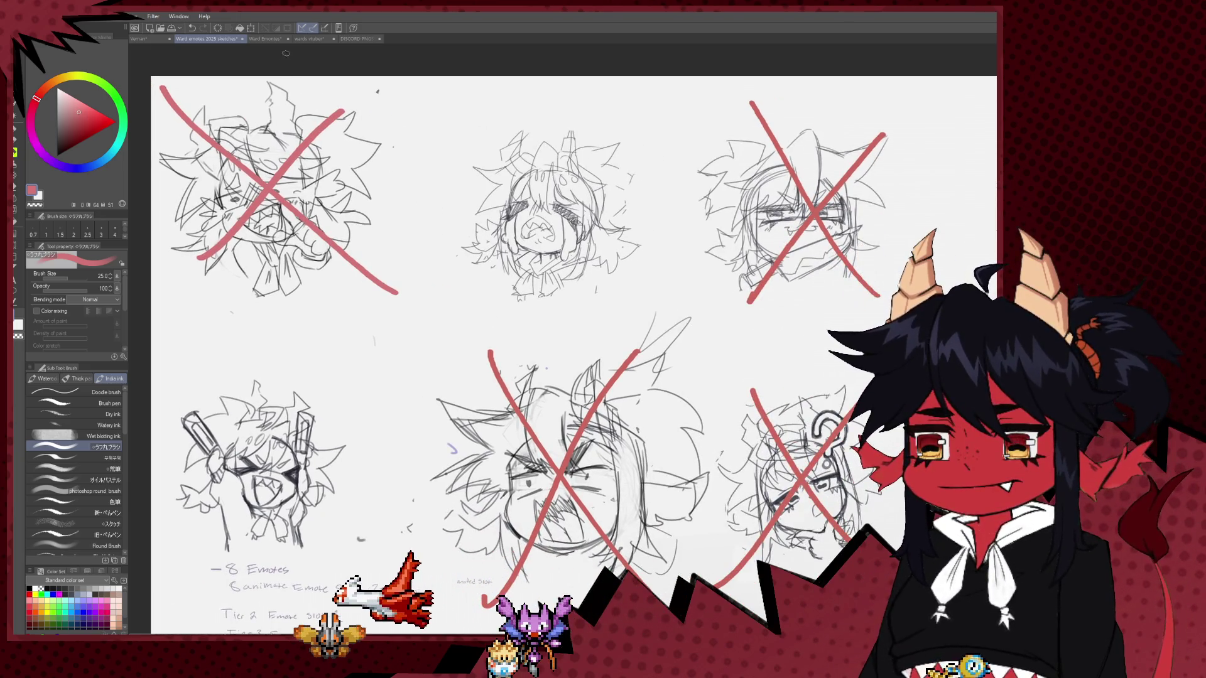
left_click(272, 39)
scroll(412, 246, "up", 1)
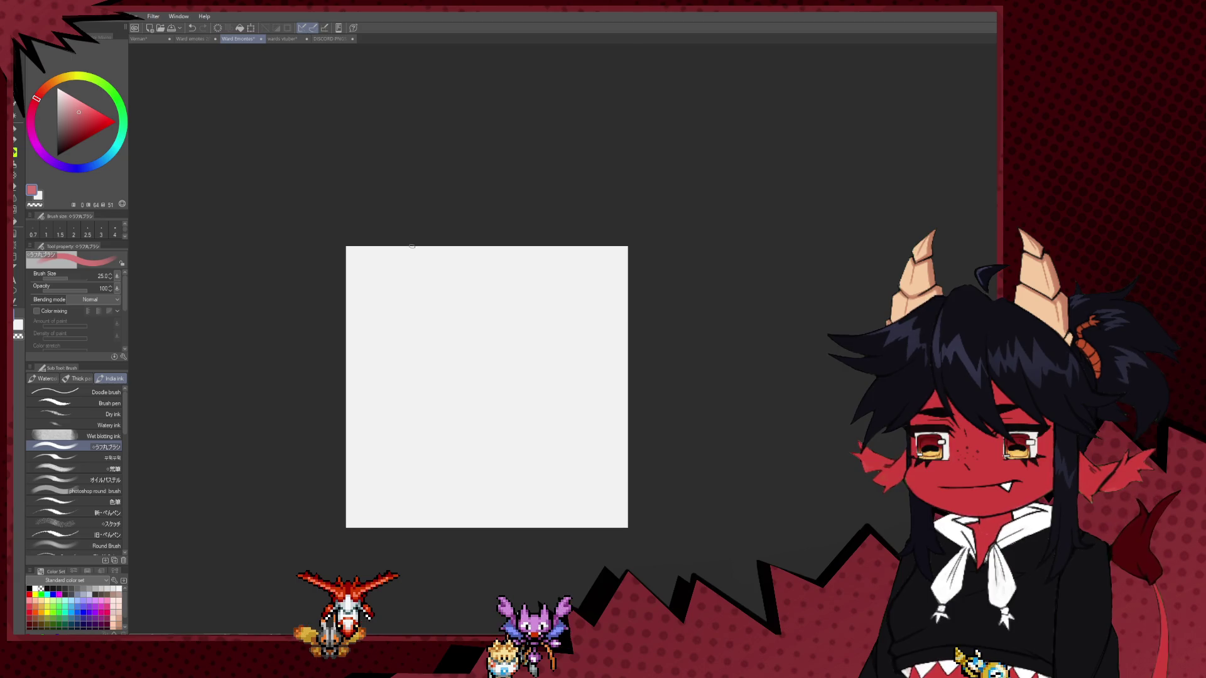
Paste the crying-face sketch, centre it, and scale it up with Free Transform.
scroll(485, 331, "up", 1)
key("ctrl+v")
left_click_drag(337, 416, 535, 435)
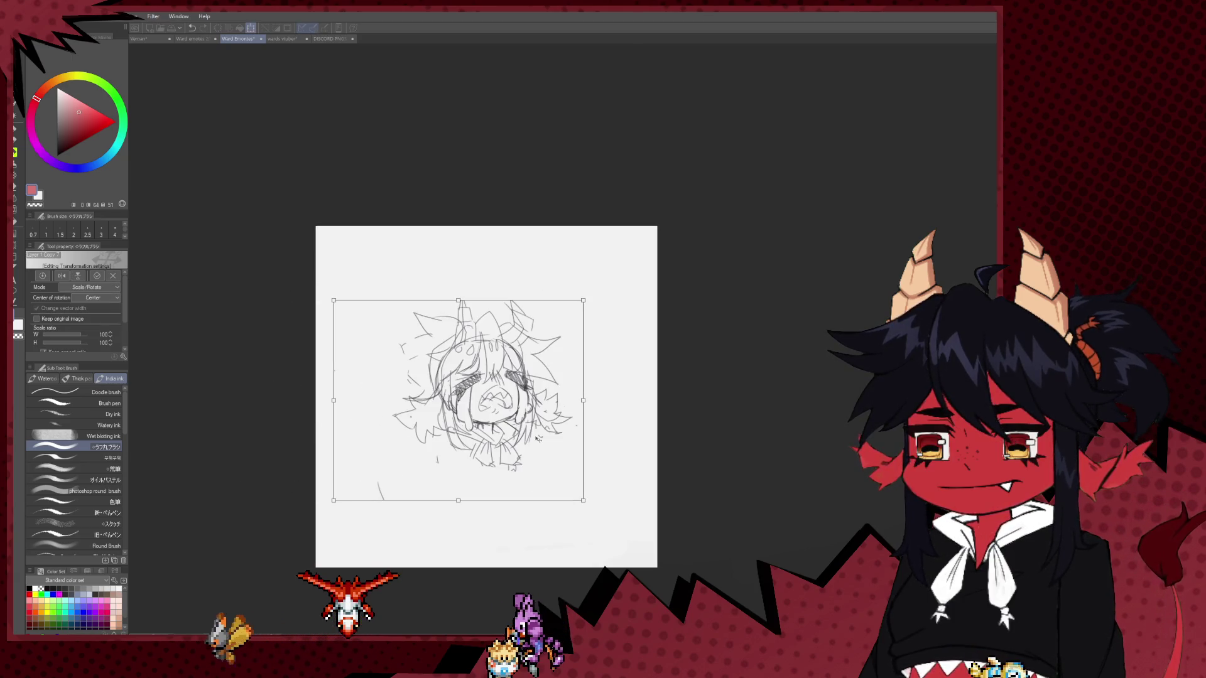
scroll(534, 434, "down", 2)
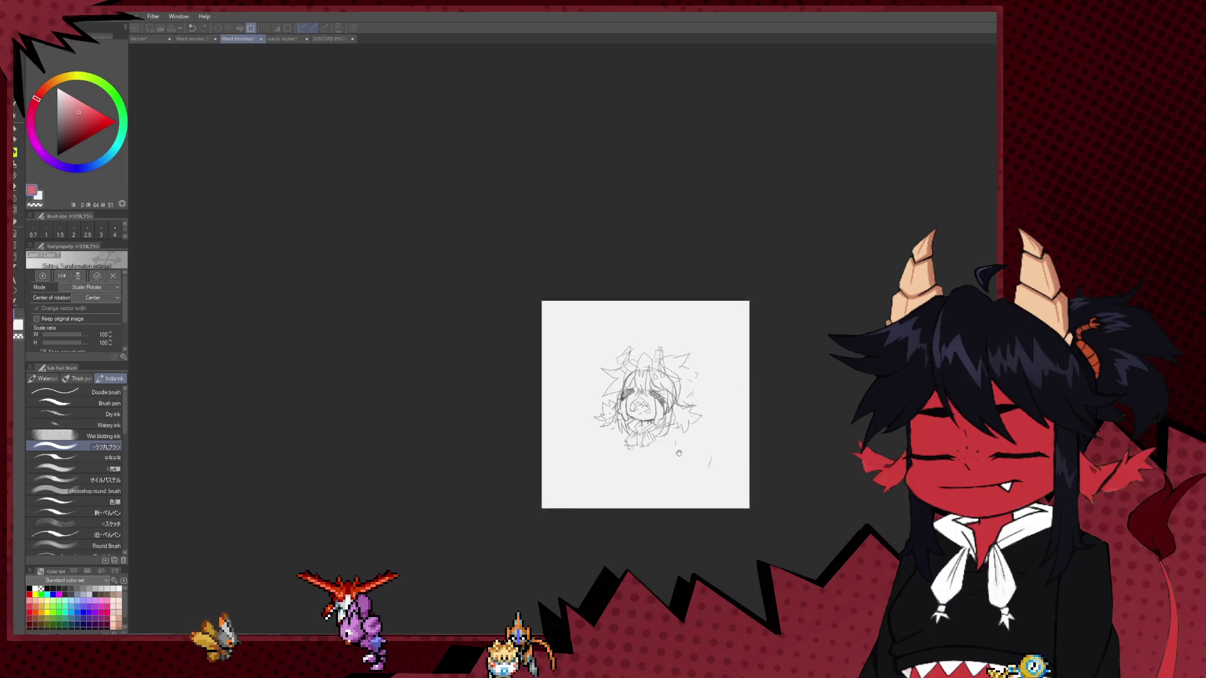
mouse_move(526, 428)
left_mouse_down()
mouse_move(648, 421)
mouse_move(542, 413)
left_mouse_up()
scroll(612, 384, "up", 2)
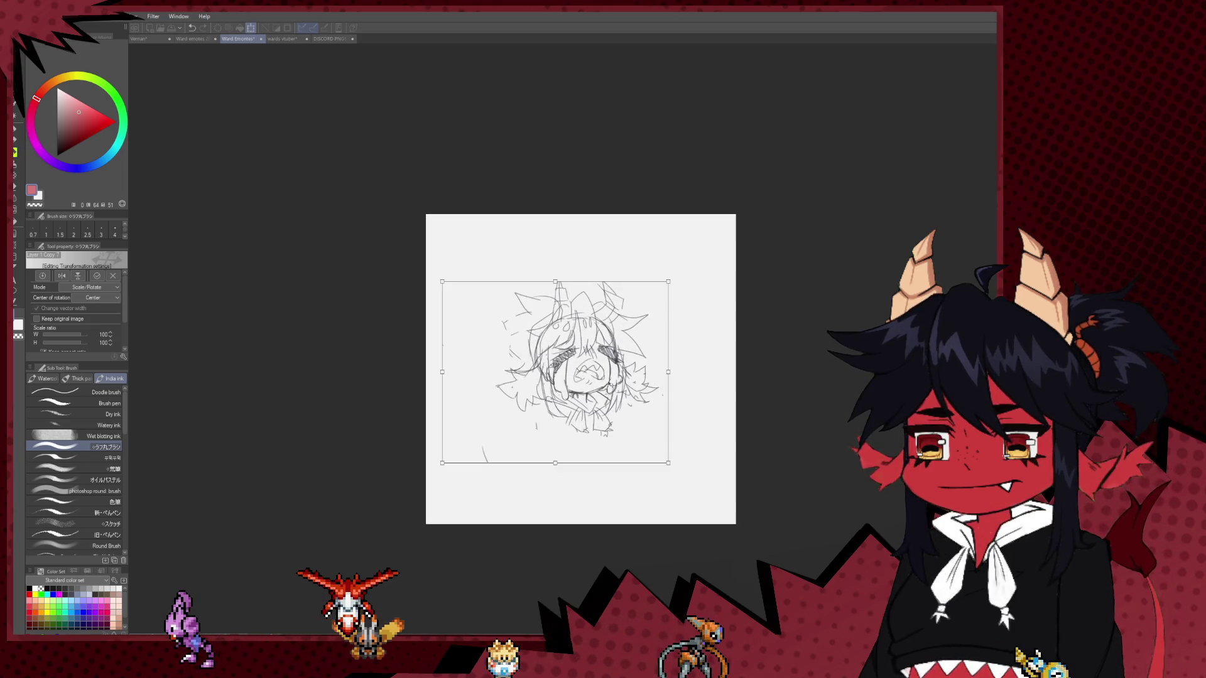
left_click_drag(635, 392, 549, 386)
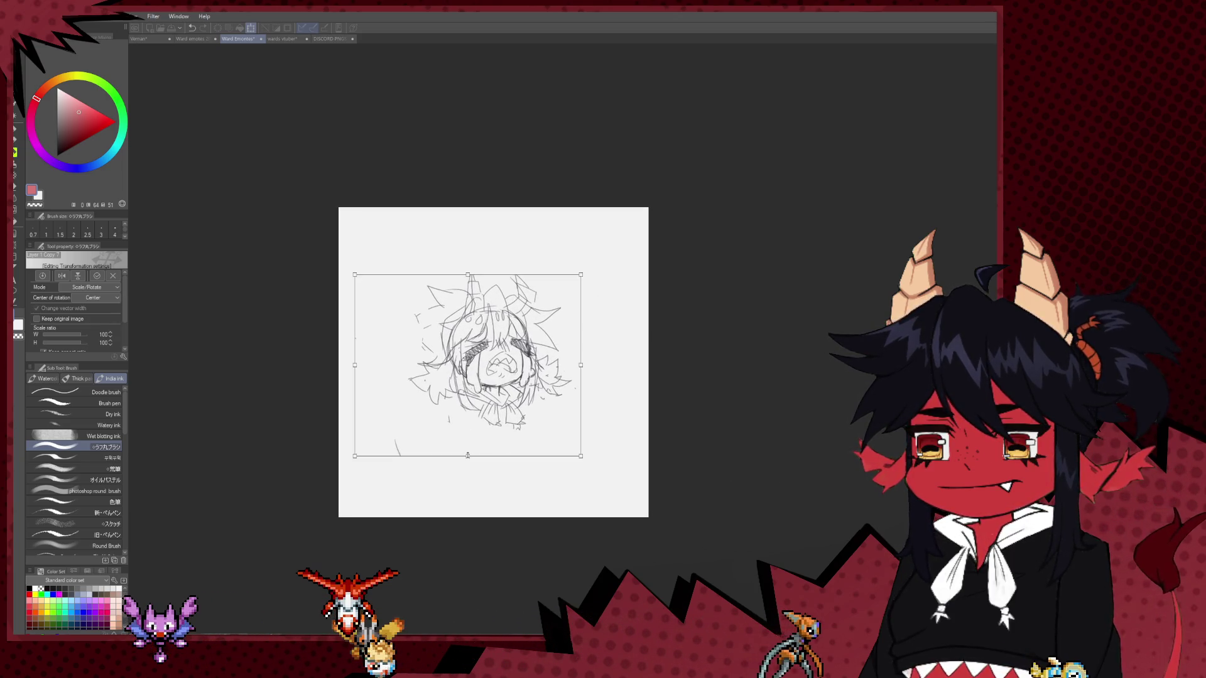
mouse_move(467, 456)
left_mouse_down()
mouse_move(467, 569)
mouse_move(500, 505)
mouse_move(485, 533)
left_mouse_up()
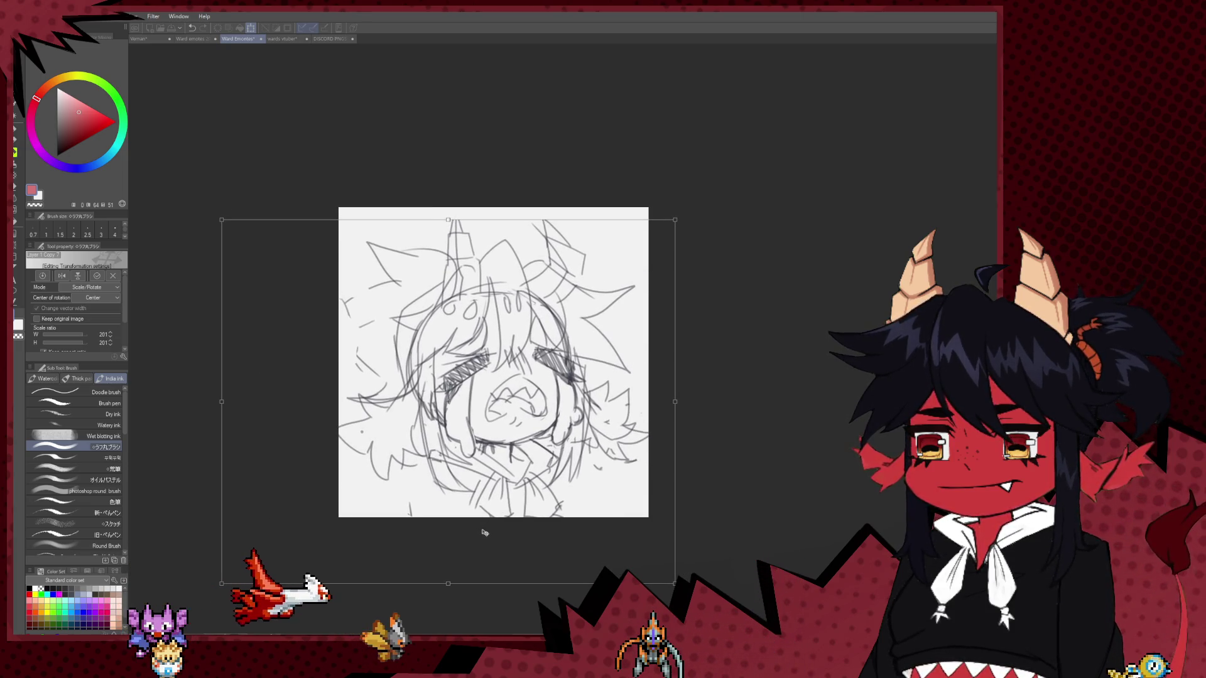
scroll(508, 331, "up", 1)
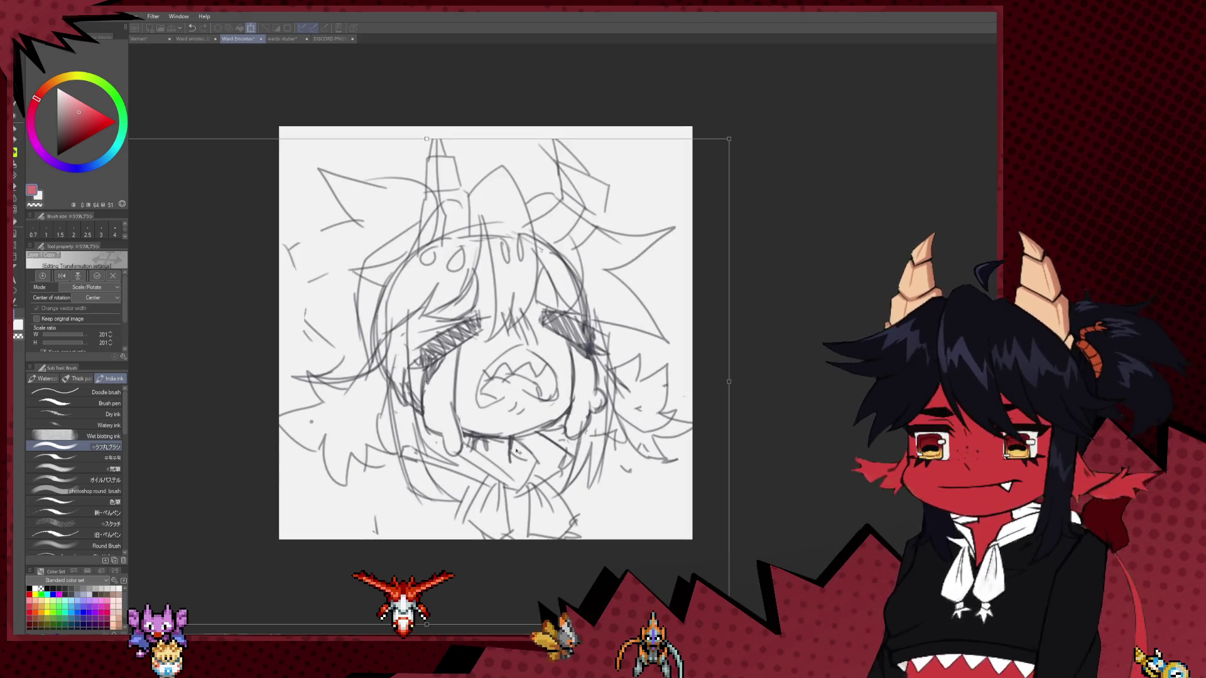
key("Return")
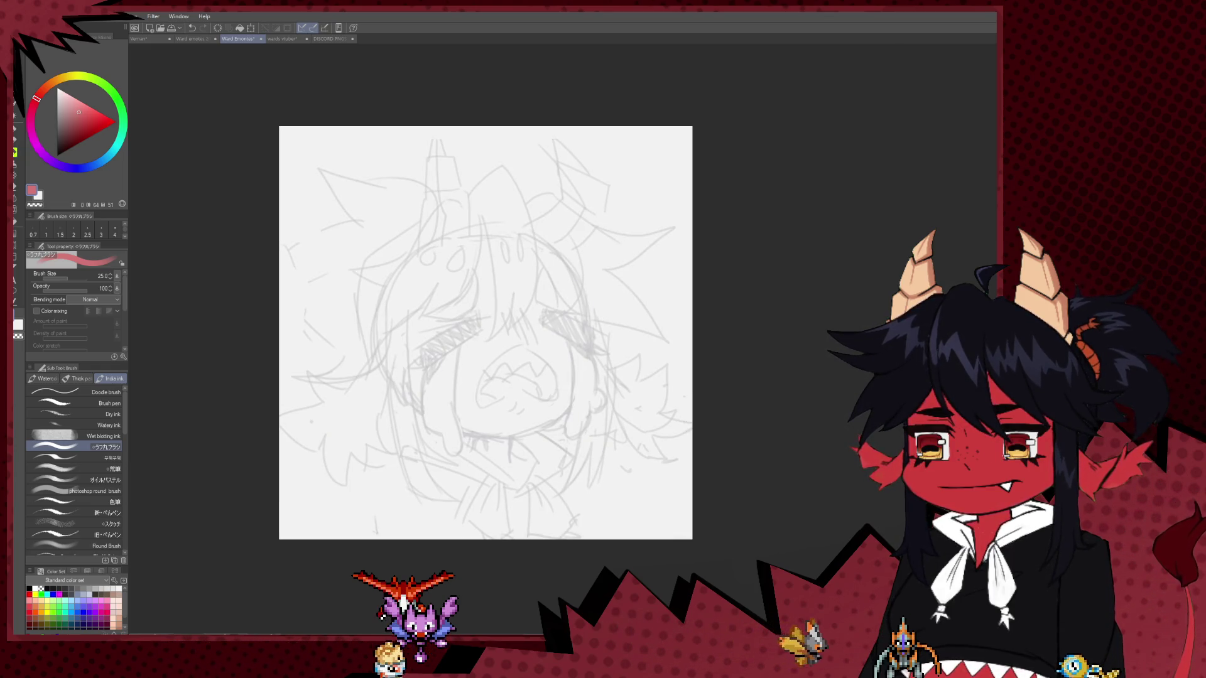
Ink the left slanted brow in black with the Milli pen, redrawing its curved tip.
scroll(476, 253, "up", 3)
key("p")
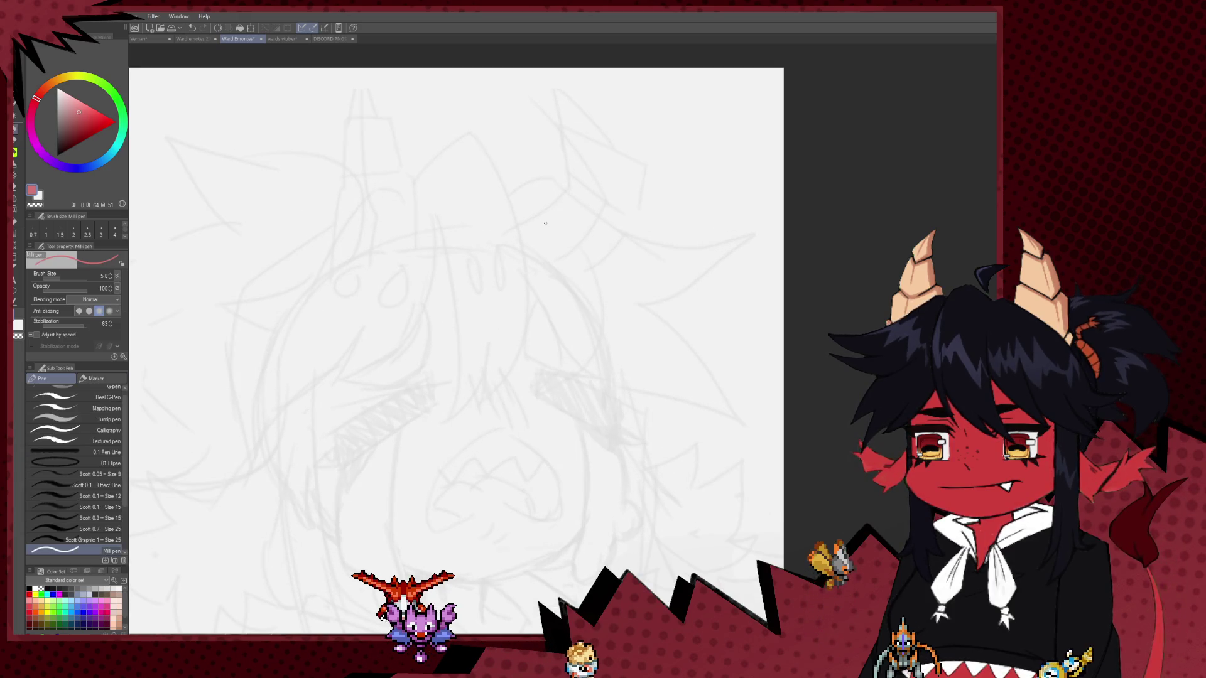
left_click_drag(574, 149, 559, 173)
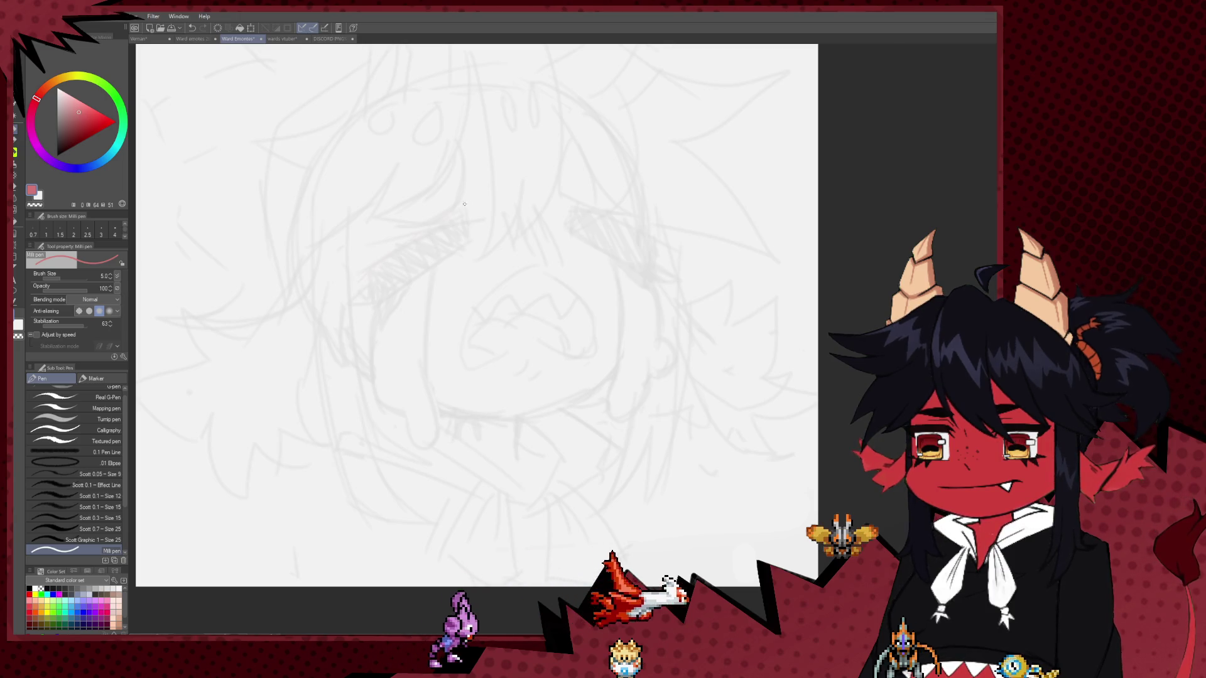
scroll(810, 208, "down", 1)
left_click_drag(477, 251, 430, 263)
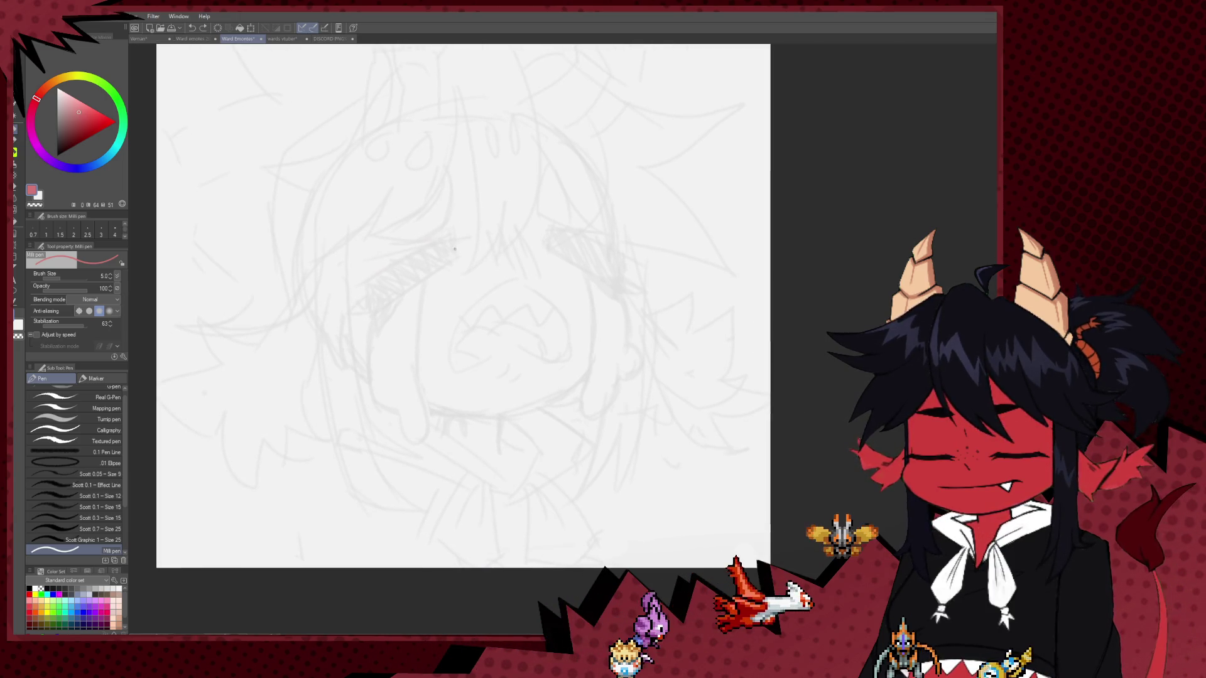
left_click_drag(357, 290, 453, 228)
key("ctrl+z")
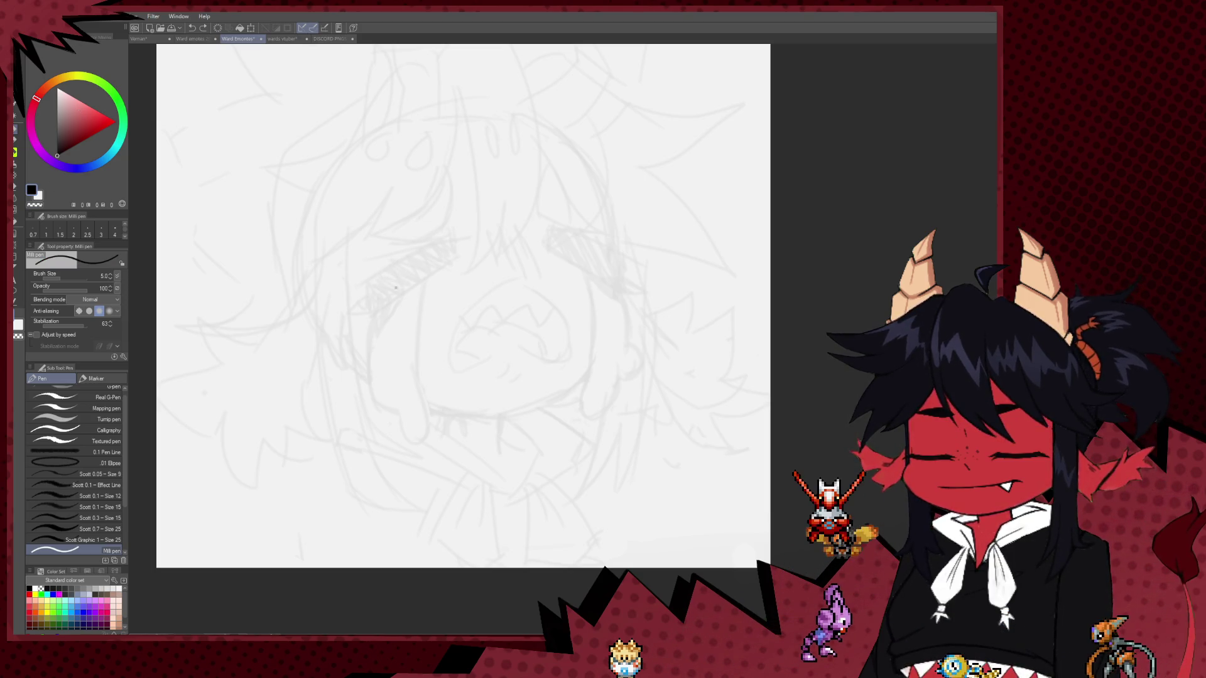
left_click_drag(360, 294, 440, 238)
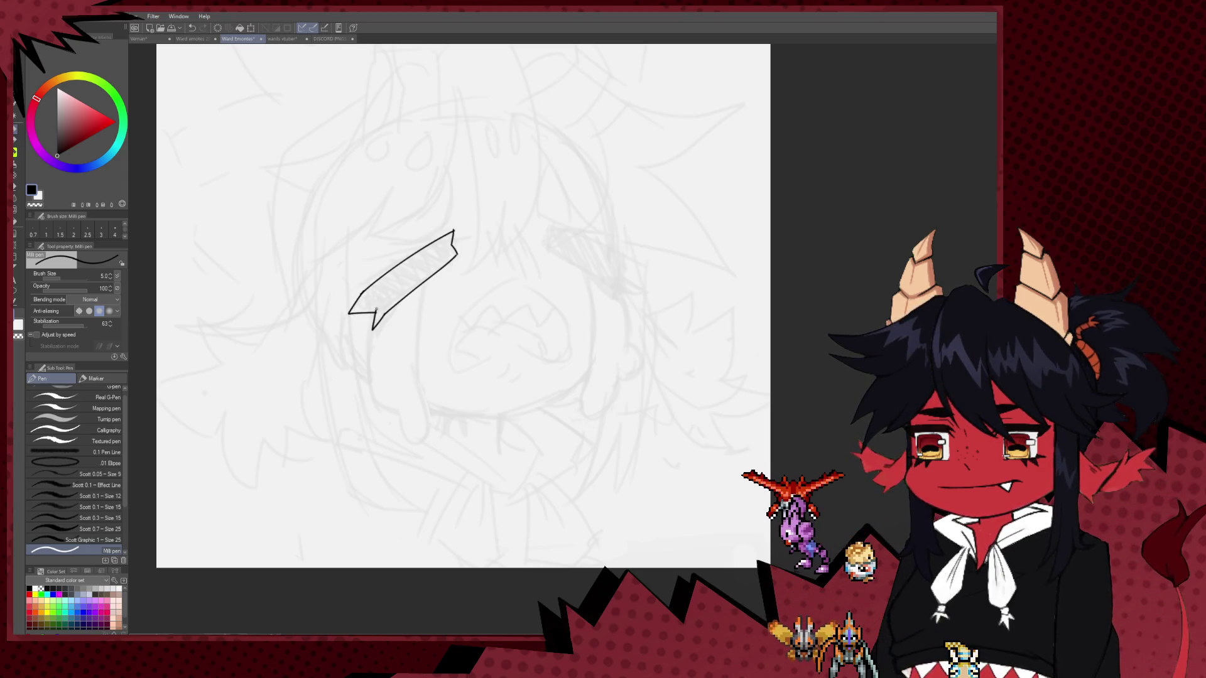
key("ctrl+z")
mouse_move(371, 286)
left_mouse_down()
mouse_move(371, 328)
mouse_move(314, 329)
left_mouse_up()
With the view mirrored, ink the right brow, close its ends and reshape its pointed tip.
key("h")
left_click_drag(590, 288, 528, 288)
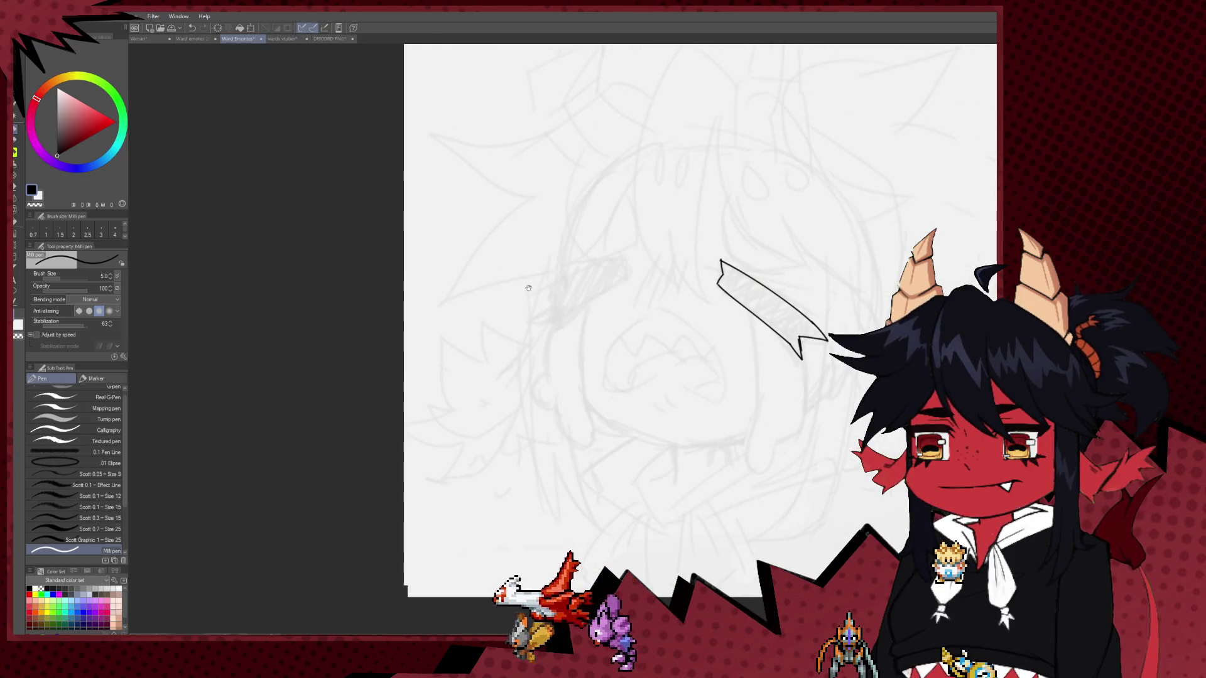
left_click_drag(651, 283, 569, 331)
key("ctrl+z")
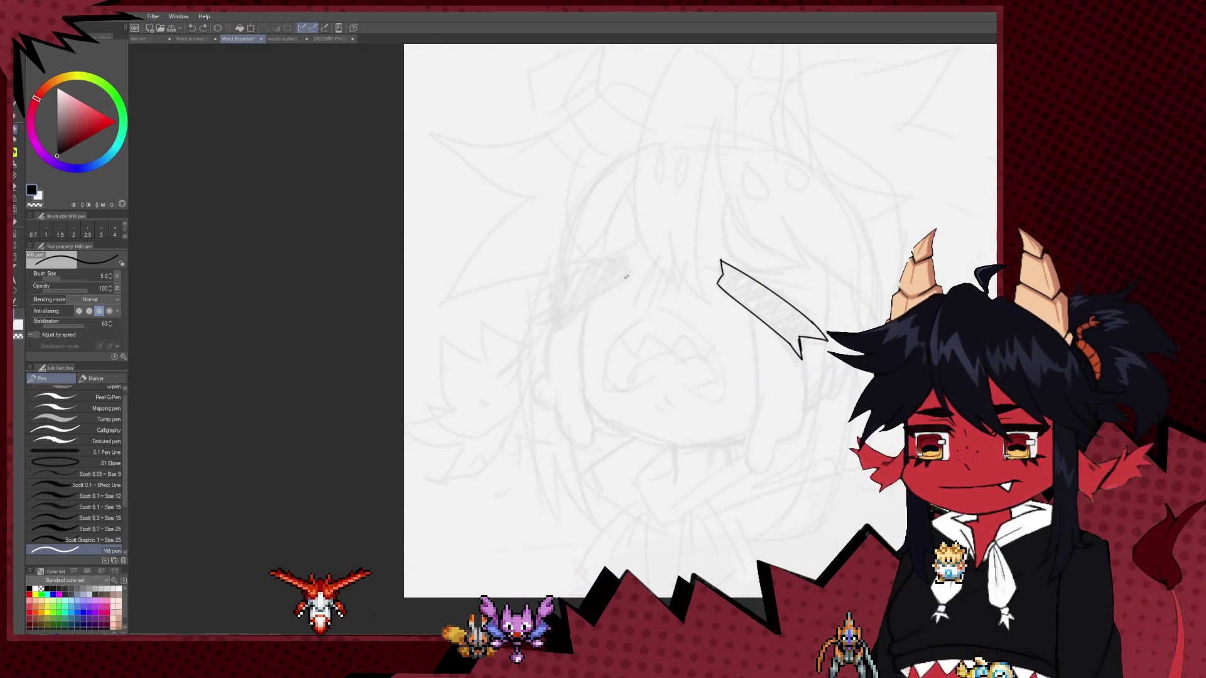
mouse_move(626, 277)
left_mouse_down()
mouse_move(550, 331)
mouse_move(574, 278)
mouse_move(623, 258)
mouse_move(626, 275)
left_mouse_up()
key("ctrl+z")
left_click_drag(625, 257, 630, 274)
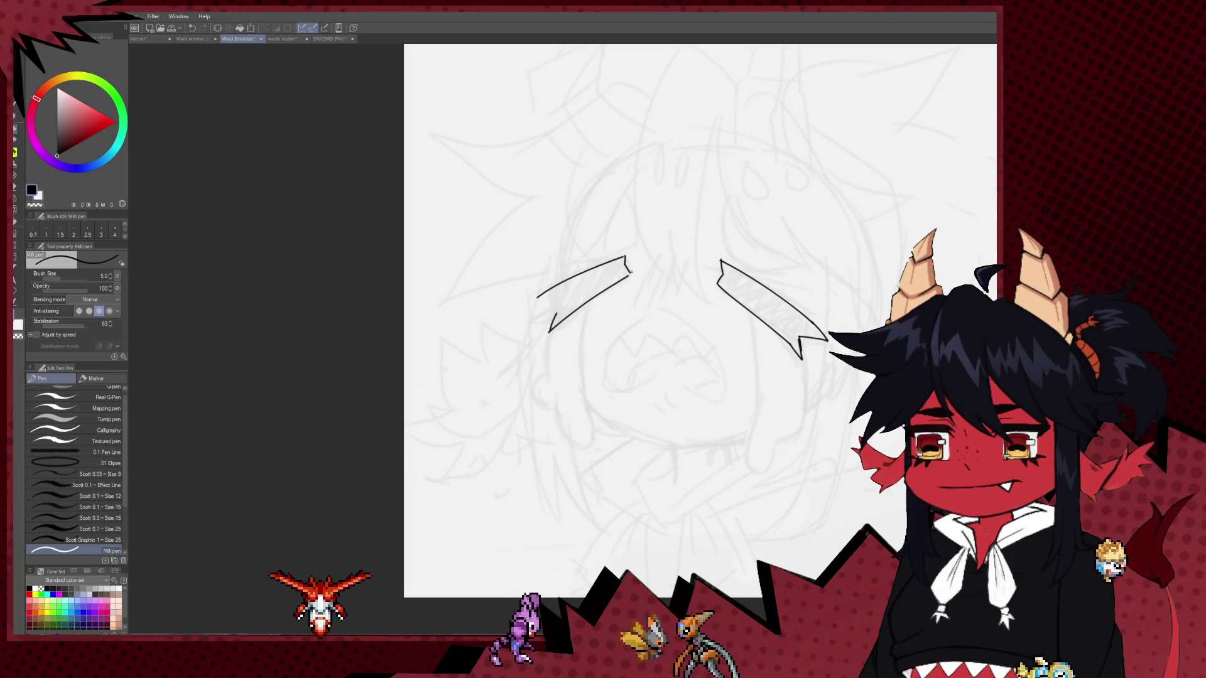
left_click_drag(535, 298, 551, 312)
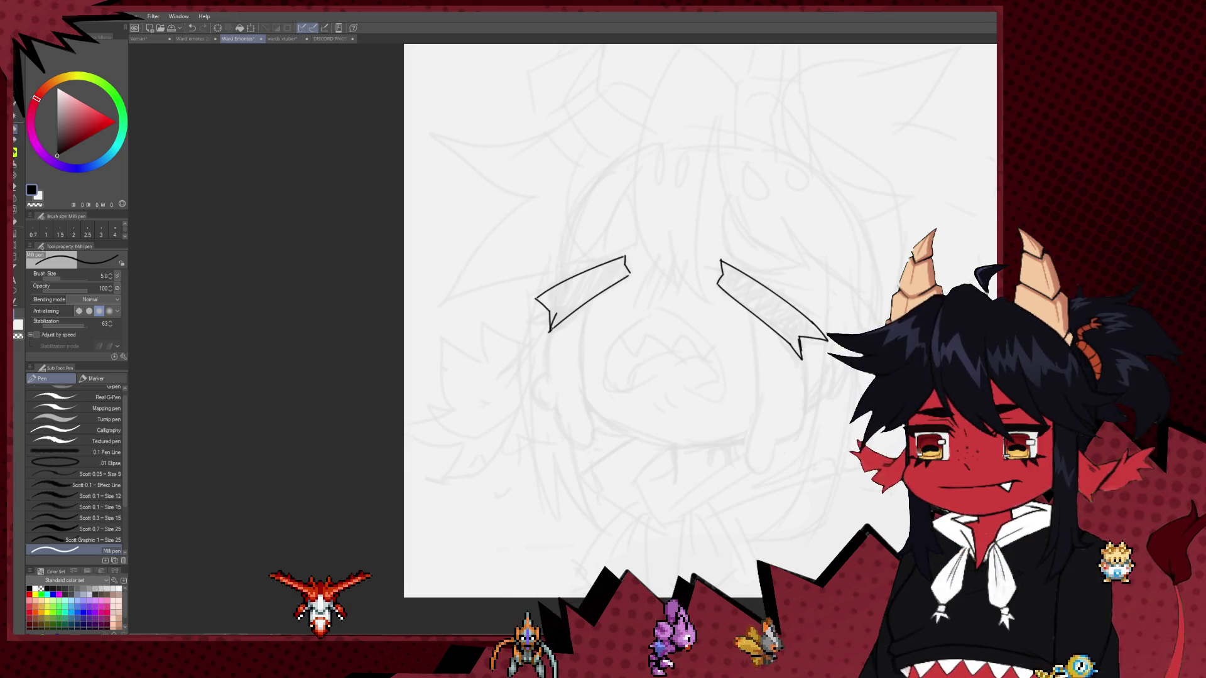
key("h")
left_click_drag(745, 243, 631, 243)
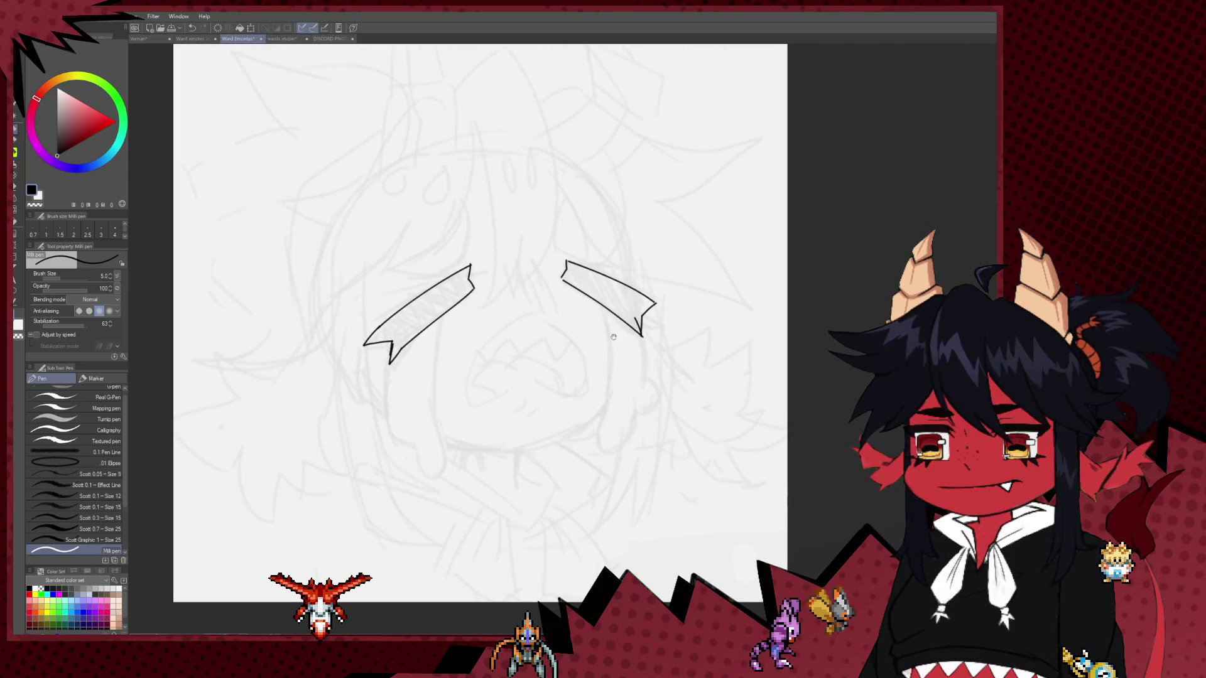
key("e")
left_click_drag(663, 297, 643, 332)
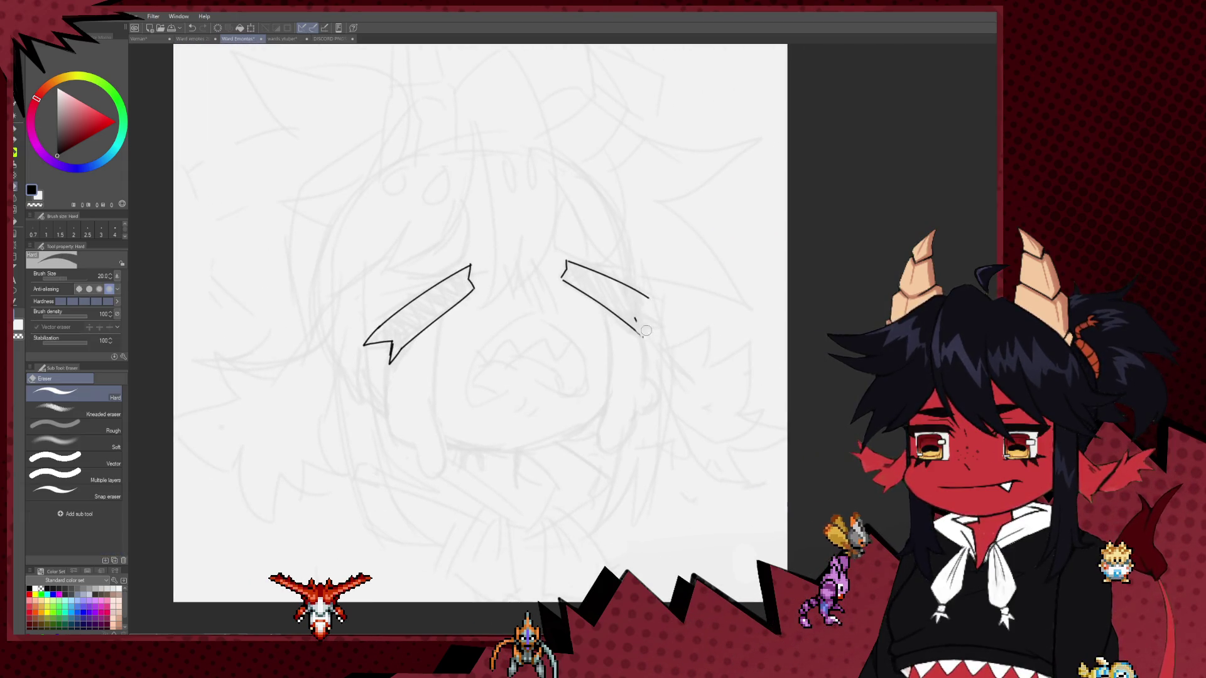
key("p")
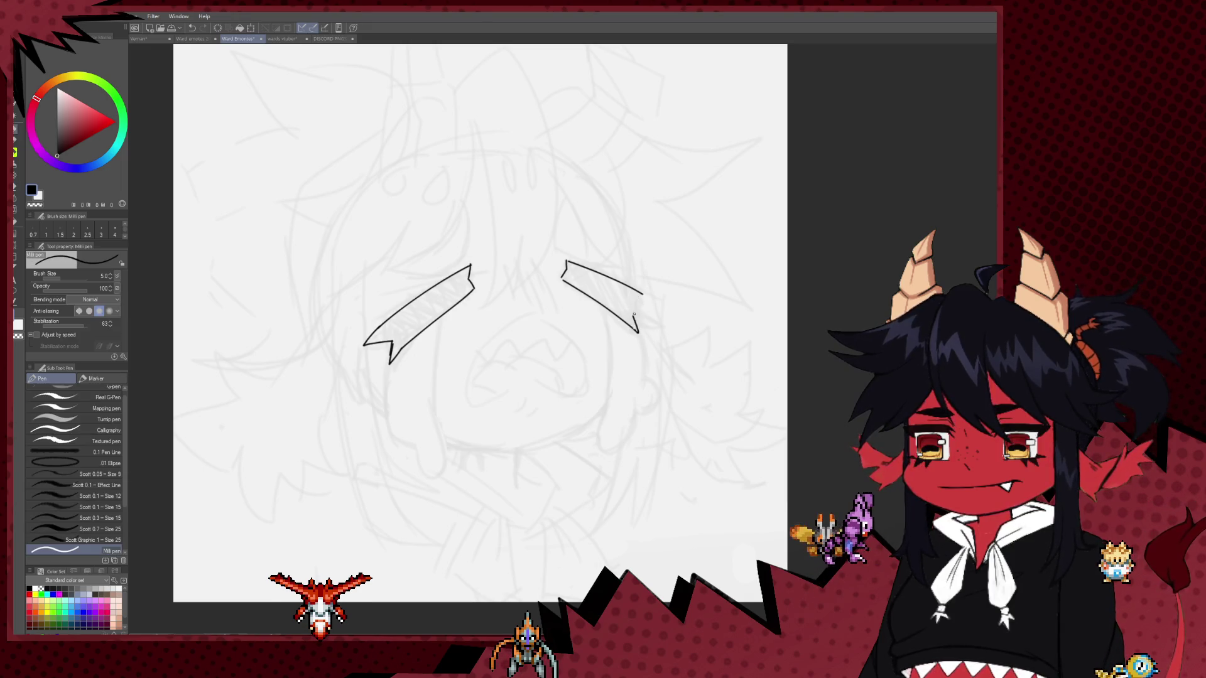
left_click_drag(627, 325, 632, 314)
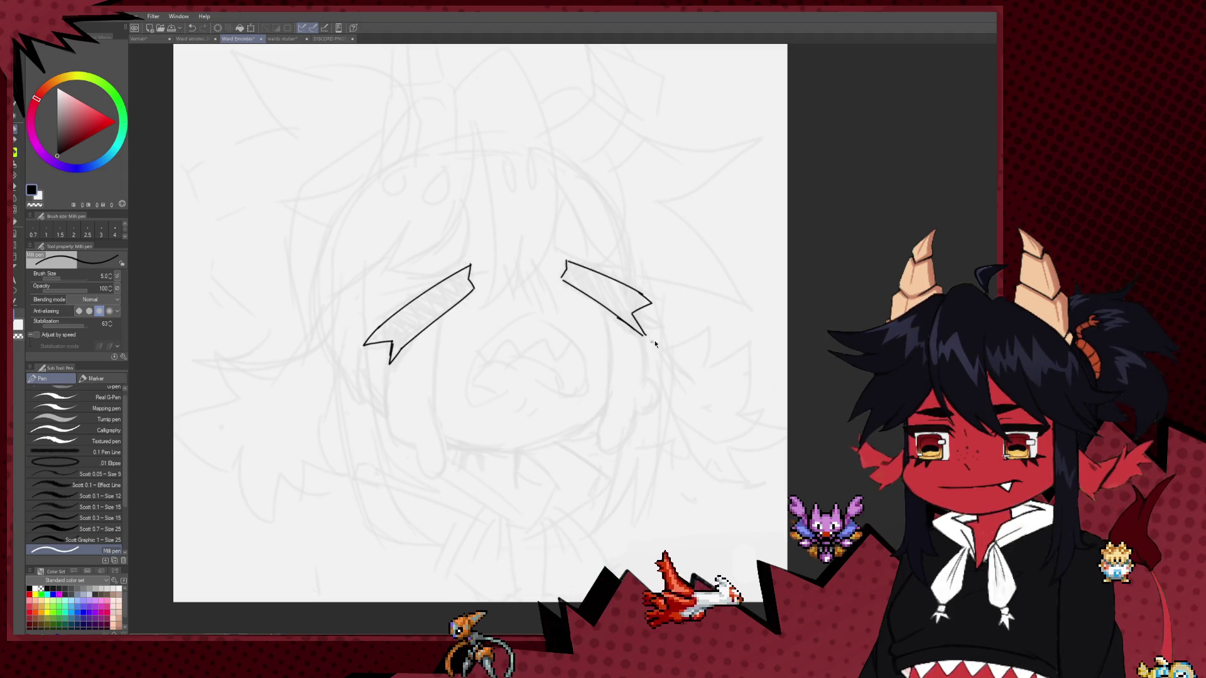
Draw the curved jawline below the face and a tear streaming from the right eye.
key("h")
left_click_drag(729, 328, 665, 329)
left_click_drag(544, 300, 536, 359)
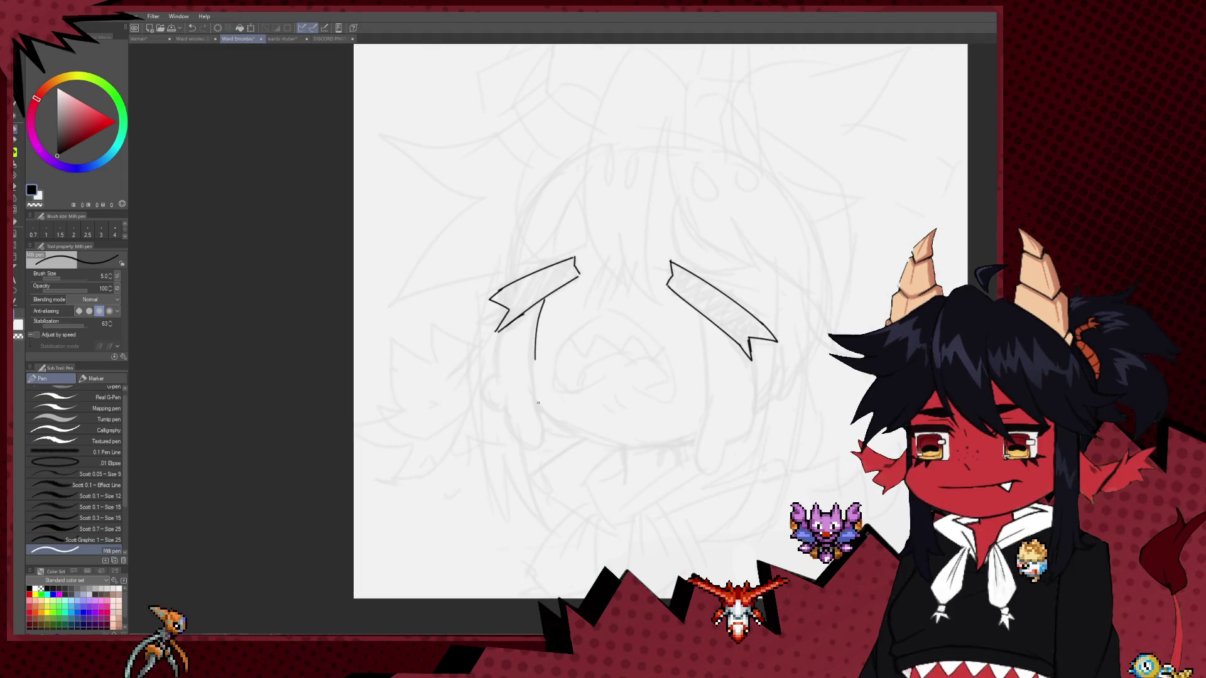
key("ctrl+z")
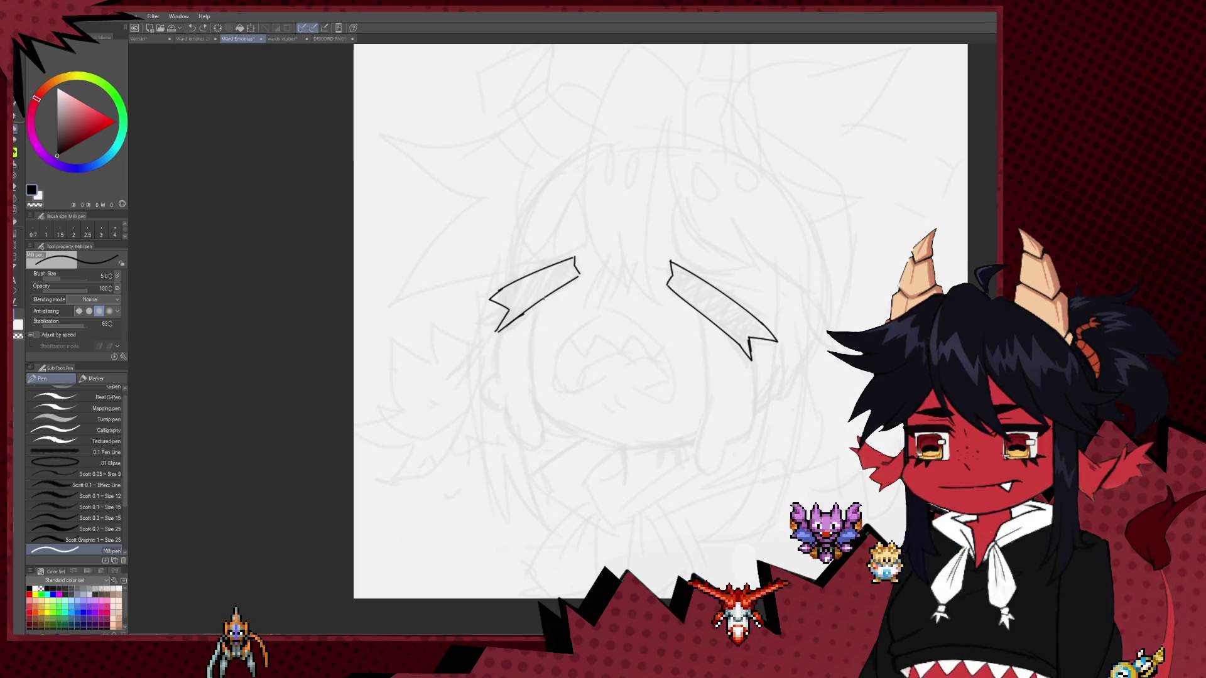
key("ctrl+z")
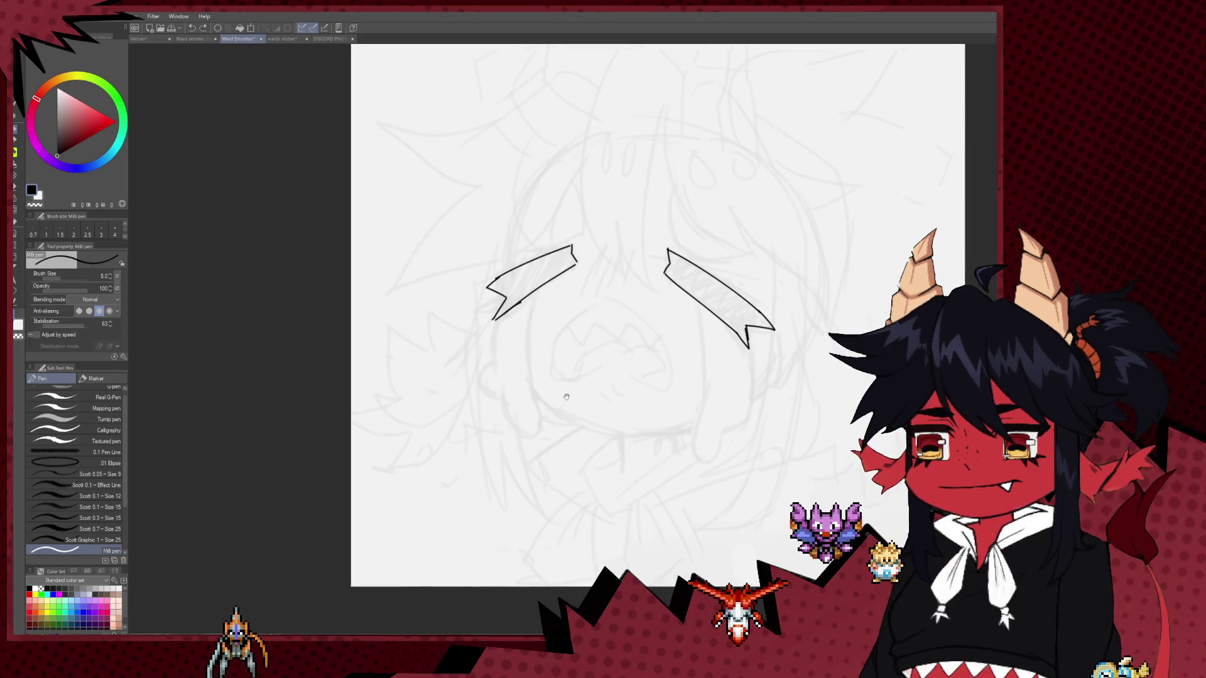
left_click_drag(493, 342, 485, 309)
left_click_drag(595, 404, 626, 406)
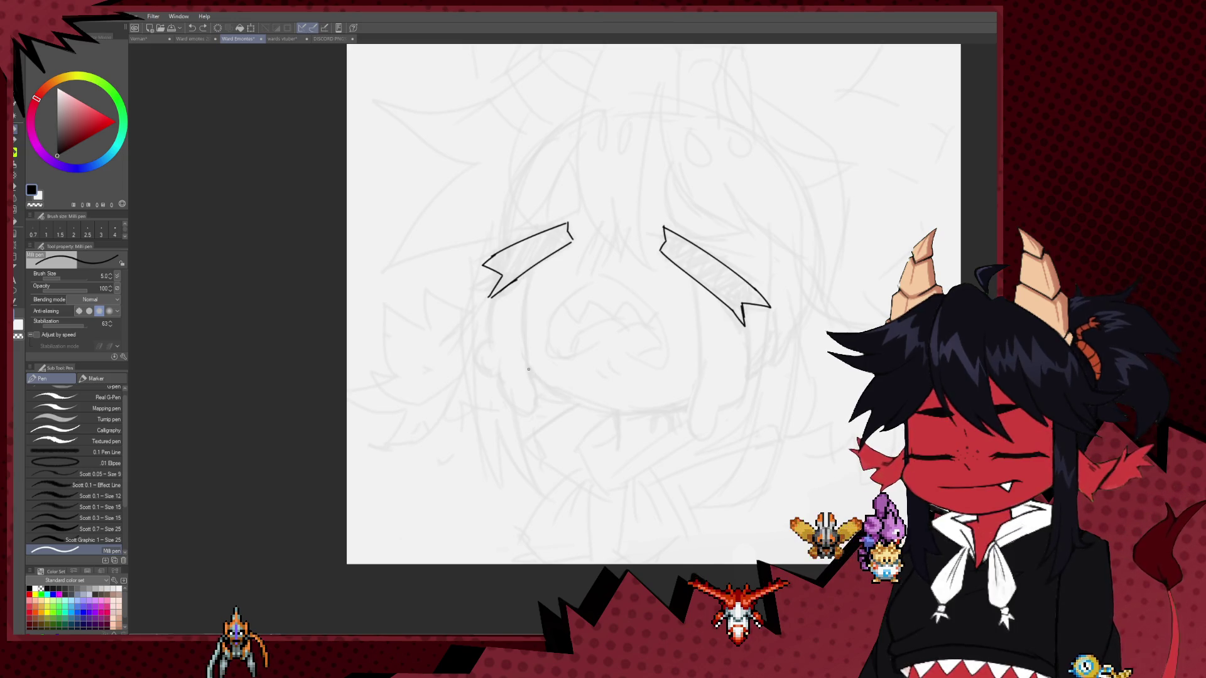
mouse_move(528, 373)
left_mouse_down()
mouse_move(617, 413)
mouse_move(694, 398)
left_mouse_up()
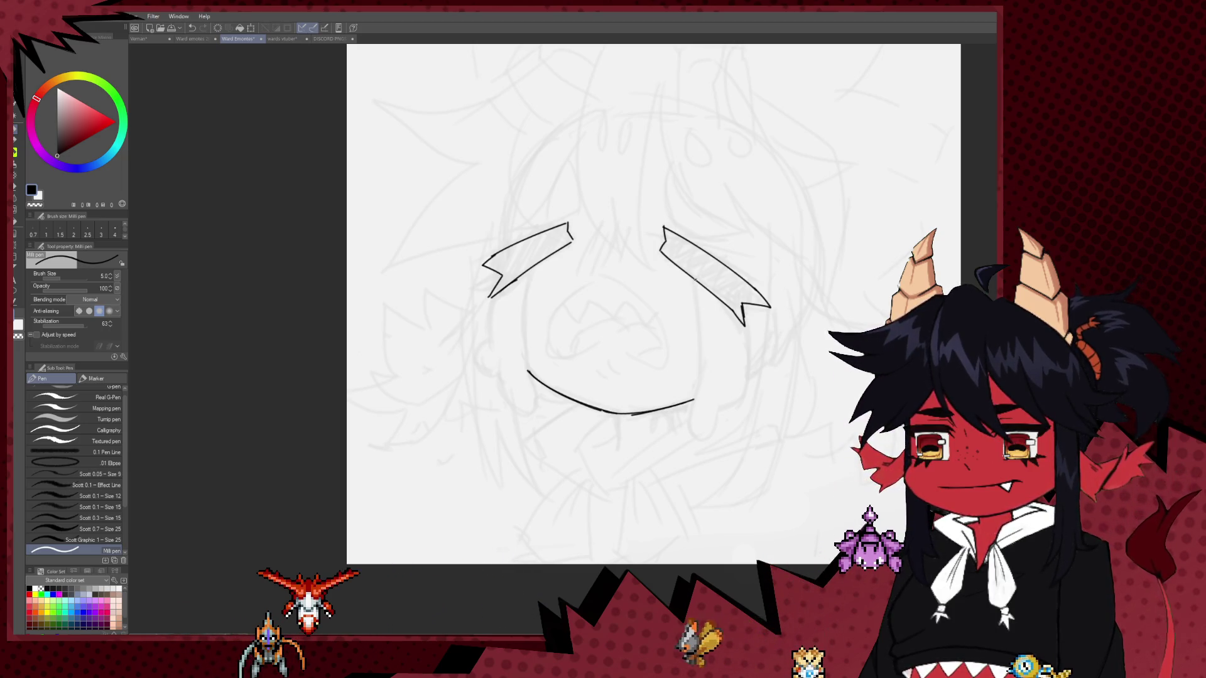
mouse_move(695, 277)
left_mouse_down()
mouse_move(710, 430)
mouse_move(726, 406)
left_mouse_up()
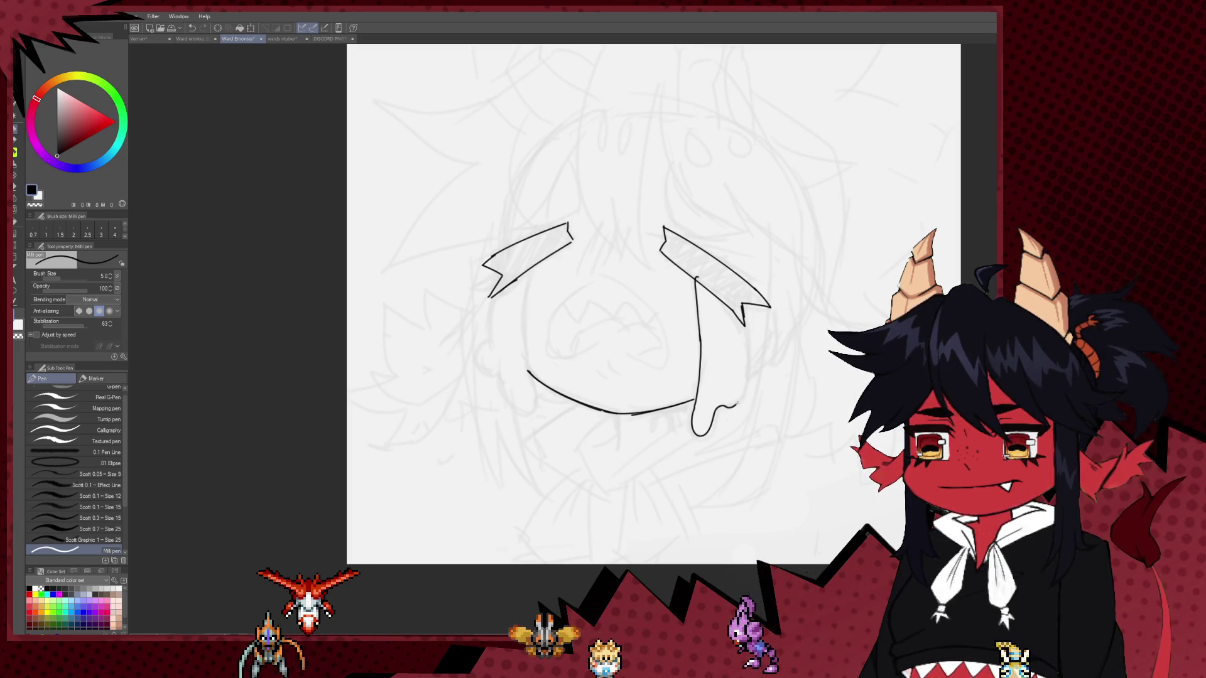
Redraw the tear trail so it curves downward and joins the hair line.
key("ctrl+z")
key("ctrl+z")
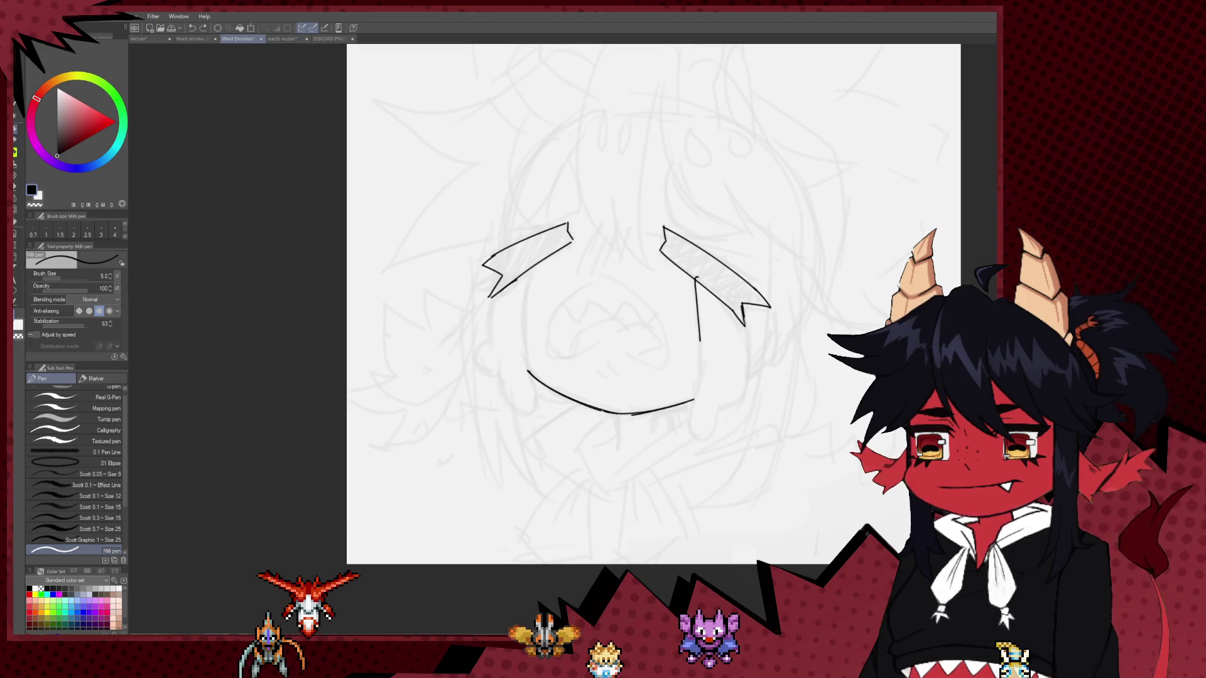
mouse_move(747, 375)
left_mouse_down()
mouse_move(726, 410)
mouse_move(700, 334)
left_mouse_up()
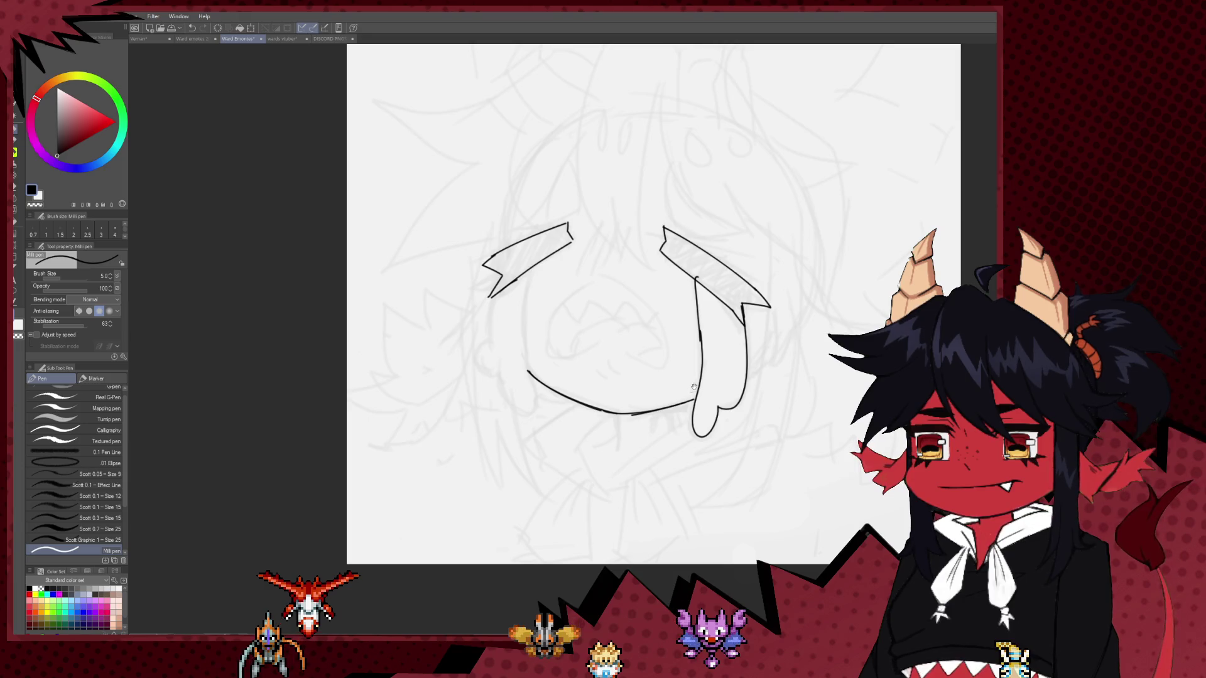
left_click_drag(694, 388, 745, 387)
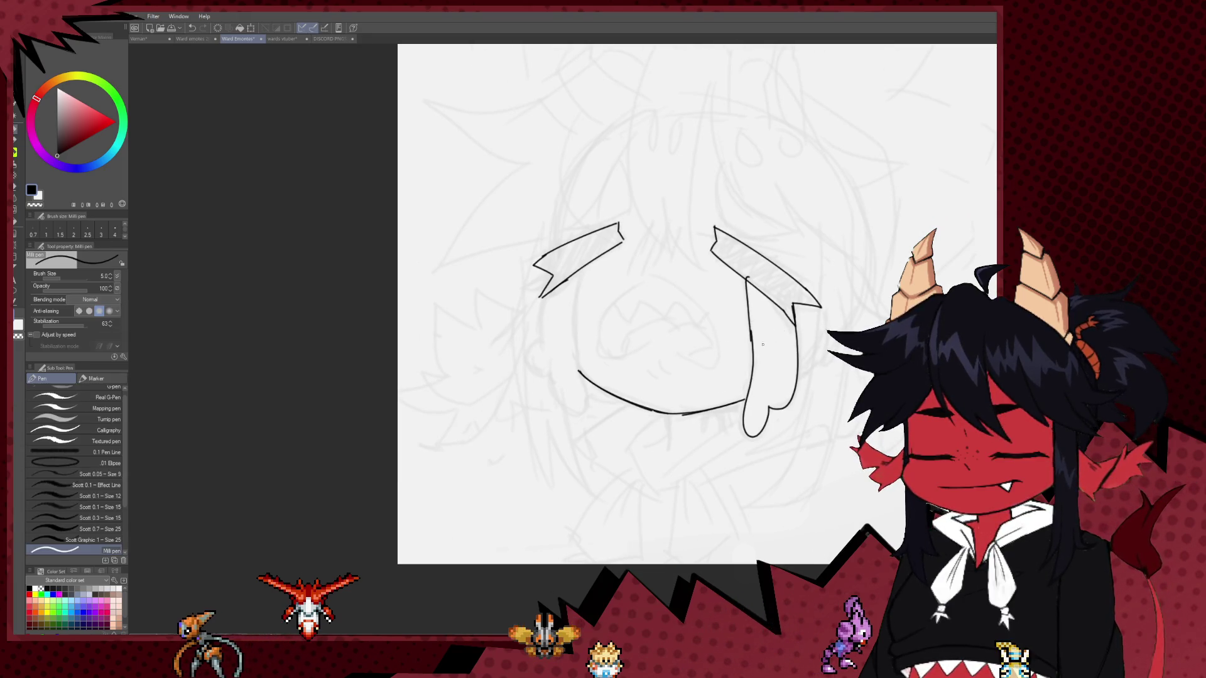
left_click_drag(763, 345, 655, 363)
key("e")
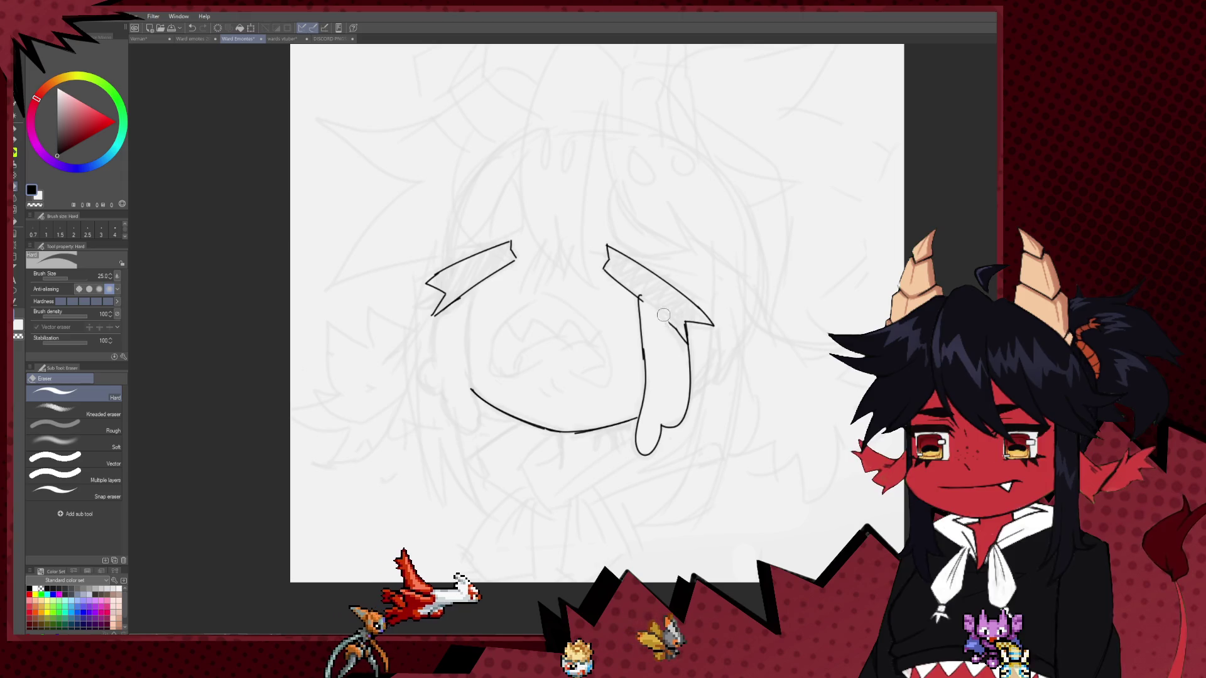
key("p")
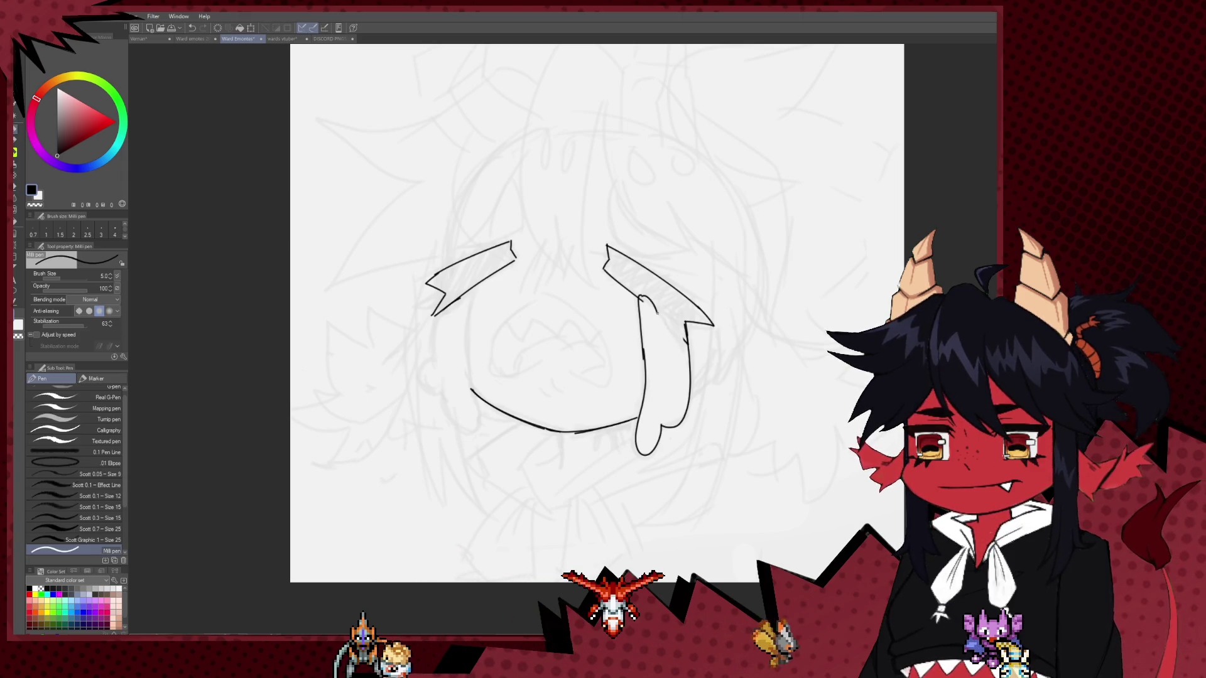
mouse_move(657, 312)
left_mouse_down()
mouse_move(684, 322)
mouse_move(663, 384)
left_mouse_up()
key("e")
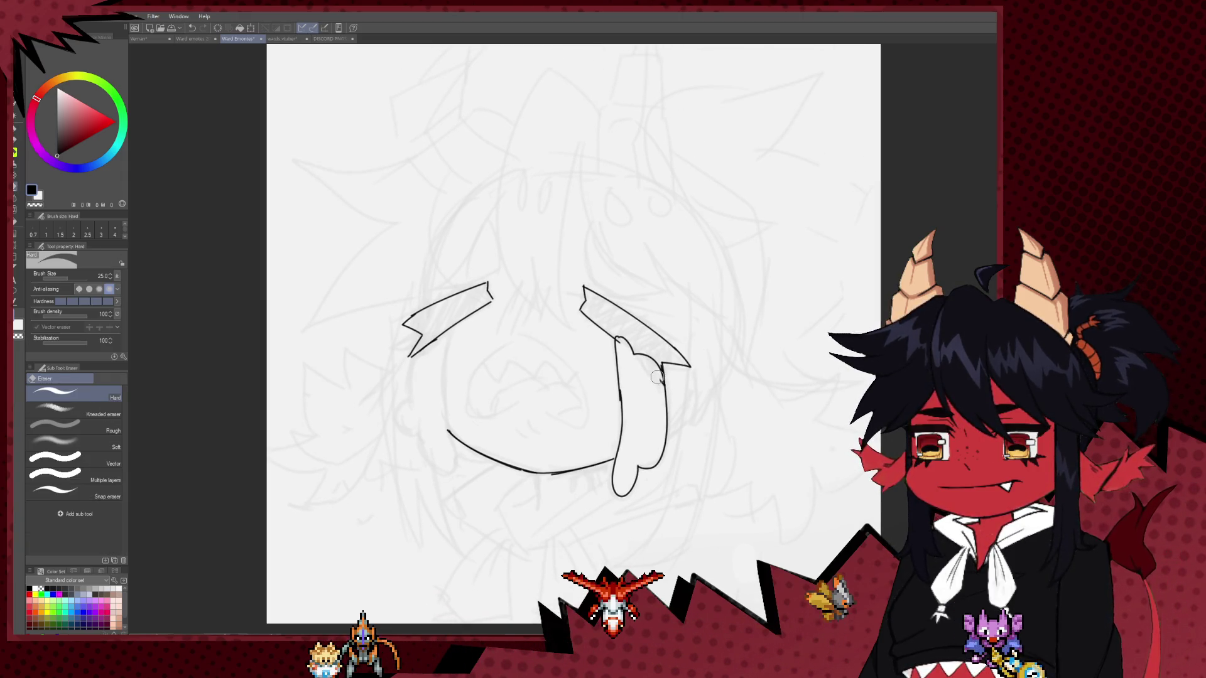
key("p")
Redraw the face's left side line, removing the short tail below the jaw.
left_click_drag(440, 386, 440, 370)
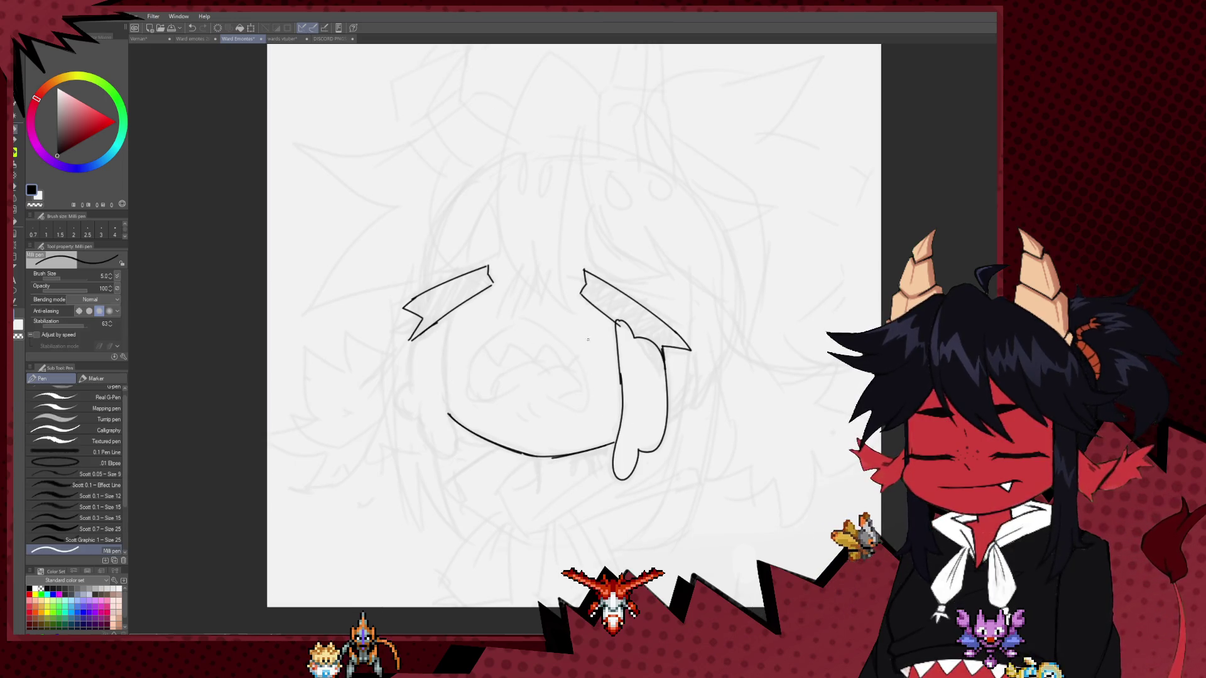
key("e")
key("p")
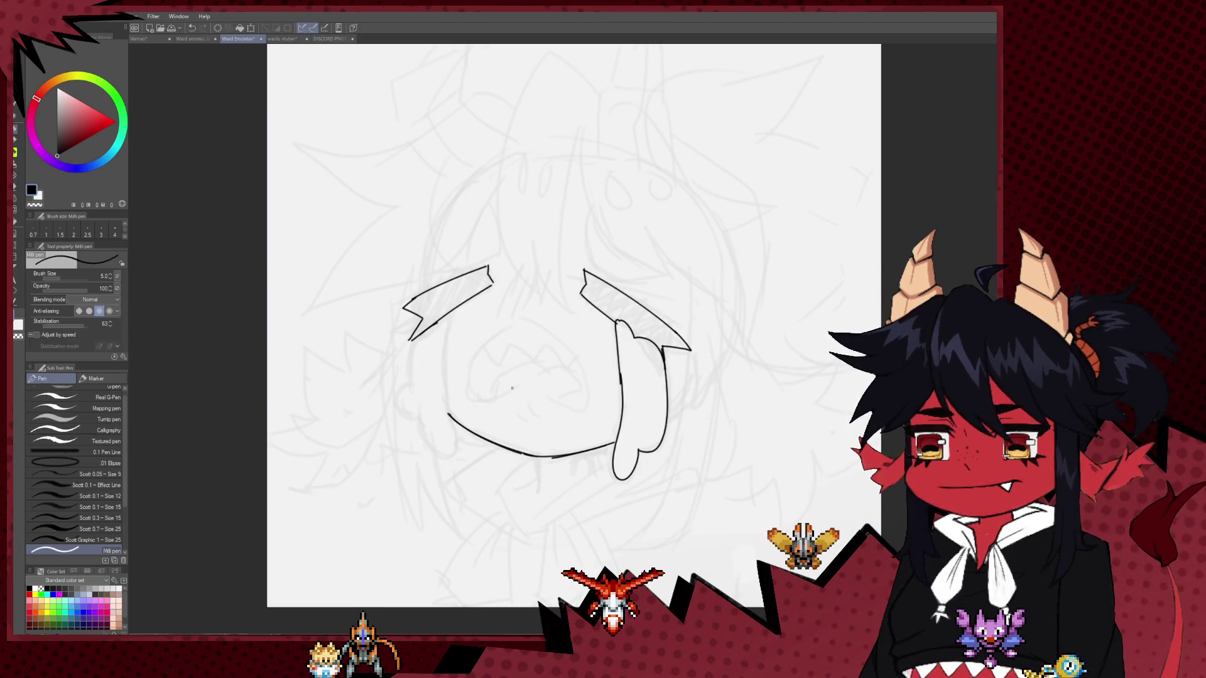
left_click_drag(454, 309, 440, 322)
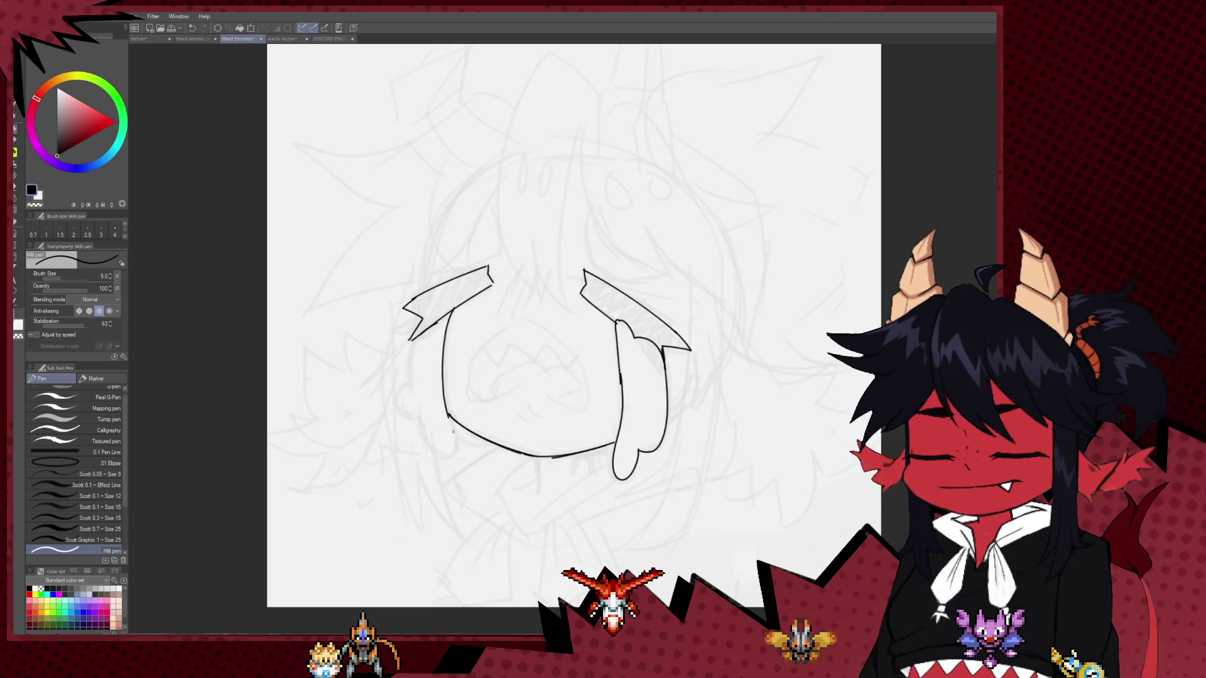
key("ctrl+z")
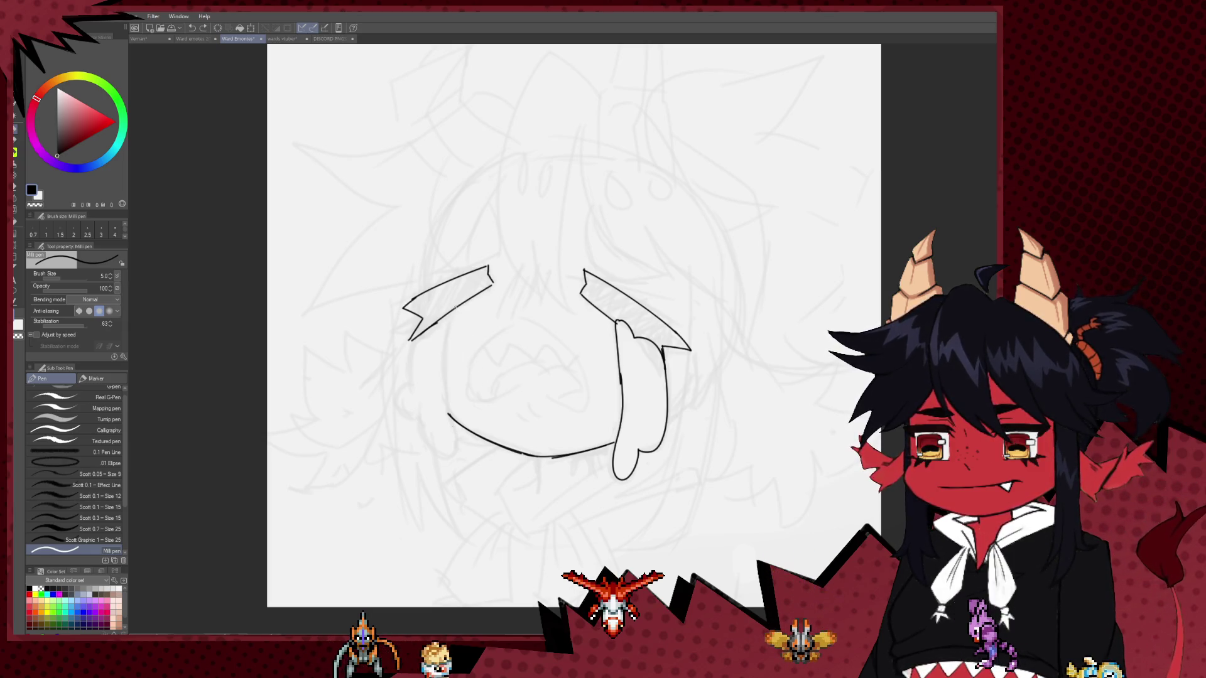
left_click_drag(454, 310, 456, 445)
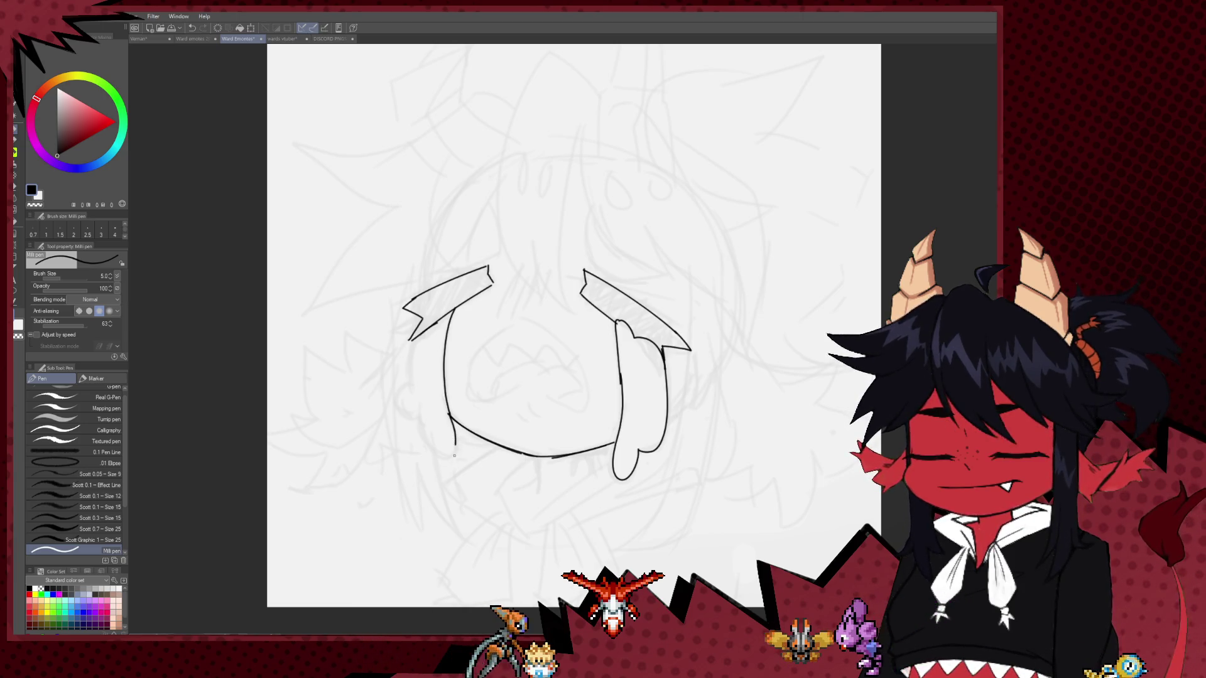
key("ctrl+z")
Ink the curved stroke at the lower left and the rounded left lobe.
mouse_move(418, 408)
left_mouse_down()
mouse_move(440, 458)
mouse_move(456, 436)
left_mouse_up()
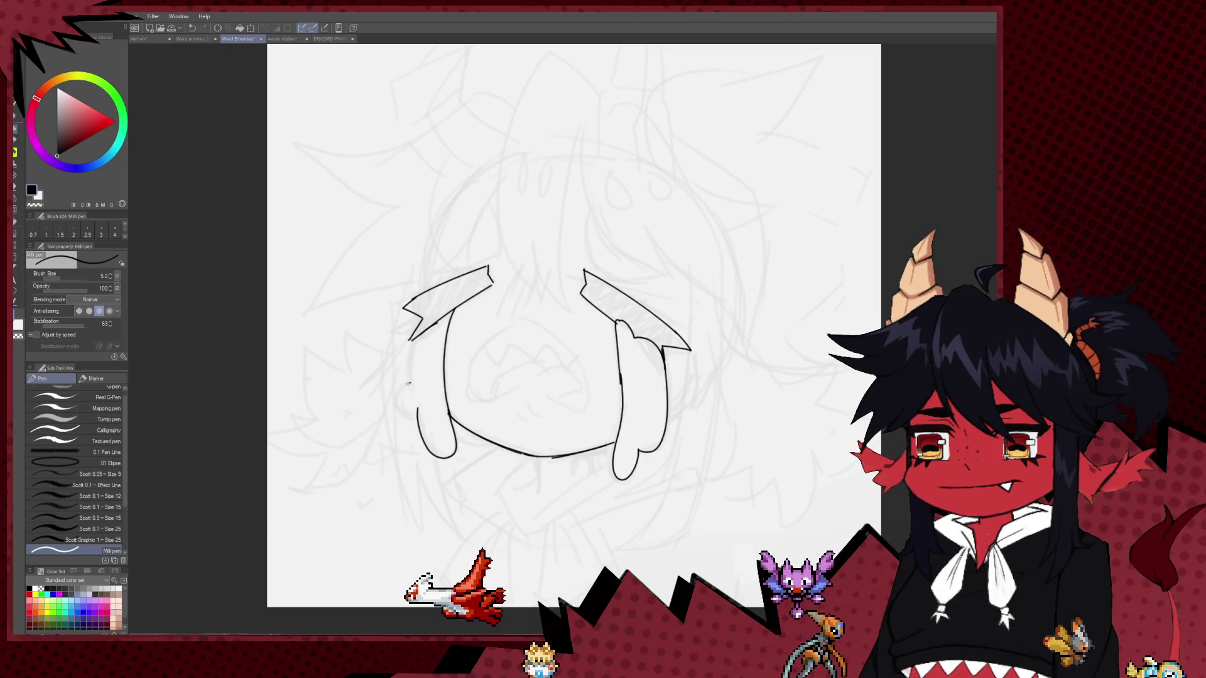
left_click_drag(410, 339, 418, 411)
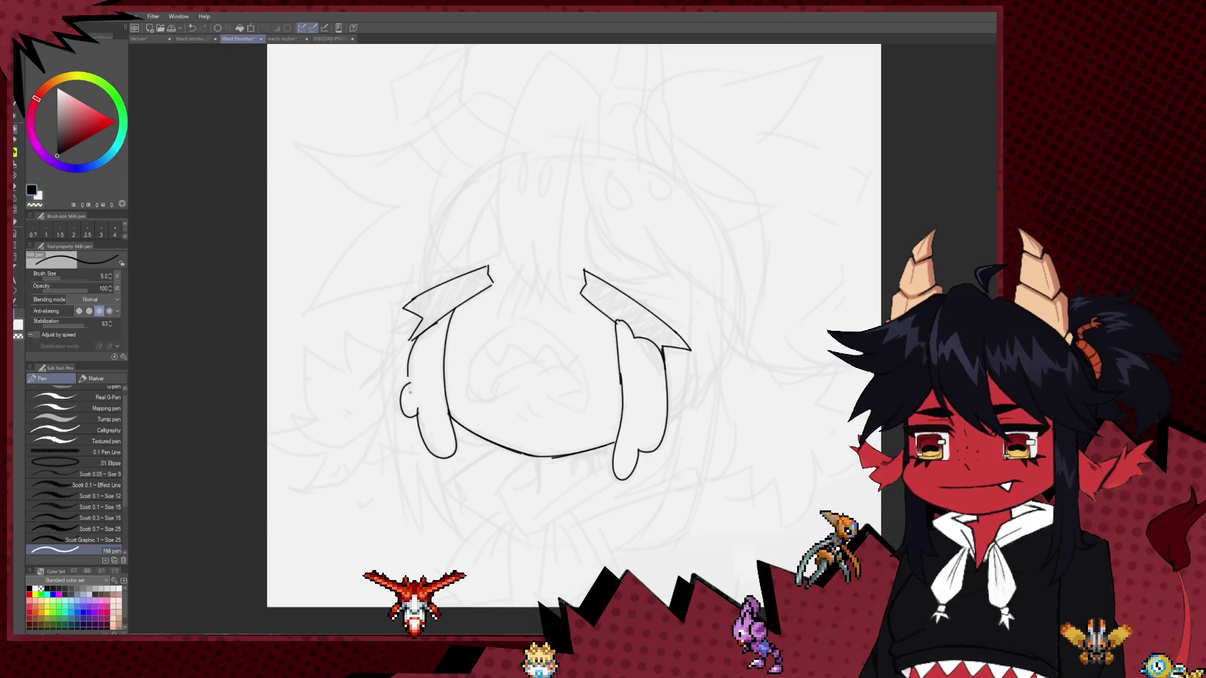
mouse_move(474, 408)
left_mouse_down()
mouse_move(424, 410)
mouse_move(421, 459)
left_mouse_up()
key("e")
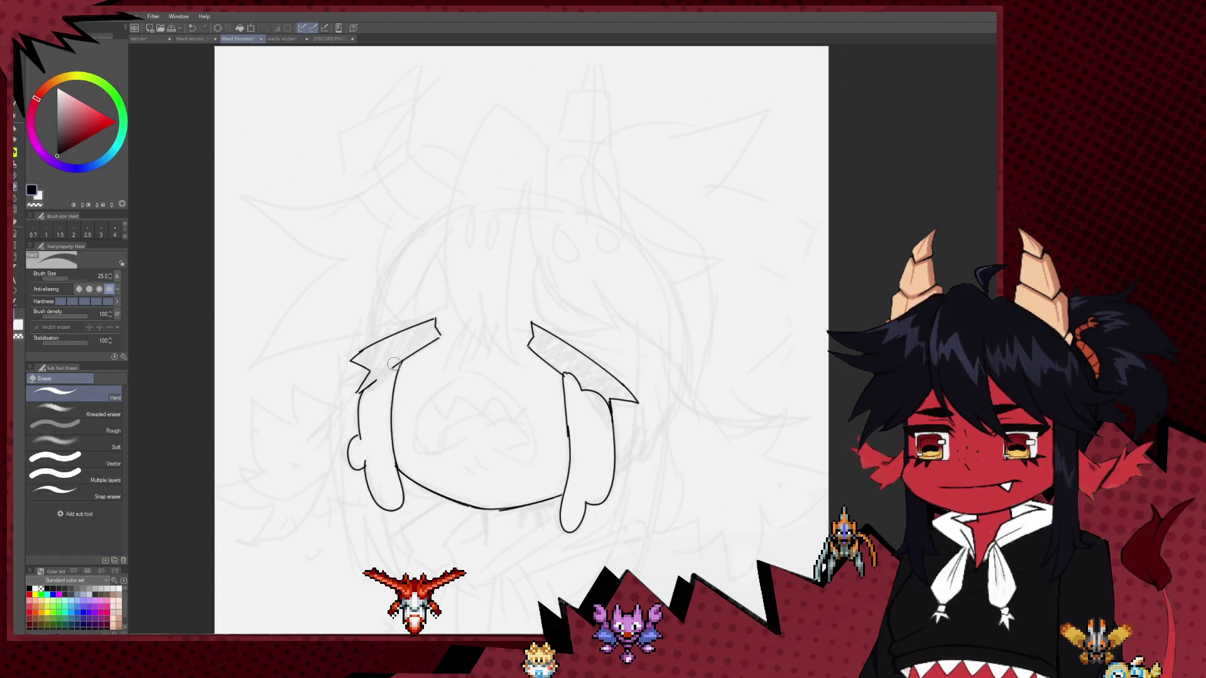
key("p")
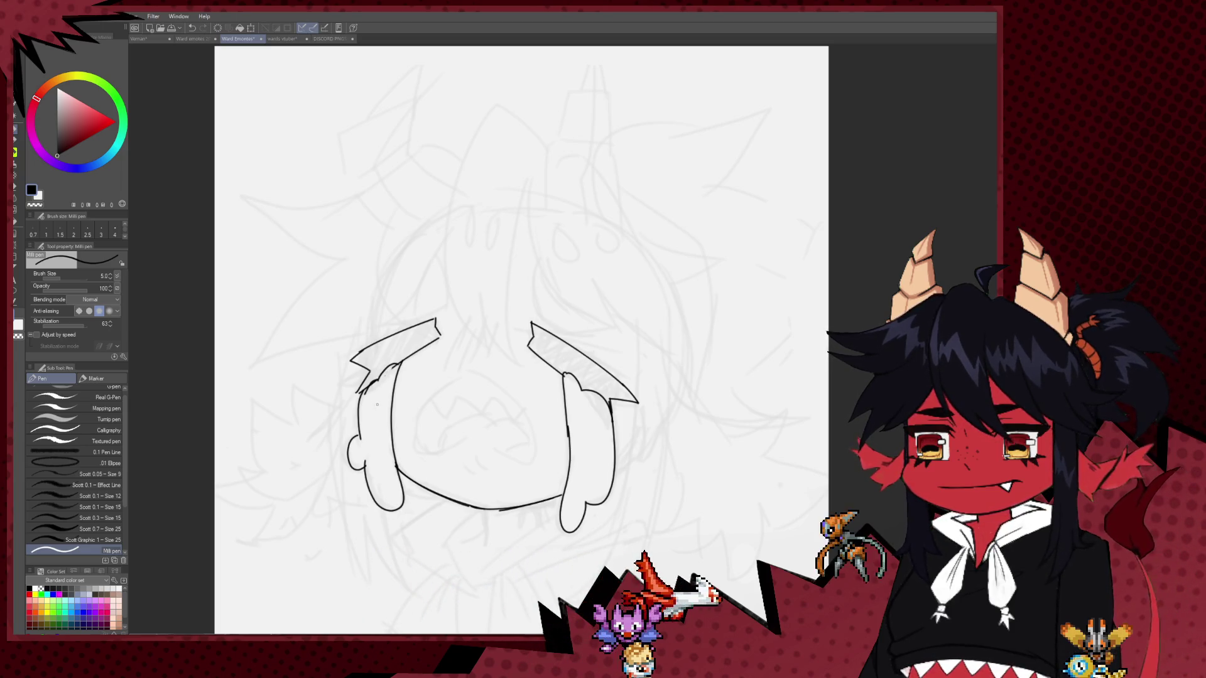
mouse_move(471, 393)
left_mouse_down()
mouse_move(471, 437)
mouse_move(467, 368)
left_mouse_up()
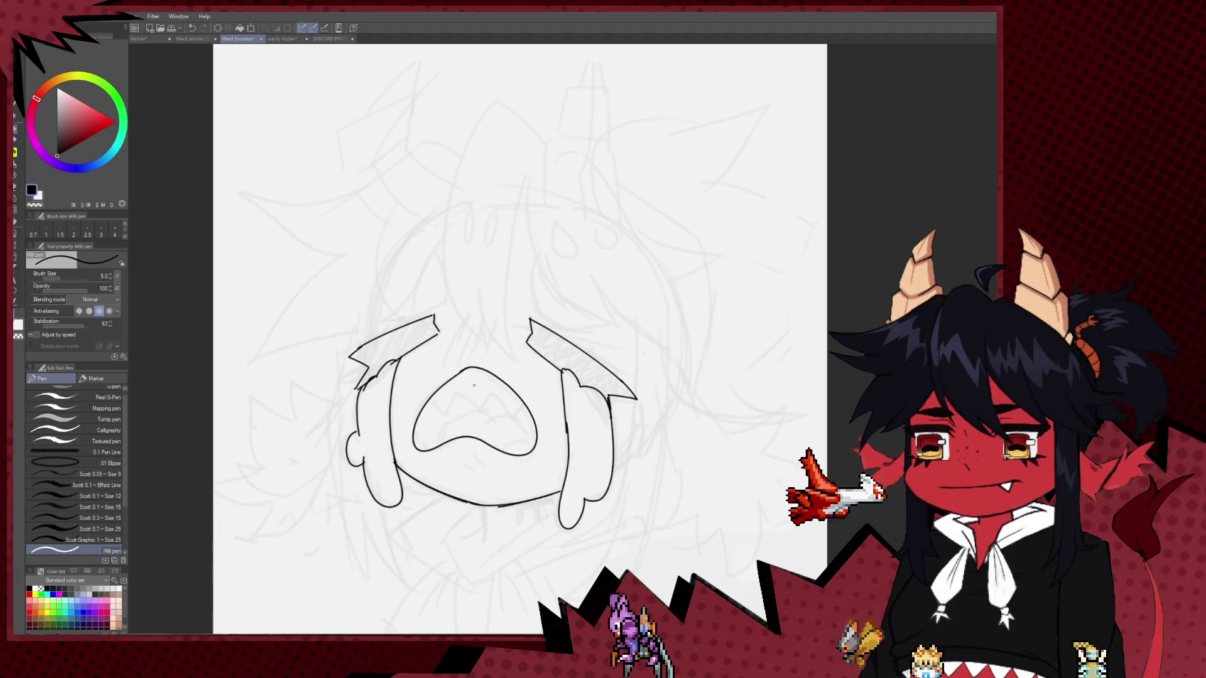
Close the mouth outline's top-left gap and draw the line and tongue curve inside the mouth.
mouse_move(471, 368)
left_mouse_down()
mouse_move(442, 386)
mouse_move(474, 368)
left_mouse_up()
key("ctrl+z")
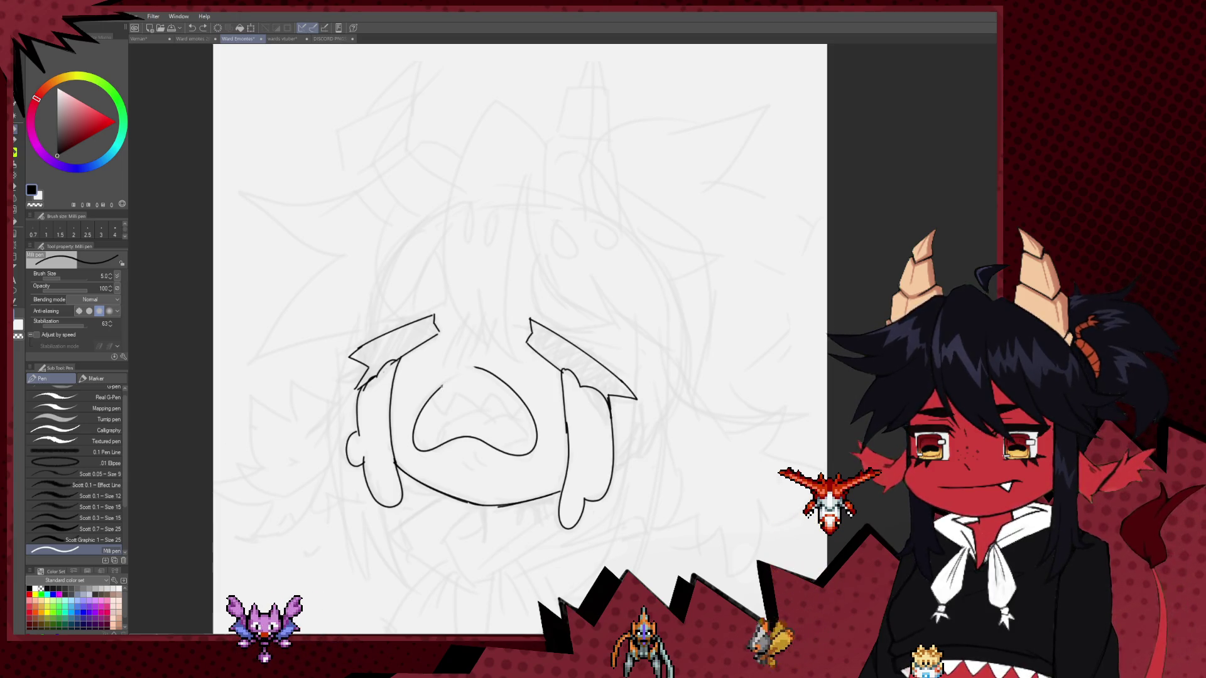
mouse_move(474, 368)
left_mouse_down()
mouse_move(431, 397)
mouse_move(515, 399)
left_mouse_up()
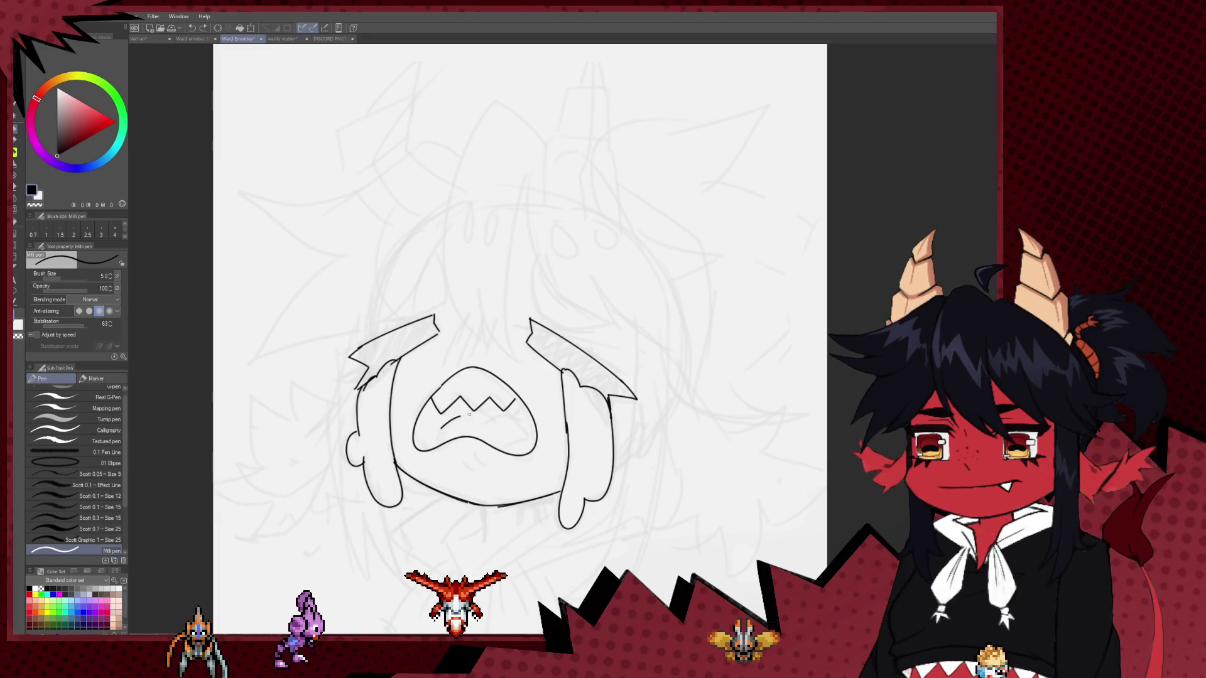
left_click_drag(442, 428, 519, 422)
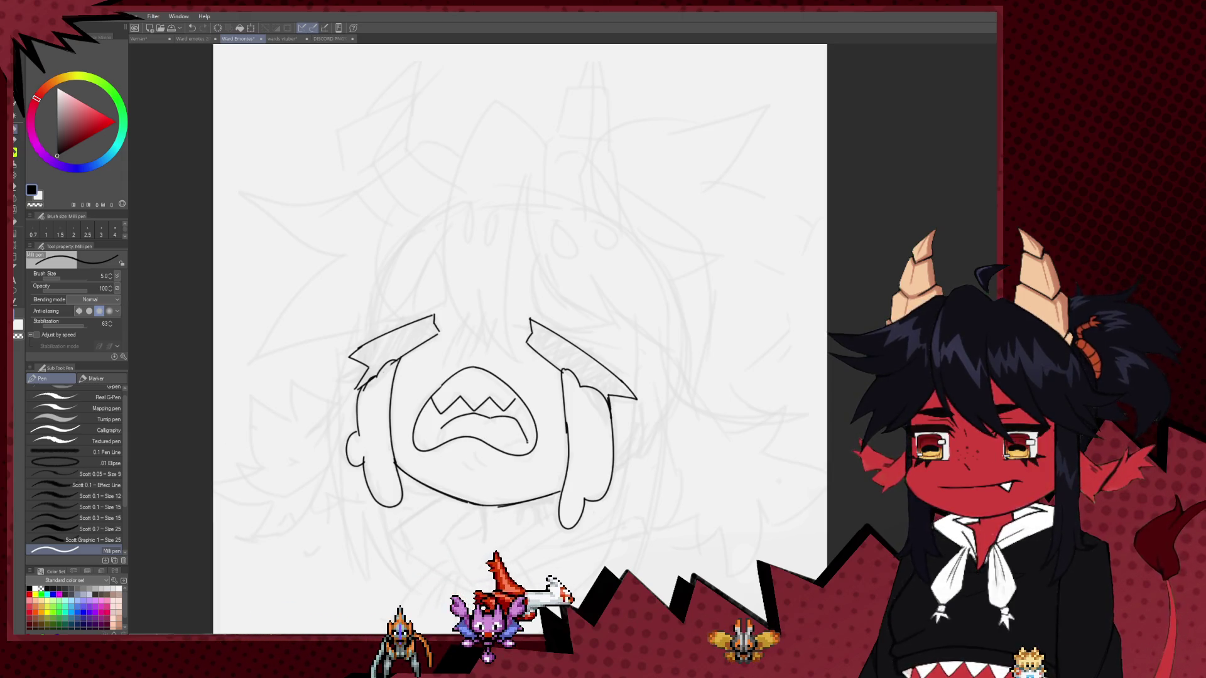
left_click_drag(519, 421, 511, 451)
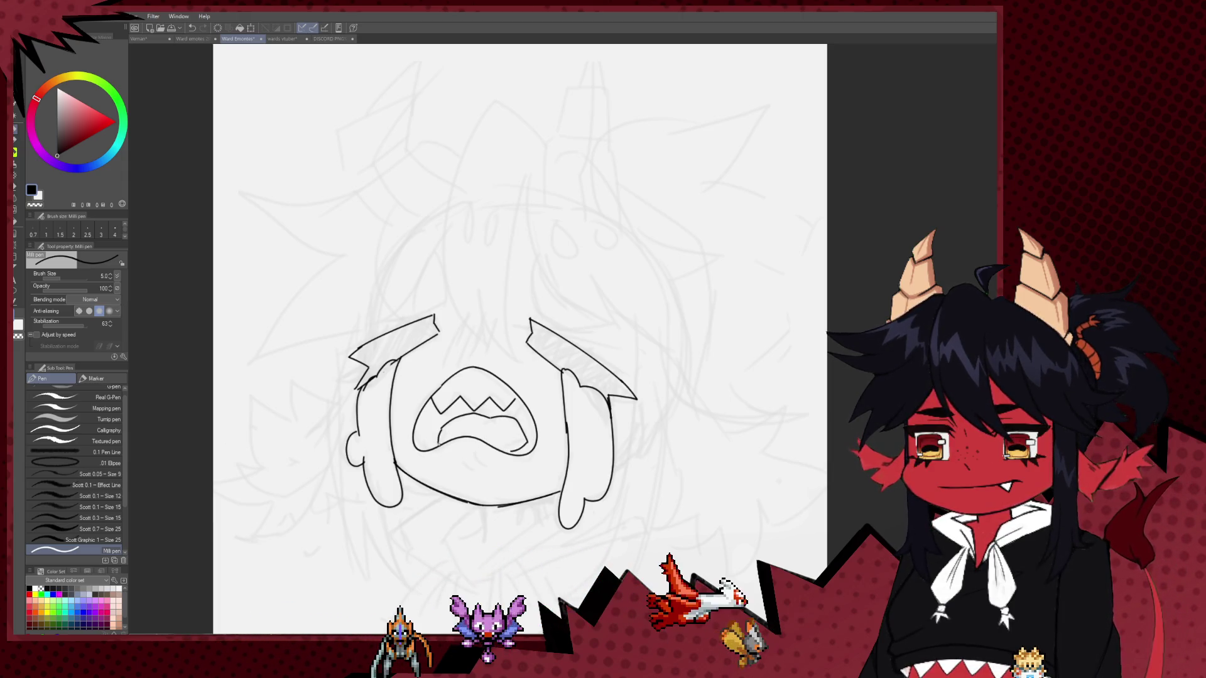
Flip the canvas horizontally to check the drawing.
left_click_drag(521, 340, 526, 355)
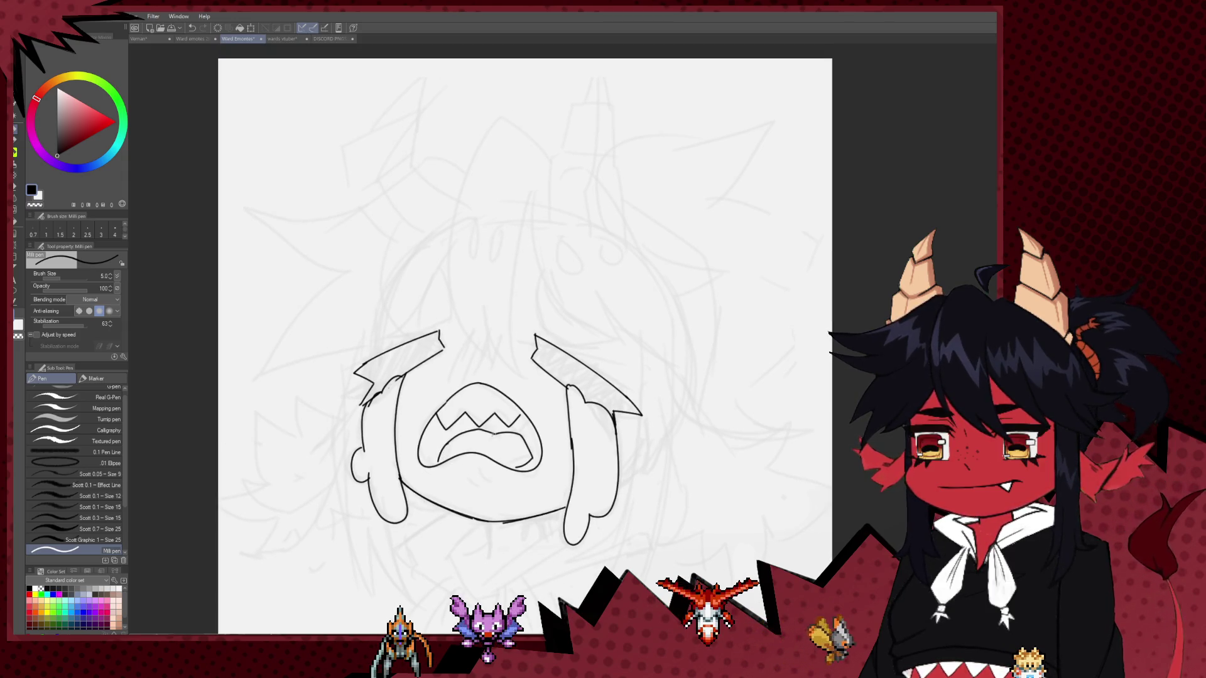
key("h")
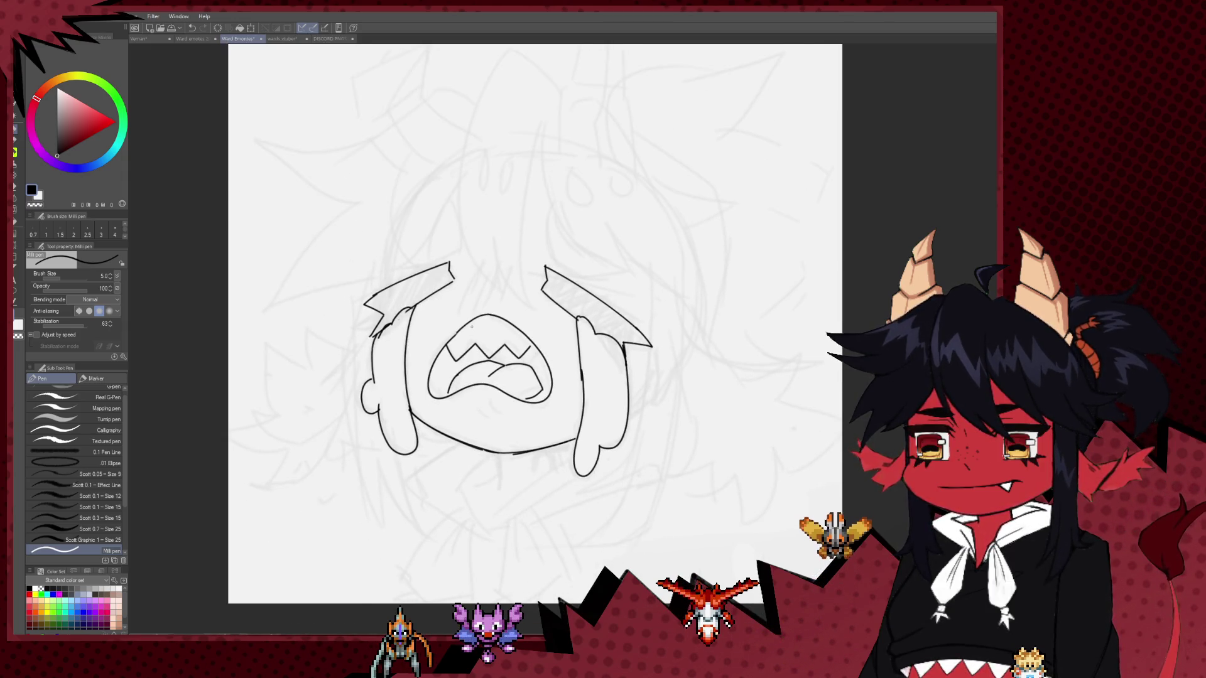
scroll(453, 462, "down", 3)
scroll(528, 343, "up", 2)
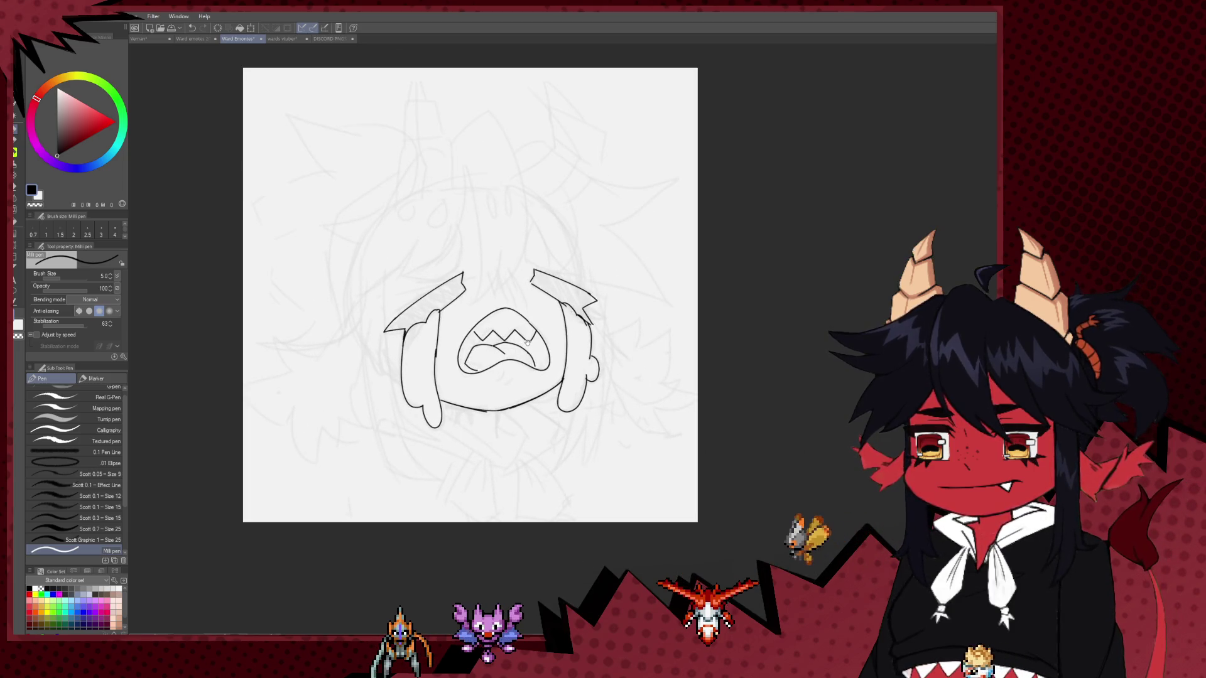
scroll(527, 342, "up", 2)
Redraw the left horn as a short curved stroke and try, then undo, the right horn.
left_click_drag(438, 244, 443, 255)
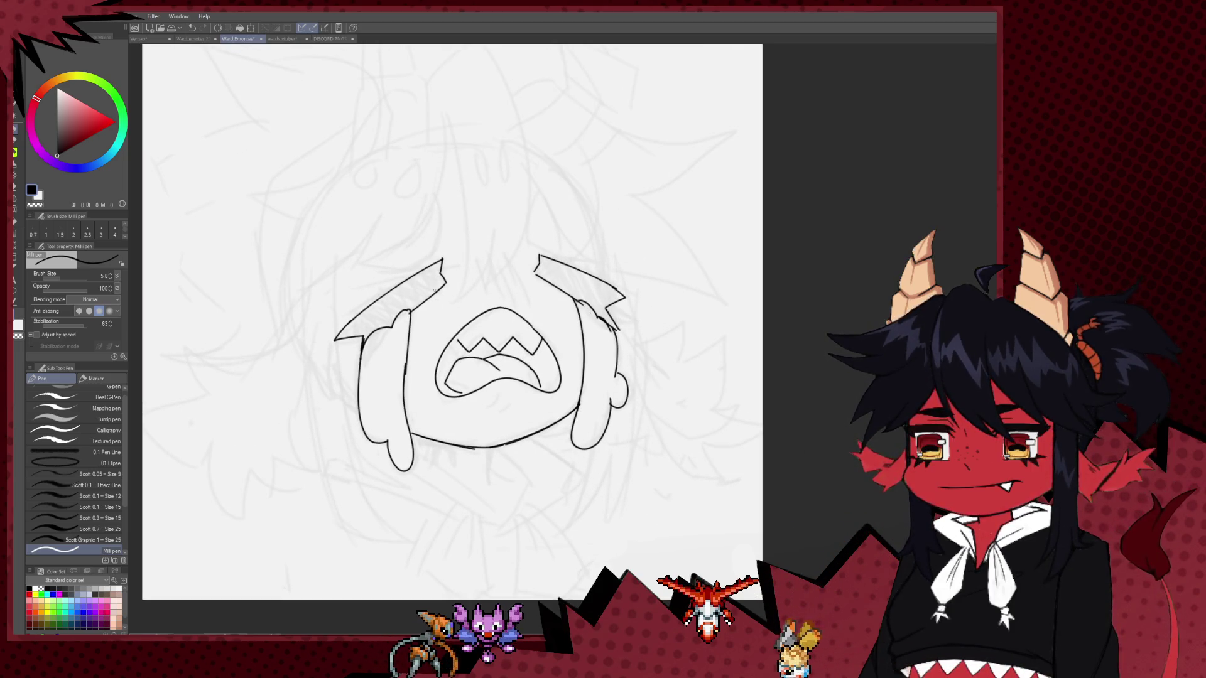
key("ctrl+z")
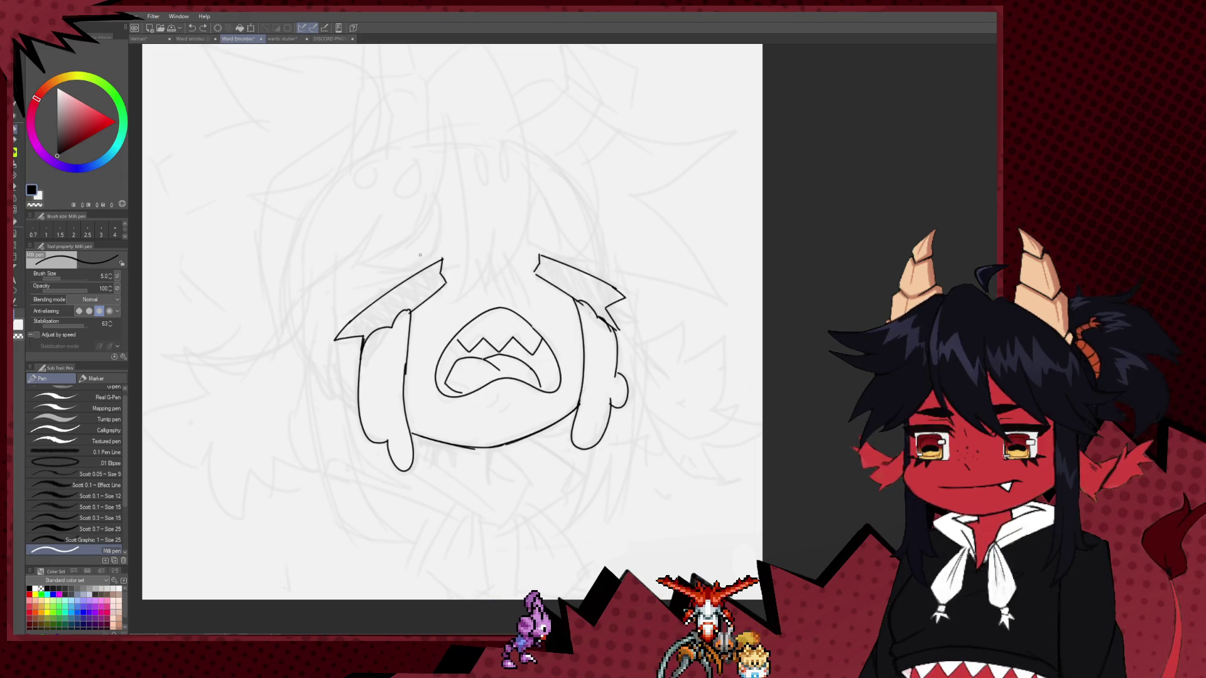
key("ctrl+z")
mouse_move(445, 269)
left_mouse_down()
mouse_move(458, 252)
mouse_move(355, 289)
mouse_move(432, 234)
left_mouse_up()
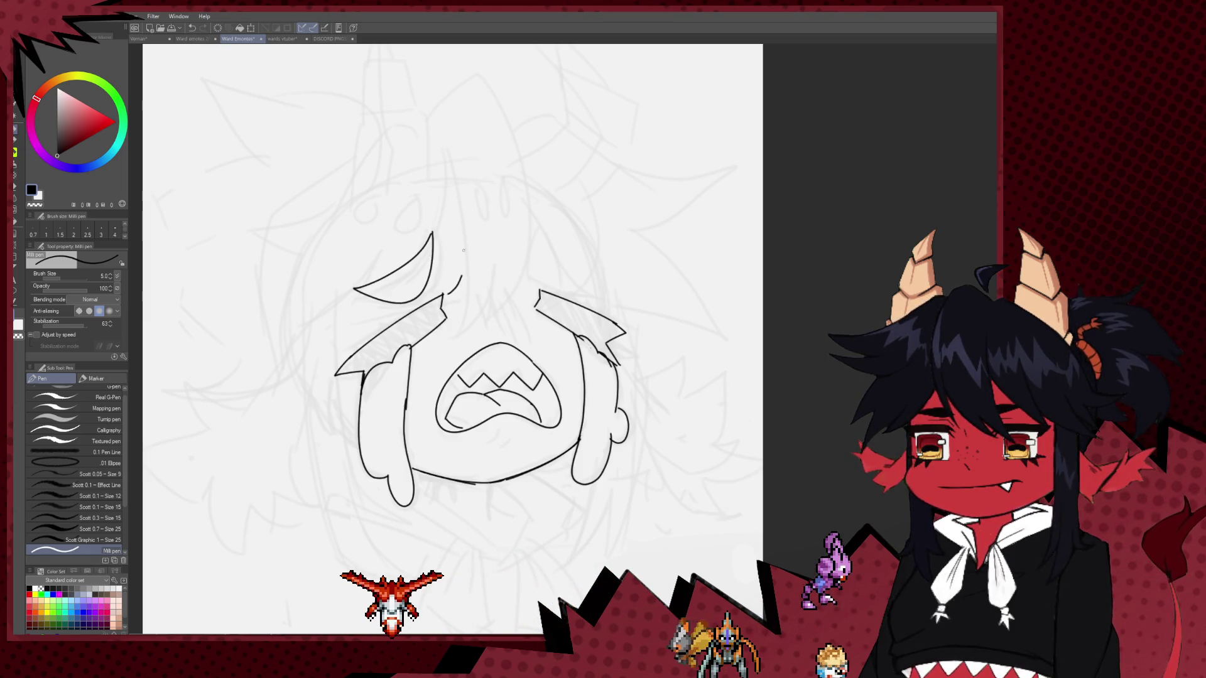
mouse_move(522, 235)
left_mouse_down()
mouse_move(552, 283)
mouse_move(574, 285)
left_mouse_up()
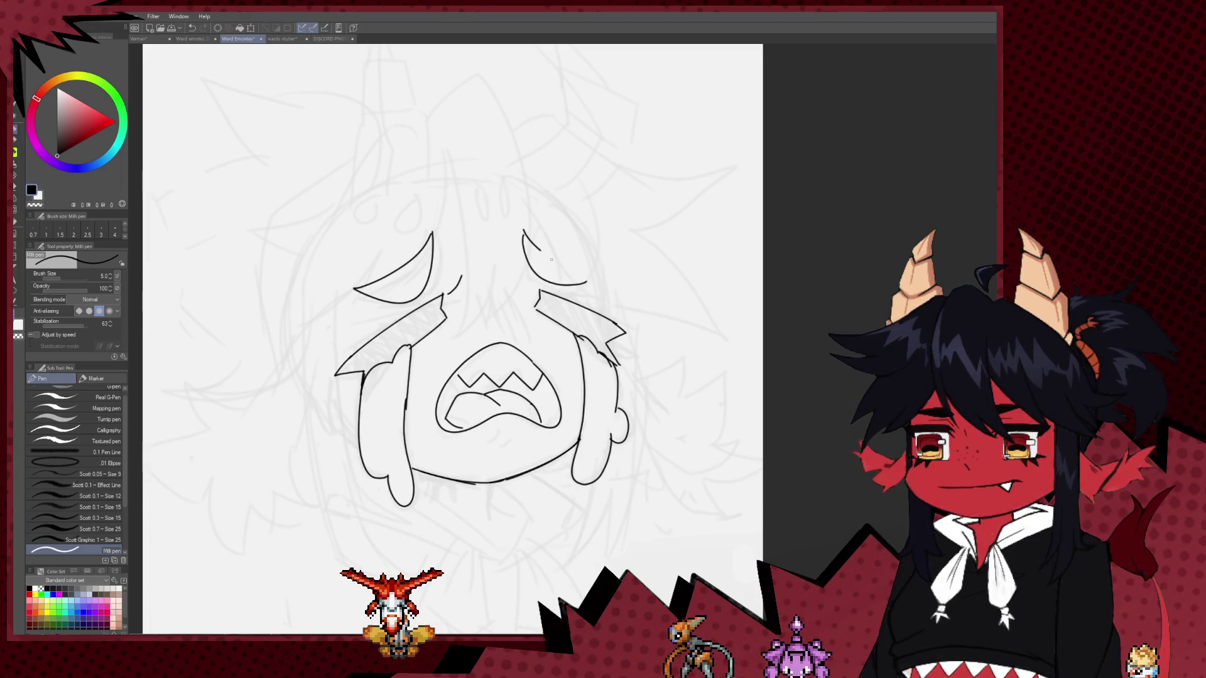
key("ctrl+z")
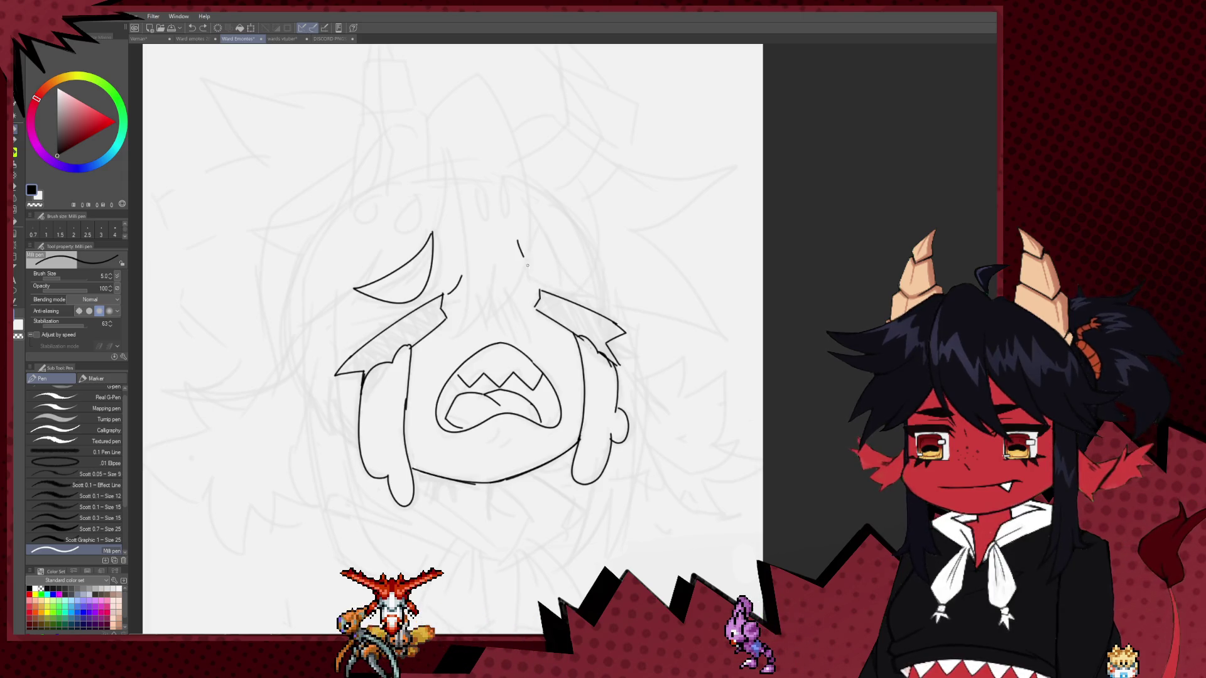
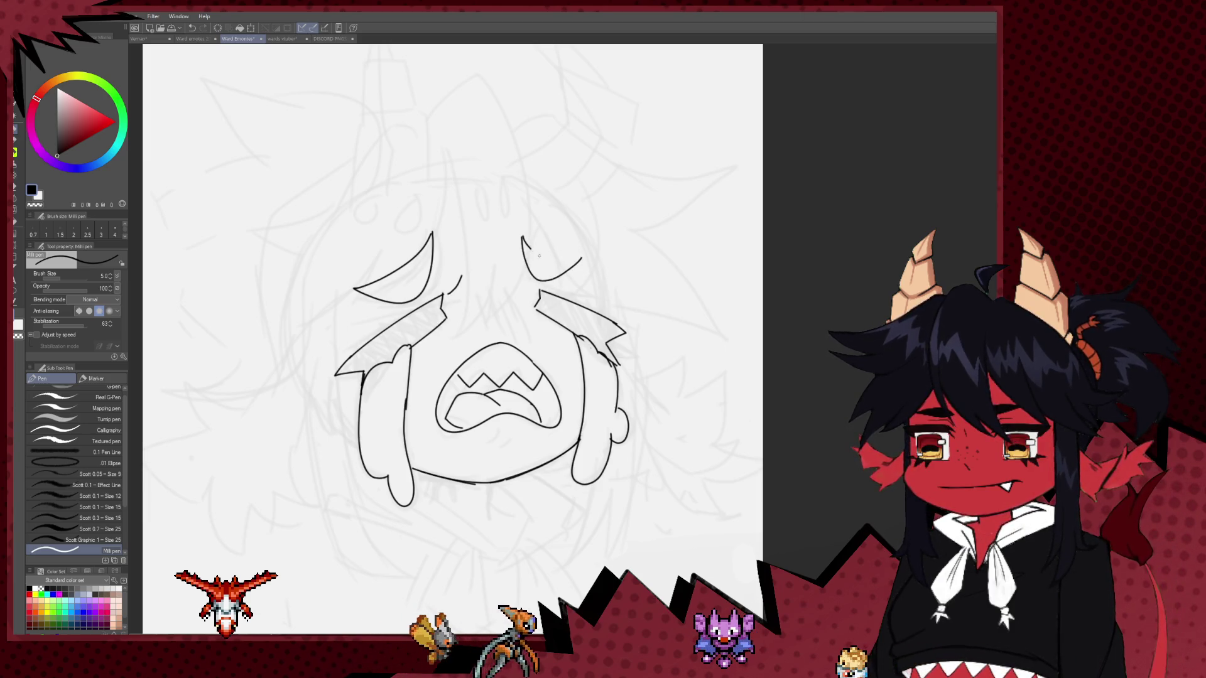
On the mirrored canvas, ink six long bang strands falling over the forehead past the eyes.
key("h")
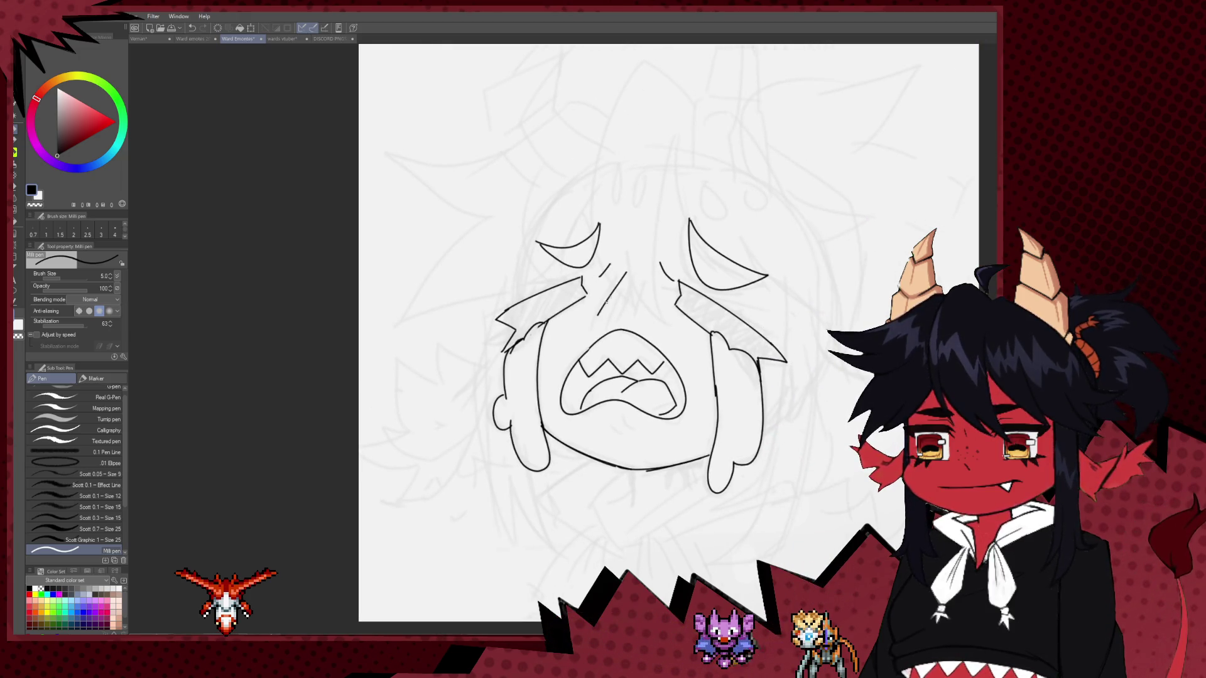
left_click_drag(635, 300, 532, 313)
left_click_drag(521, 143, 493, 257)
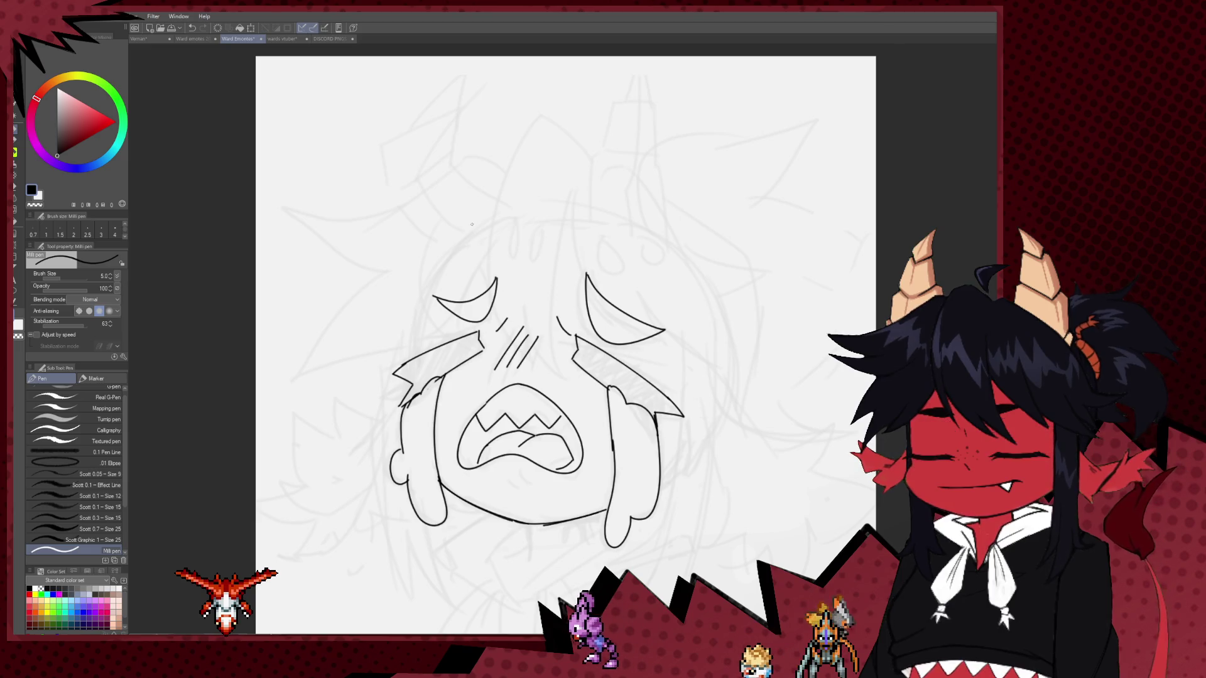
left_click_drag(504, 304, 548, 359)
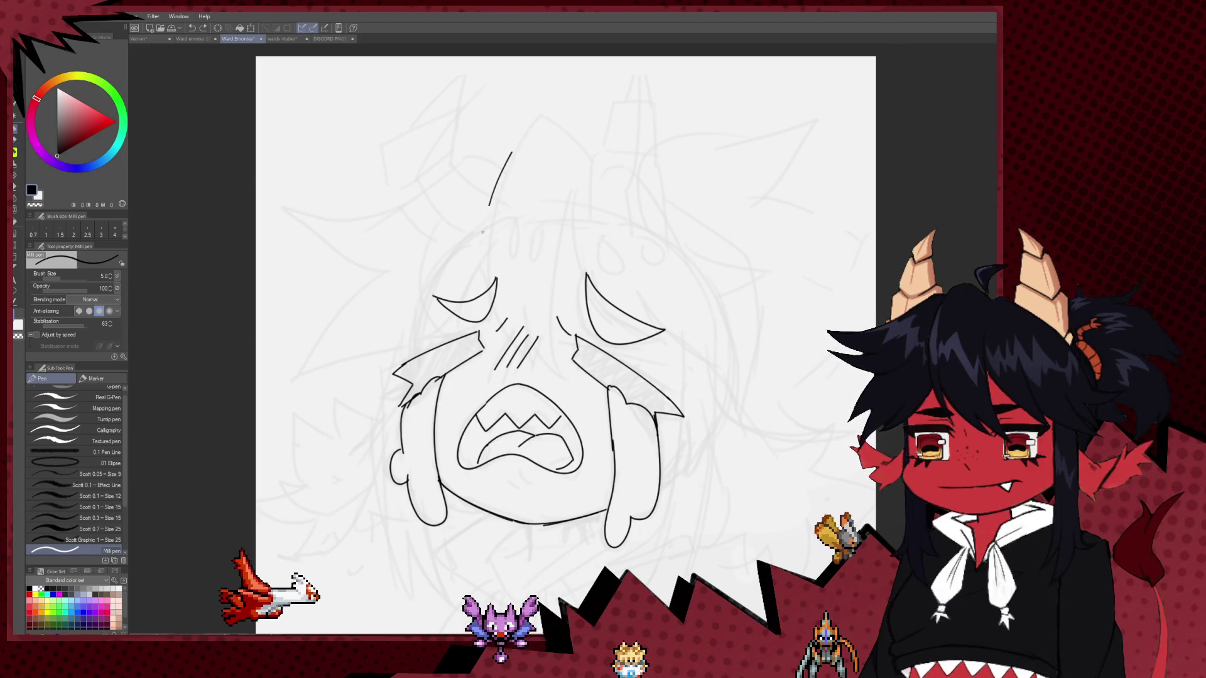
mouse_move(512, 152)
left_mouse_down()
mouse_move(493, 298)
mouse_move(518, 342)
left_mouse_up()
left_click_drag(517, 276, 563, 377)
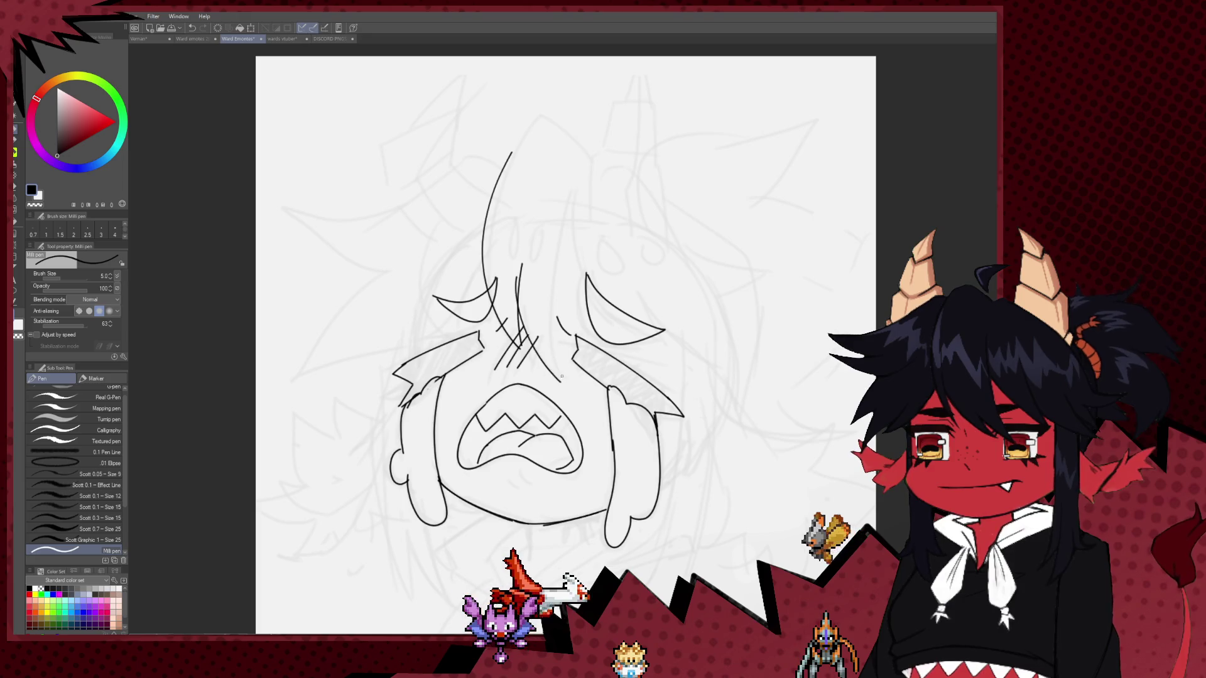
left_click_drag(573, 188, 553, 263)
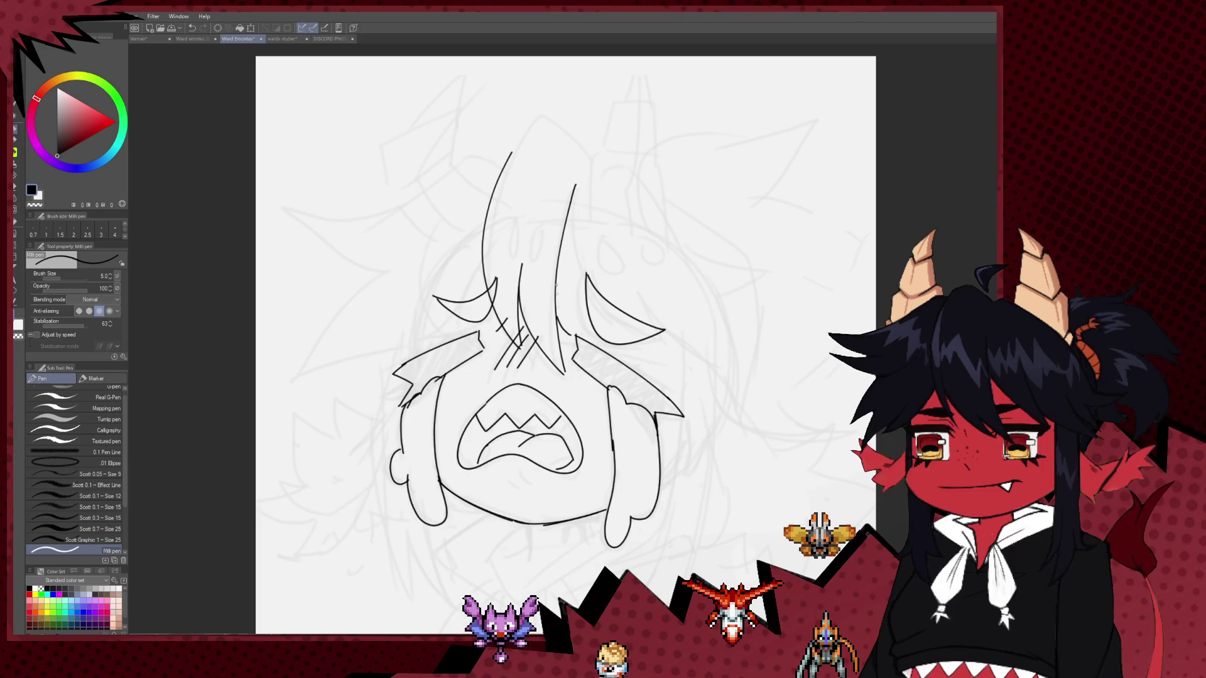
Flip back and redraw a long hair strand down the left side past the cheek.
key("h")
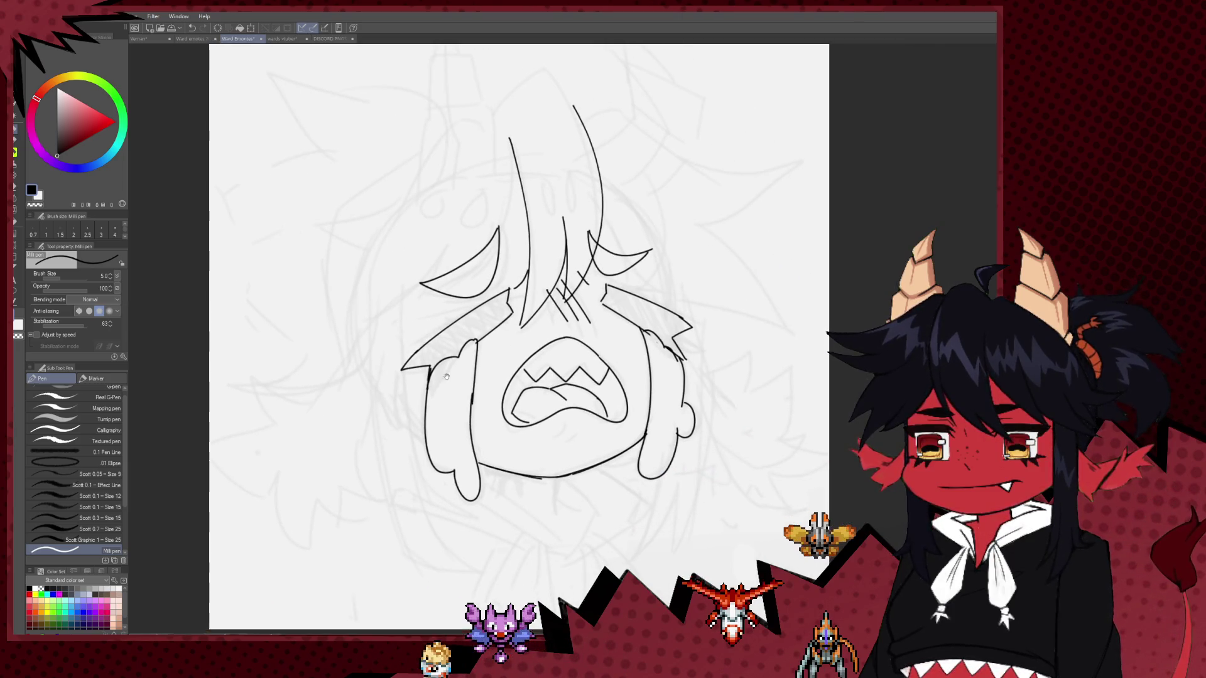
scroll(440, 314, "down", 1)
key("ctrl+z")
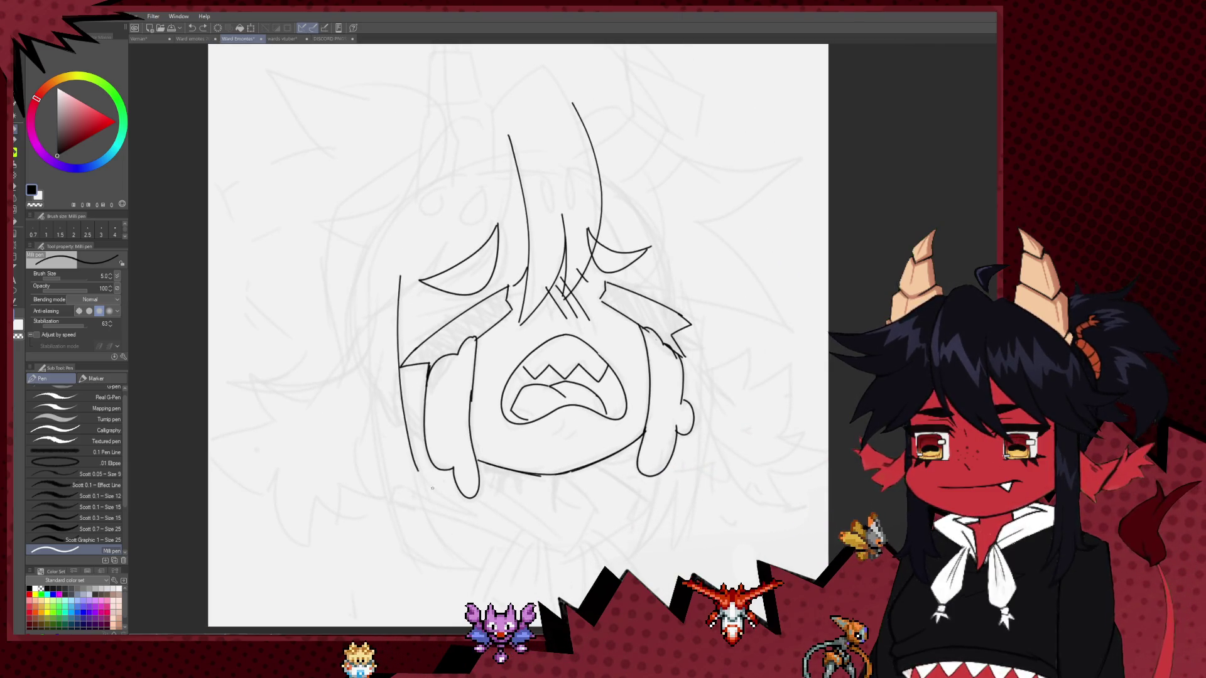
mouse_move(415, 470)
left_mouse_down()
mouse_move(476, 507)
mouse_move(424, 354)
left_mouse_up()
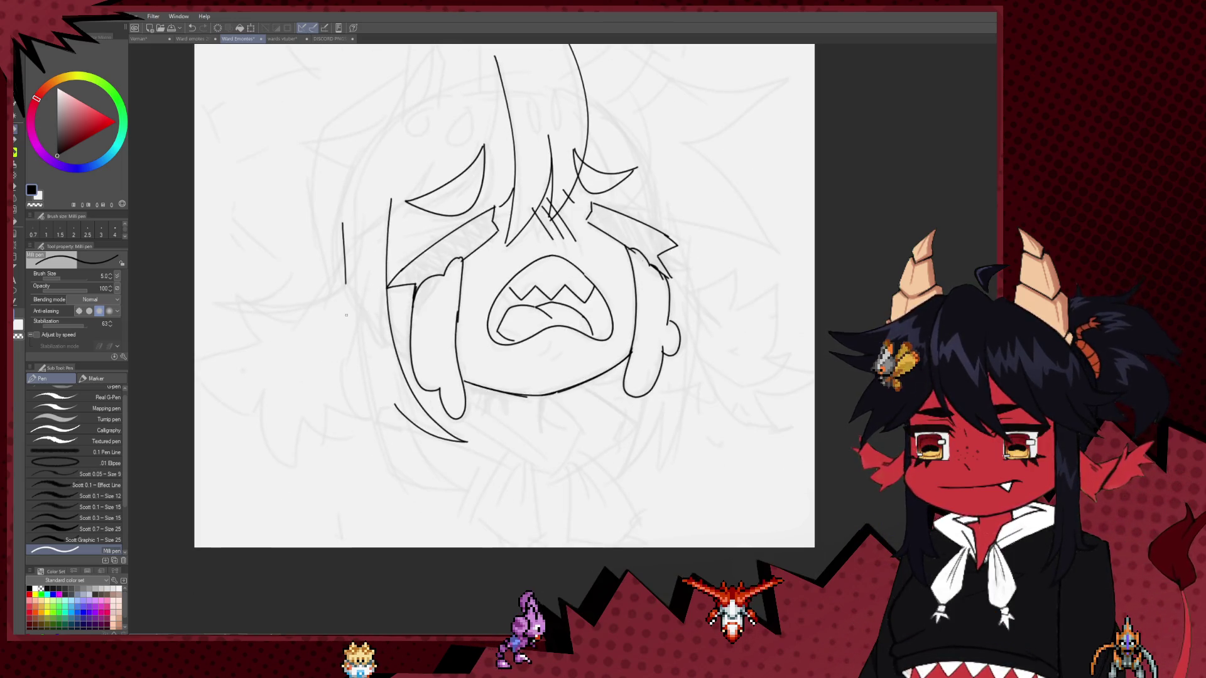
key("ctrl+z")
mouse_move(352, 198)
left_mouse_down()
mouse_move(377, 438)
mouse_move(420, 488)
left_mouse_up()
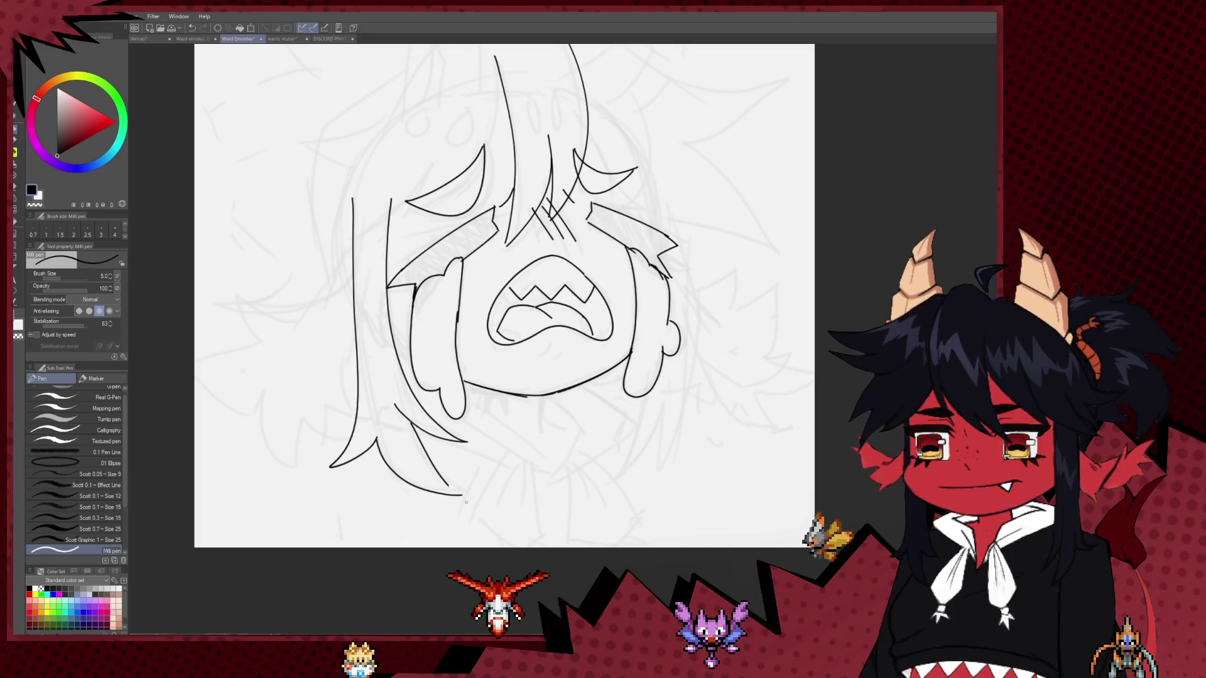
left_click_drag(403, 419, 422, 486)
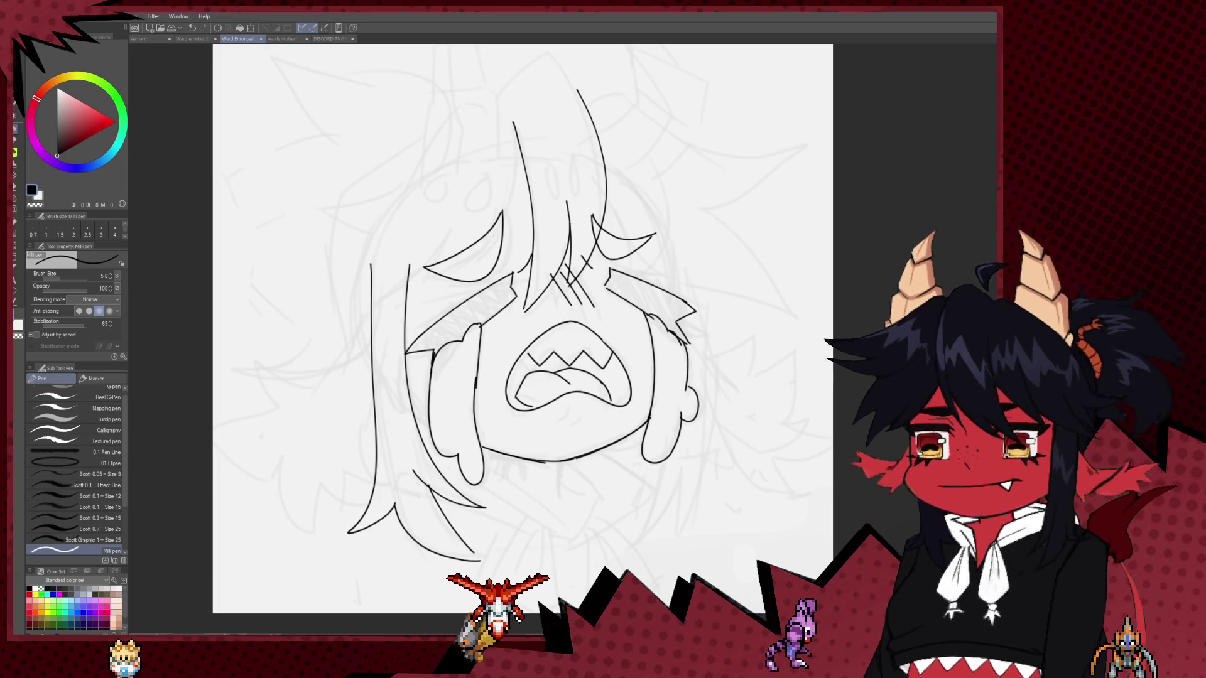
Ink spiky upper-left hair outline strokes and erase the stray vertical hair line.
left_click_drag(440, 249, 433, 290)
mouse_move(488, 154)
left_mouse_down()
mouse_move(373, 238)
mouse_move(282, 258)
left_mouse_up()
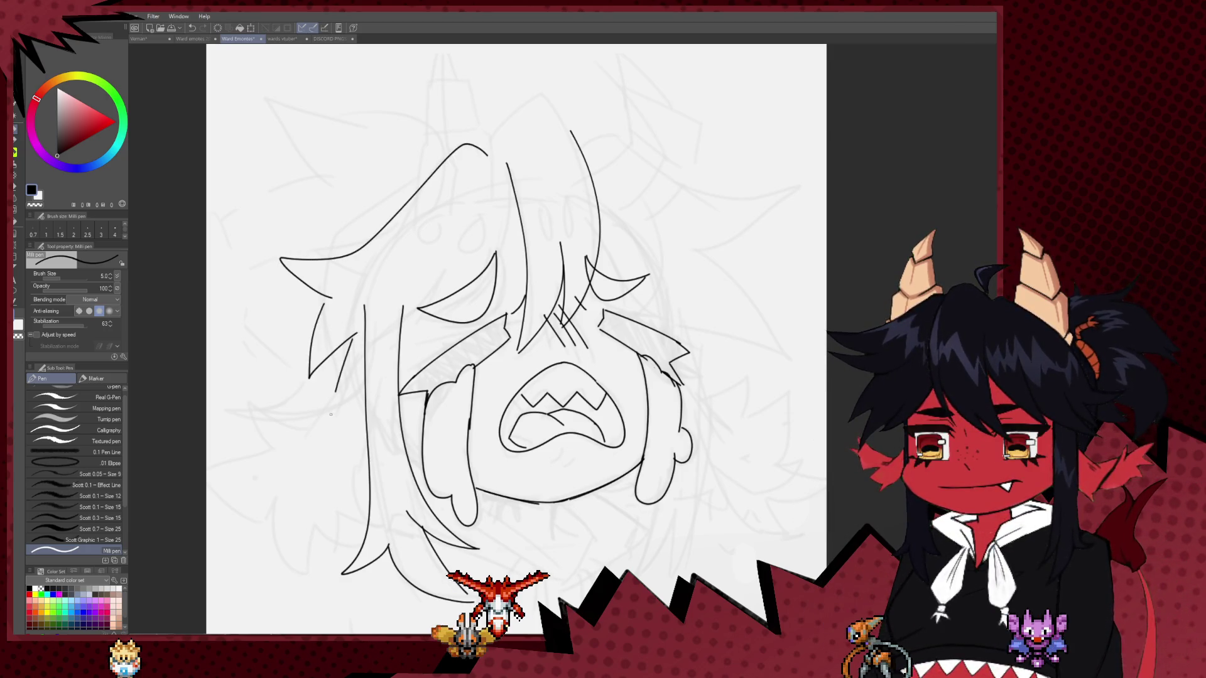
left_click_drag(516, 200, 479, 272)
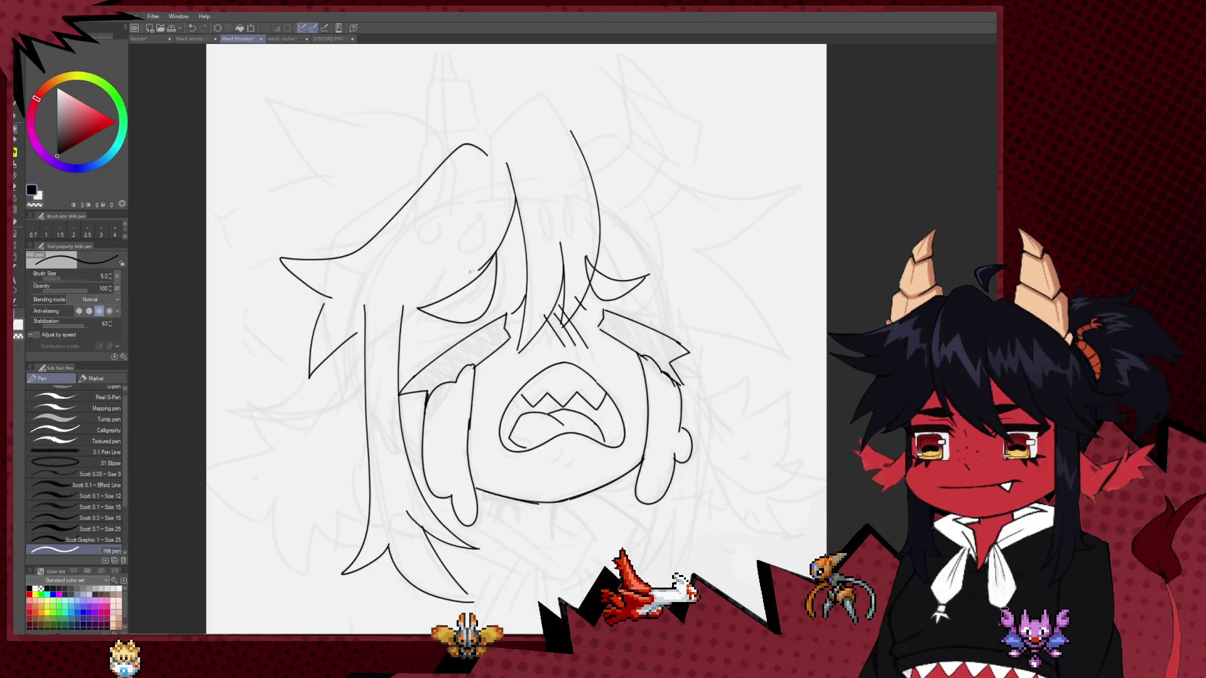
mouse_move(408, 342)
left_mouse_down()
mouse_move(447, 262)
mouse_move(392, 357)
left_mouse_up()
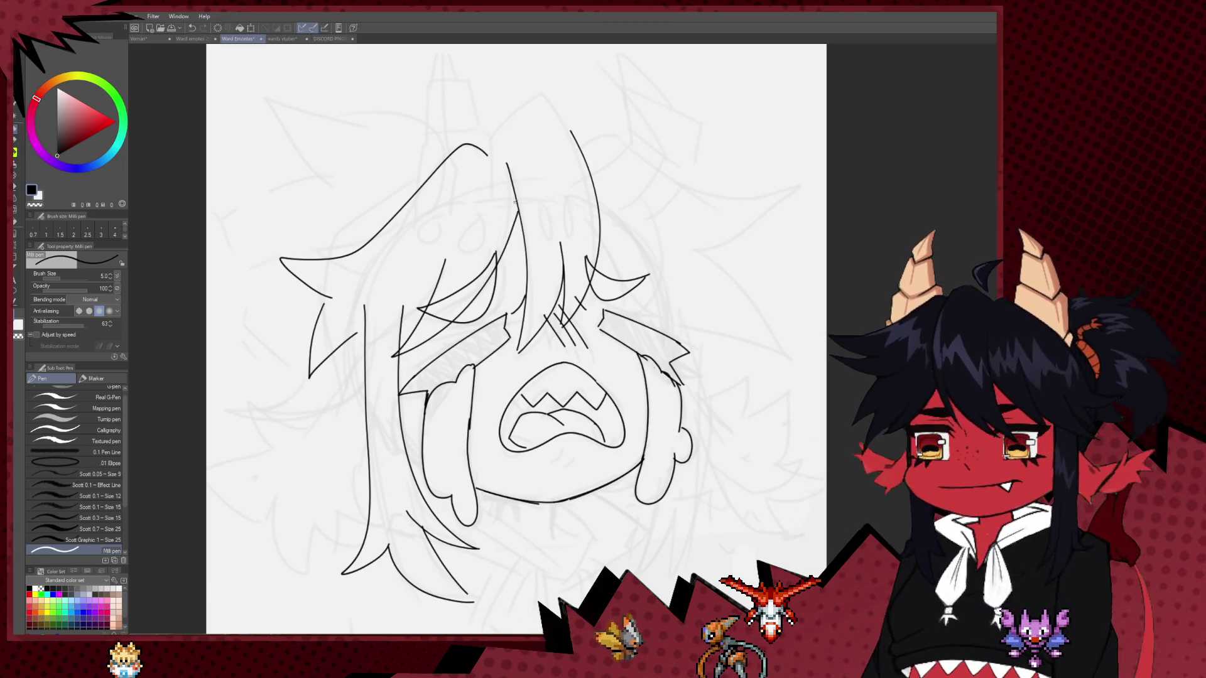
key("ctrl+z")
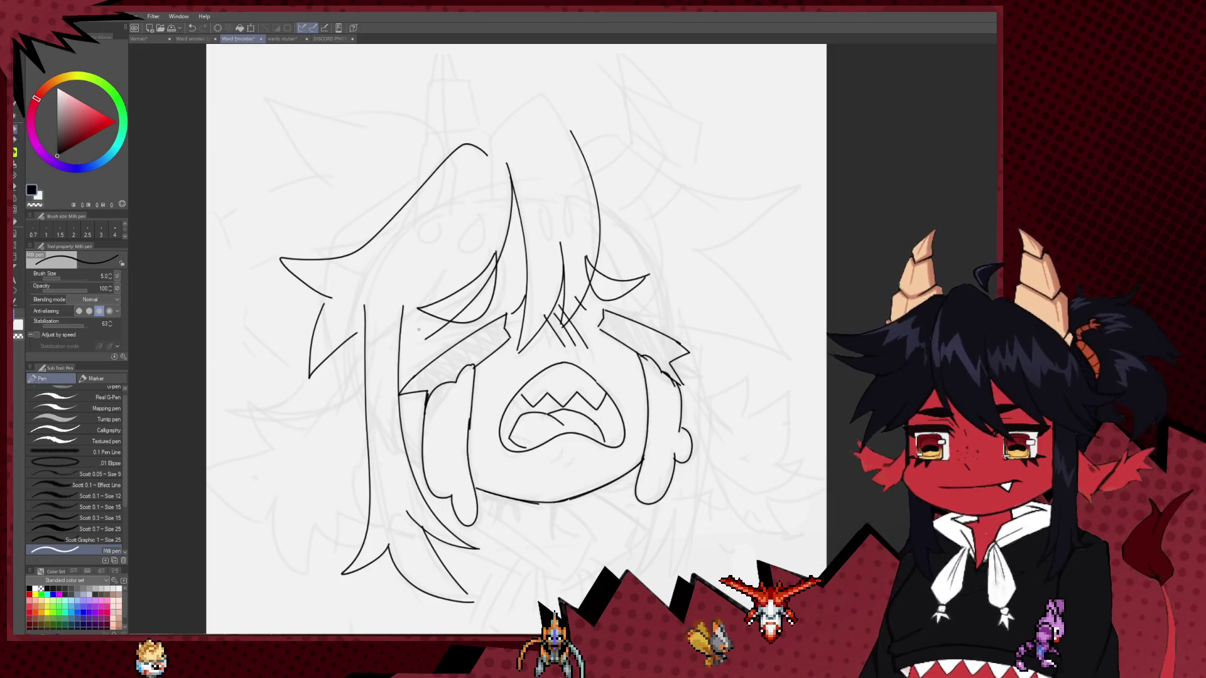
left_click_drag(432, 306, 423, 336)
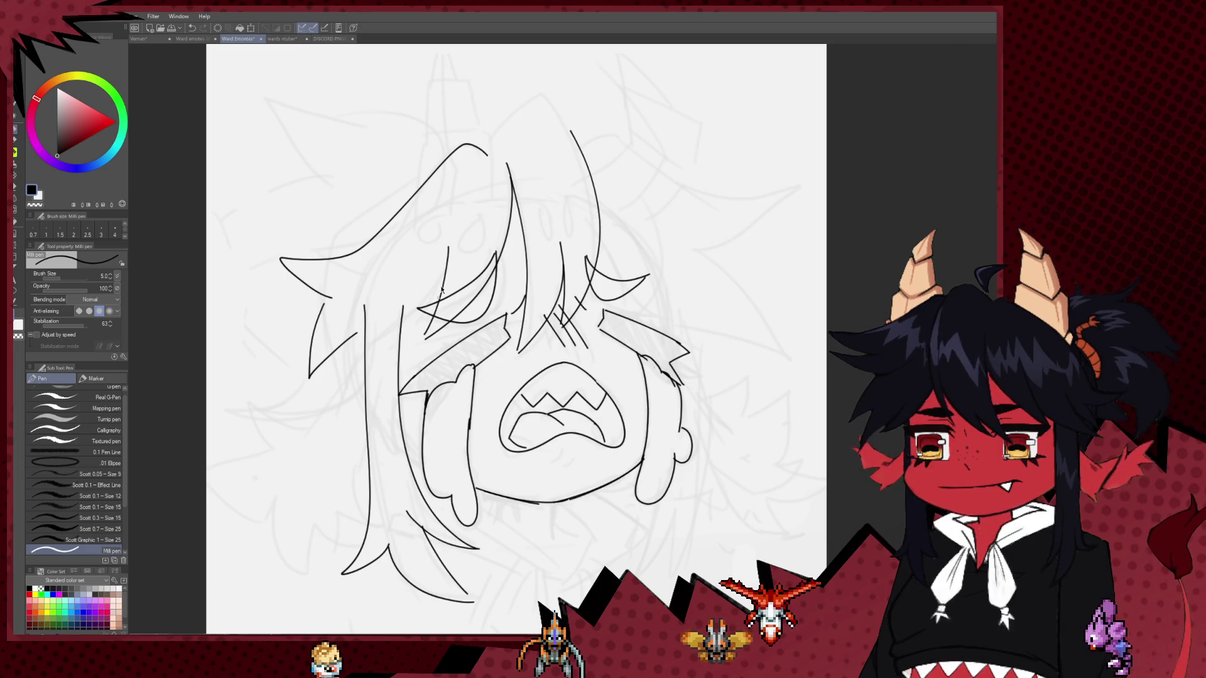
key("ctrl+z")
left_click_drag(441, 269, 396, 371)
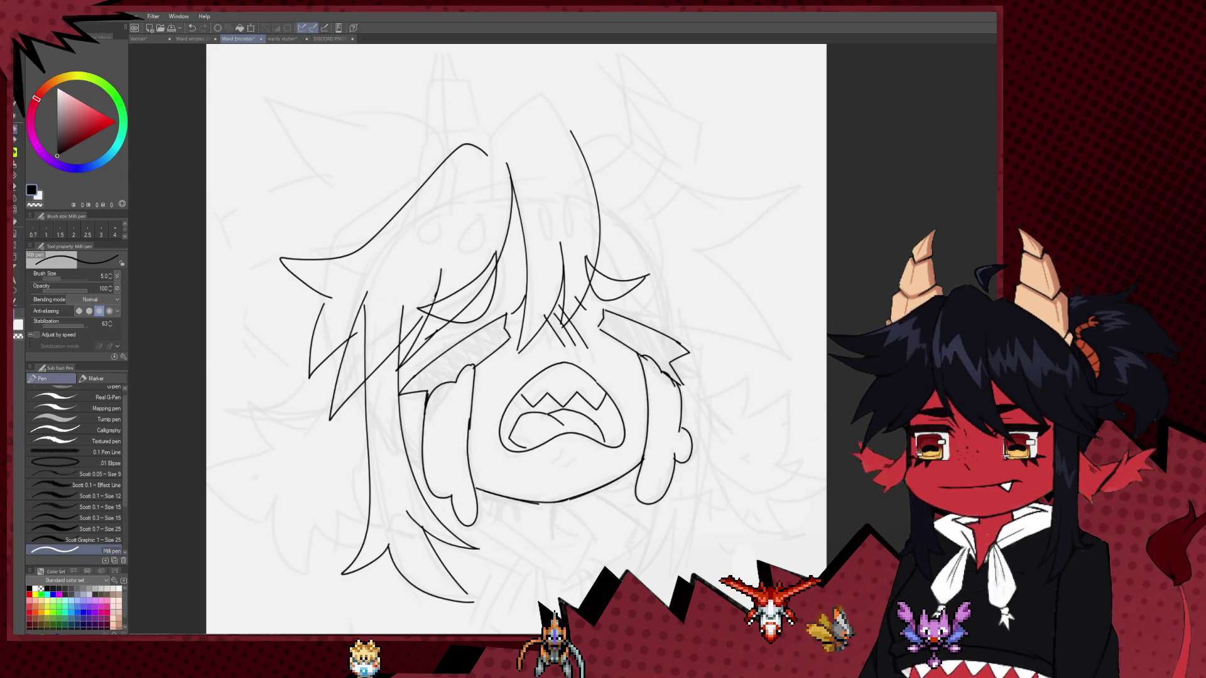
key("e")
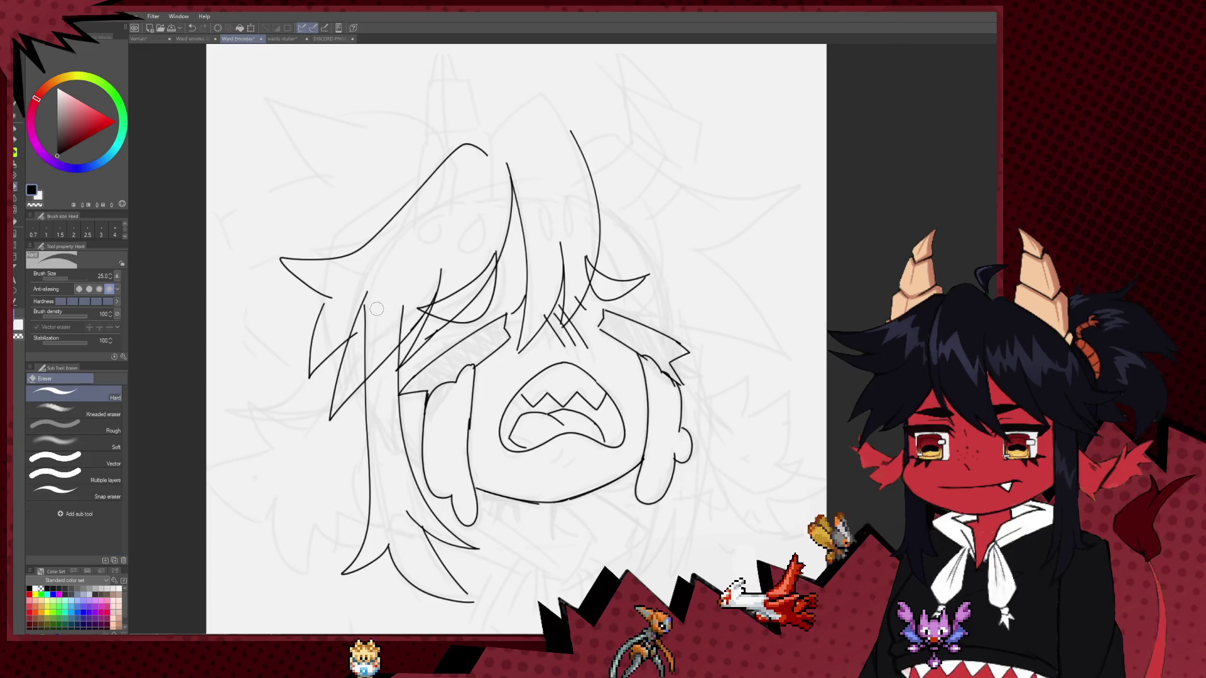
left_click_drag(366, 331, 357, 376)
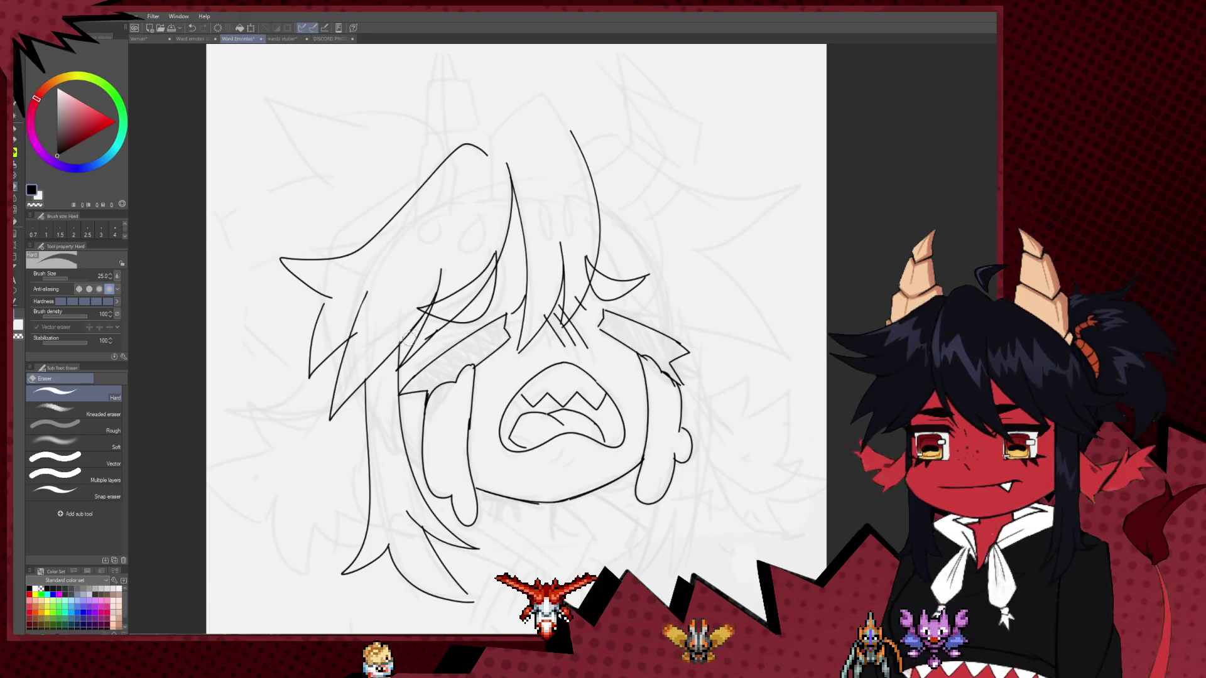
Ink the neck line under the chin and the collar strokes at the lower left.
key("h")
key("p")
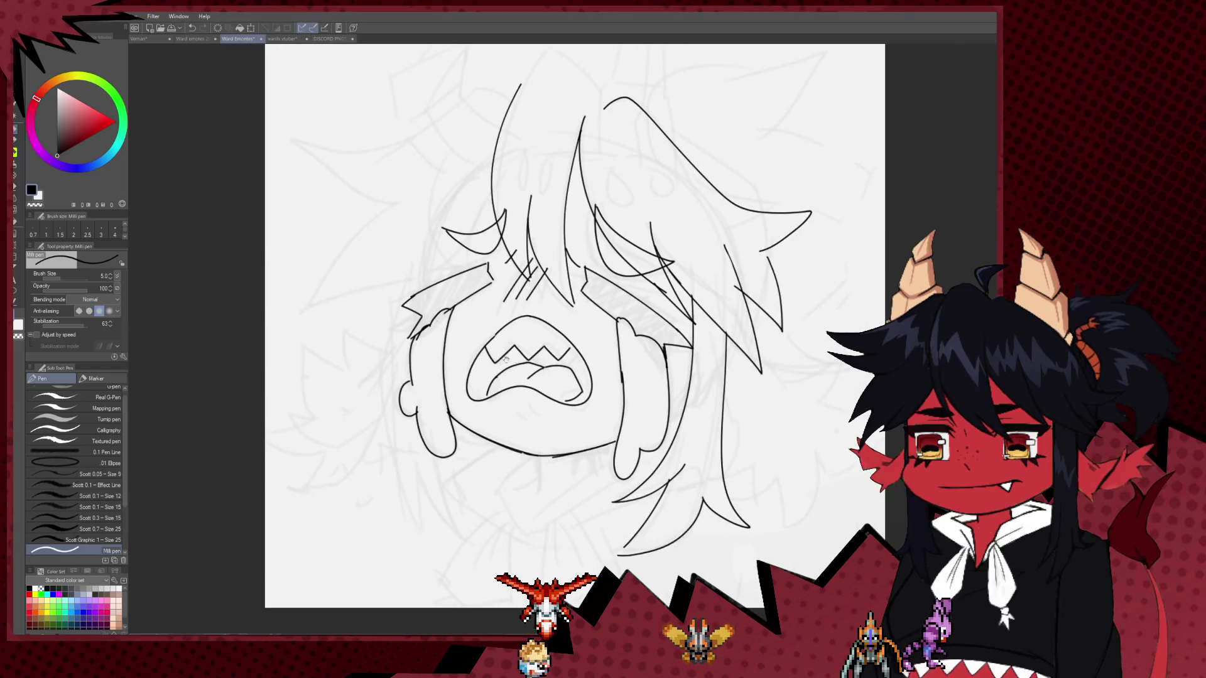
key("h")
scroll(509, 409, "down", 3)
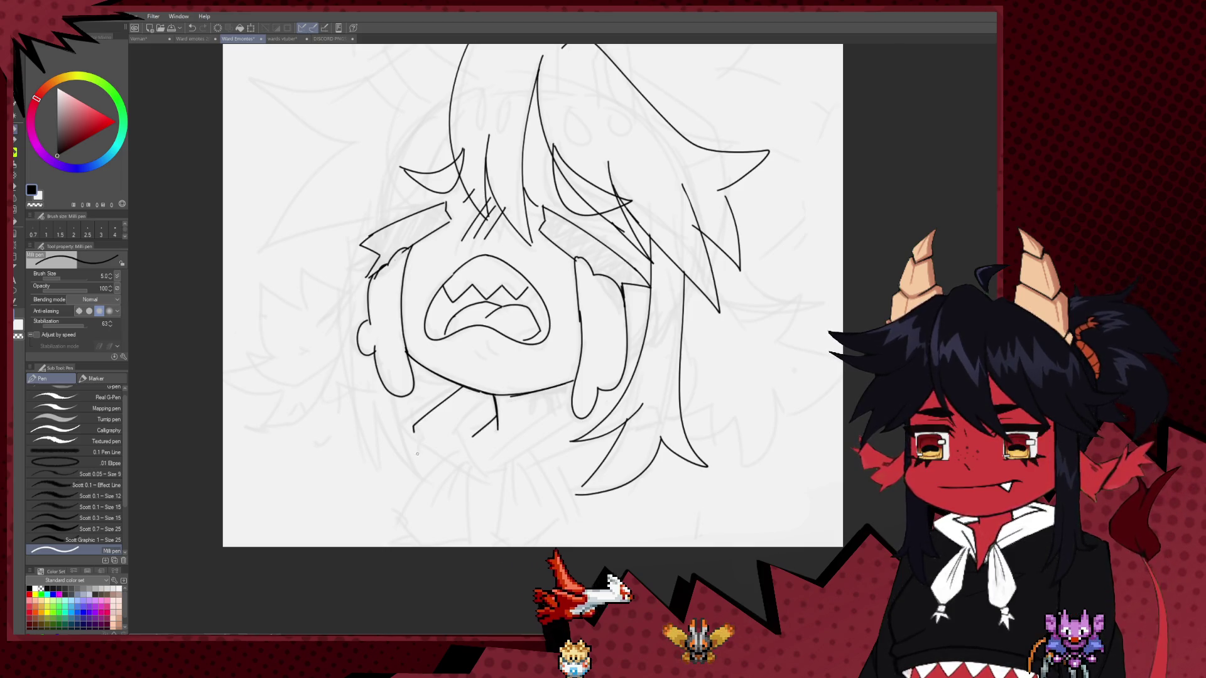
left_click_drag(408, 469, 440, 498)
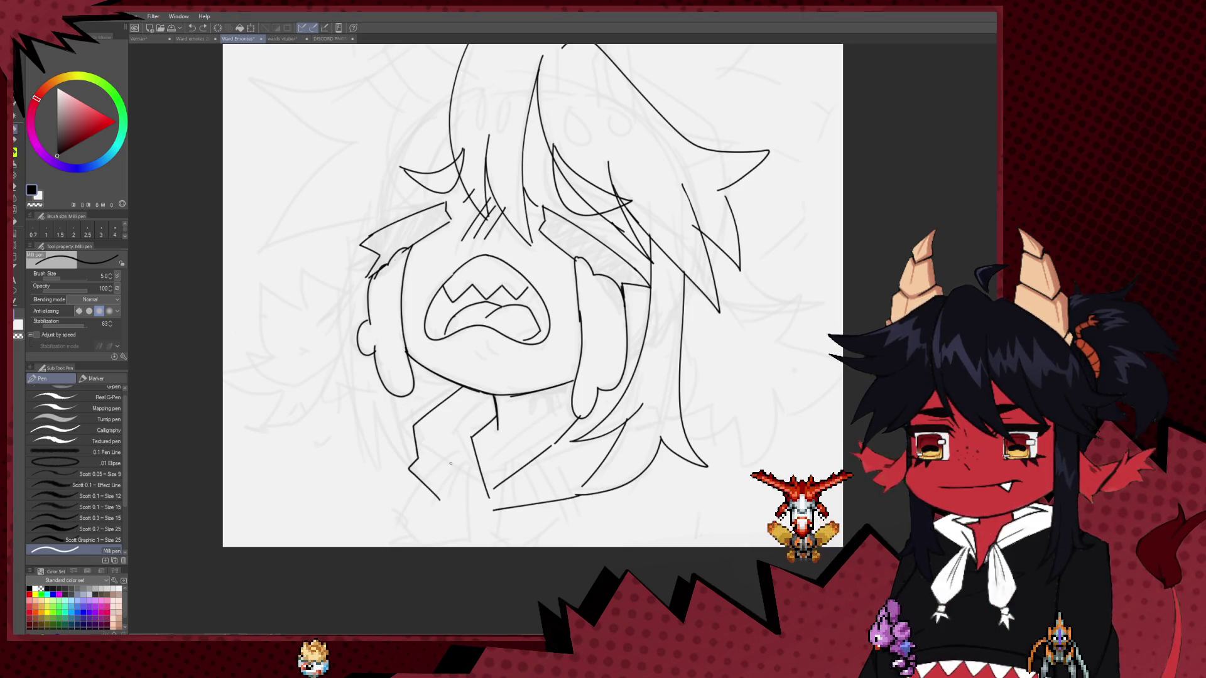
mouse_move(457, 471)
left_mouse_down()
mouse_move(407, 545)
mouse_move(473, 545)
left_mouse_up()
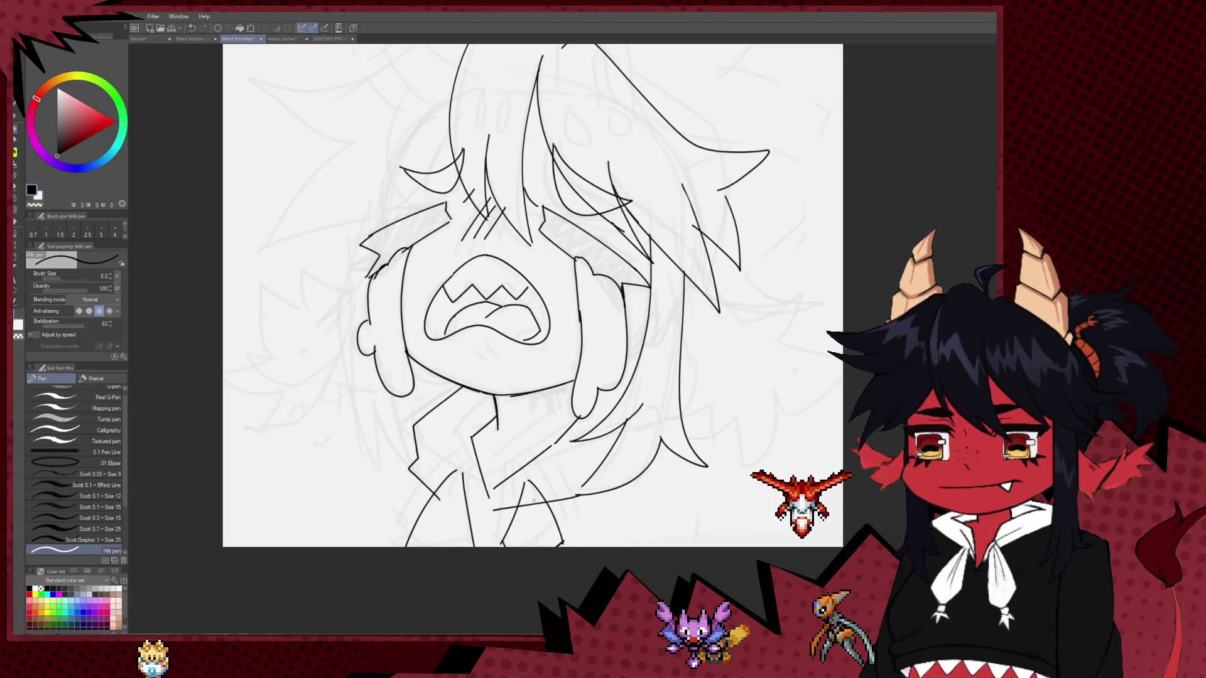
key("e")
key("p")
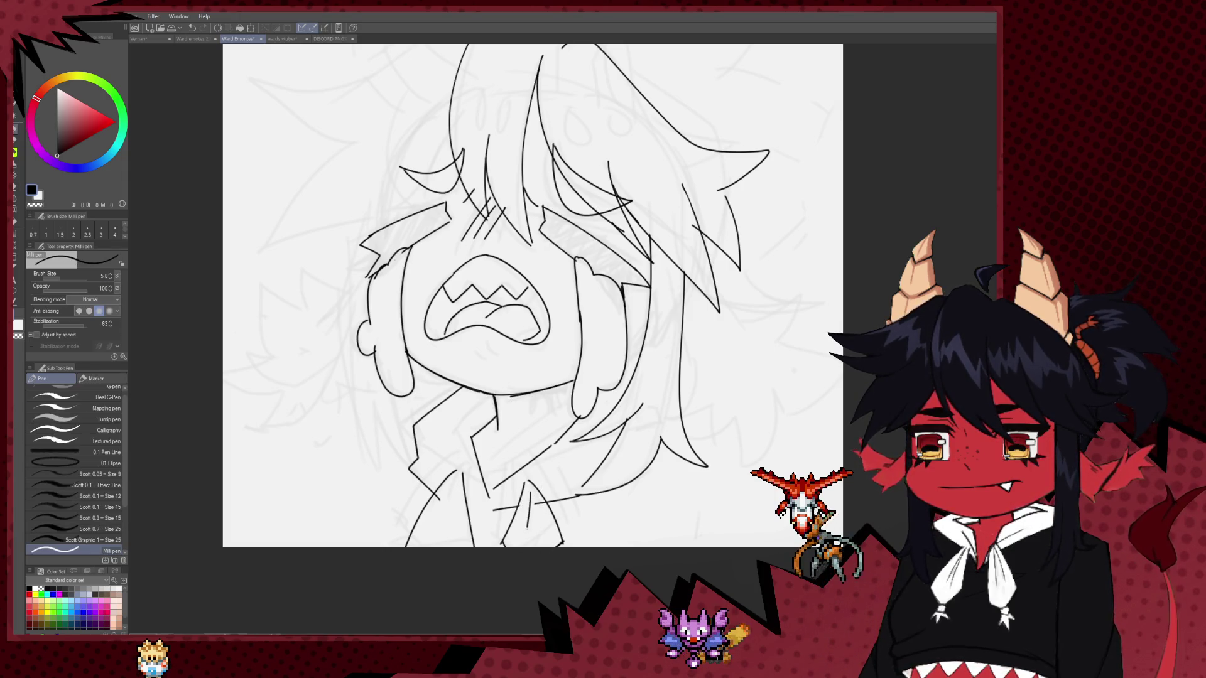
left_click_drag(437, 511, 451, 489)
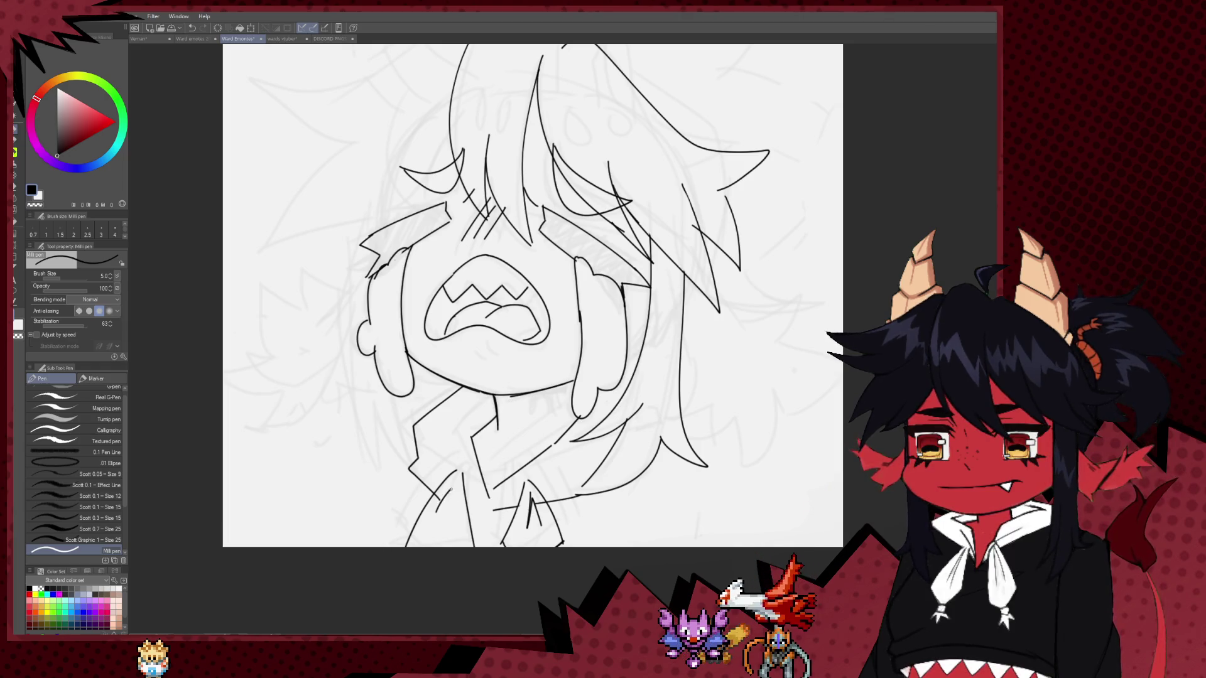
On the mirrored canvas, draw two shoulder lines down-left and one shoulder line on the right.
key("h")
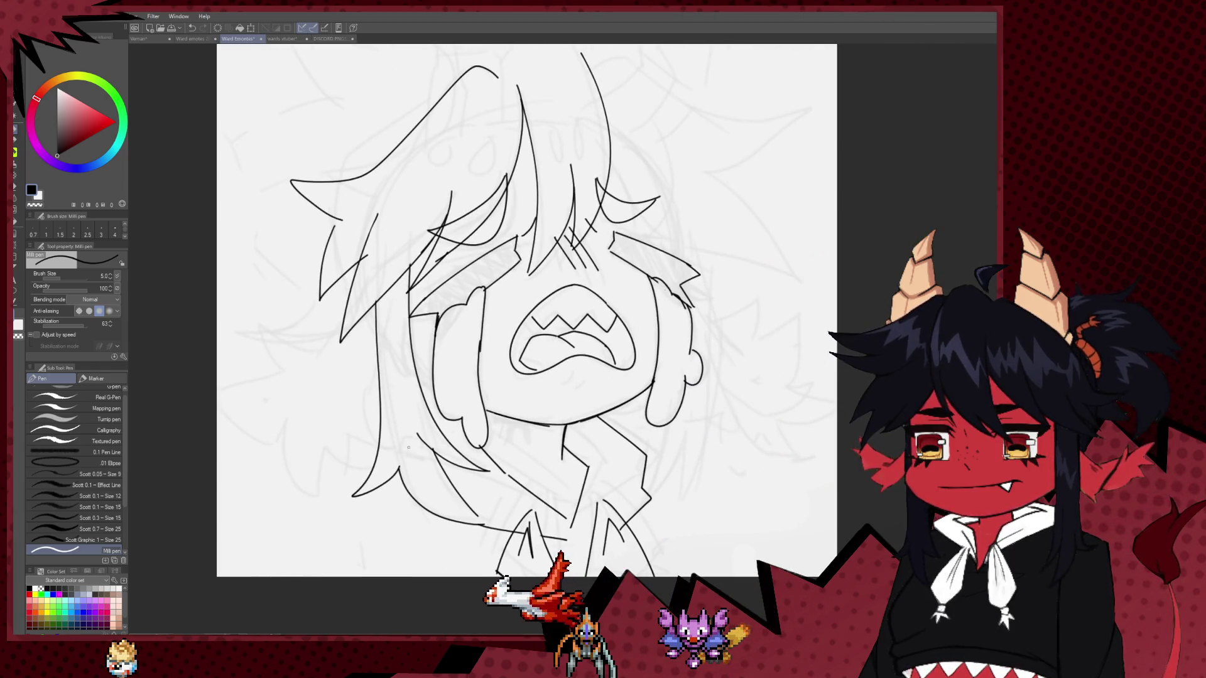
left_click_drag(384, 463, 307, 525)
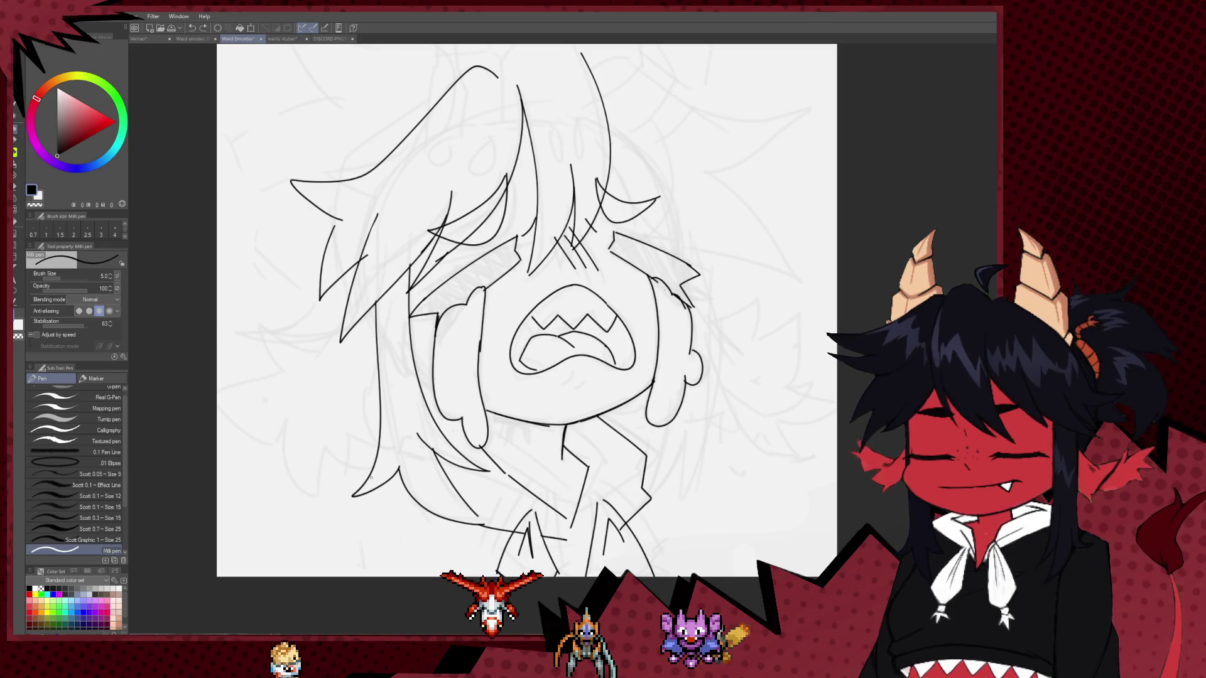
left_click_drag(370, 476, 319, 528)
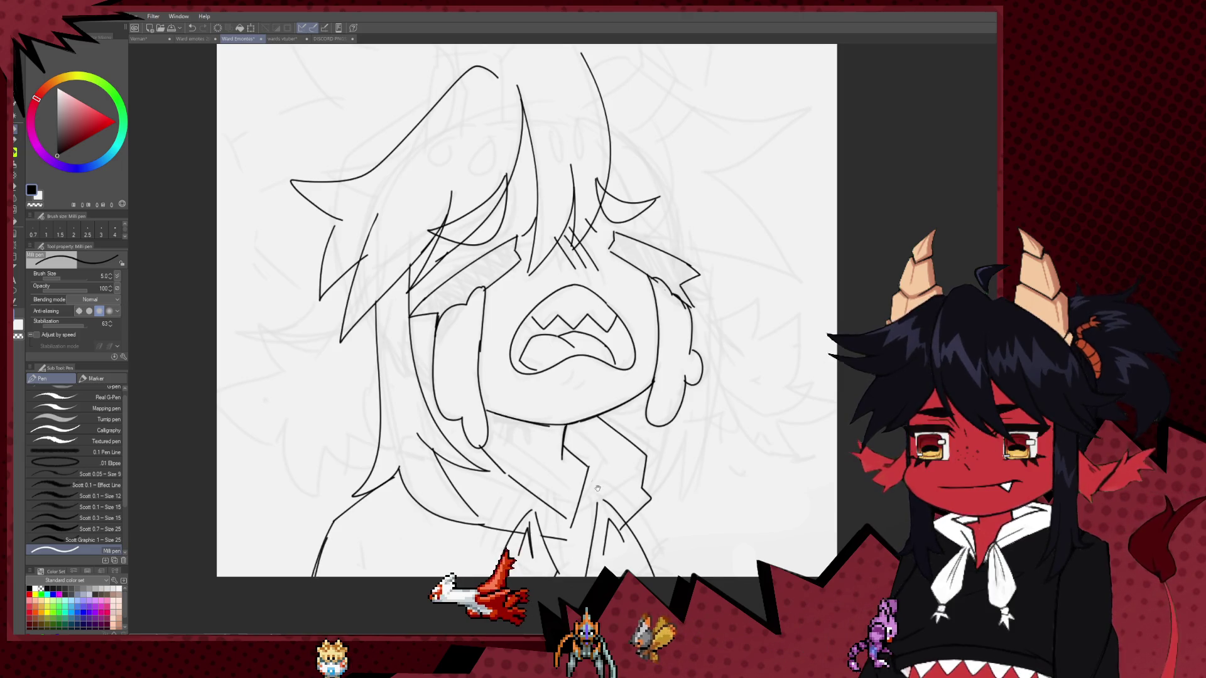
scroll(570, 469, "right", 3)
left_click_drag(543, 461, 628, 522)
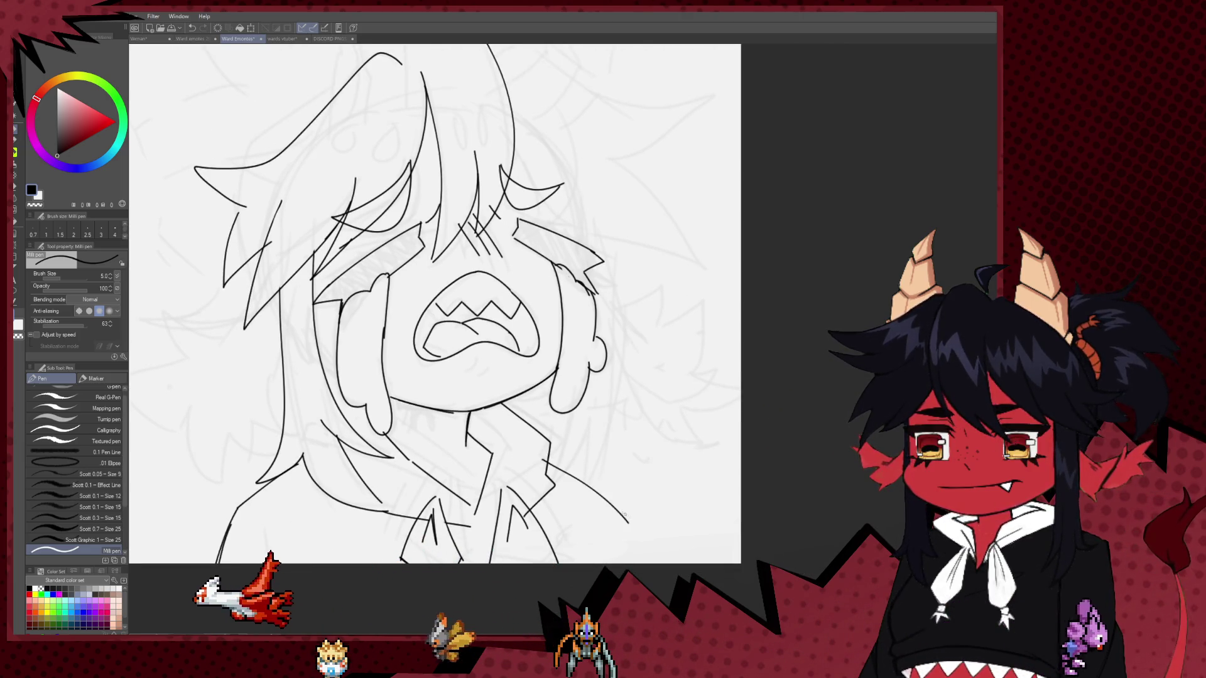
key("h")
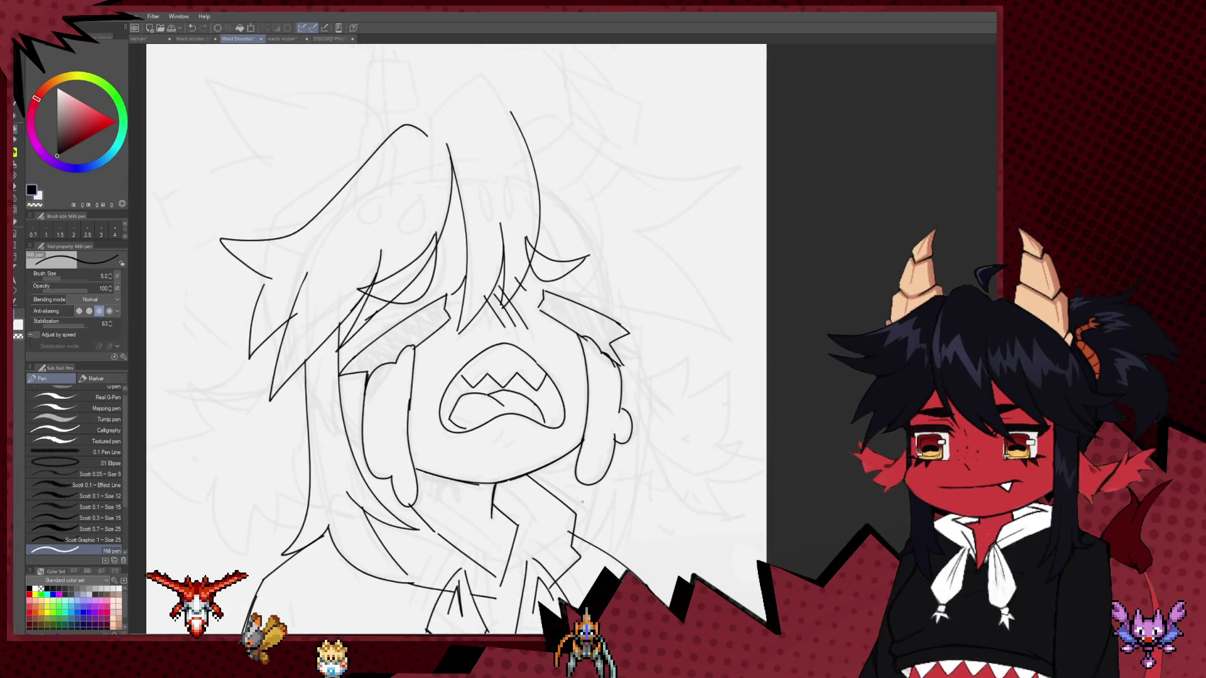
scroll(655, 481, "down", 5)
scroll(444, 262, "up", 3)
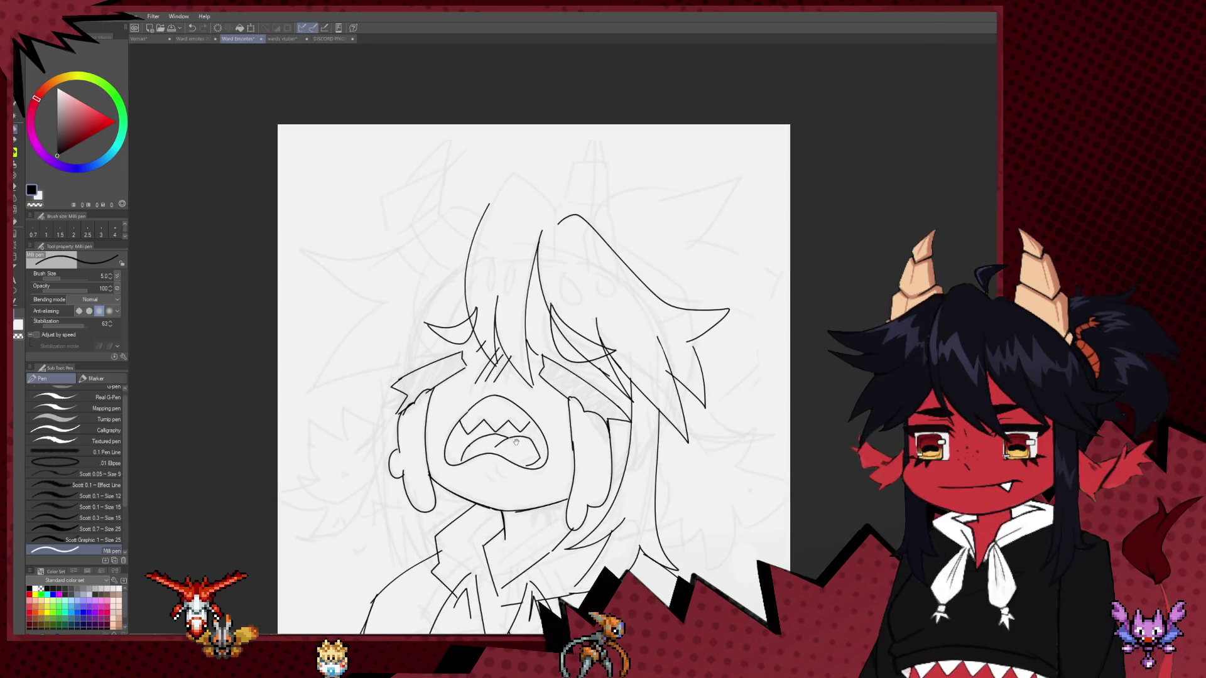
Frame the head, mirror the canvas, and ink the first horn's two outline strokes atop the hair.
key("h")
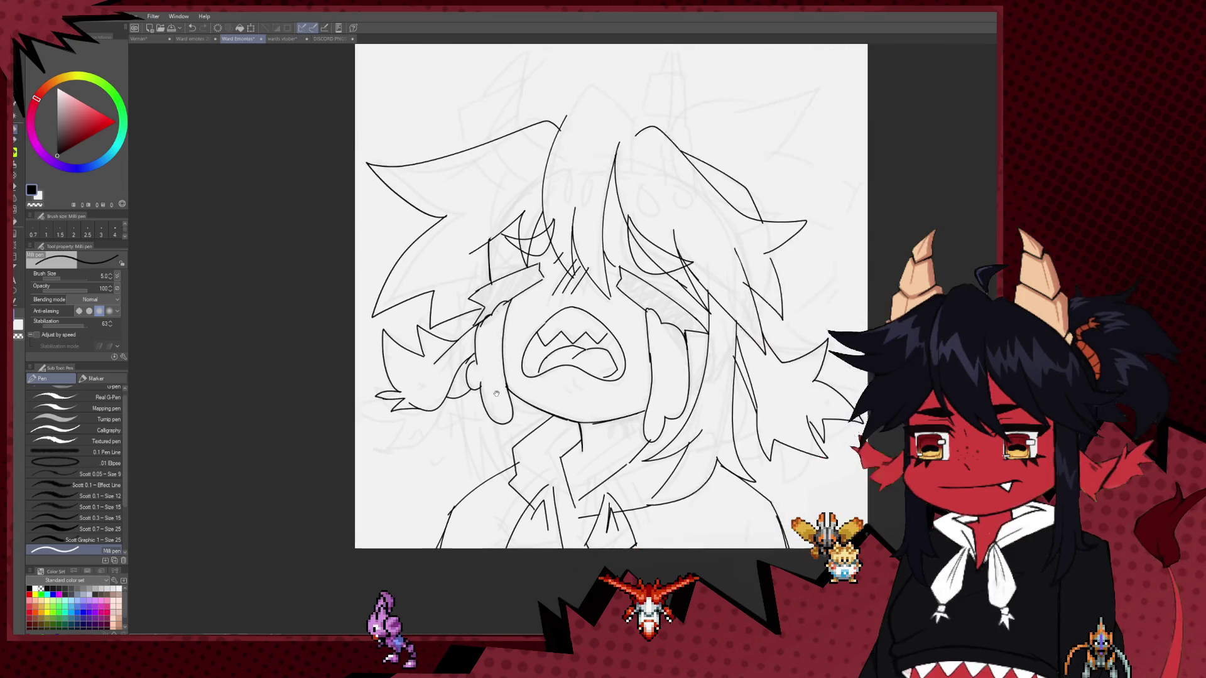
key("e")
key("p")
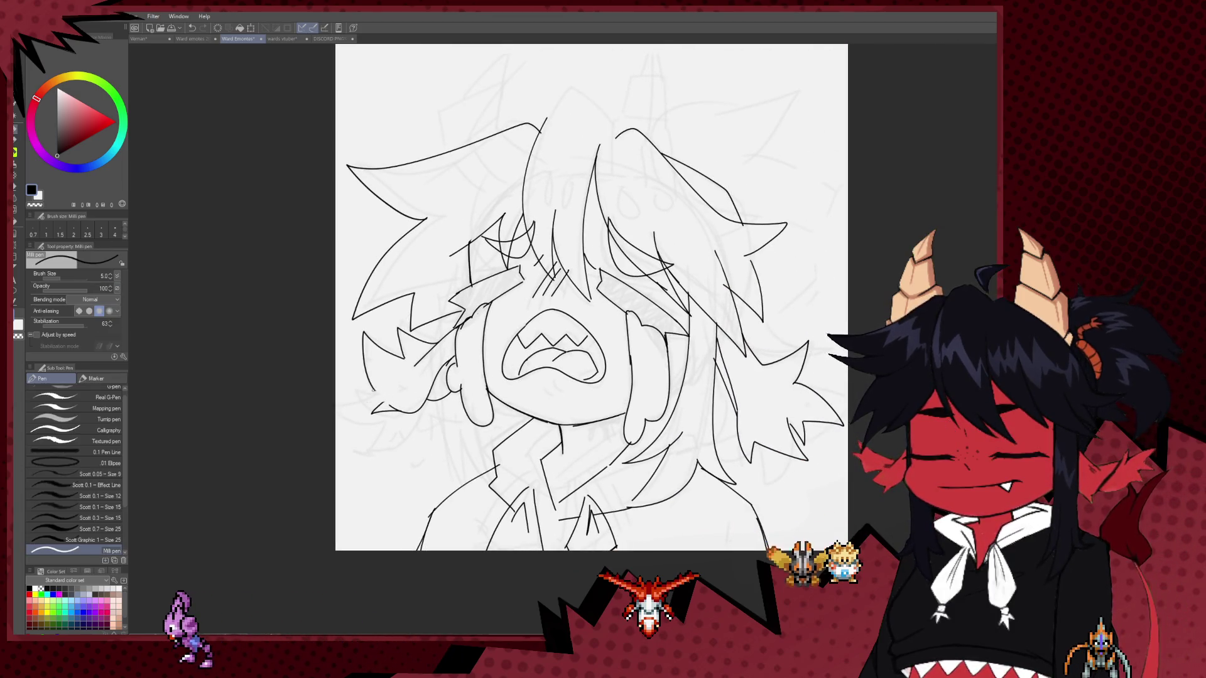
left_click_drag(541, 422, 455, 463)
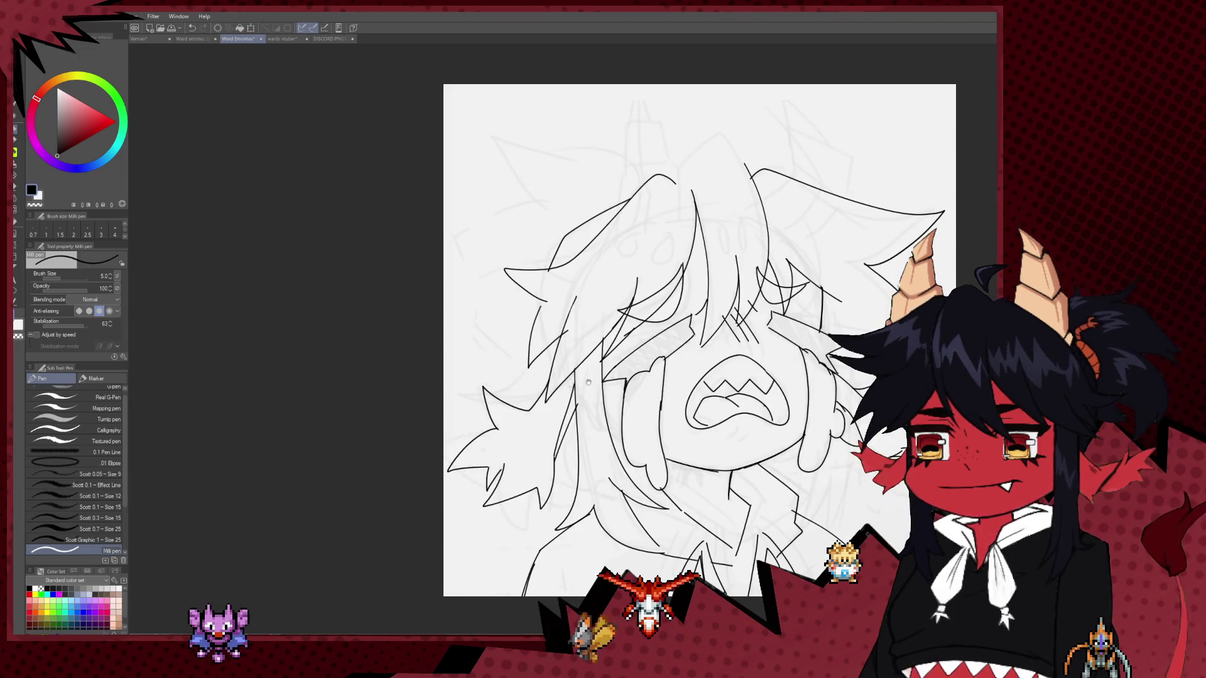
key("h")
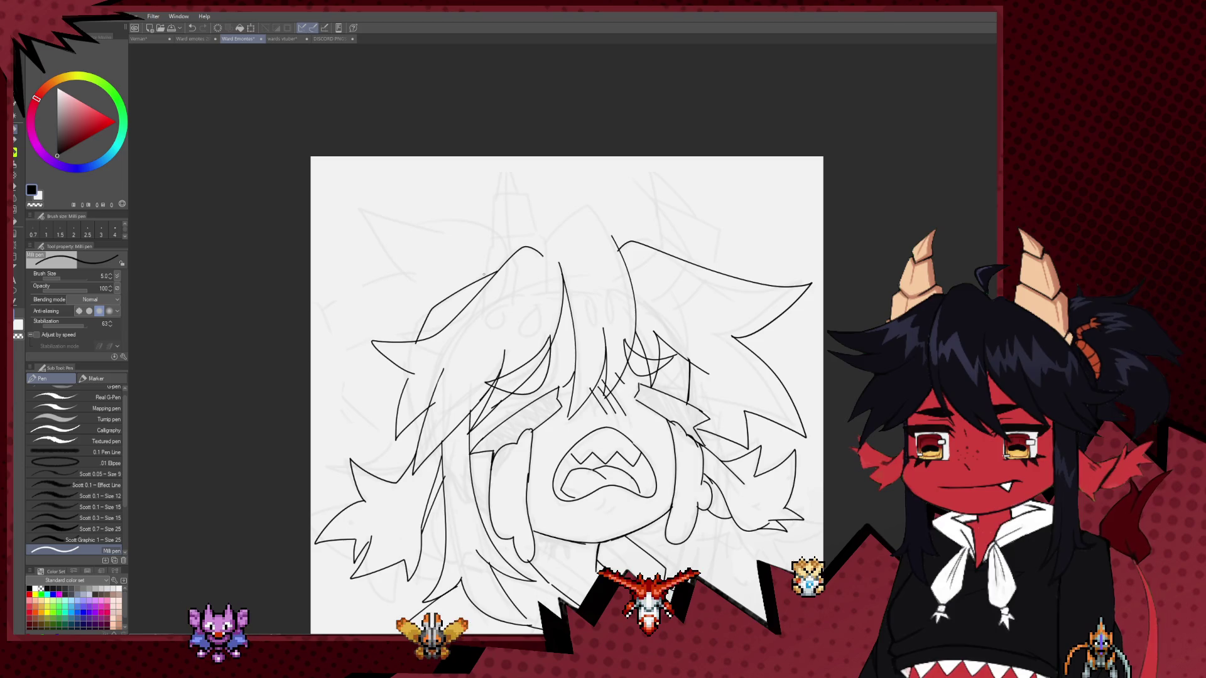
left_click_drag(492, 238, 468, 278)
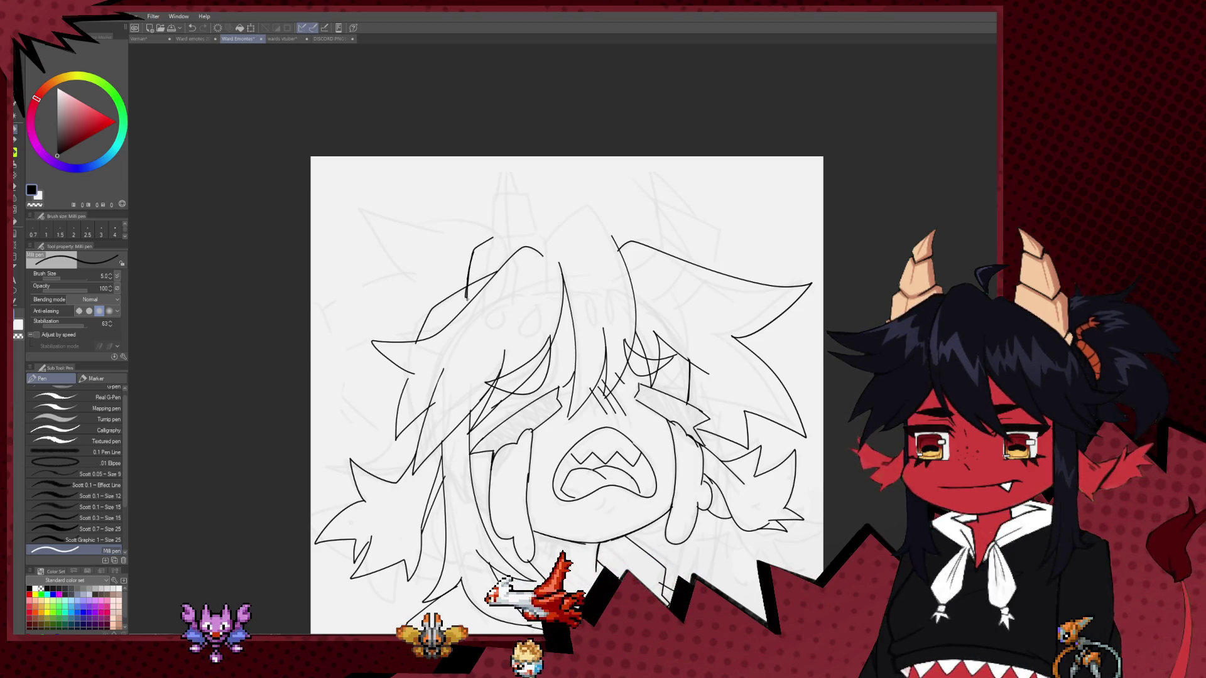
mouse_move(490, 237)
left_mouse_down()
mouse_move(510, 199)
mouse_move(538, 235)
mouse_move(498, 269)
mouse_move(534, 245)
left_mouse_up()
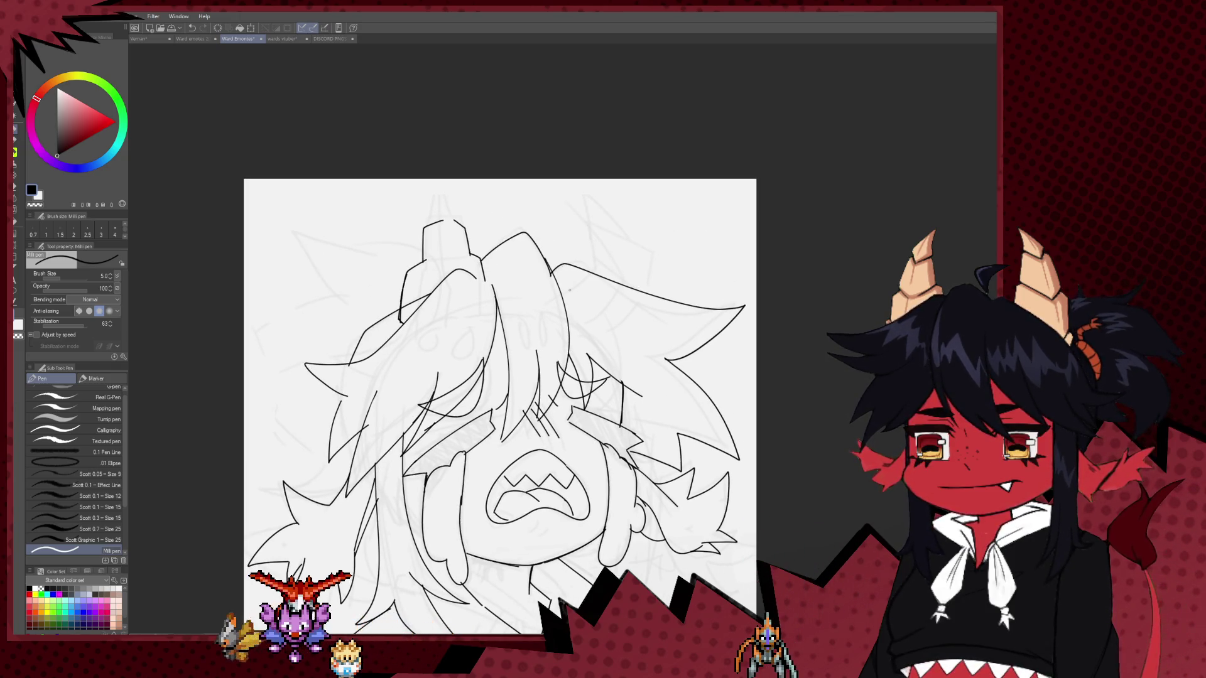
Ink the curved second horn atop the head and erase the stray segment beneath it.
left_click_drag(570, 289, 489, 292)
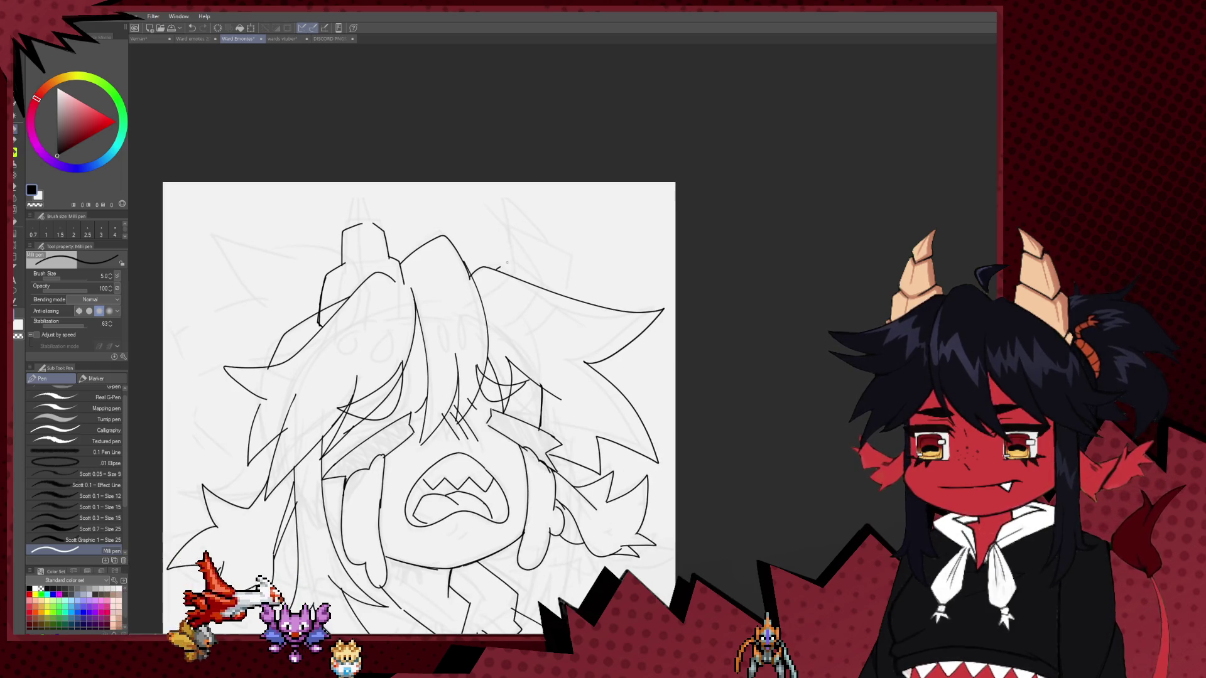
key("ctrl+z")
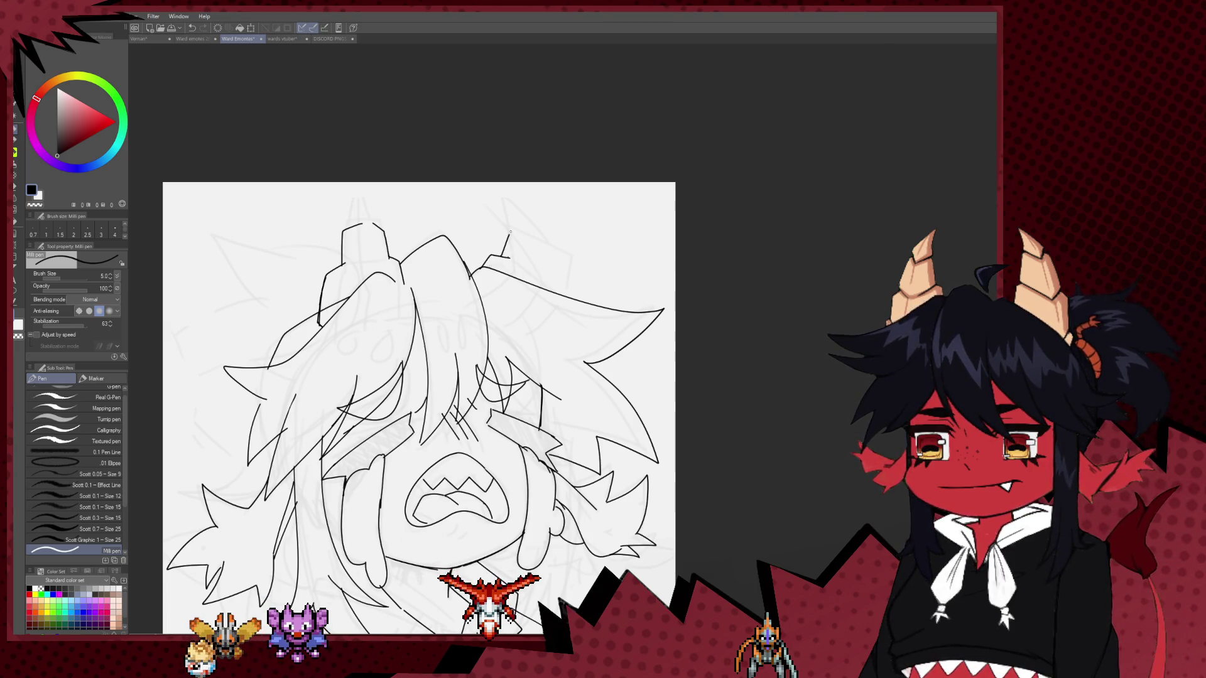
mouse_move(510, 231)
left_mouse_down()
mouse_move(535, 212)
mouse_move(554, 271)
left_mouse_up()
key("ctrl+z")
key("ctrl+z")
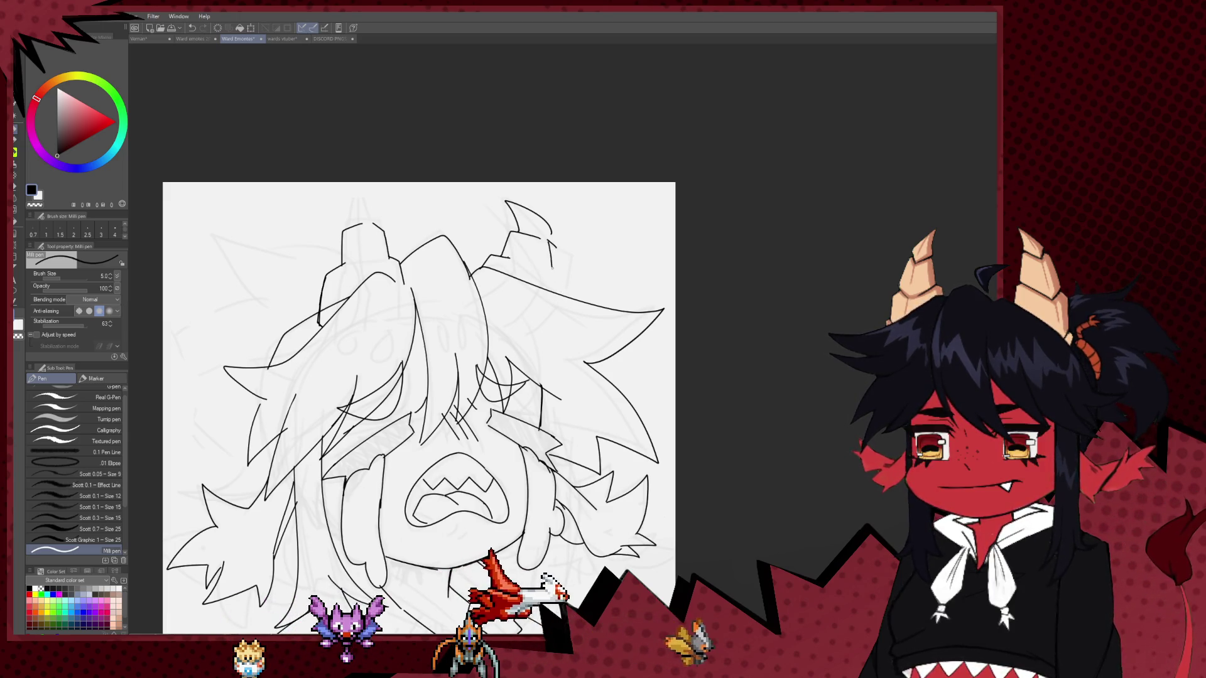
key("ctrl+y")
key("e")
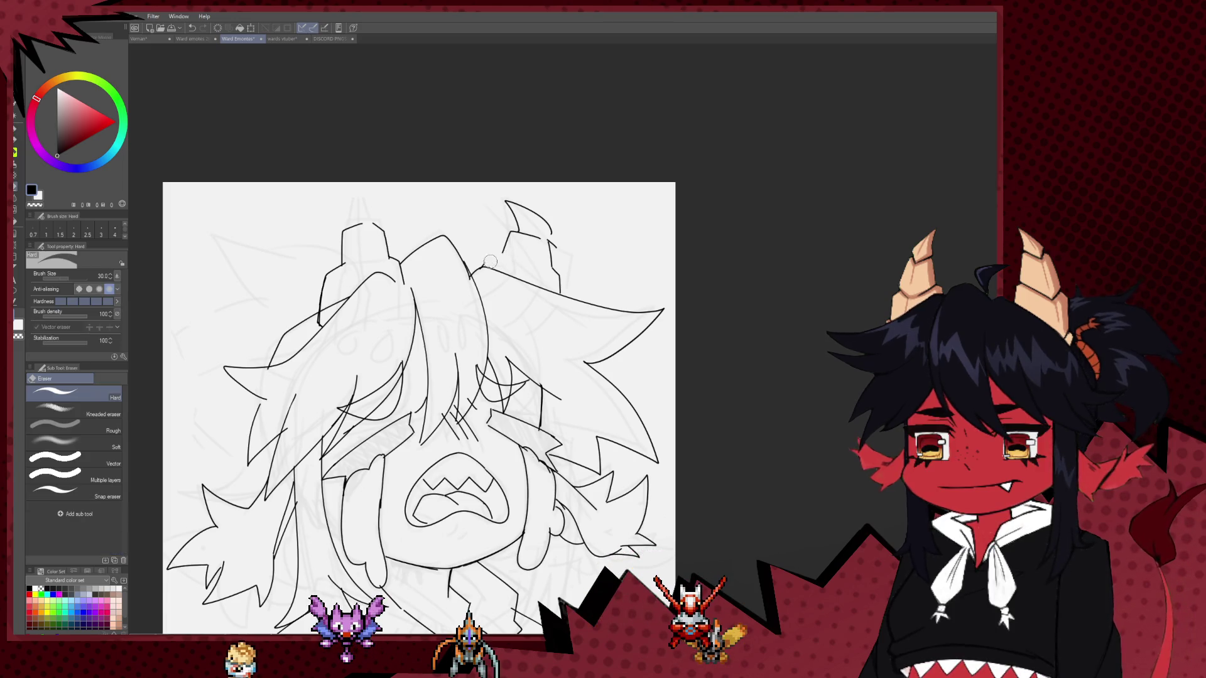
left_click_drag(507, 258, 508, 233)
key("p")
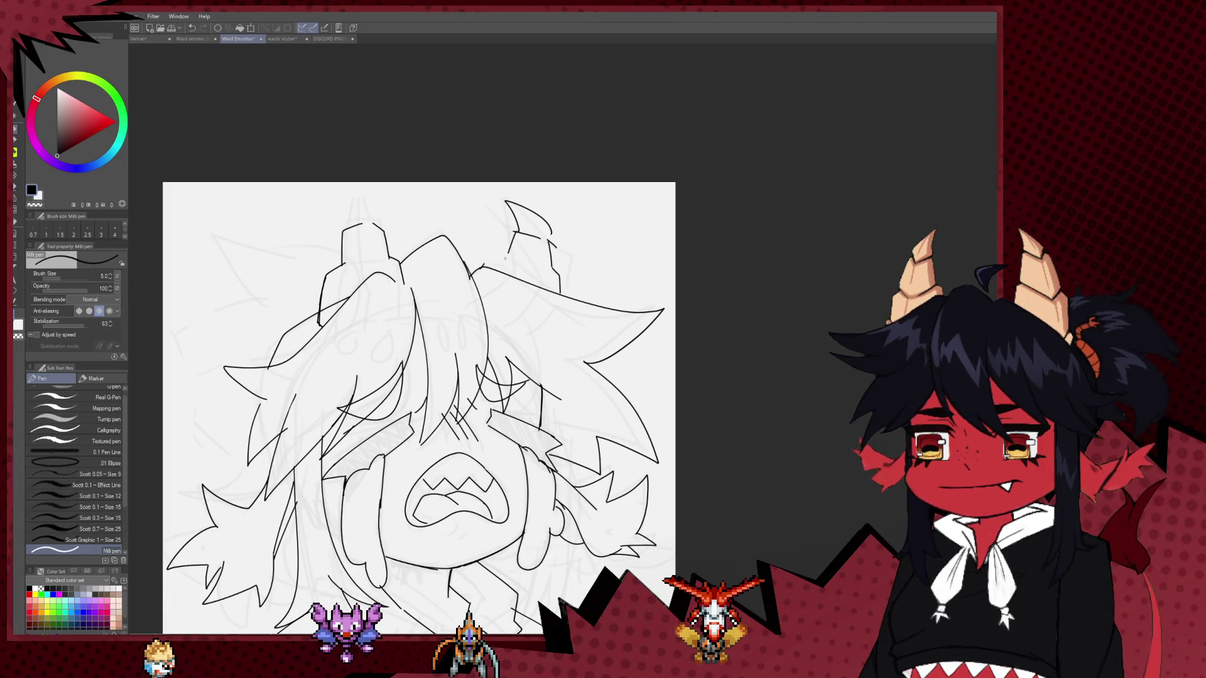
key("h")
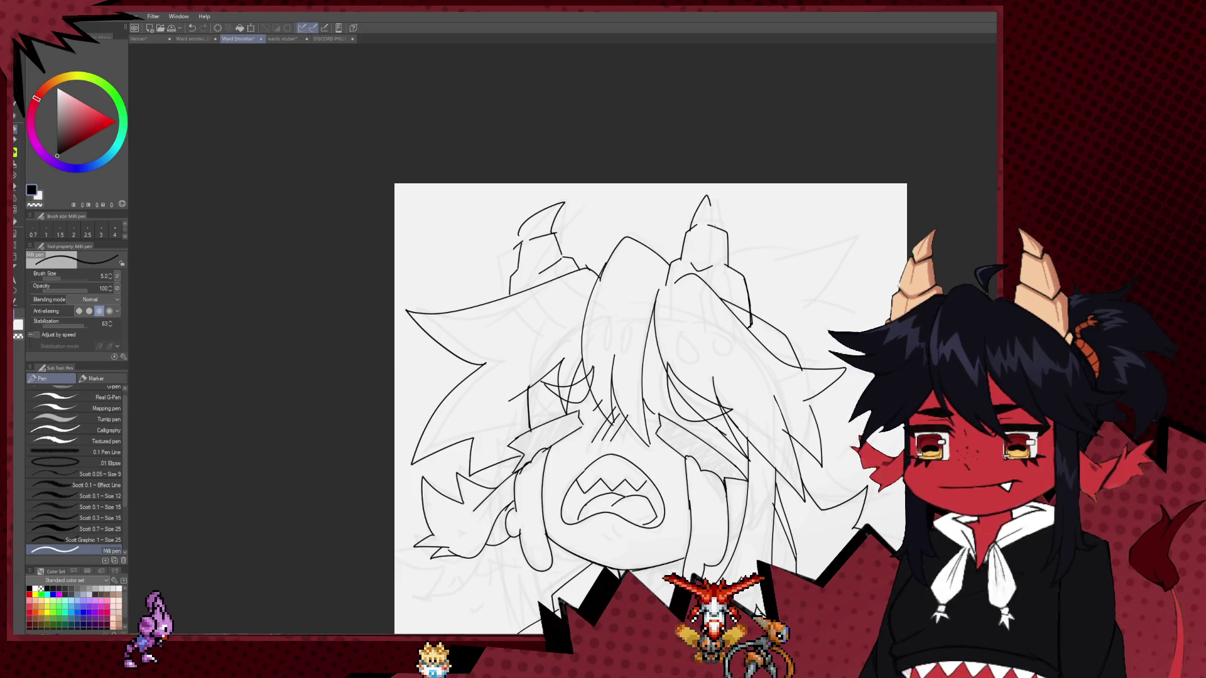
Zoom and pan to the chin, then redraw the chin line with the pen.
left_click_drag(637, 264, 639, 218)
scroll(640, 217, "down", 3)
scroll(639, 218, "down", 1)
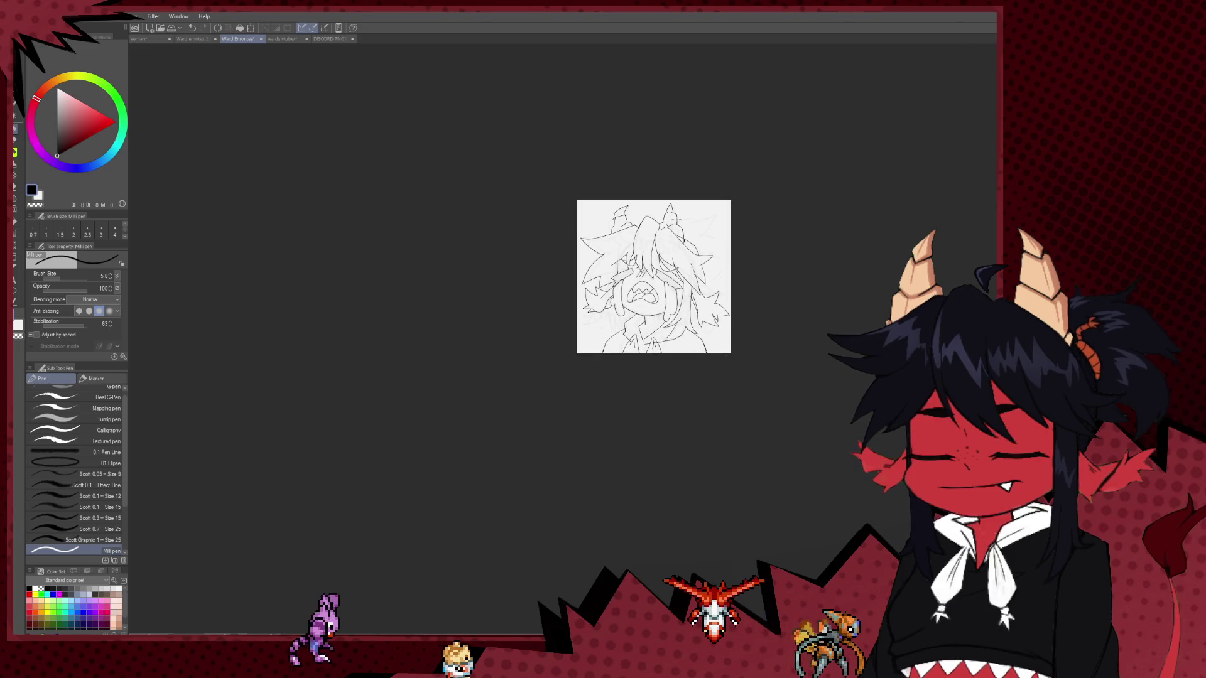
scroll(679, 292, "up", 2)
scroll(679, 292, "up", 2)
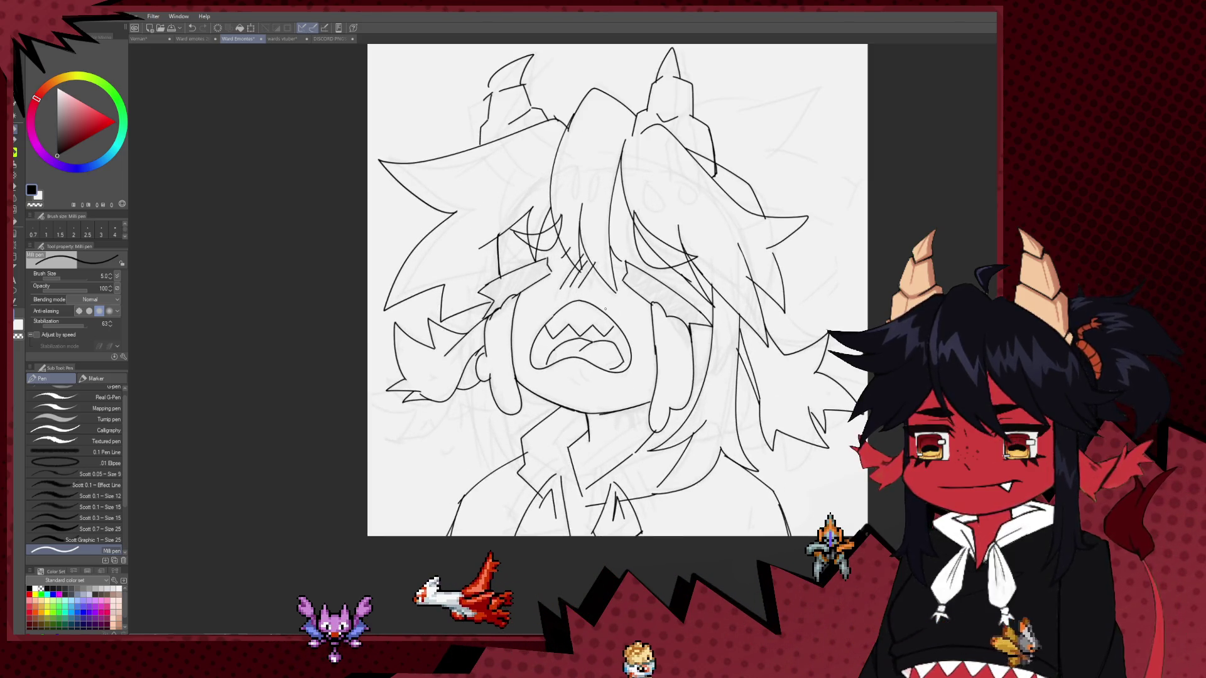
scroll(517, 335, "up", 1)
left_click_drag(517, 336, 539, 323)
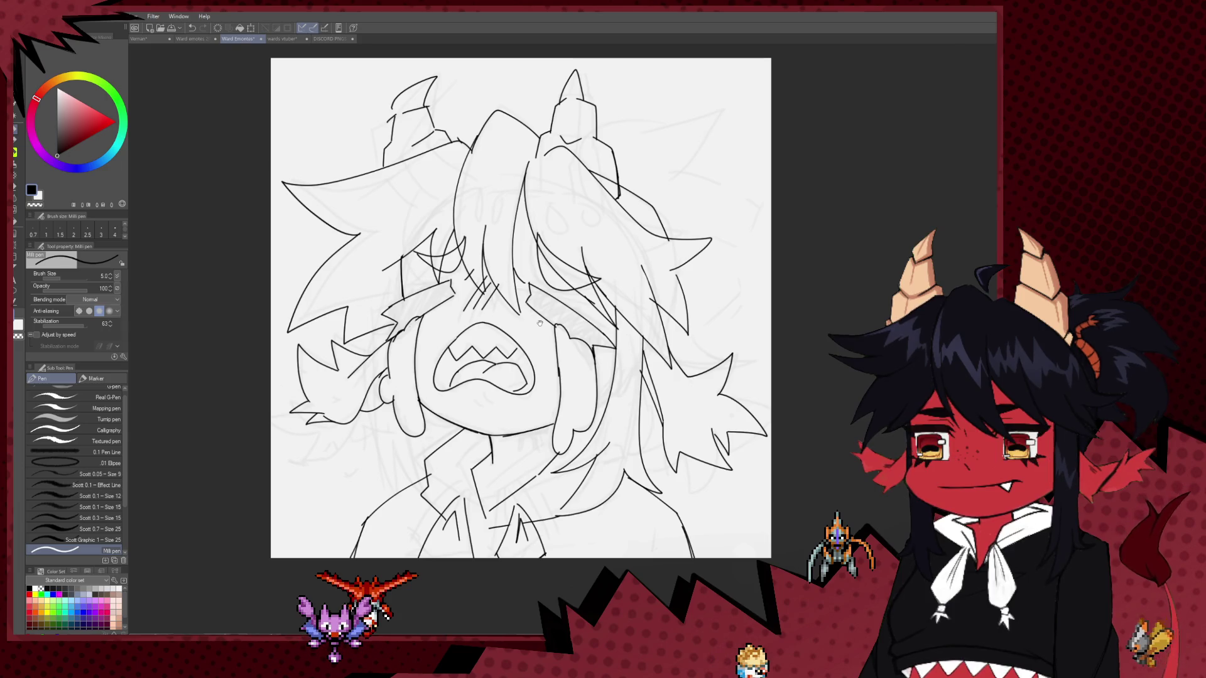
left_click_drag(471, 295, 448, 270)
left_click_drag(475, 414, 468, 380)
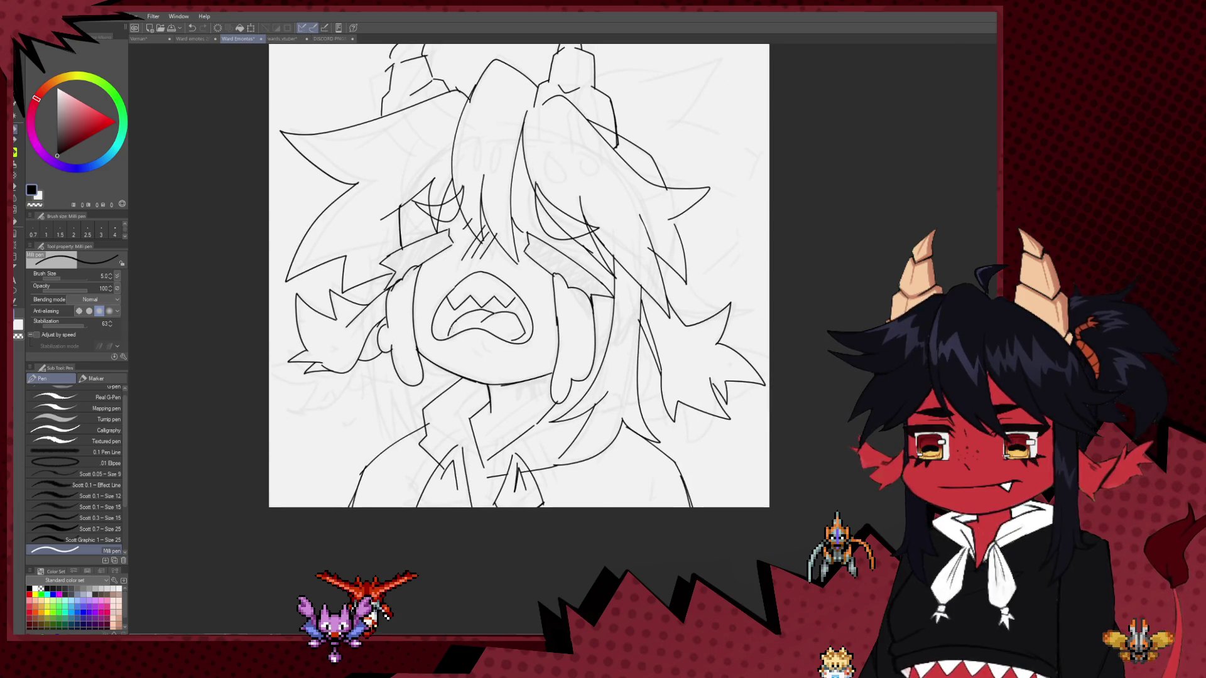
key("e")
key("p")
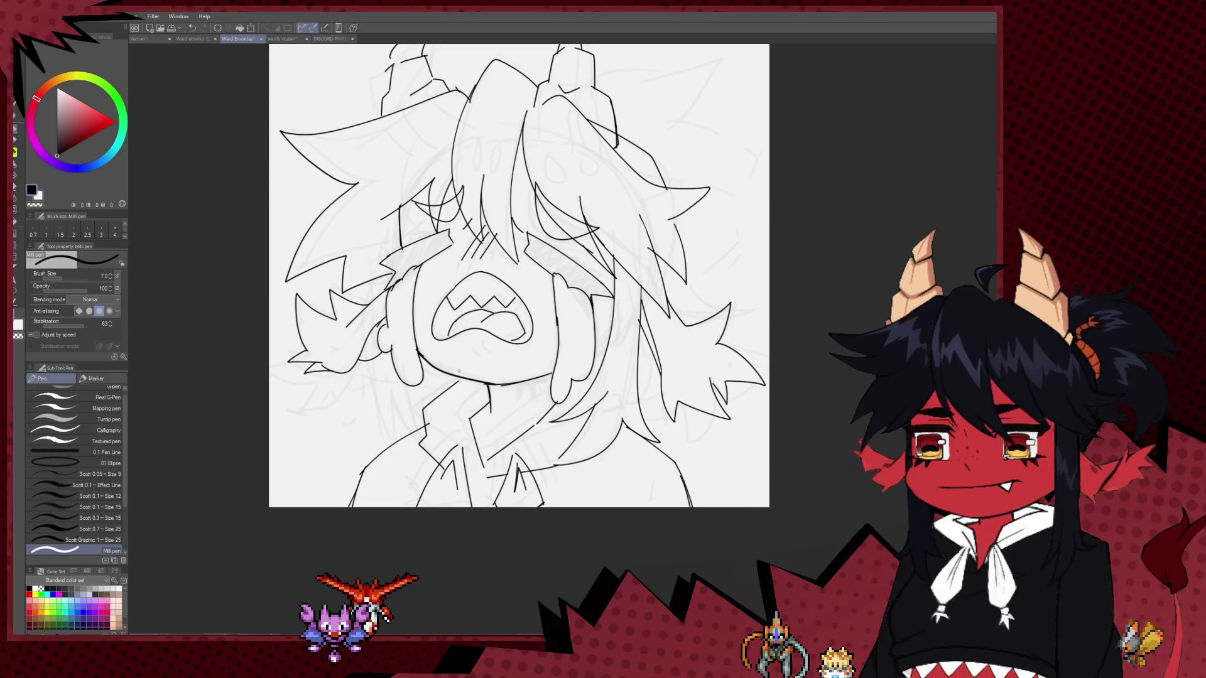
left_click_drag(467, 380, 423, 356)
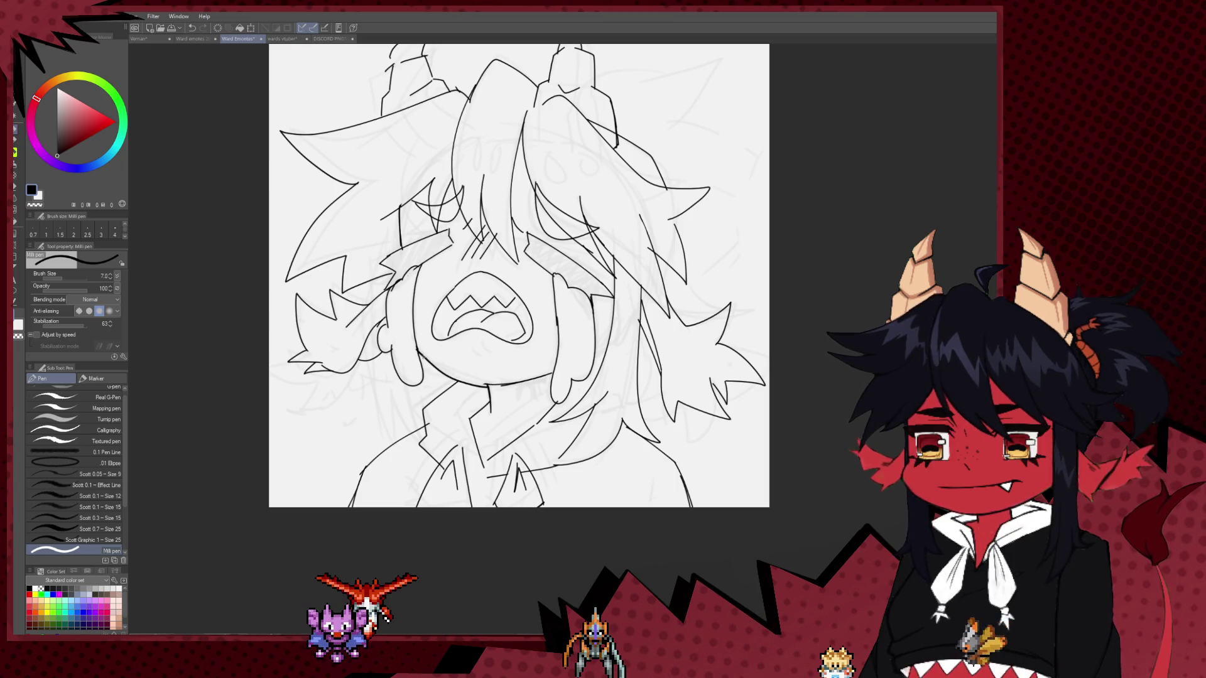
Thicken the lower jaw line and, at brush size 6, draw the shape beneath the chin.
mouse_move(483, 385)
left_mouse_down()
mouse_move(545, 378)
mouse_move(515, 413)
mouse_move(550, 378)
left_mouse_up()
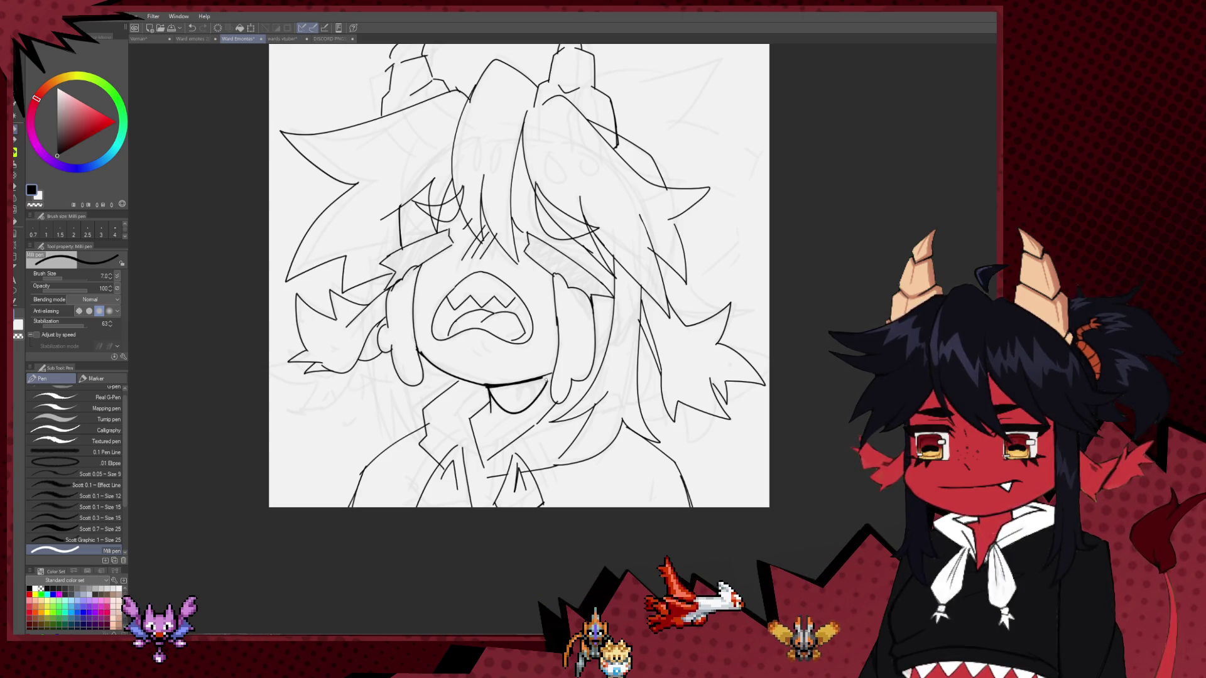
key("bracketleft")
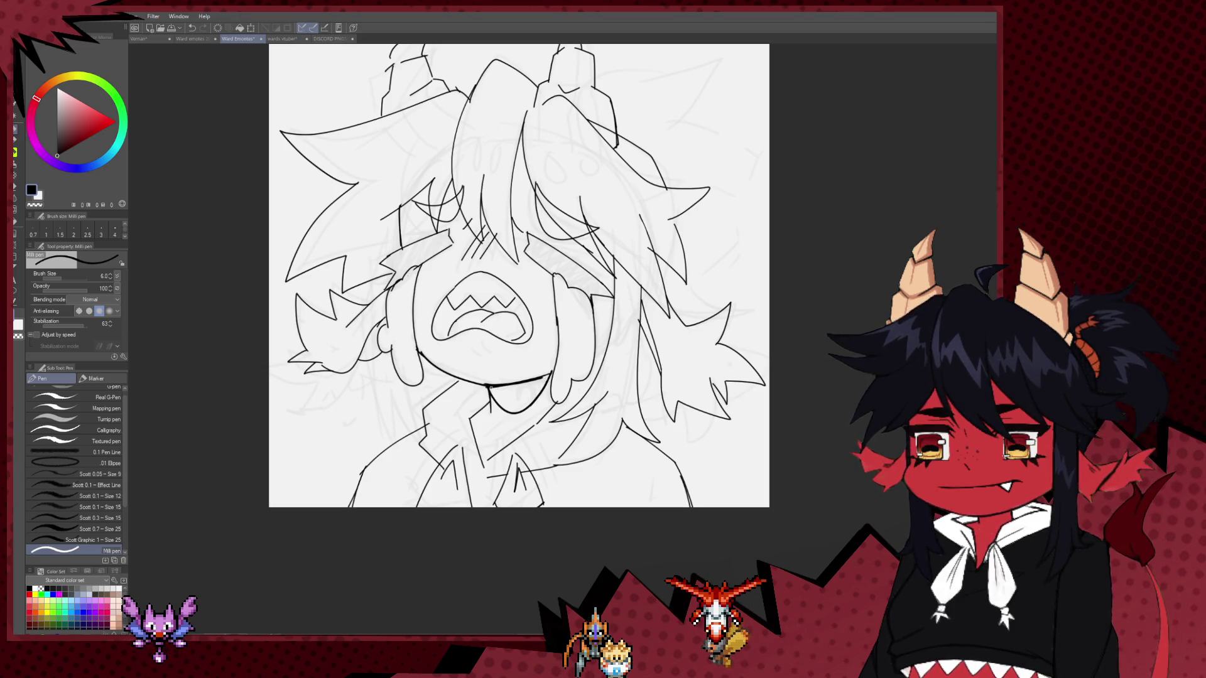
left_click_drag(492, 390, 510, 405)
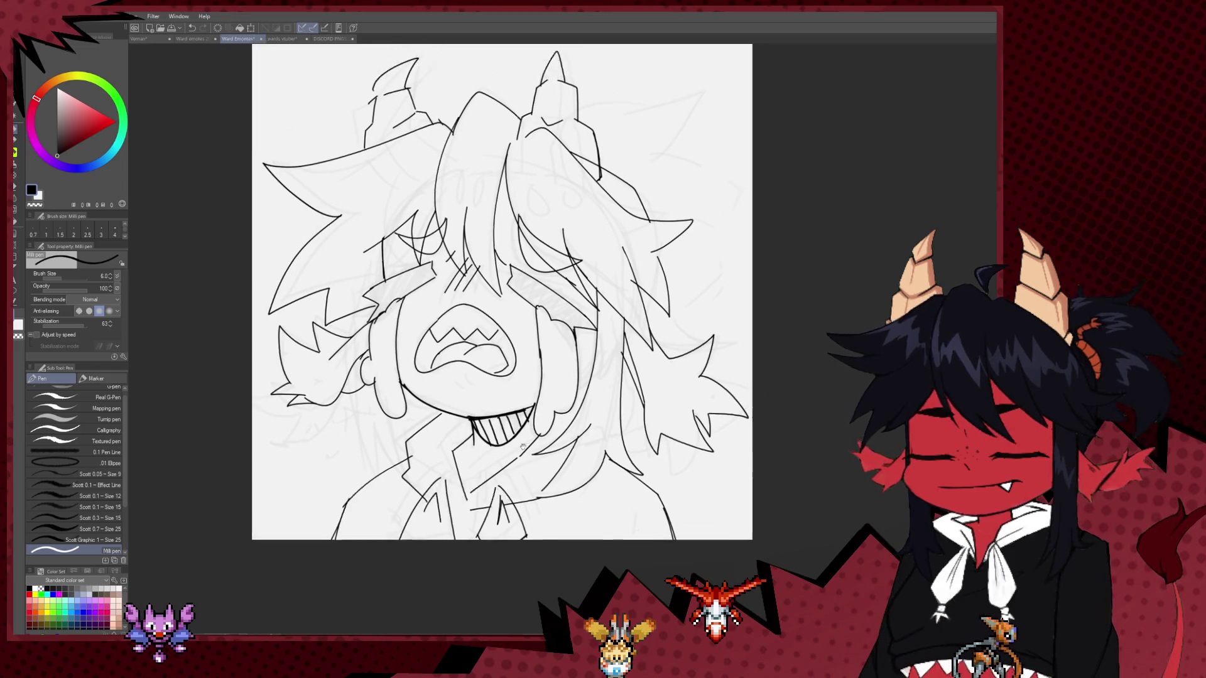
Mirror and reframe the canvas, trying a curved line below the chin and undoing it.
key("h")
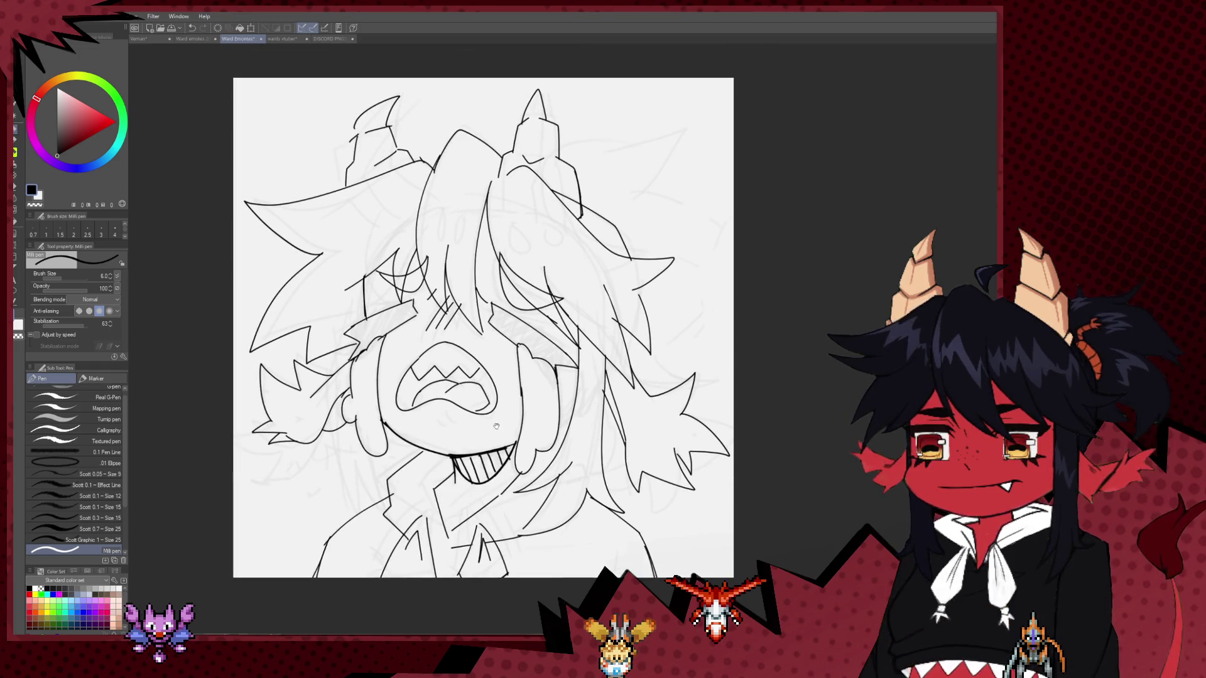
mouse_move(552, 302)
left_mouse_down()
mouse_move(715, 322)
mouse_move(463, 322)
left_mouse_up()
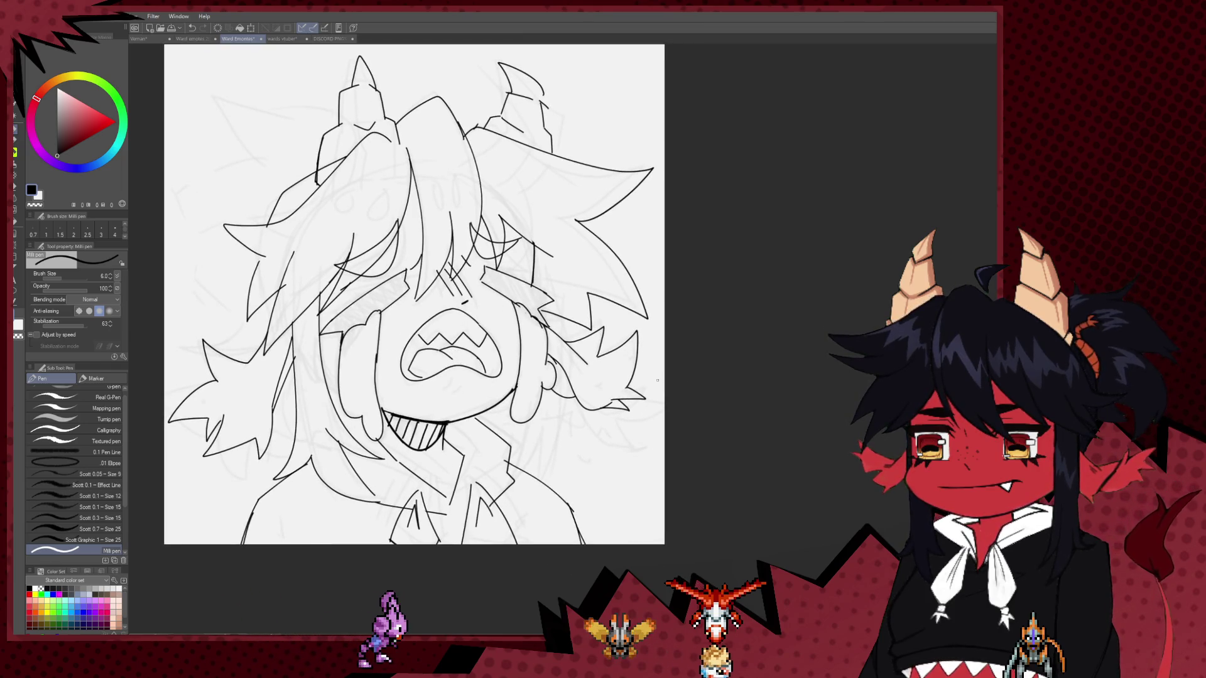
scroll(463, 322, "down", 3)
scroll(534, 433, "up", 1)
scroll(535, 433, "up", 2)
scroll(535, 433, "down", 1)
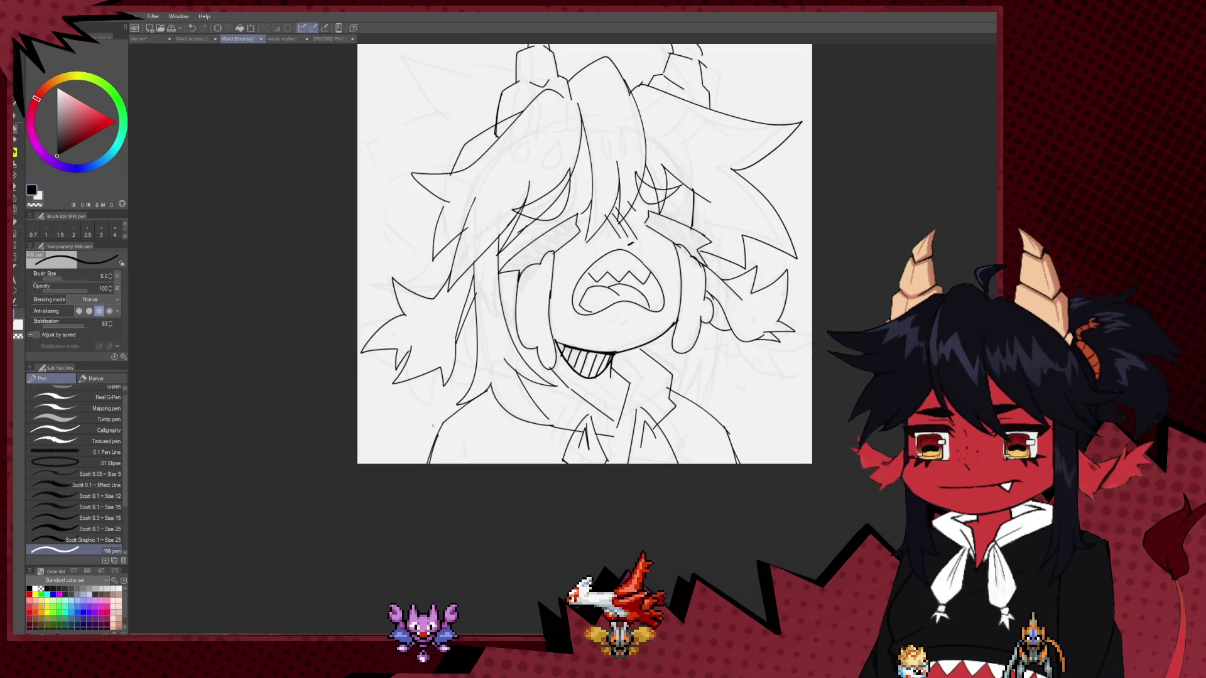
left_click_drag(465, 367, 418, 411)
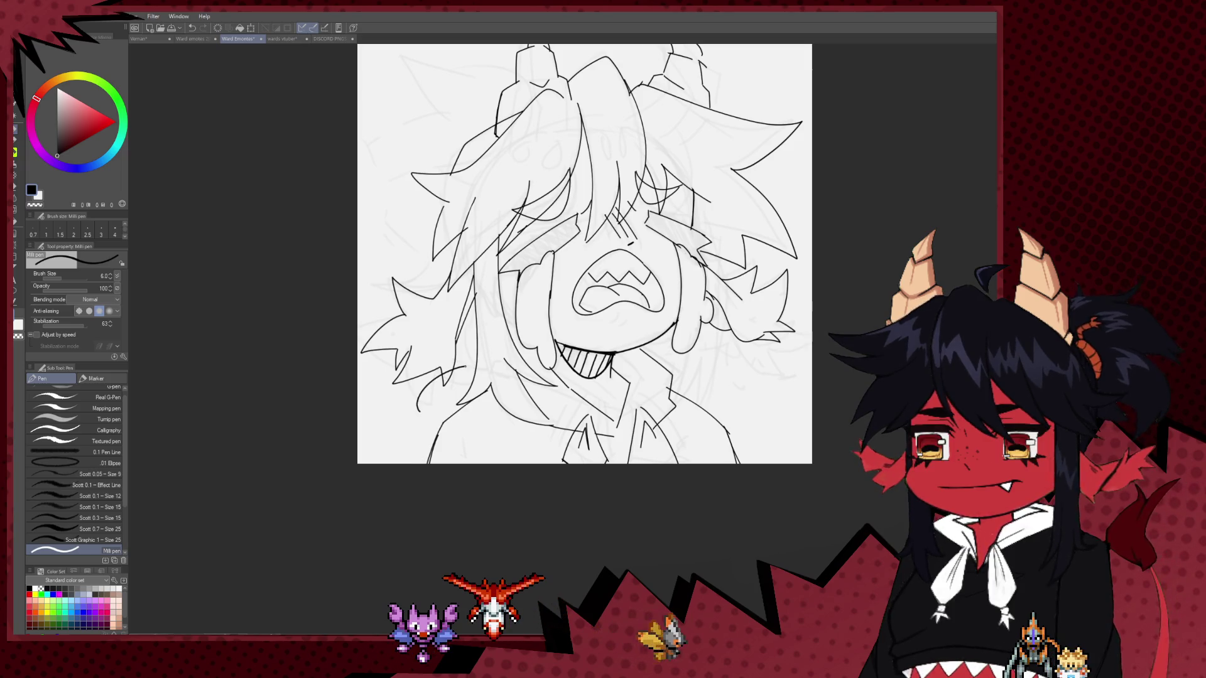
key("ctrl+z")
scroll(476, 384, "up", 4)
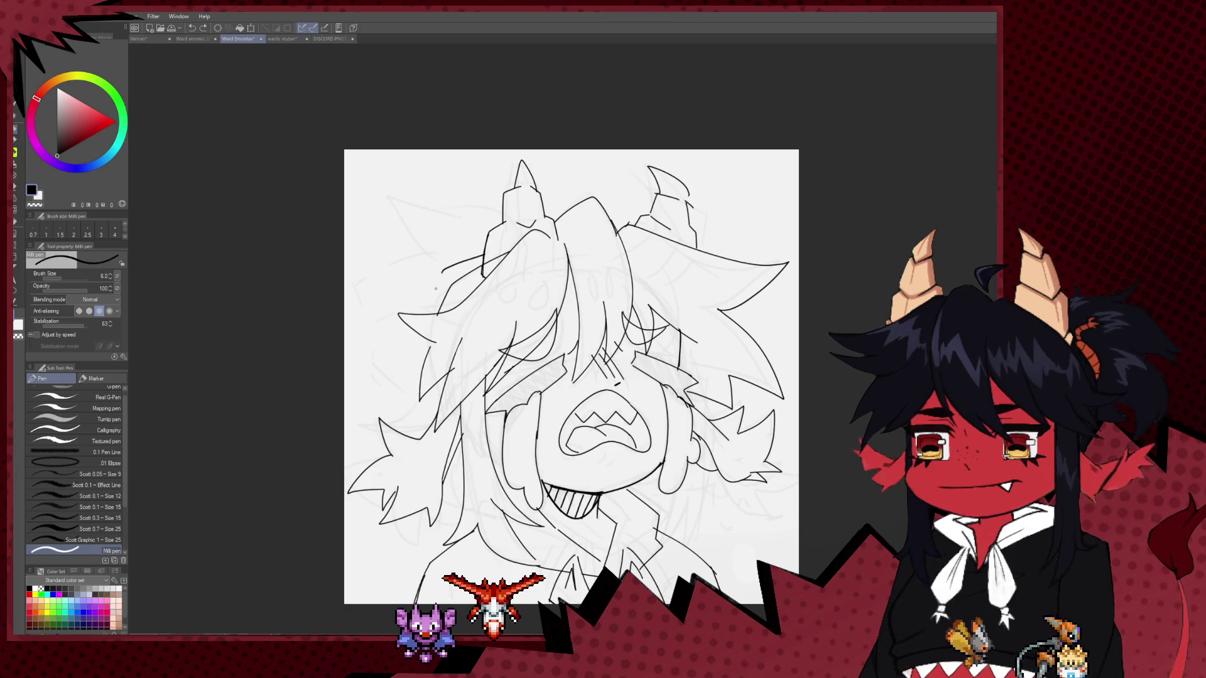
Ink an upper hair line and a spiky ponytail at the top-left of the head.
left_click_drag(484, 262, 443, 281)
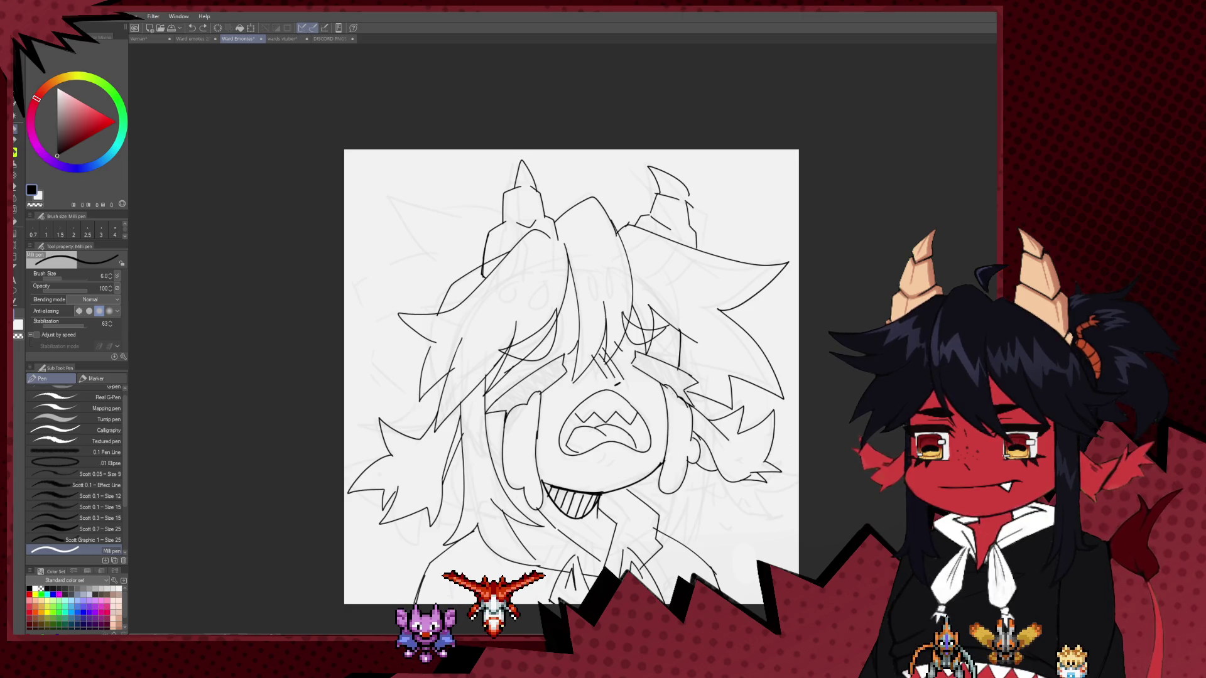
left_click_drag(465, 262, 437, 325)
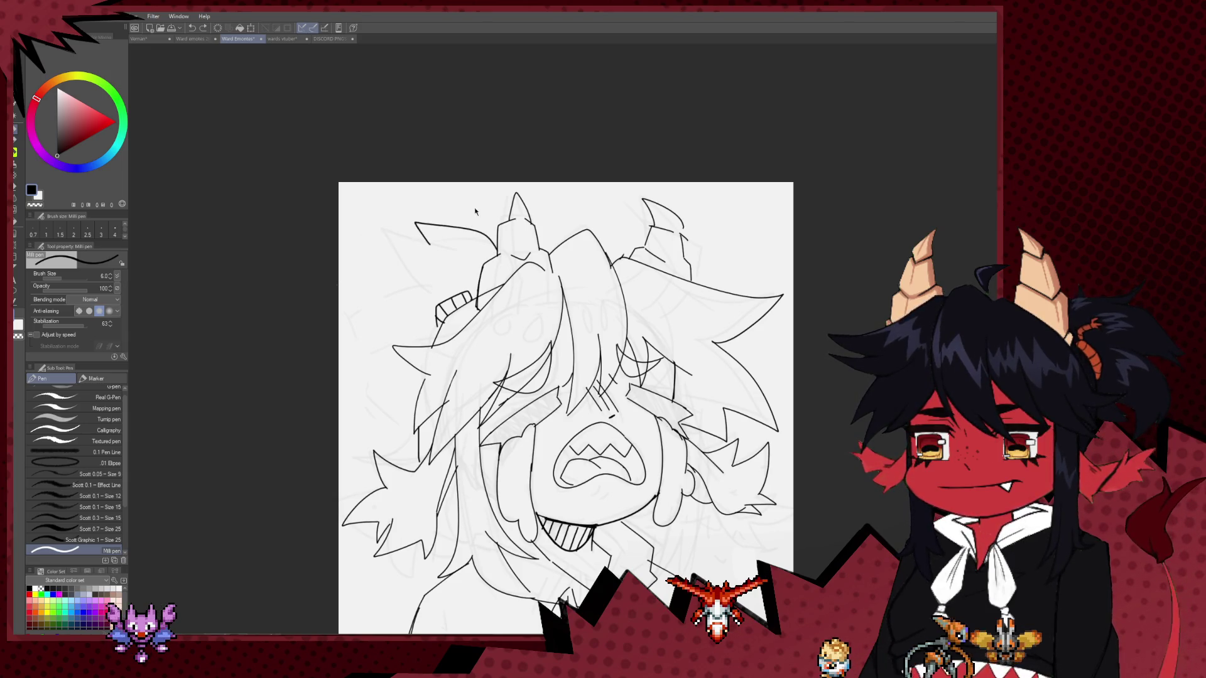
left_click_drag(408, 207, 360, 282)
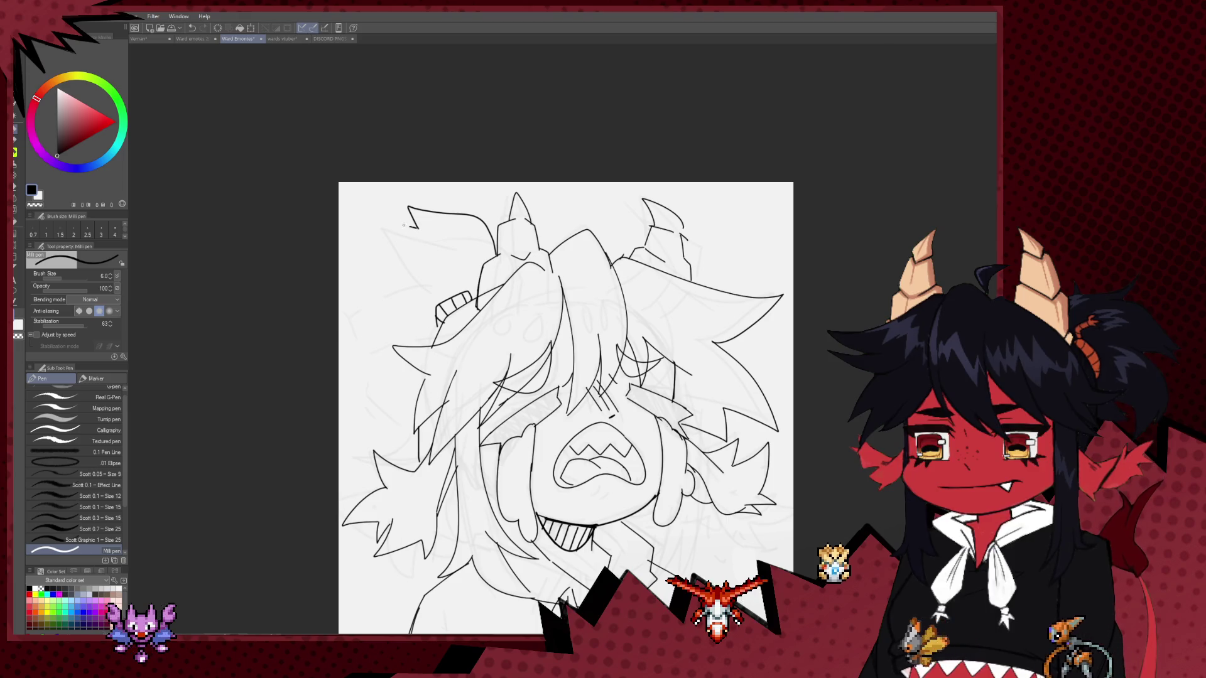
key("h")
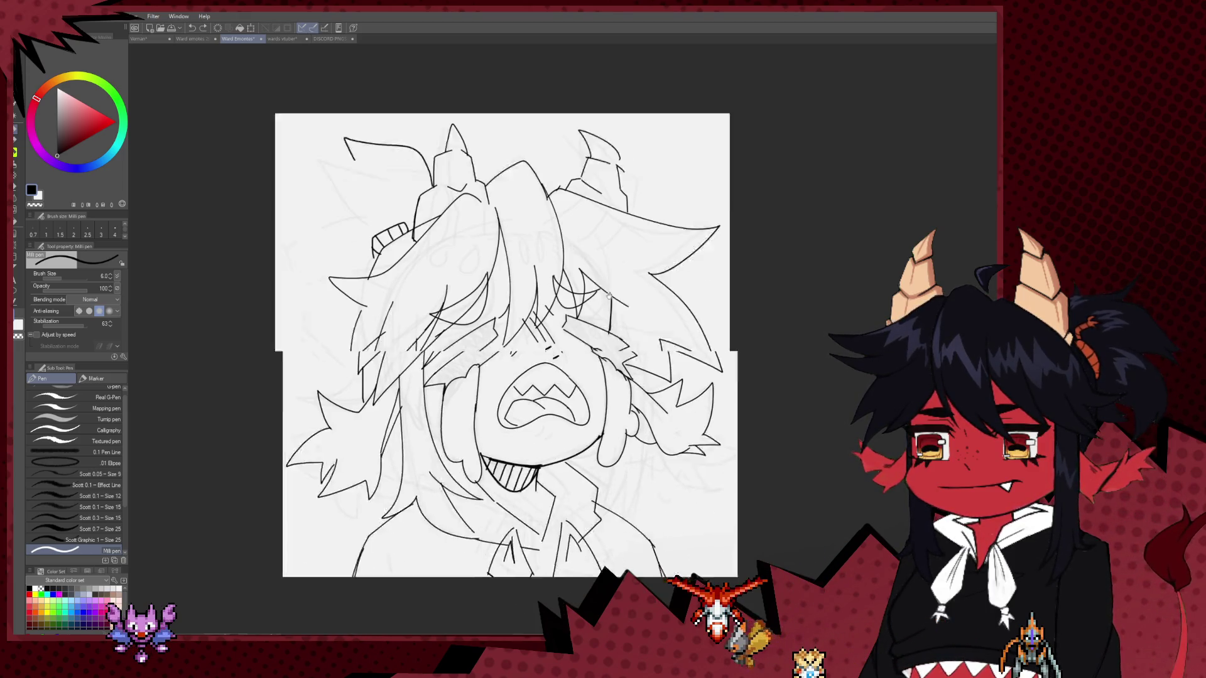
left_click_drag(475, 254, 411, 246)
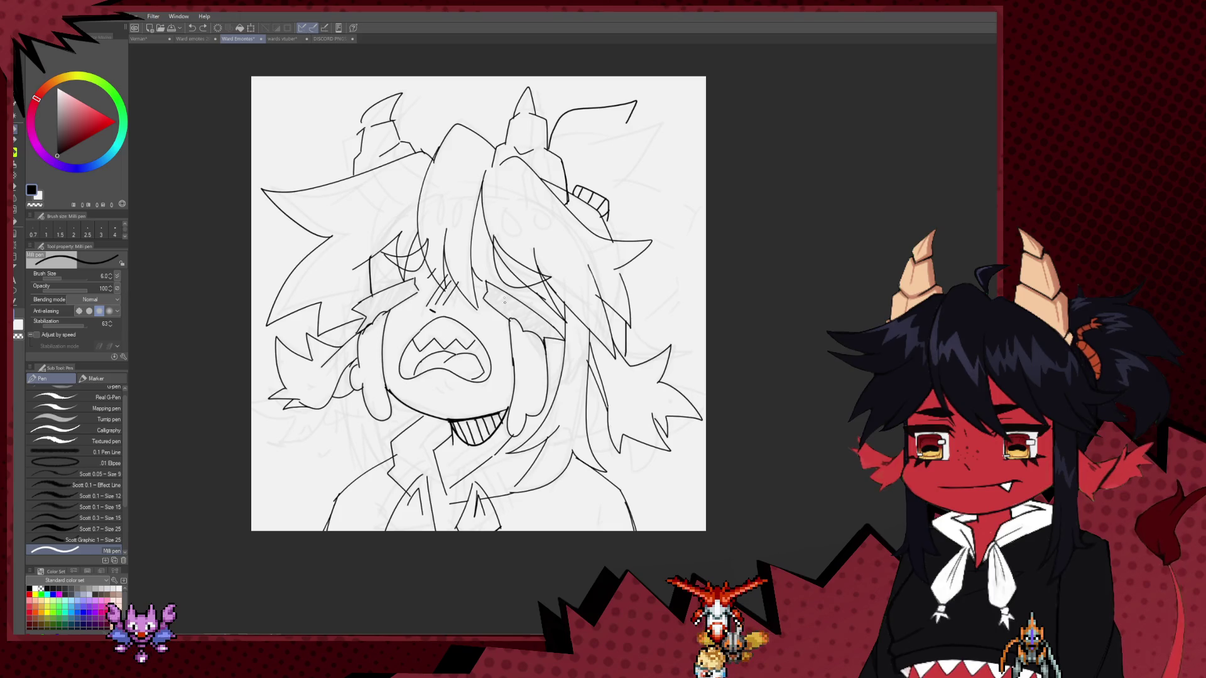
left_click_drag(371, 419, 366, 389)
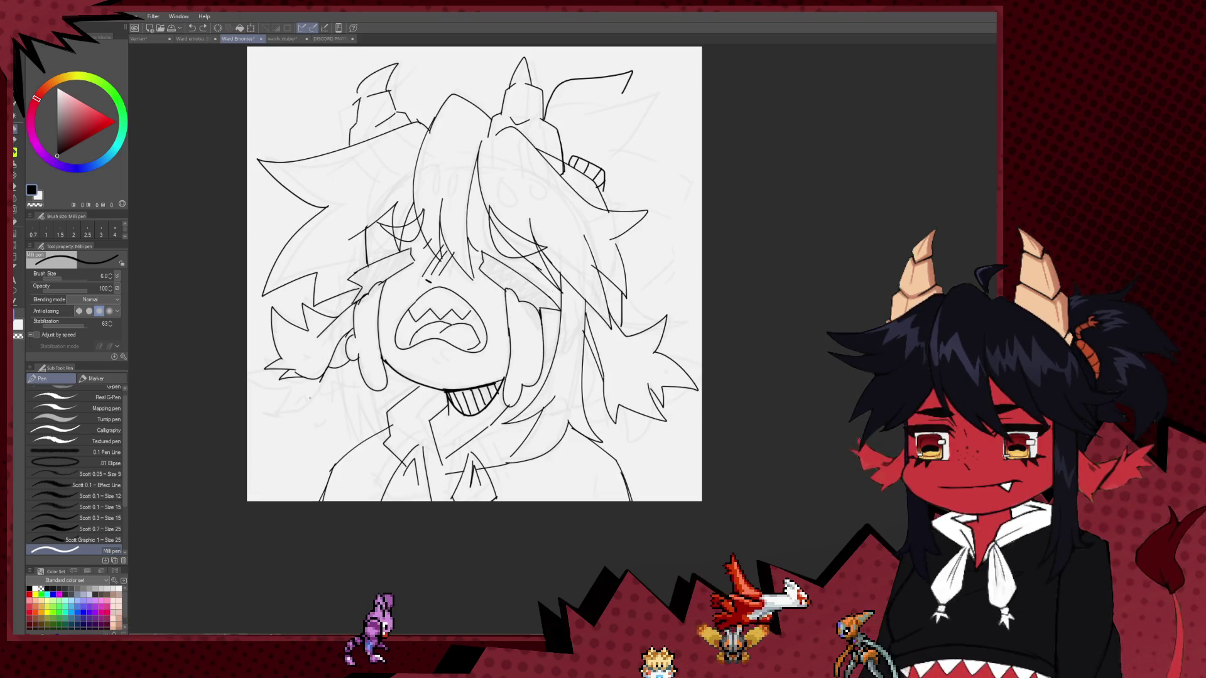
key("e")
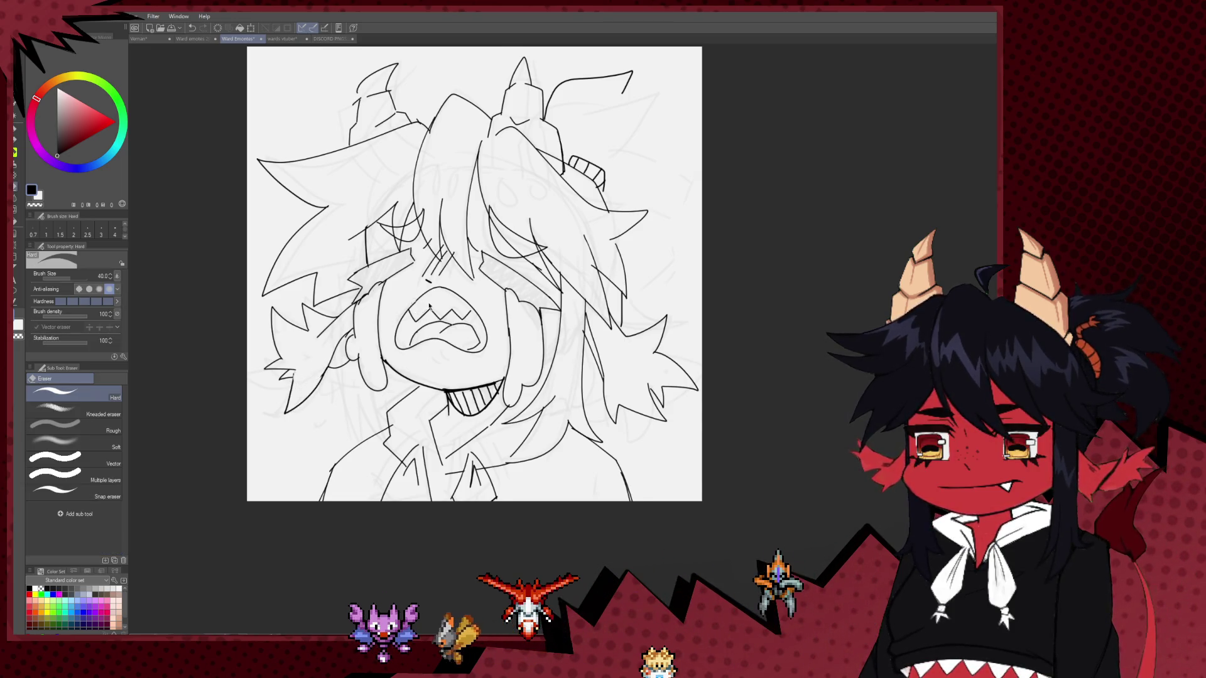
Add a short touch-up line to the lineart, then mirror and pan the view to check it.
key("h")
left_click_drag(485, 339, 310, 431)
left_click_drag(432, 407, 390, 372)
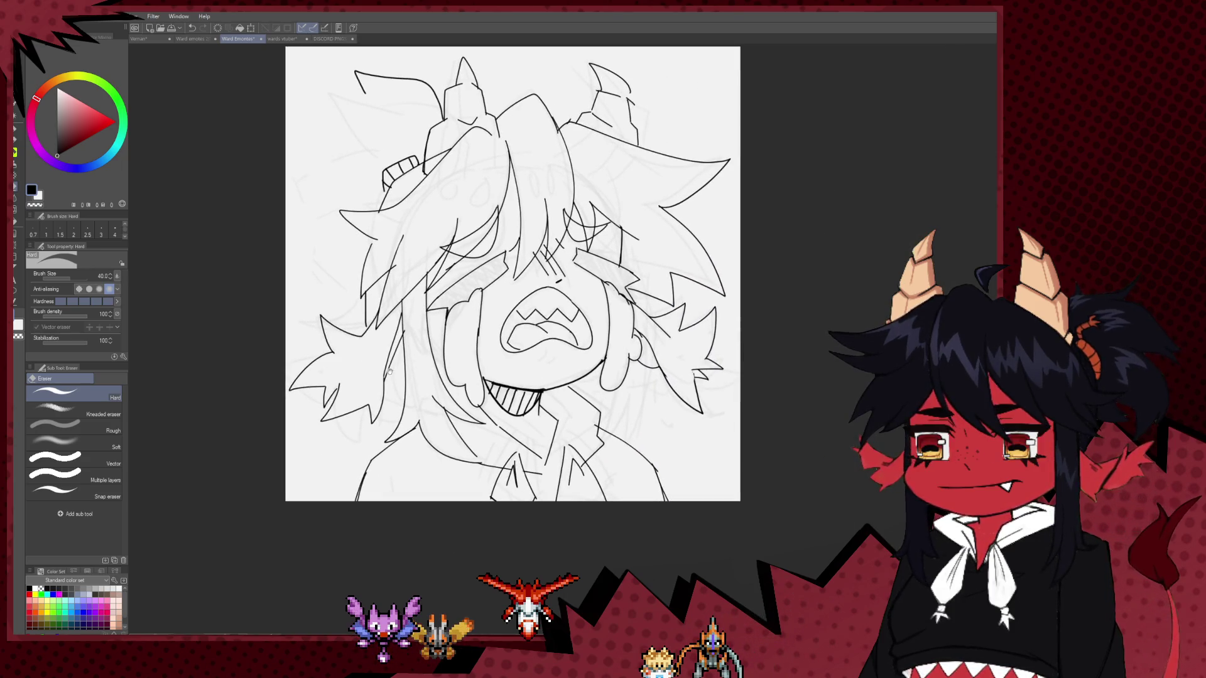
key("p")
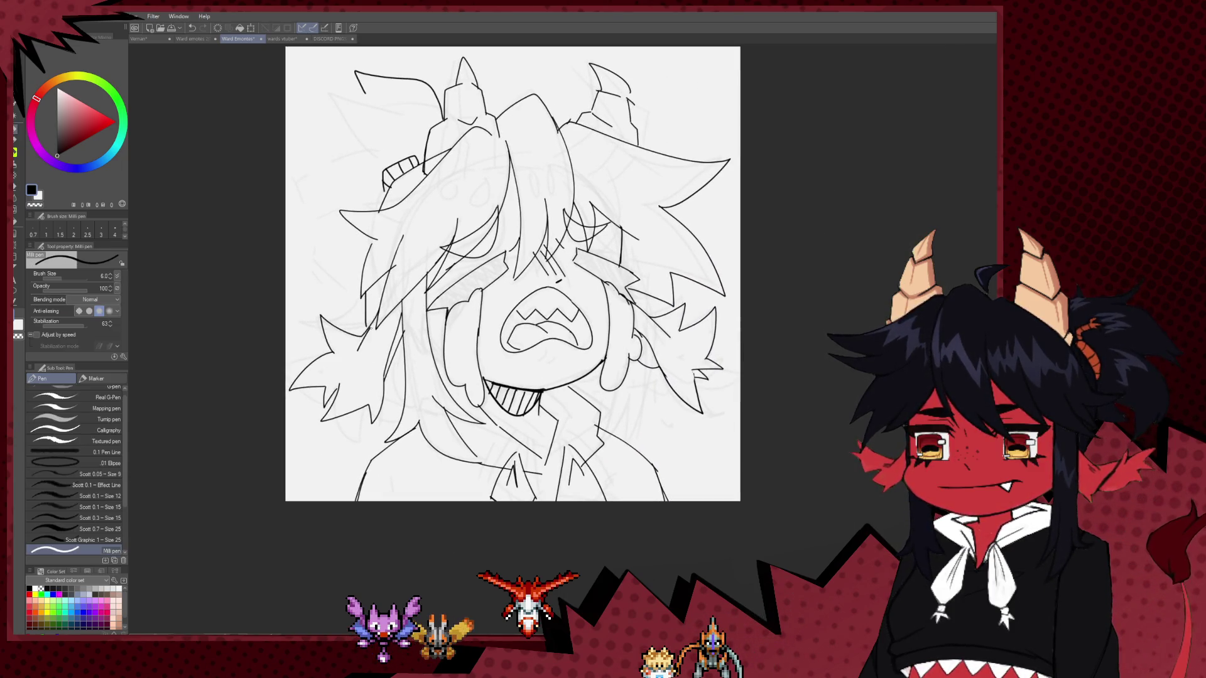
key("ctrl+z")
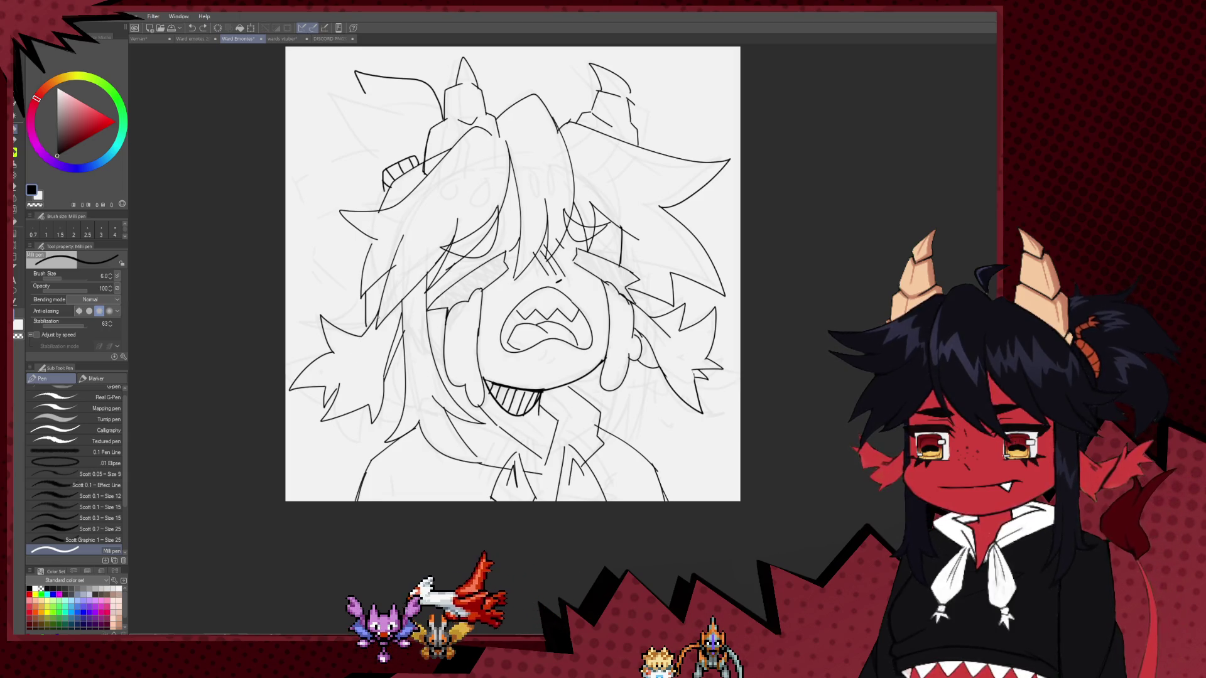
left_click_drag(379, 318, 352, 355)
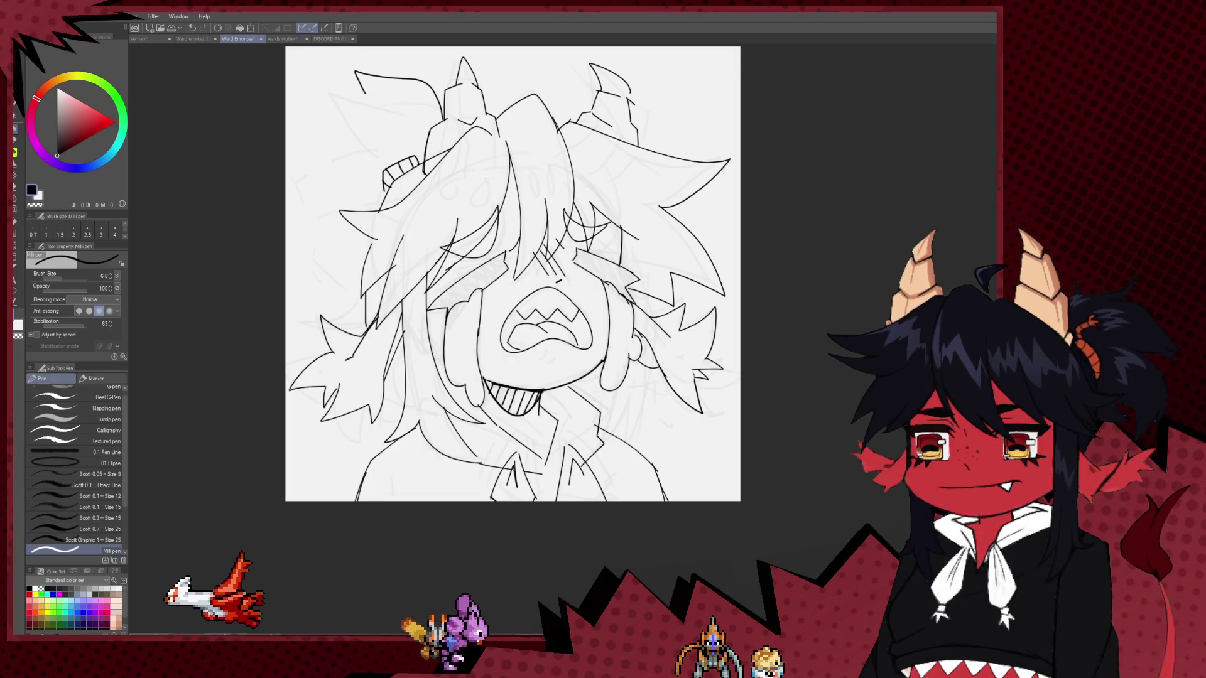
key("h")
left_click_drag(541, 398, 385, 420)
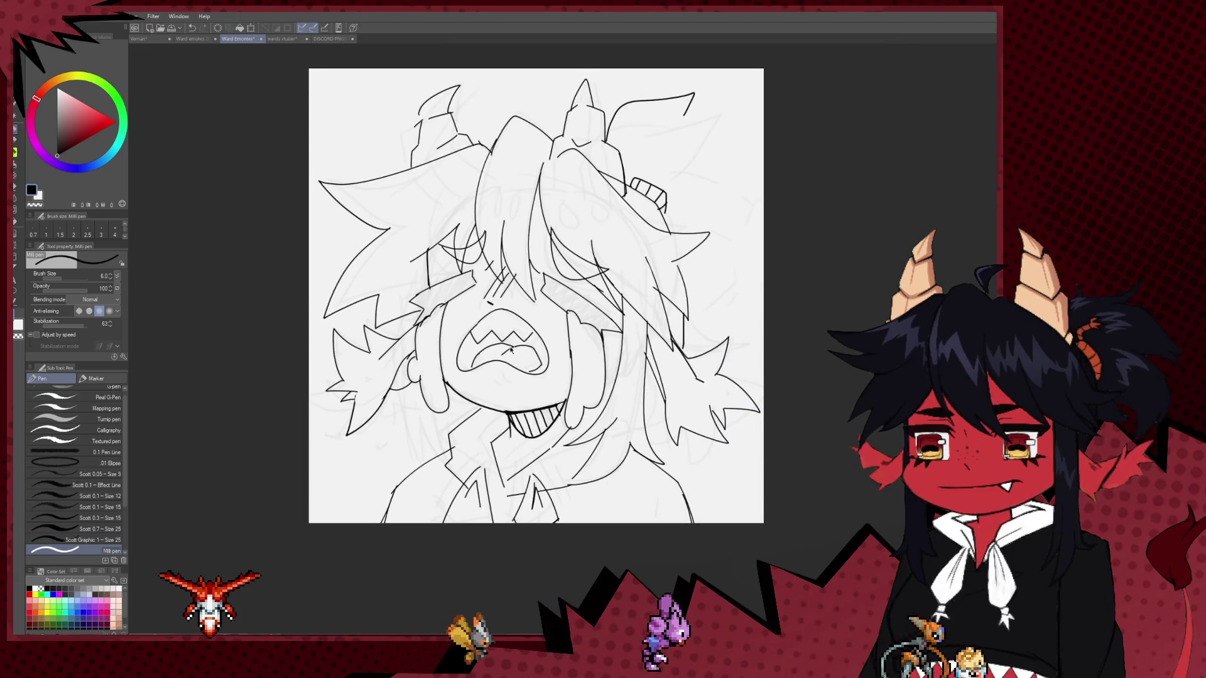
key("e")
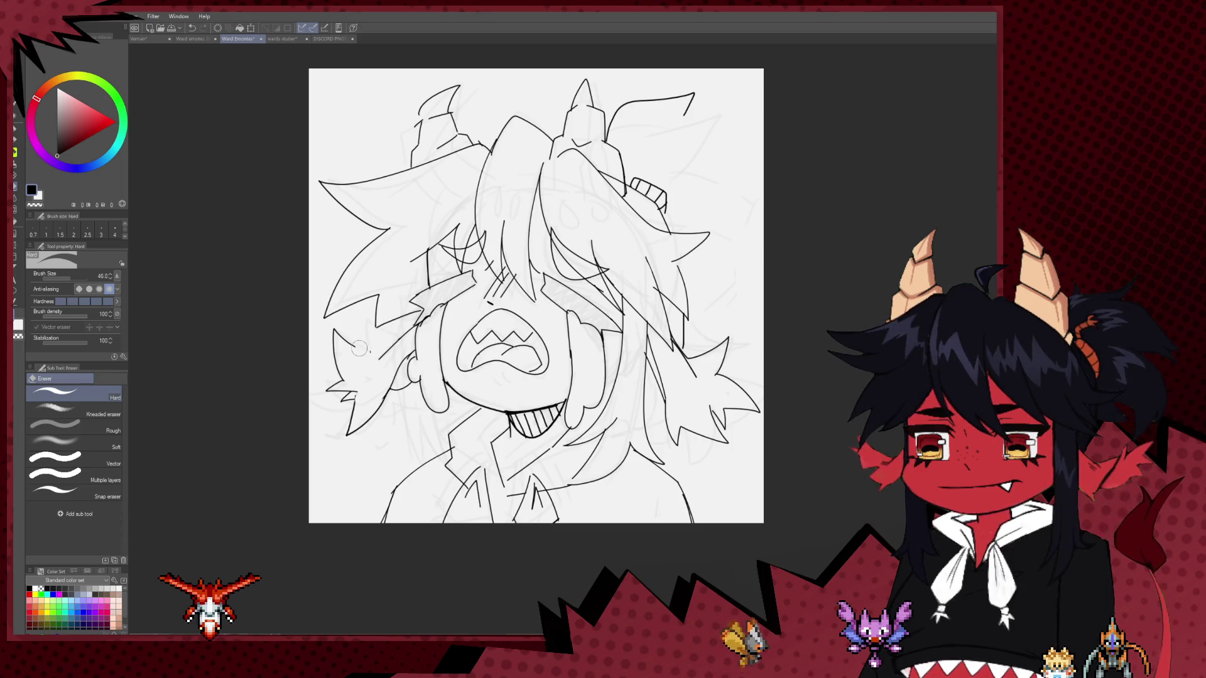
key("p")
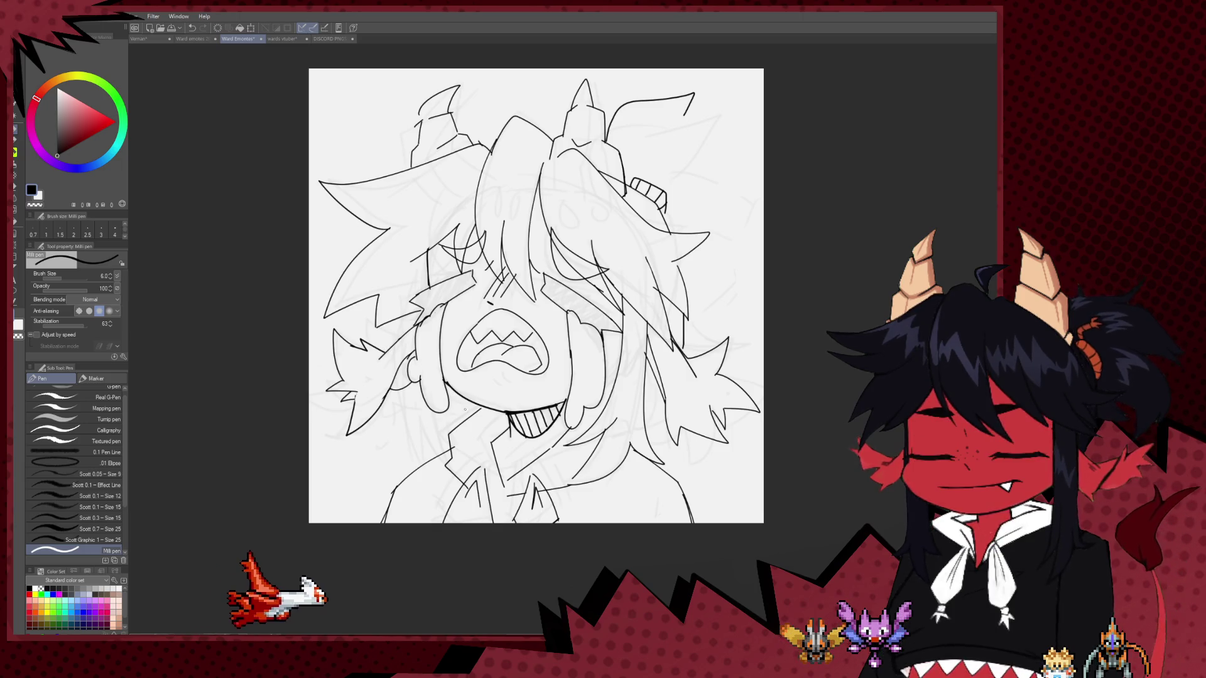
mouse_move(460, 432)
left_mouse_down()
mouse_move(359, 512)
mouse_move(330, 493)
left_mouse_up()
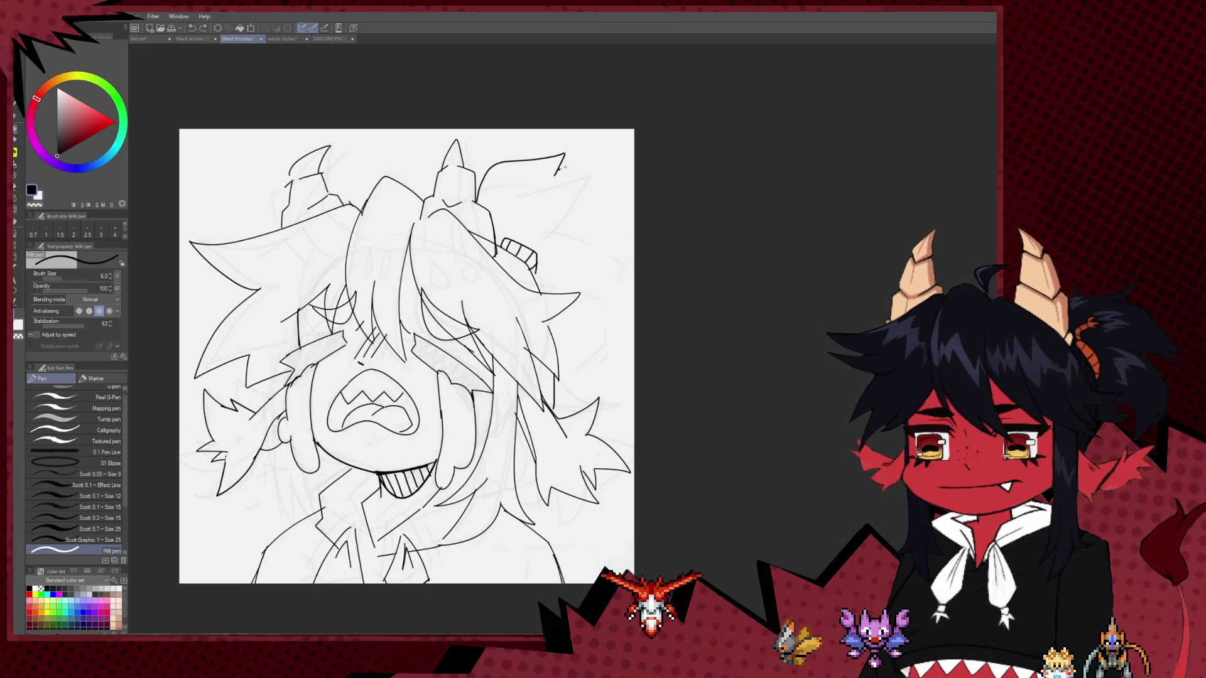
Erase the old strokes joining the right horn and the area above it.
key("ctrl+z")
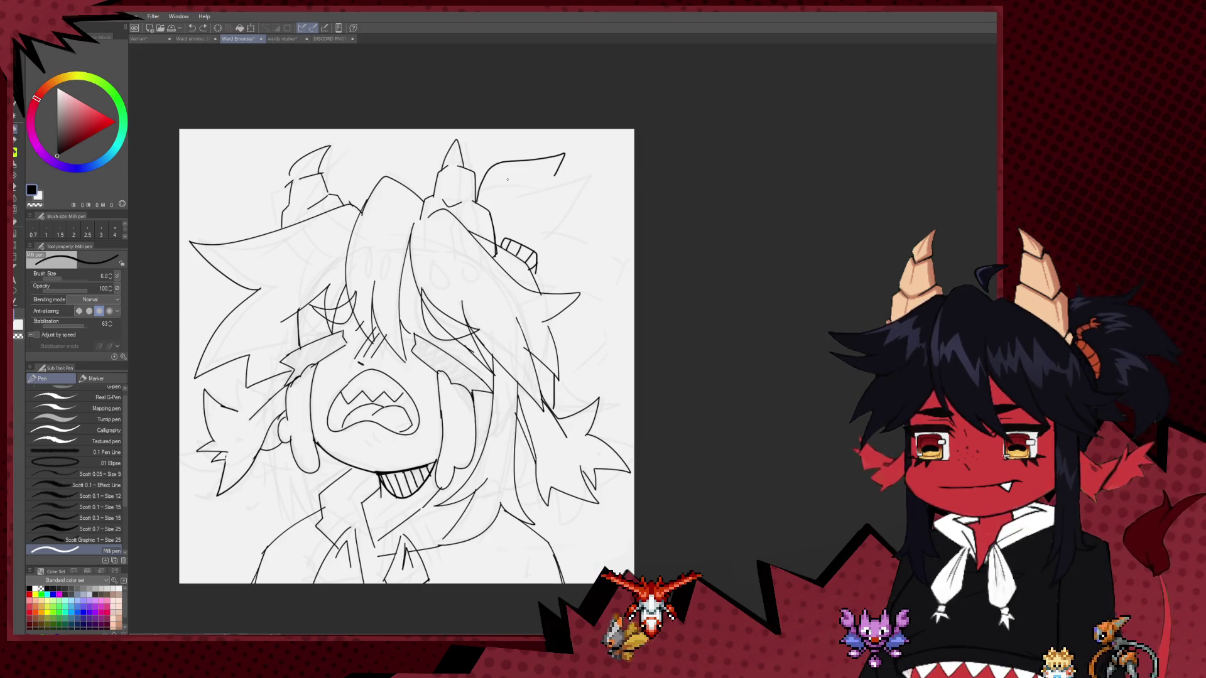
key("e")
left_click_drag(487, 171, 481, 195)
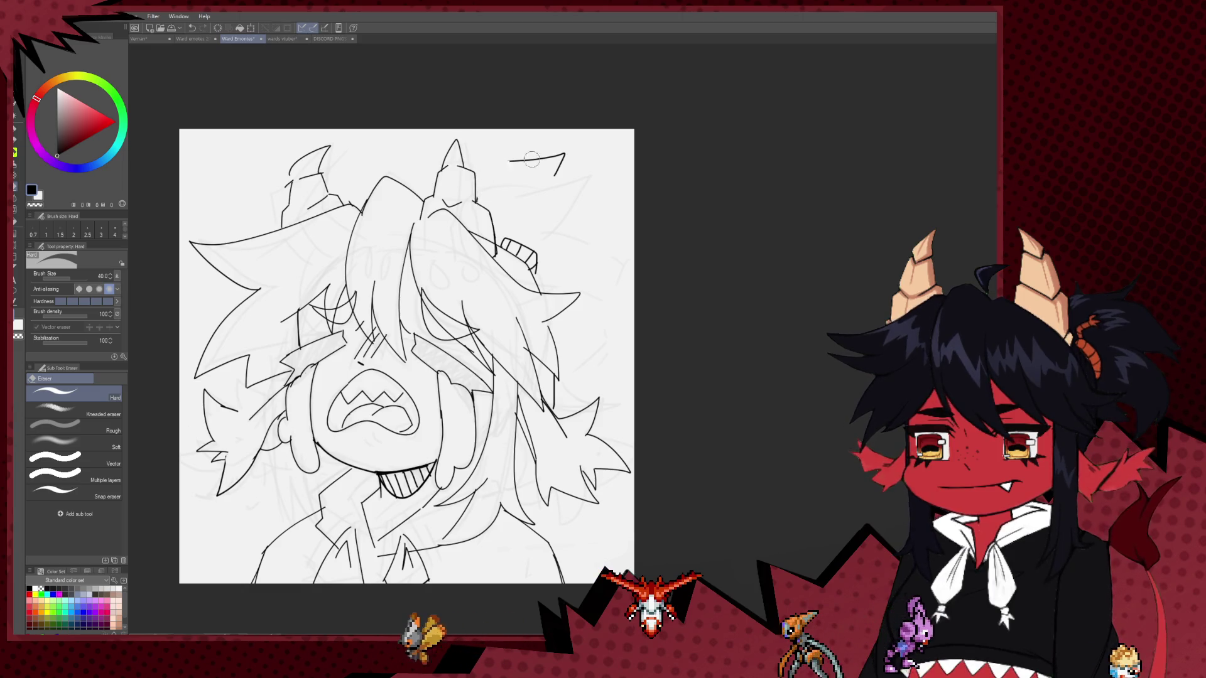
left_click_drag(553, 165, 496, 165)
key("p")
Redraw the spiky ponytail strokes sweeping out to the canvas's right edge.
left_click_drag(444, 235, 507, 158)
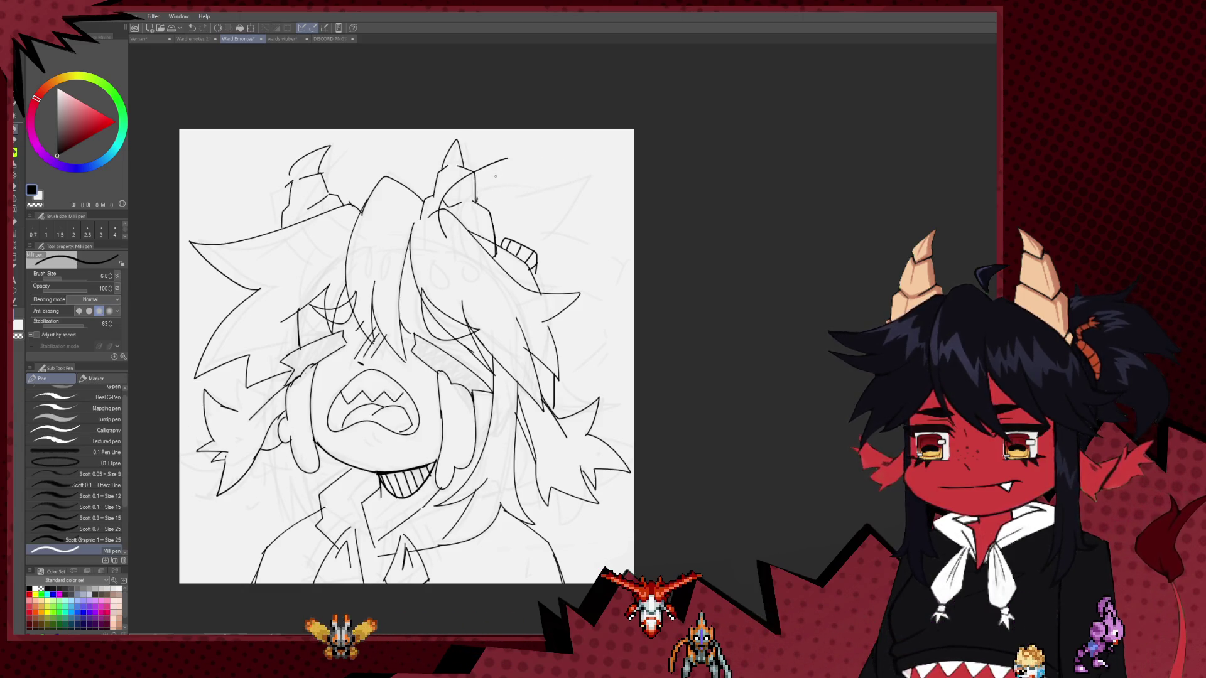
mouse_move(451, 210)
left_mouse_down()
mouse_move(506, 162)
mouse_move(614, 200)
left_mouse_up()
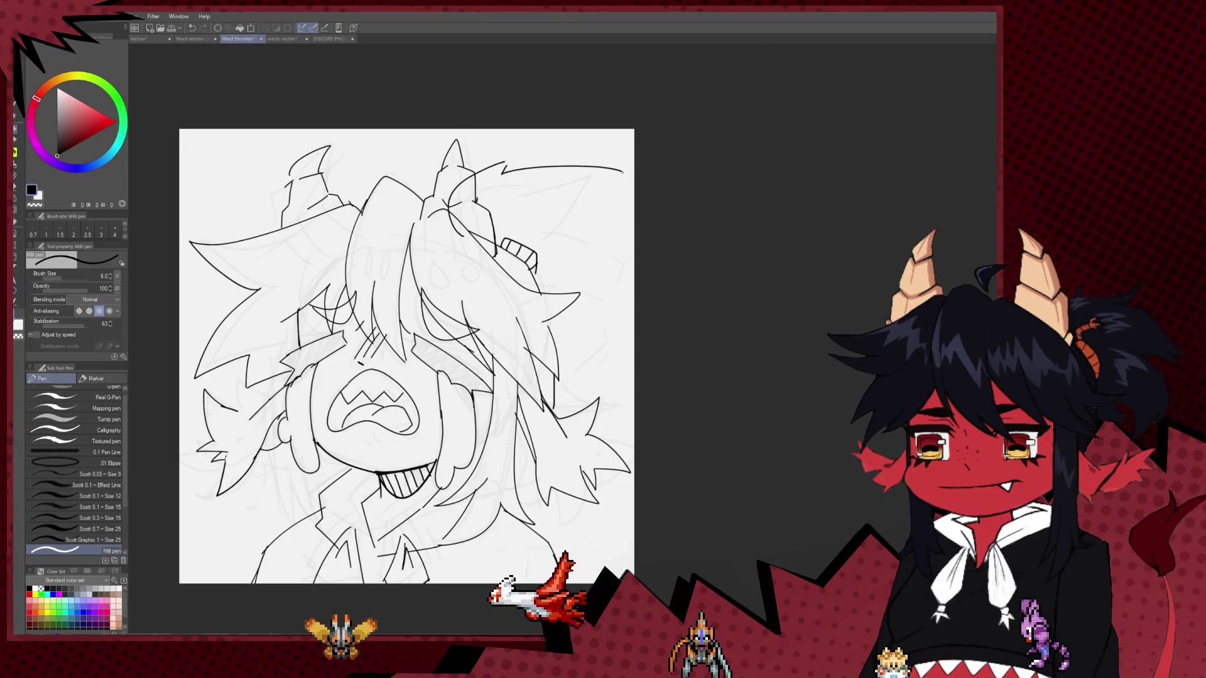
key("ctrl+z")
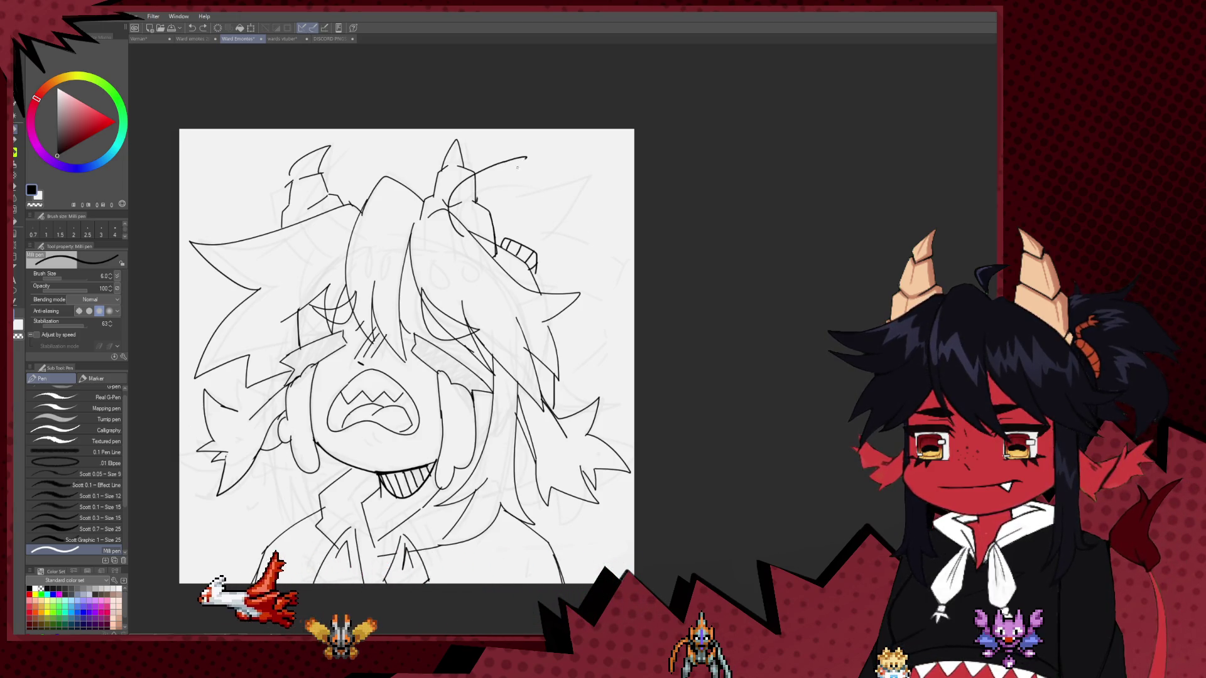
key("ctrl+z")
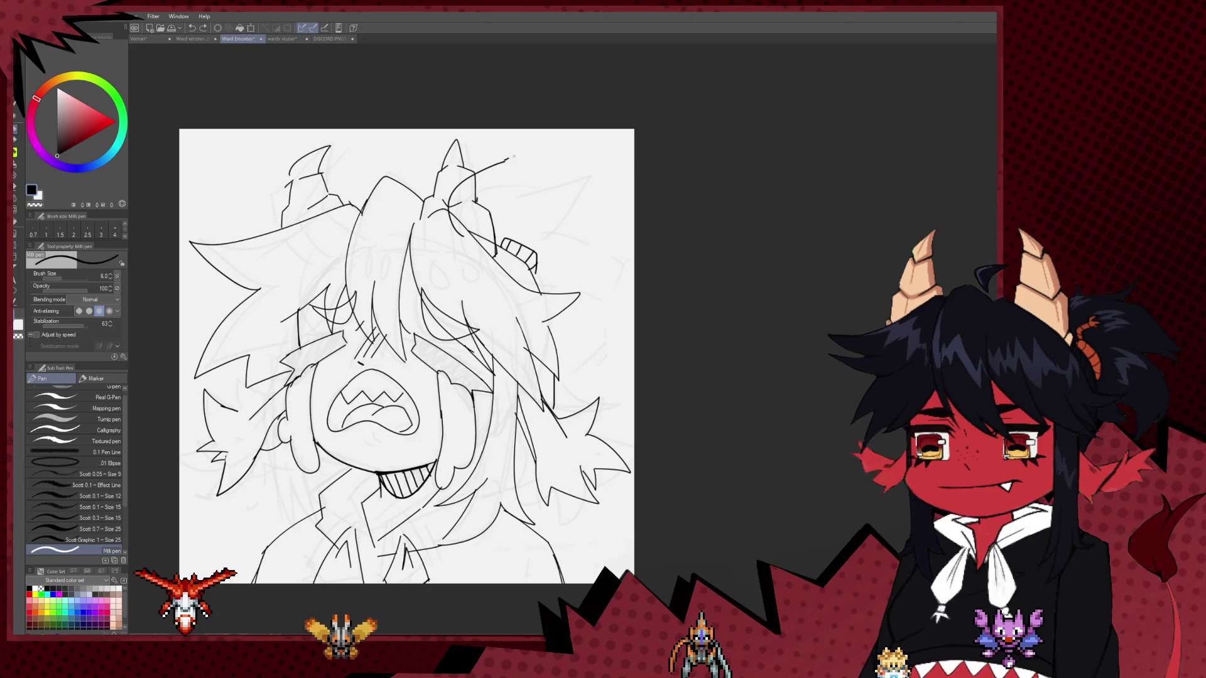
left_click_drag(504, 163, 520, 183)
key("ctrl+z")
key("ctrl+z")
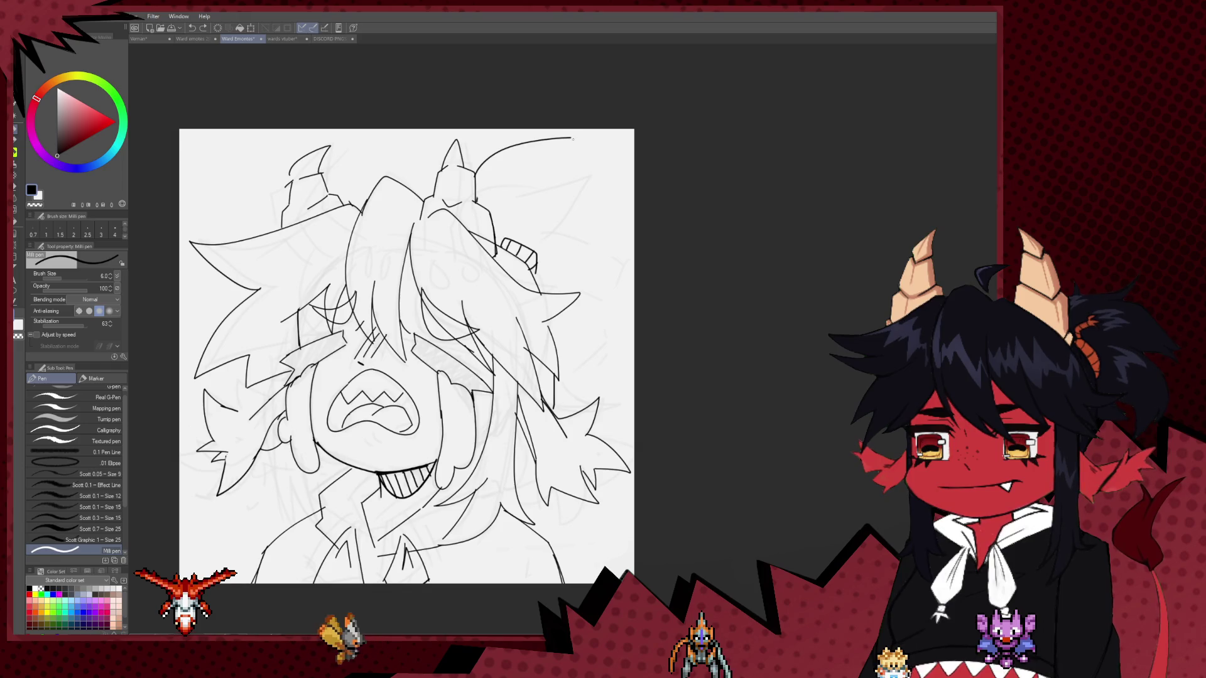
left_click_drag(565, 151, 634, 179)
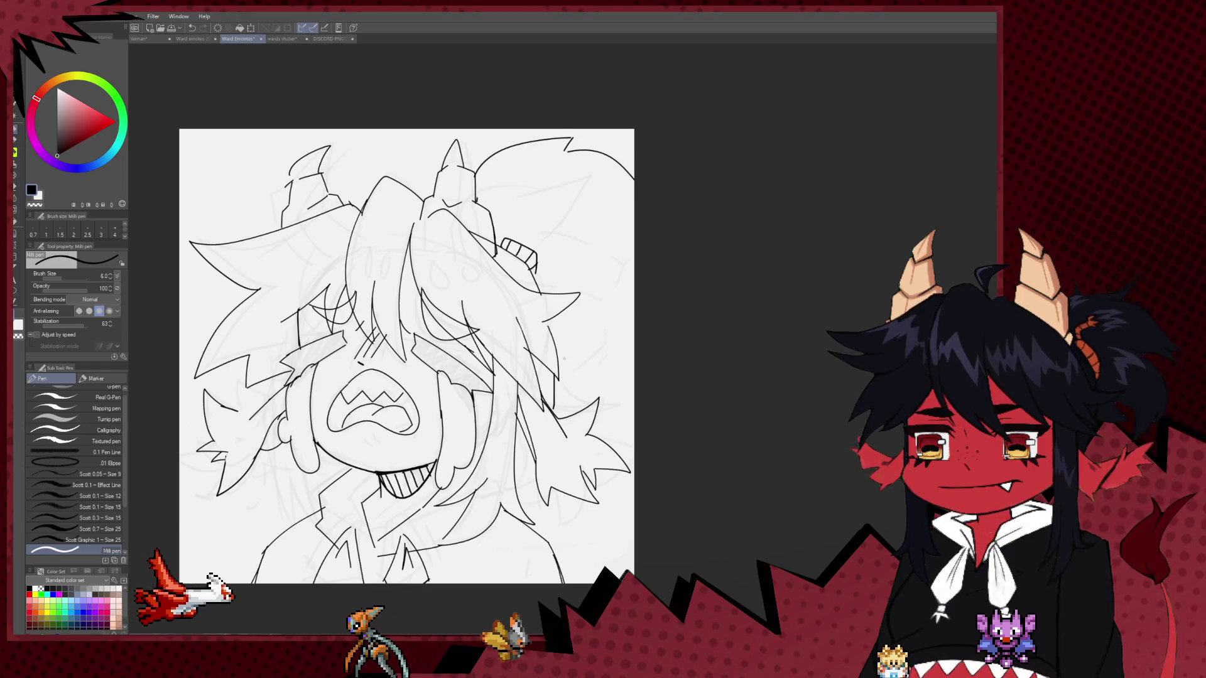
left_click_drag(571, 367, 618, 400)
key("ctrl+z")
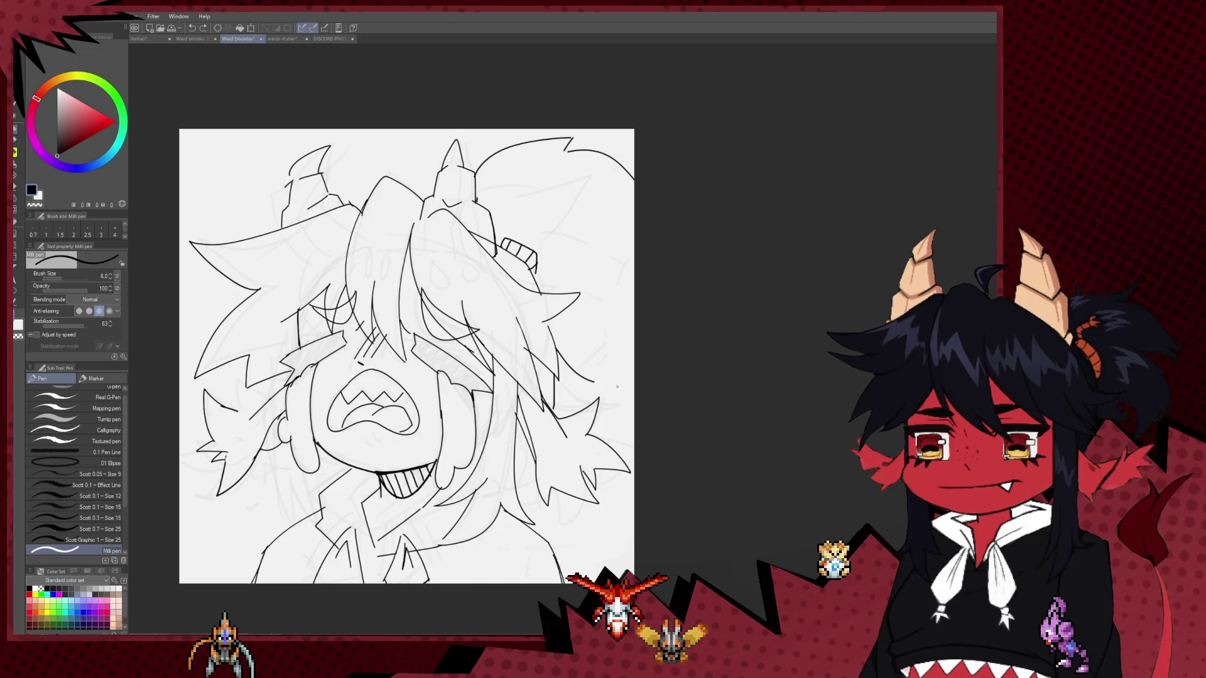
mouse_move(588, 325)
left_mouse_down()
mouse_move(660, 300)
mouse_move(472, 301)
mouse_move(469, 326)
left_mouse_up()
Flip the view back to normal and reposition the canvas to review the ponytail.
key("ctrl+h")
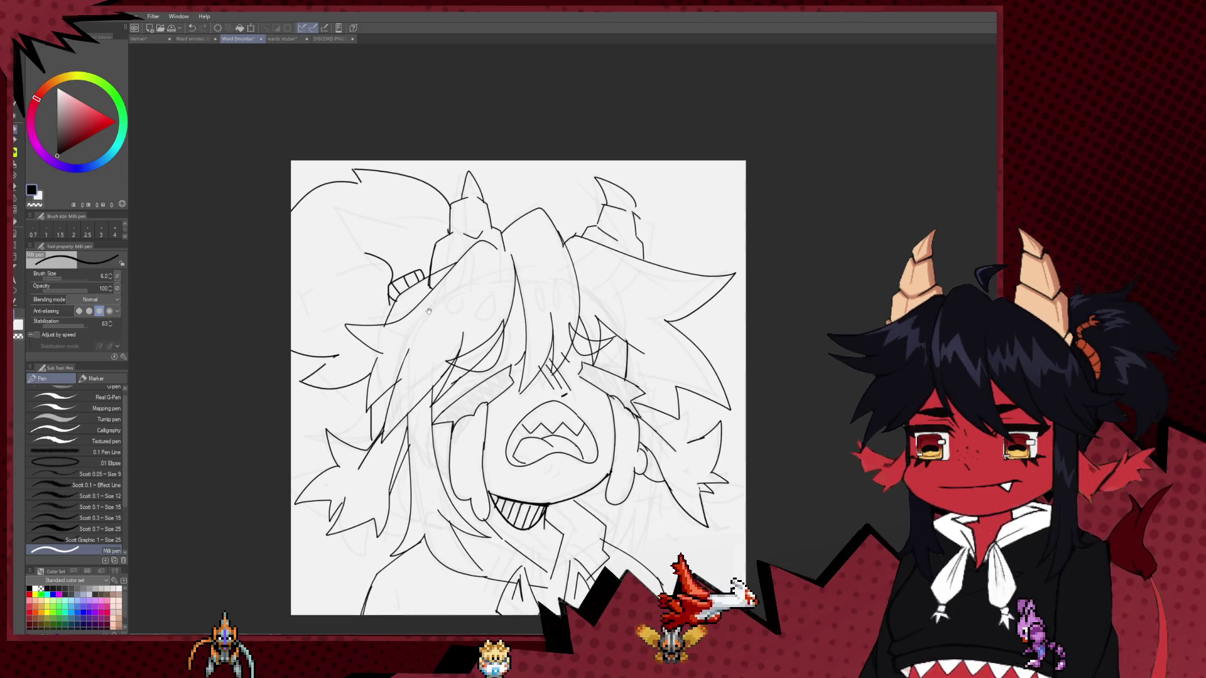
left_click_drag(411, 273, 468, 355)
key("e")
key("p")
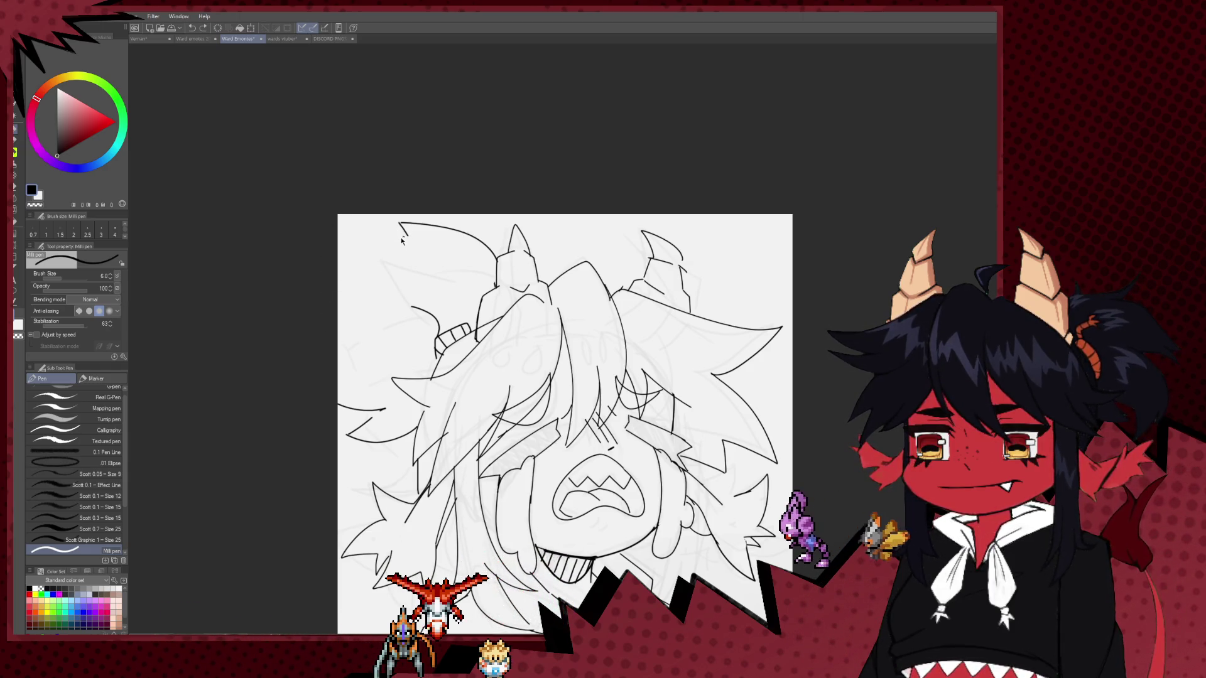
left_click_drag(412, 321, 341, 278)
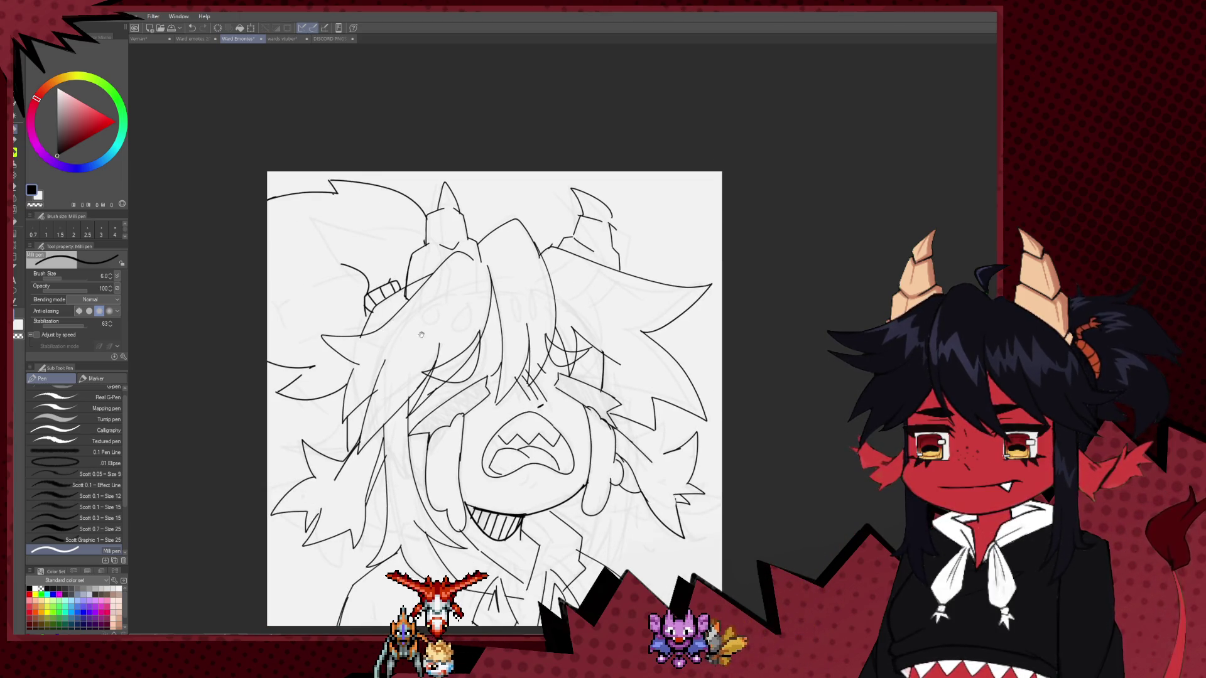
left_click_drag(422, 334, 397, 309)
Mirror the canvas horizontally, re-frame the view and clean up stray strokes on the face.
key("h")
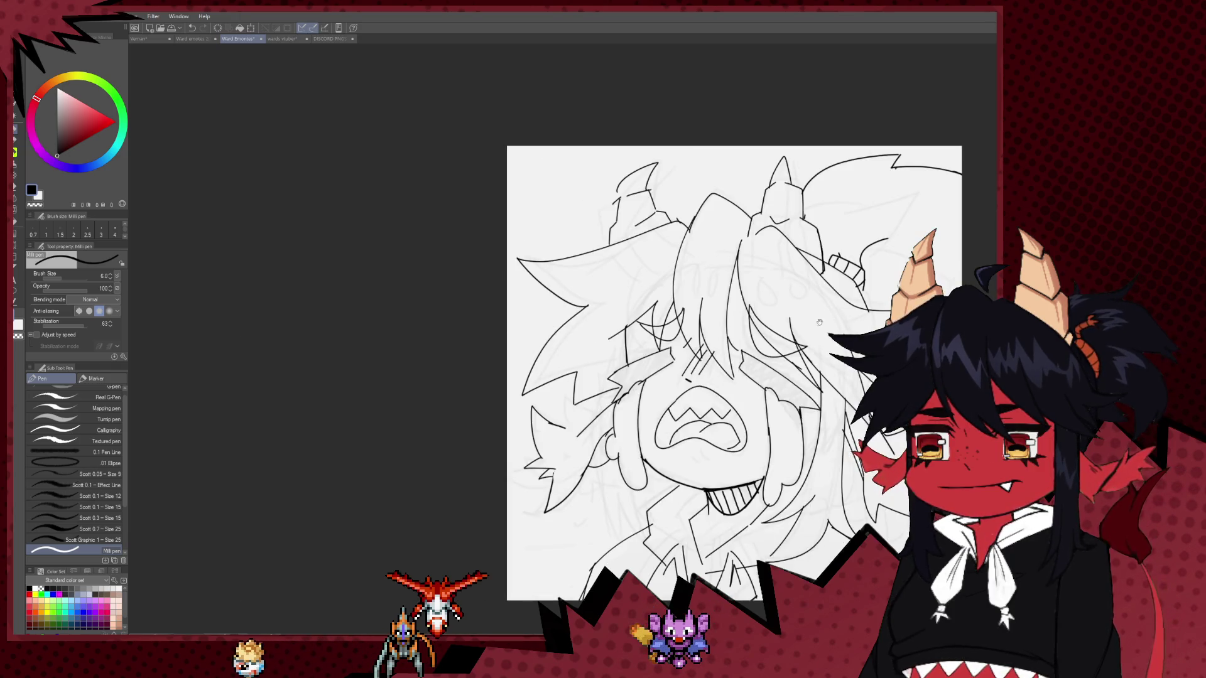
left_click_drag(820, 322, 509, 268)
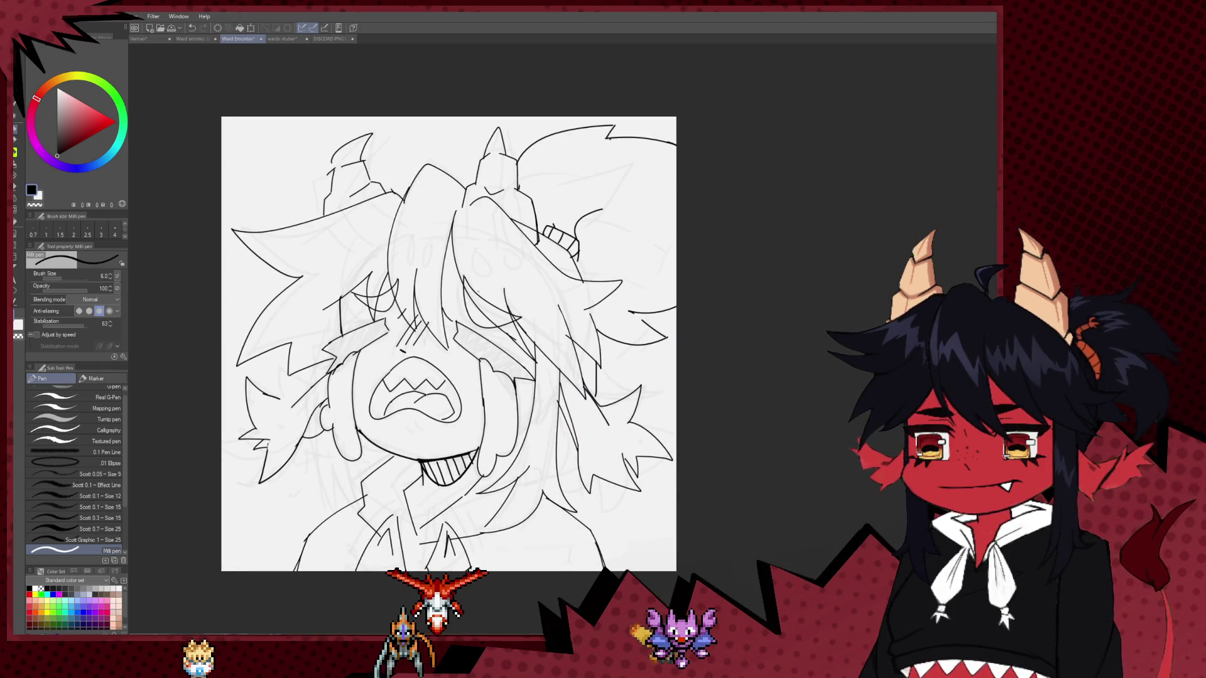
scroll(483, 302, "down", 2)
scroll(490, 314, "down", 3)
scroll(496, 320, "up", 2)
scroll(502, 327, "up", 3)
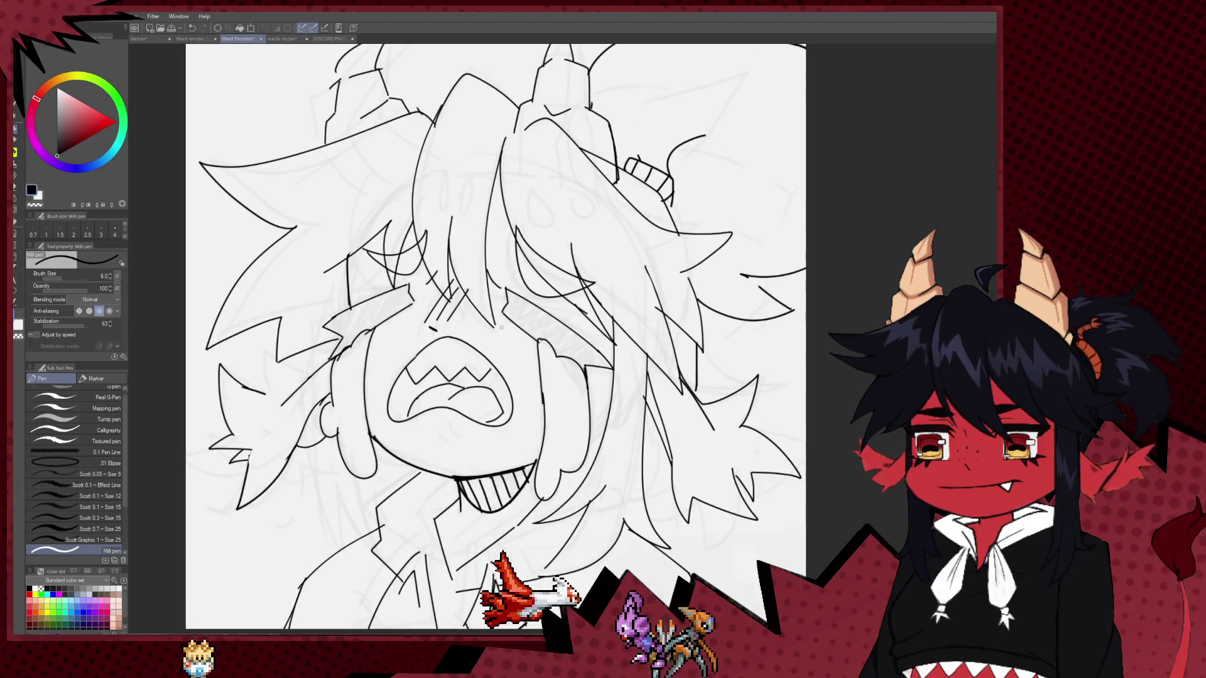
key("e")
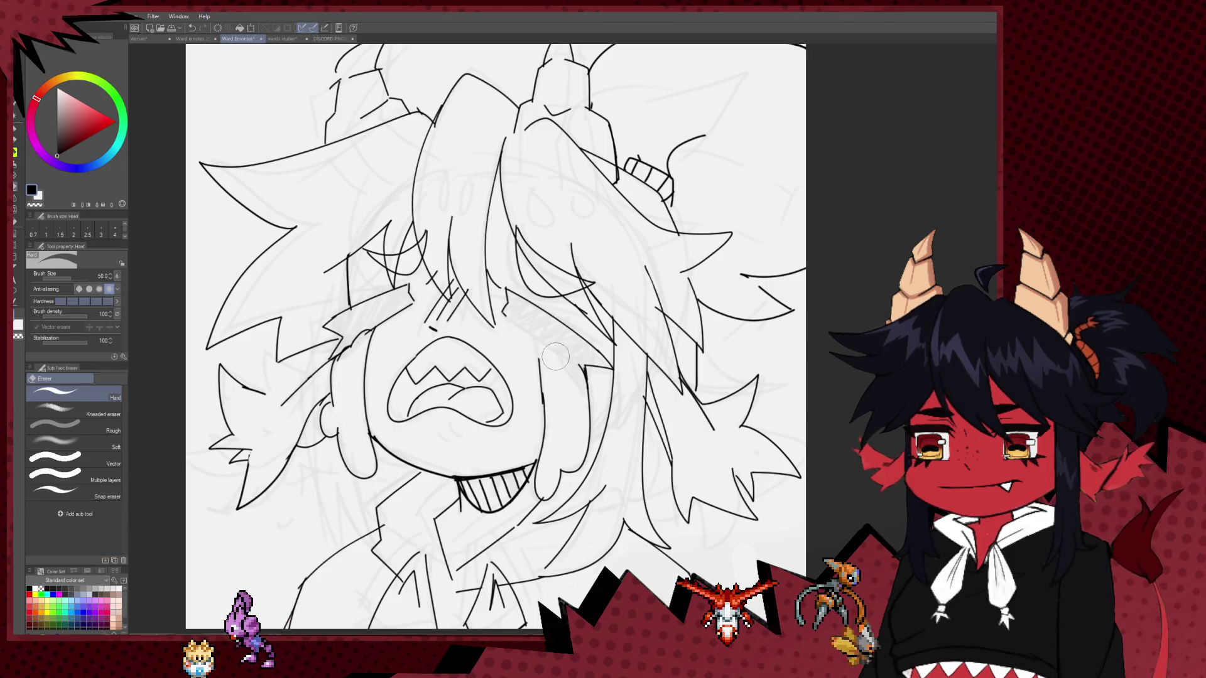
key("p")
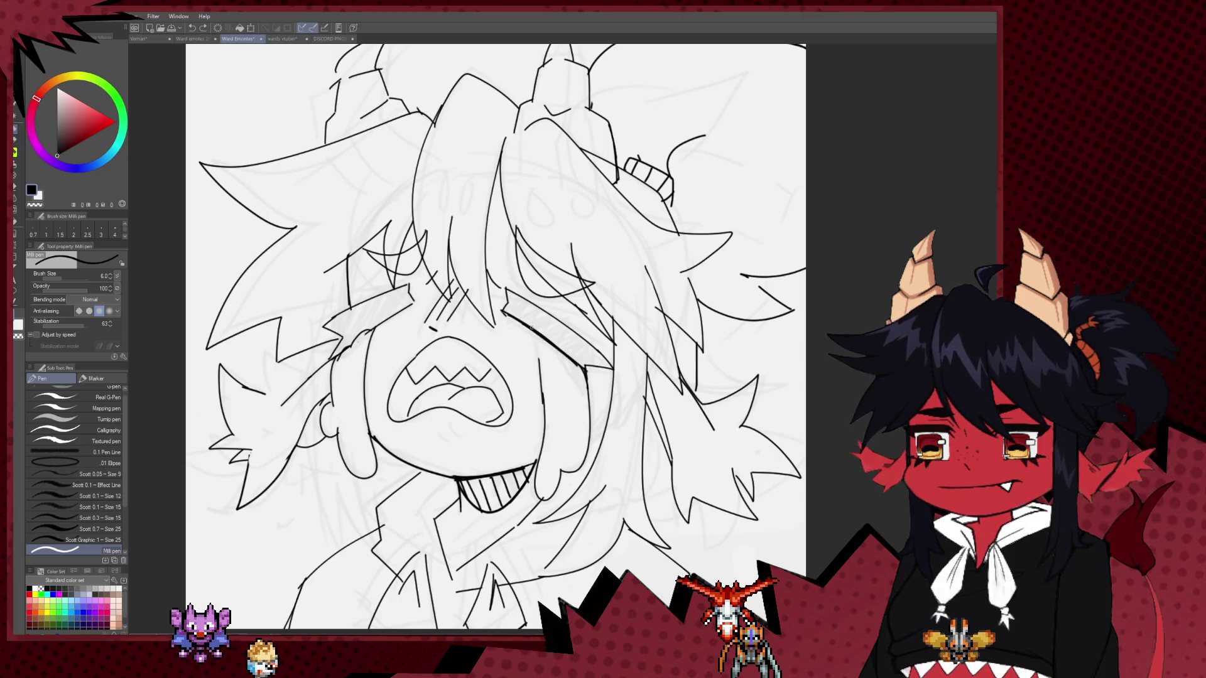
Flip the canvas back, pan toward the mouth, and undo a rough circle sketched below it.
key("h")
key("e")
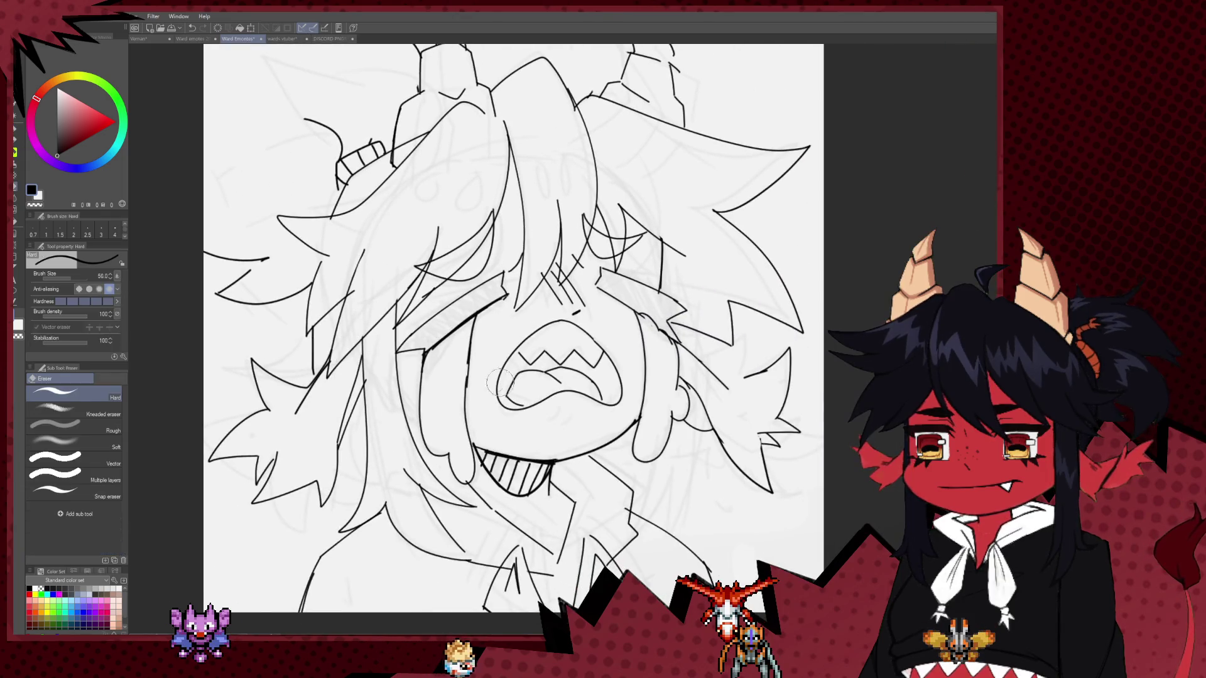
key("p")
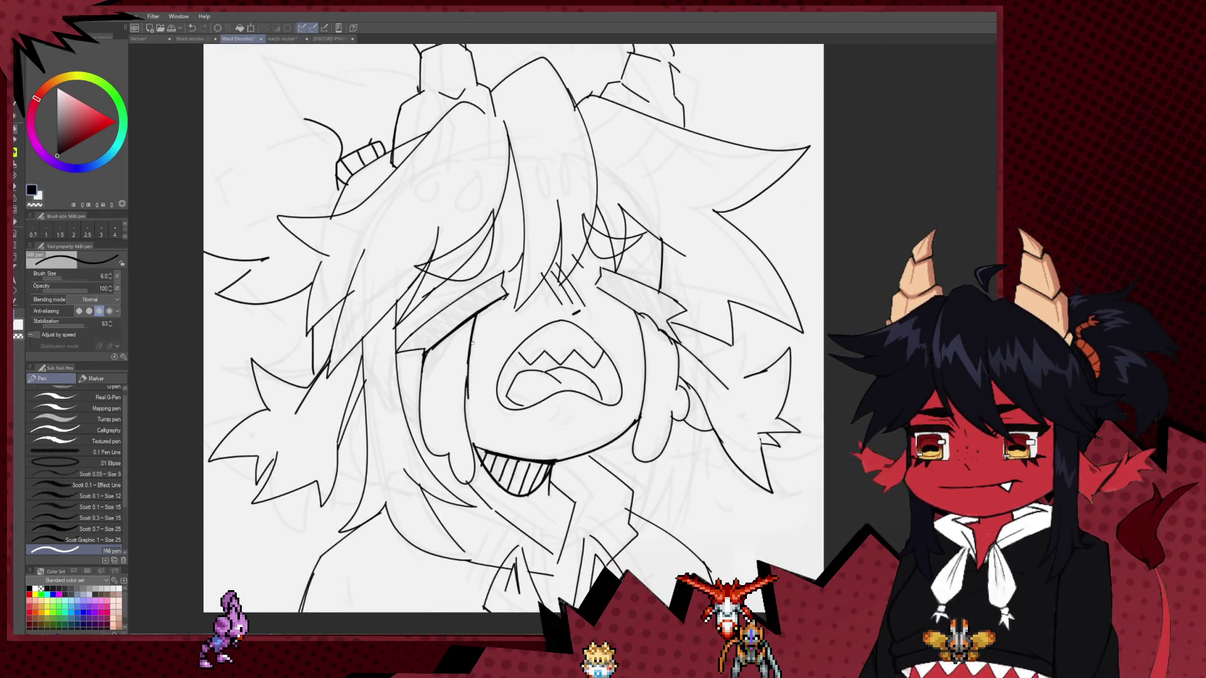
left_click_drag(464, 409, 419, 373)
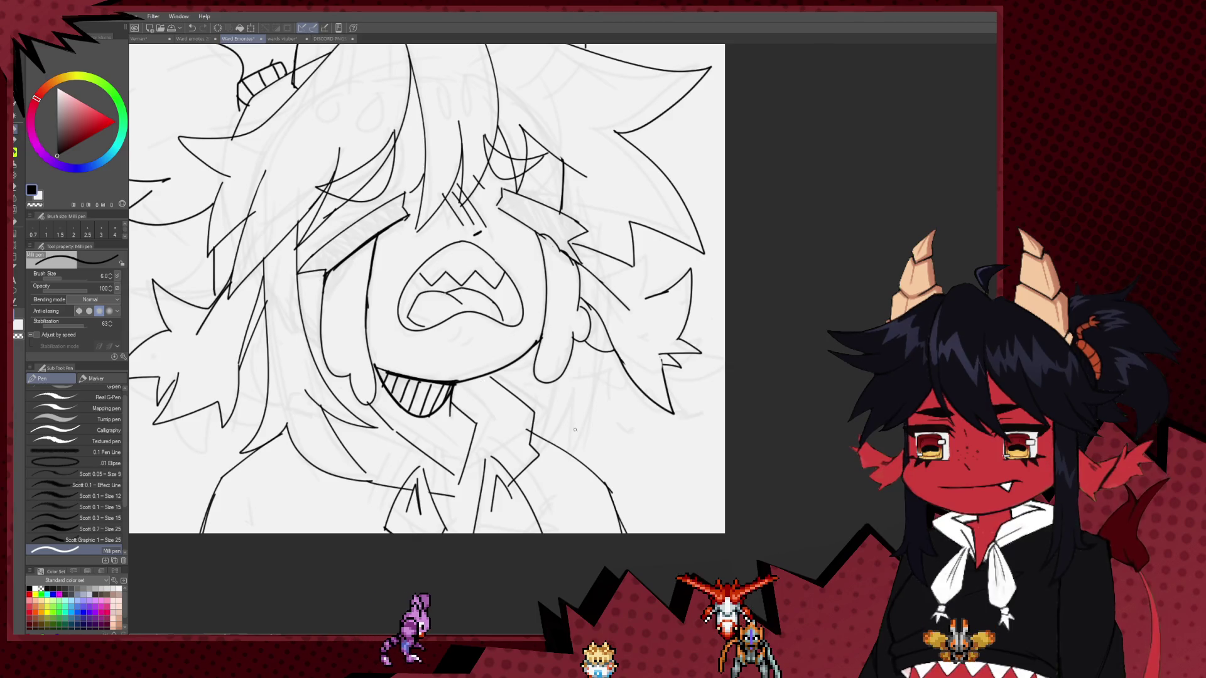
left_click_drag(561, 417, 559, 420)
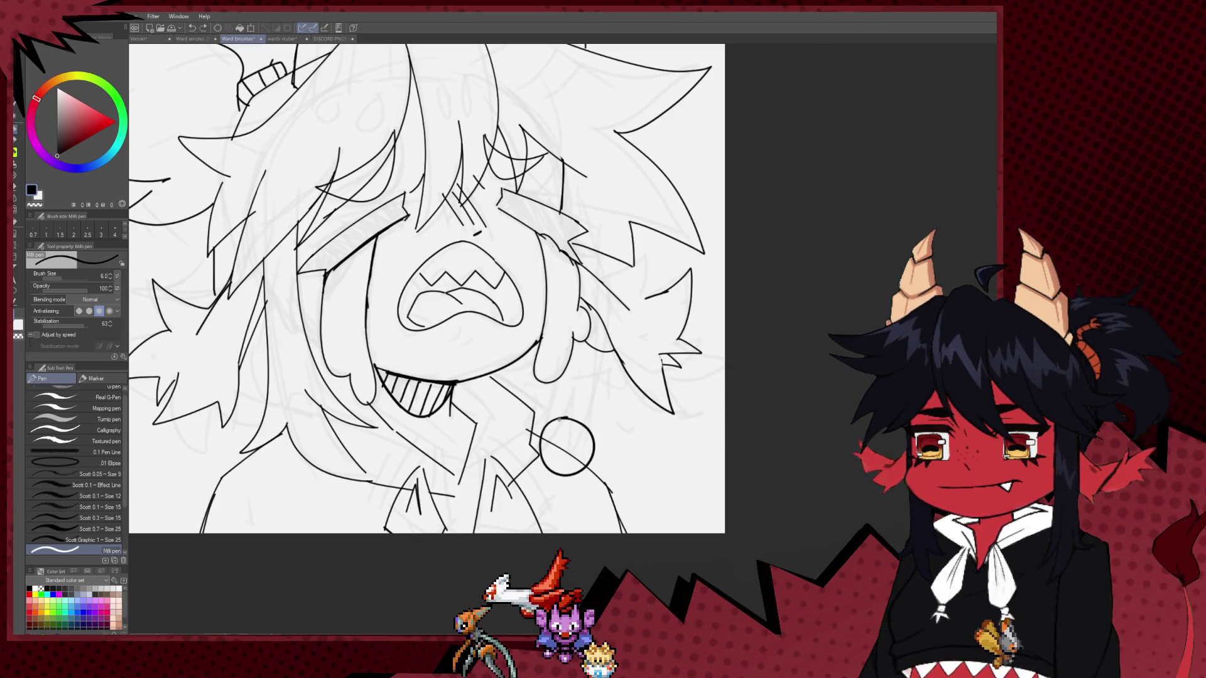
key("ctrl+z")
Zoom in closer on the face, touch up with eraser and pen, and mirror again to check.
scroll(566, 402, "up", 3)
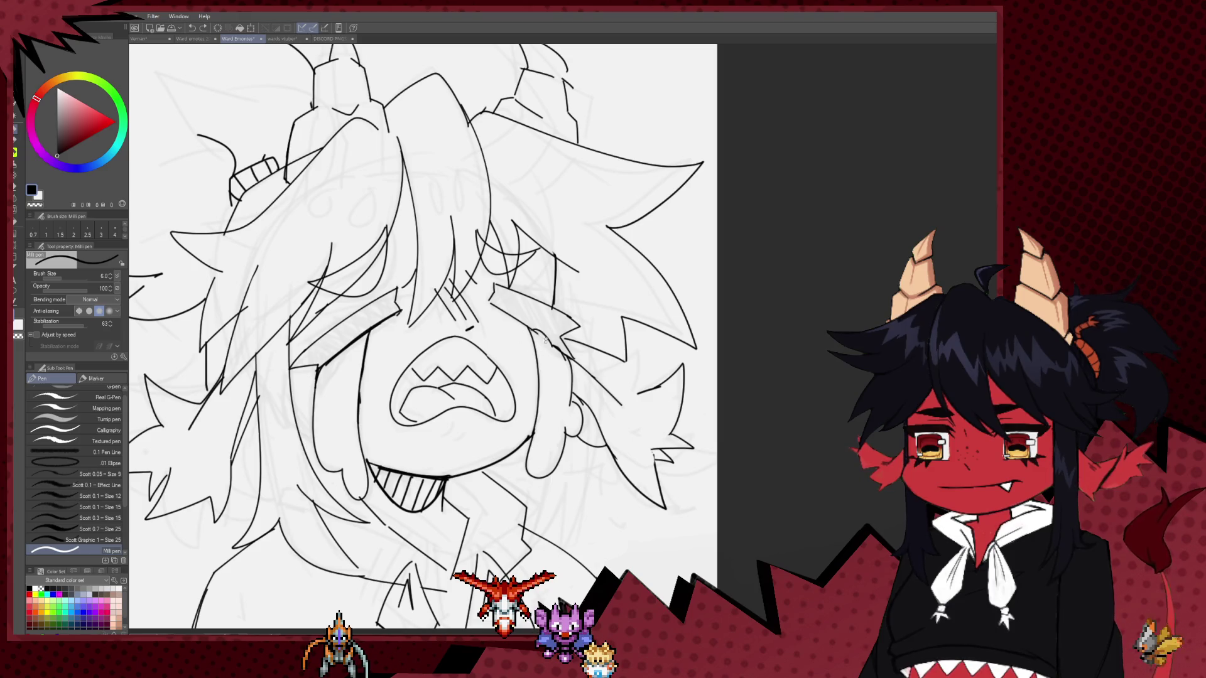
key("e")
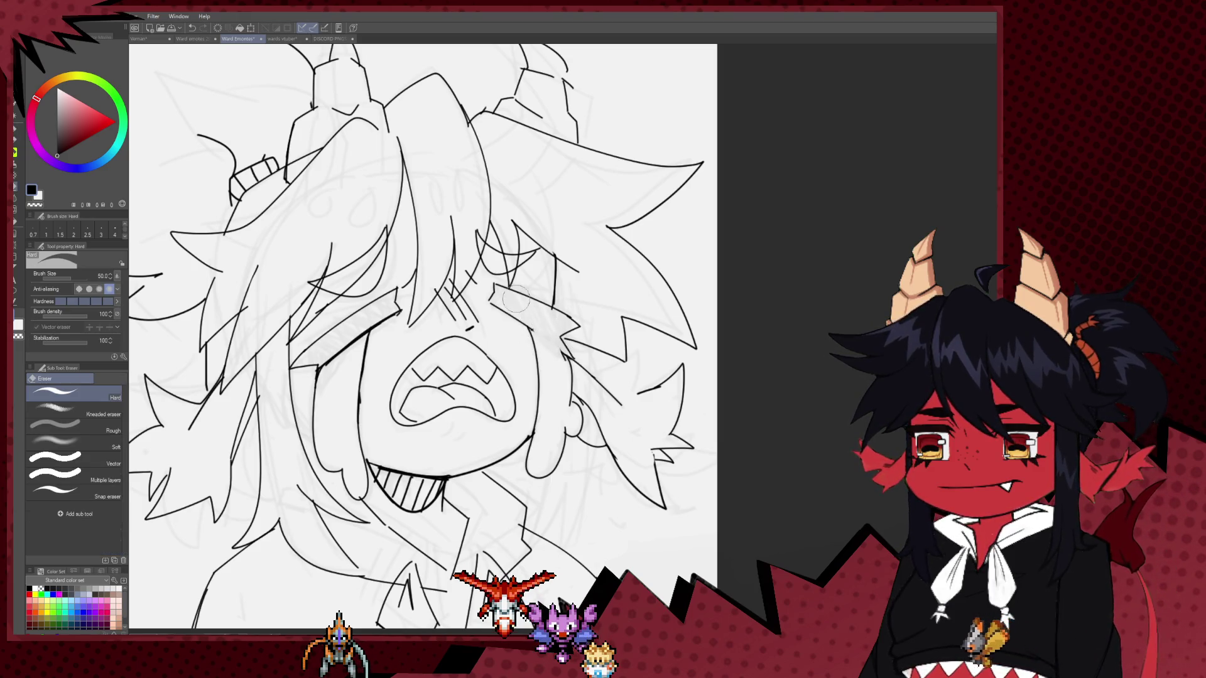
key("p")
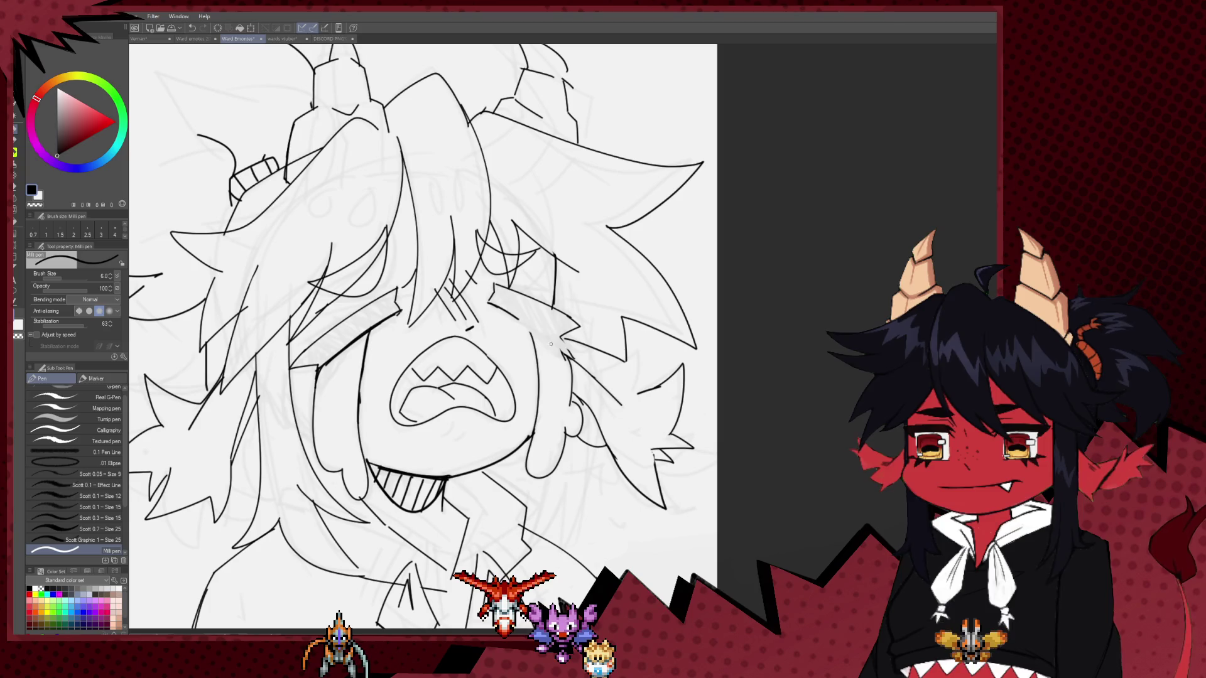
key("h")
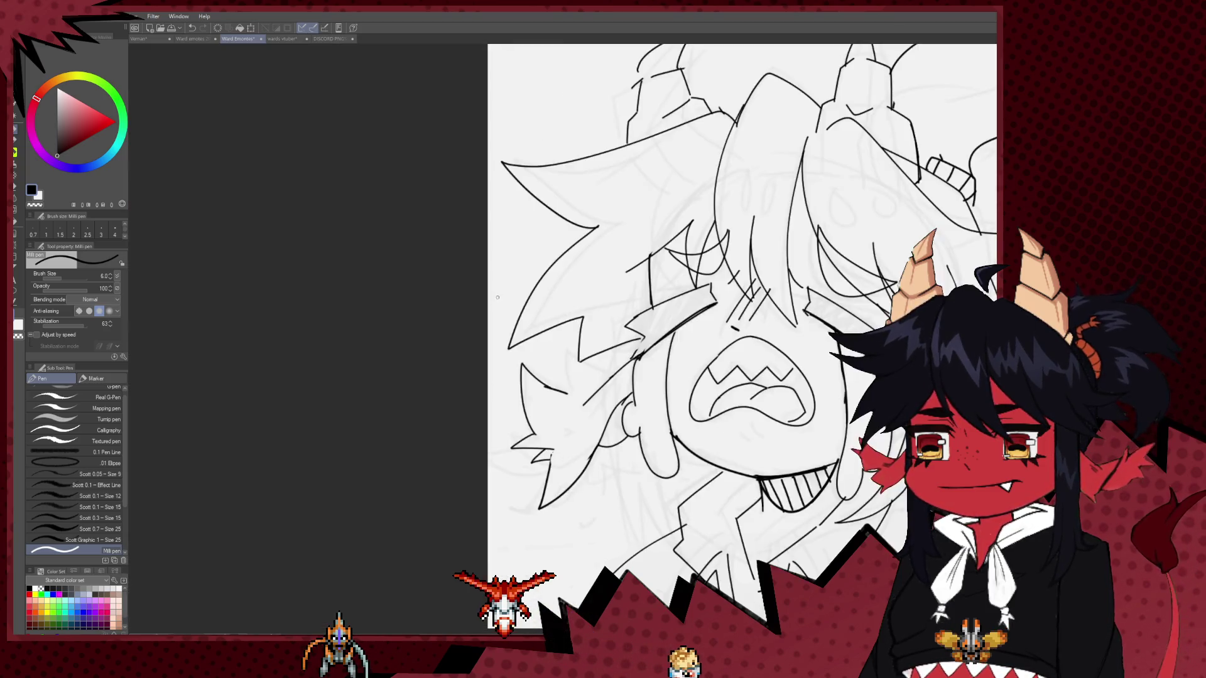
scroll(601, 318, "up", 3)
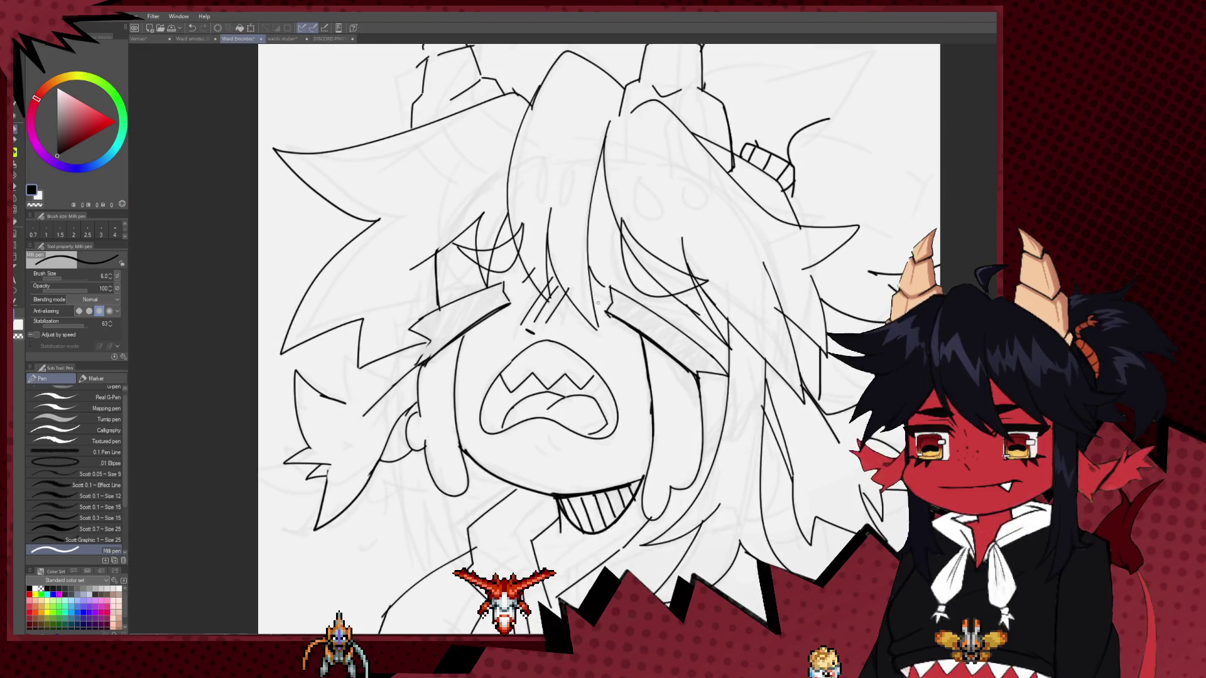
key("e")
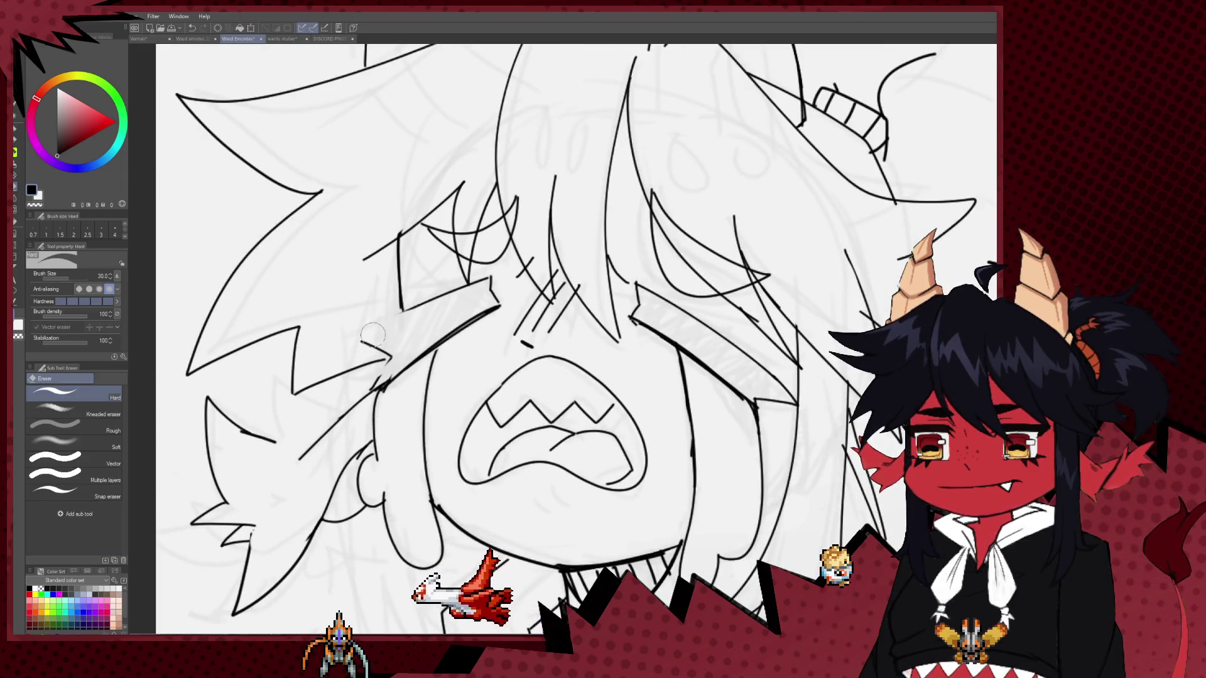
key("p")
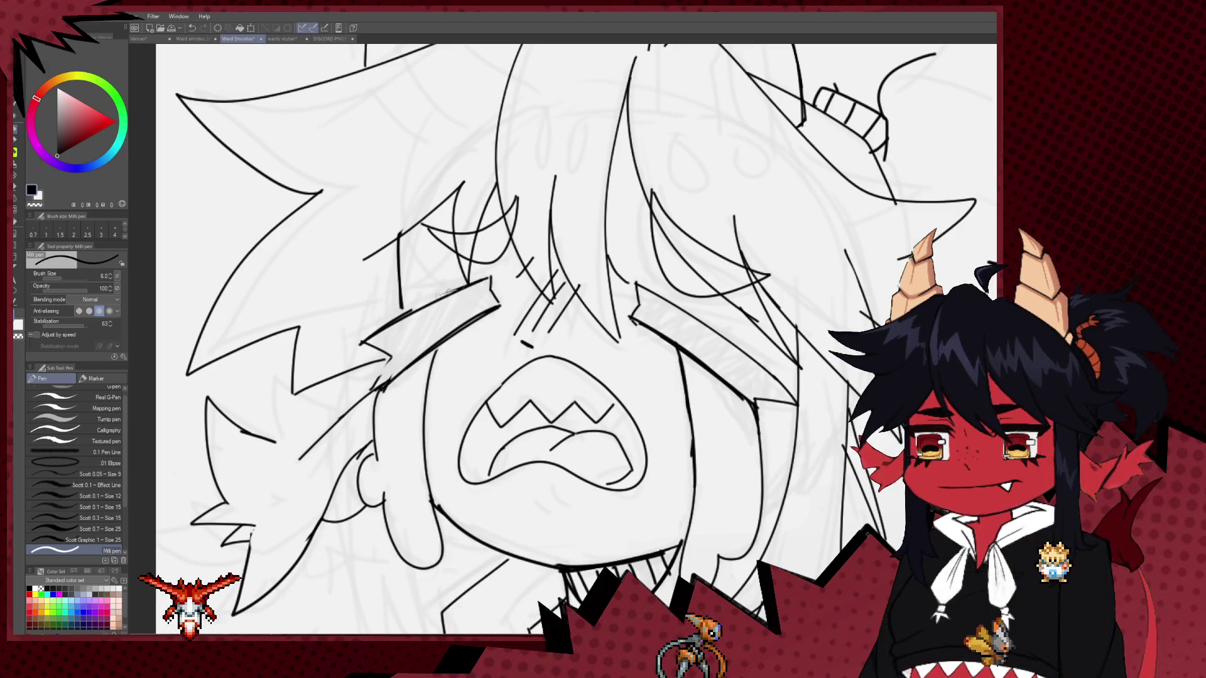
Ink darker jagged lines over one eye and add a zigzag stroke to the other eye.
mouse_move(490, 277)
left_mouse_down()
mouse_move(361, 344)
mouse_move(390, 353)
left_mouse_up()
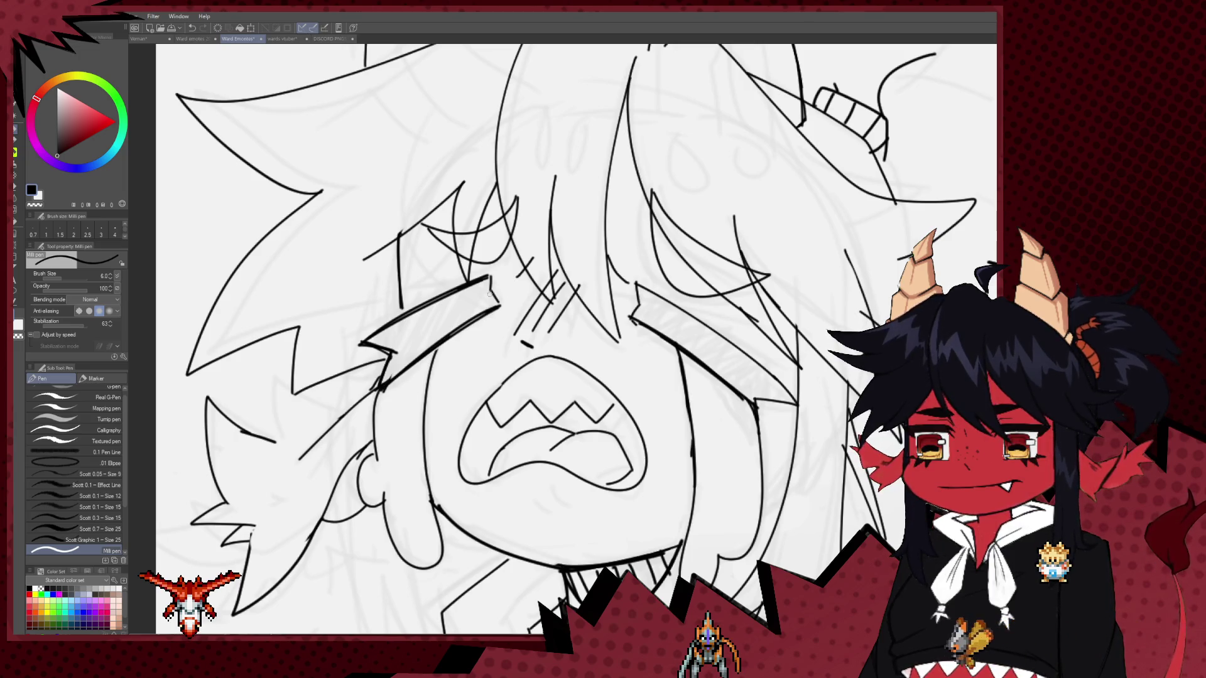
left_click_drag(510, 263, 494, 283)
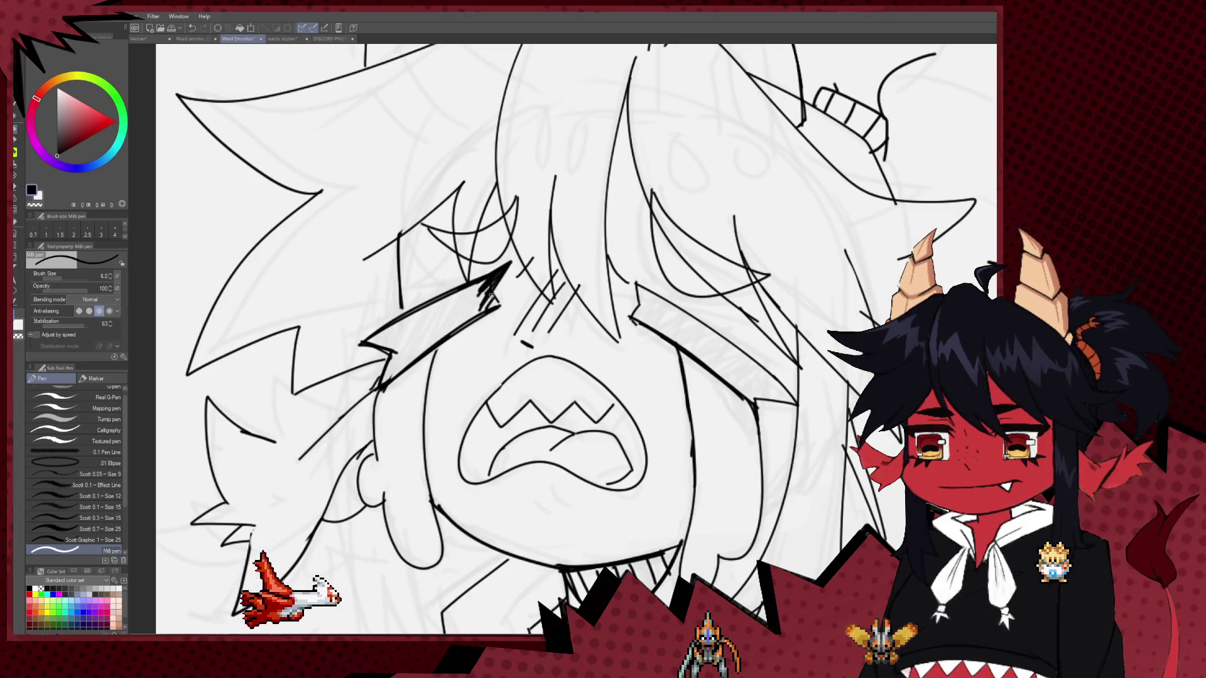
left_click_drag(493, 294, 516, 299)
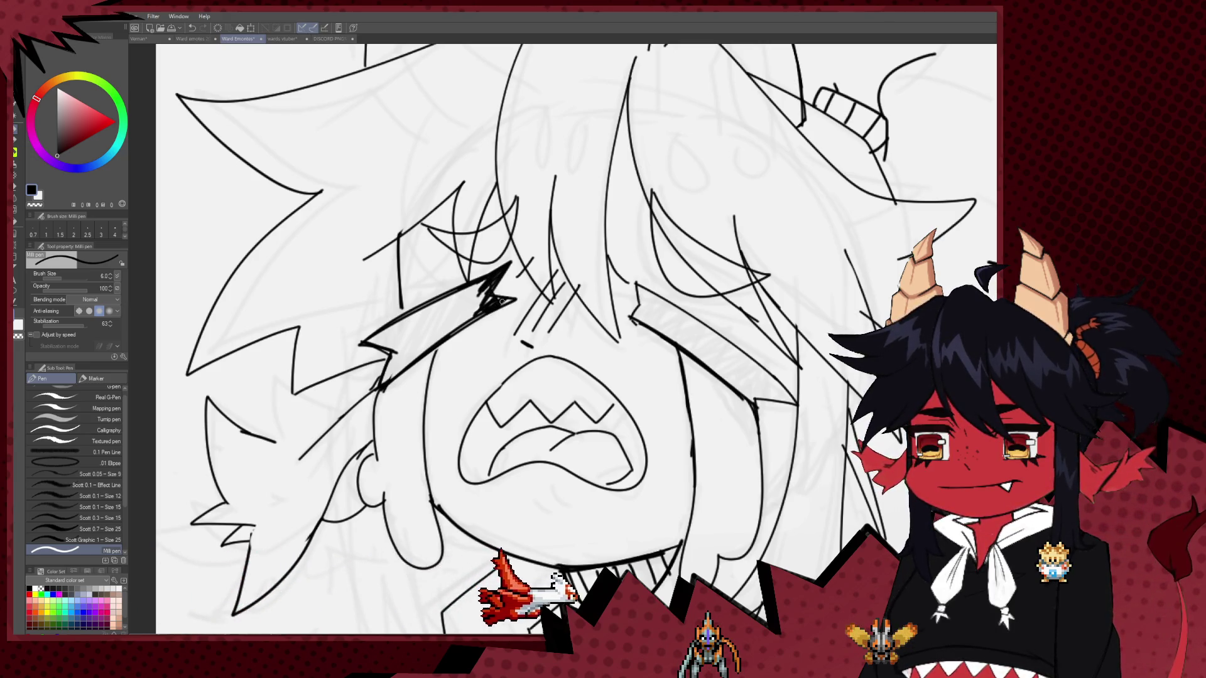
scroll(576, 288, "right", 2)
left_click_drag(582, 269, 590, 284)
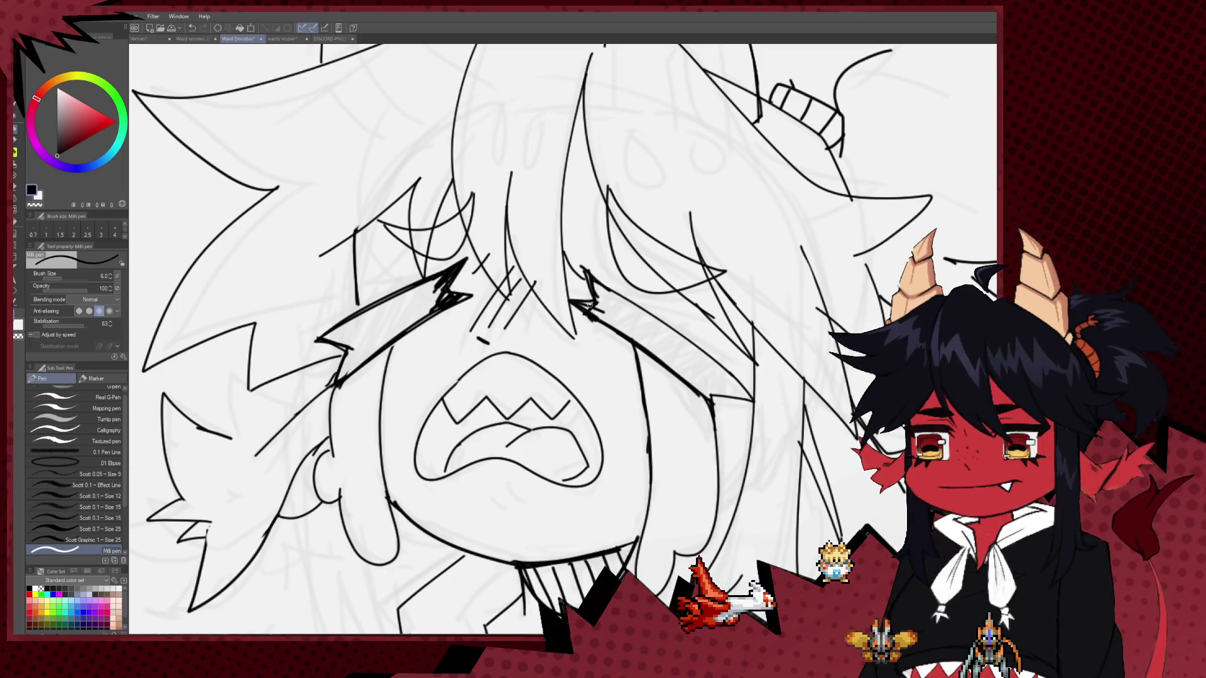
scroll(631, 283, "down", 5)
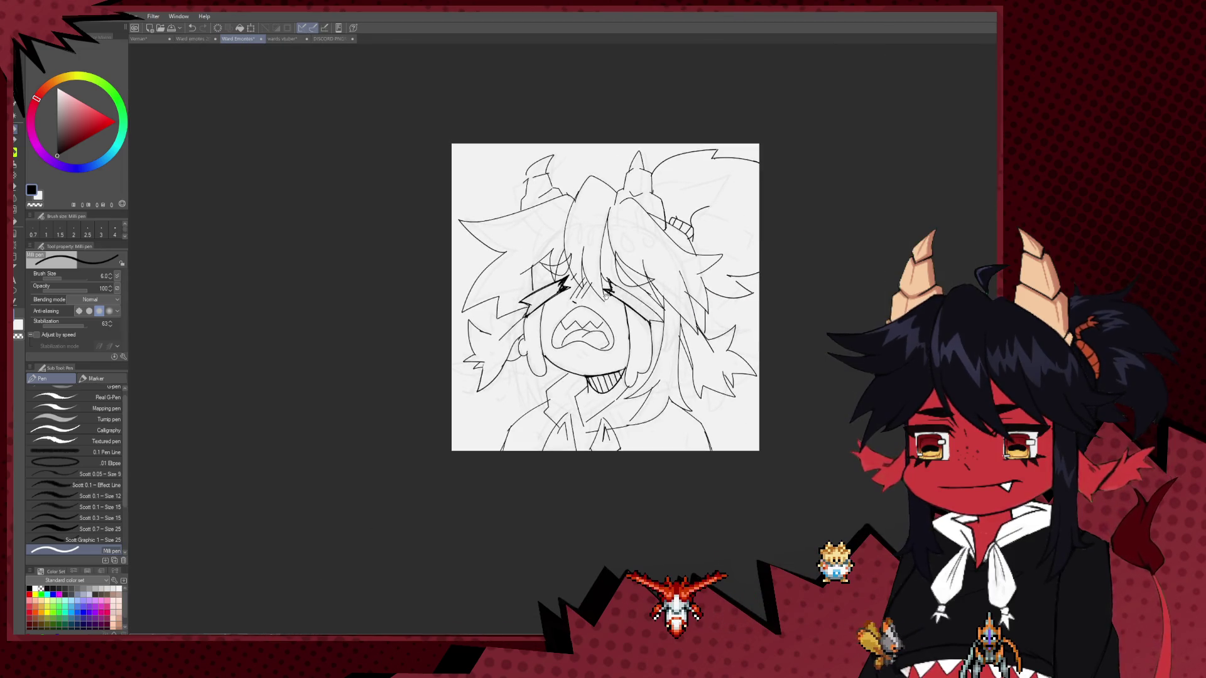
scroll(322, 274, "up", 3)
scroll(220, 236, "up", 2)
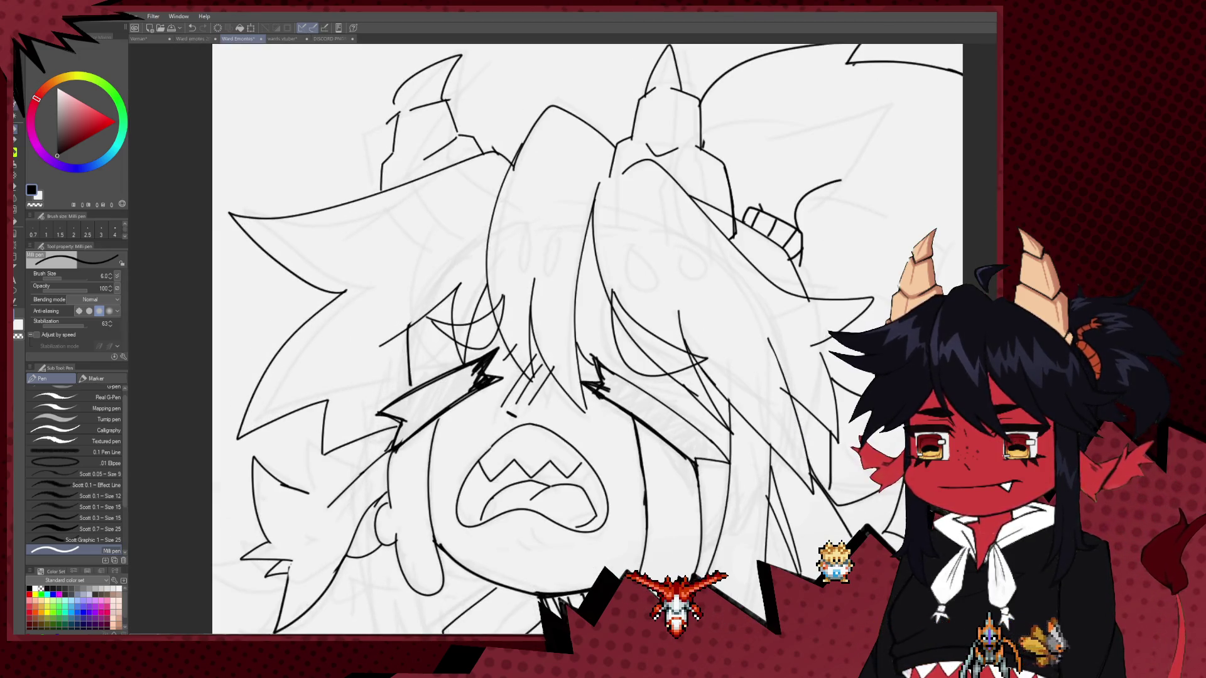
left_click(16, 137)
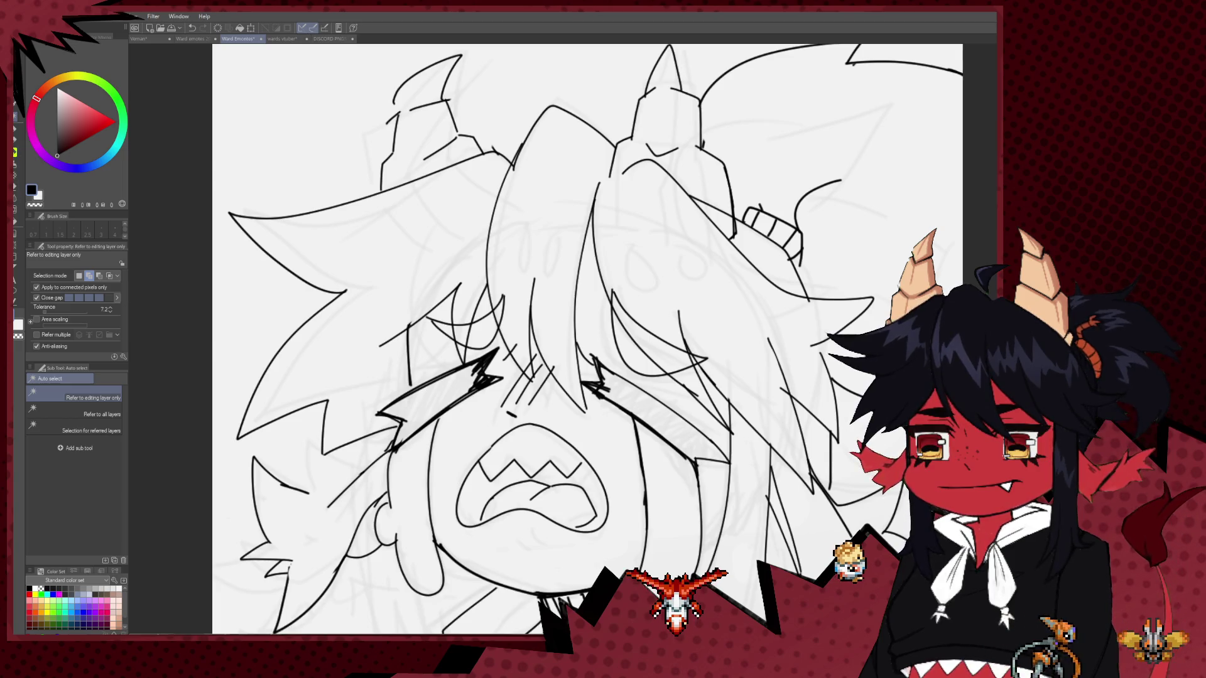
Fill the squeezed-shut eye shape solid black with the Fill tool.
left_click(14, 224)
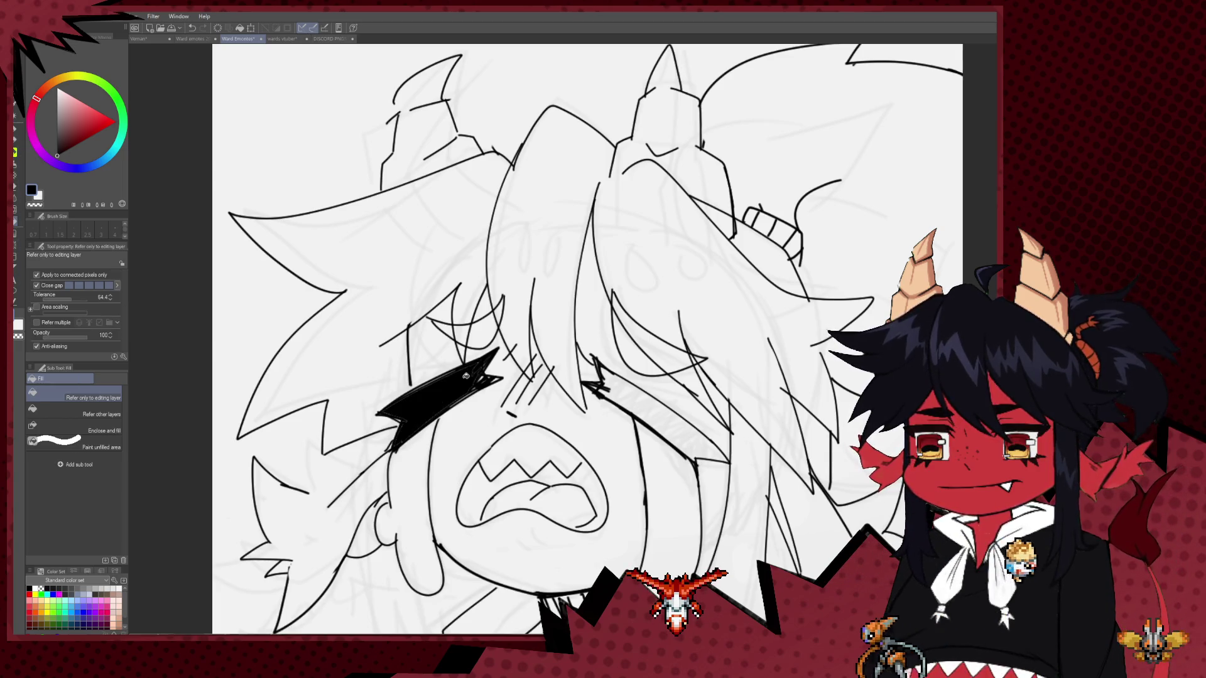
left_click(646, 394)
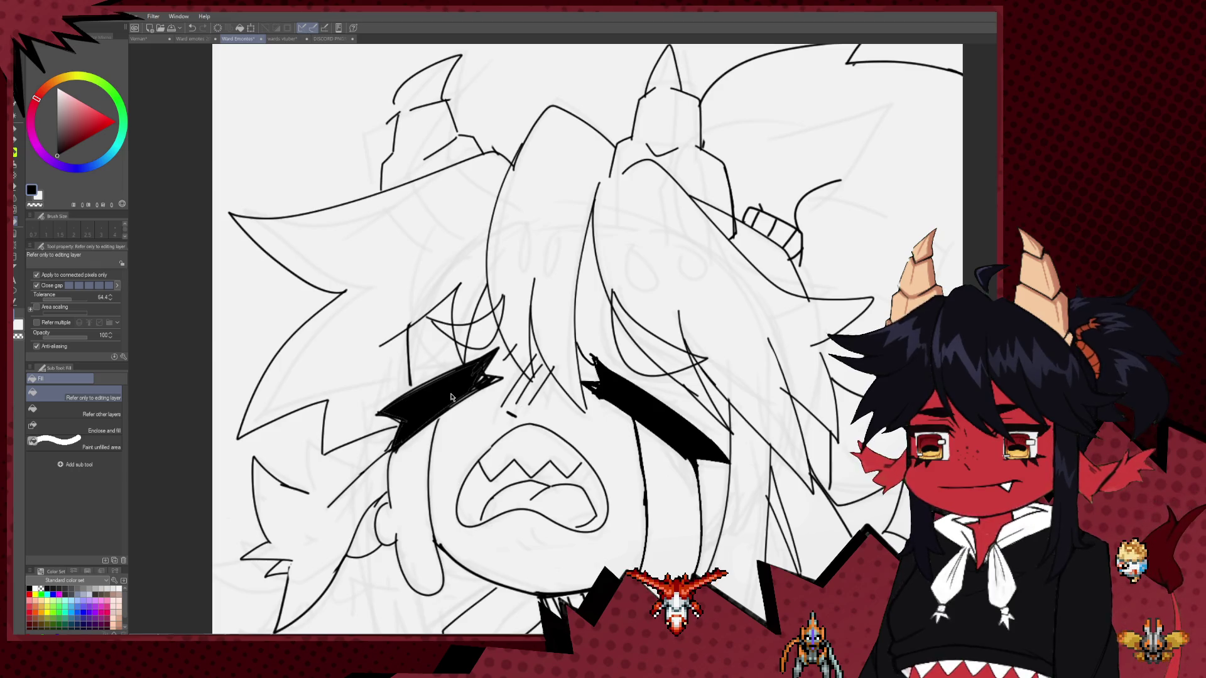
scroll(538, 376, "down", 3)
scroll(566, 358, "down", 2)
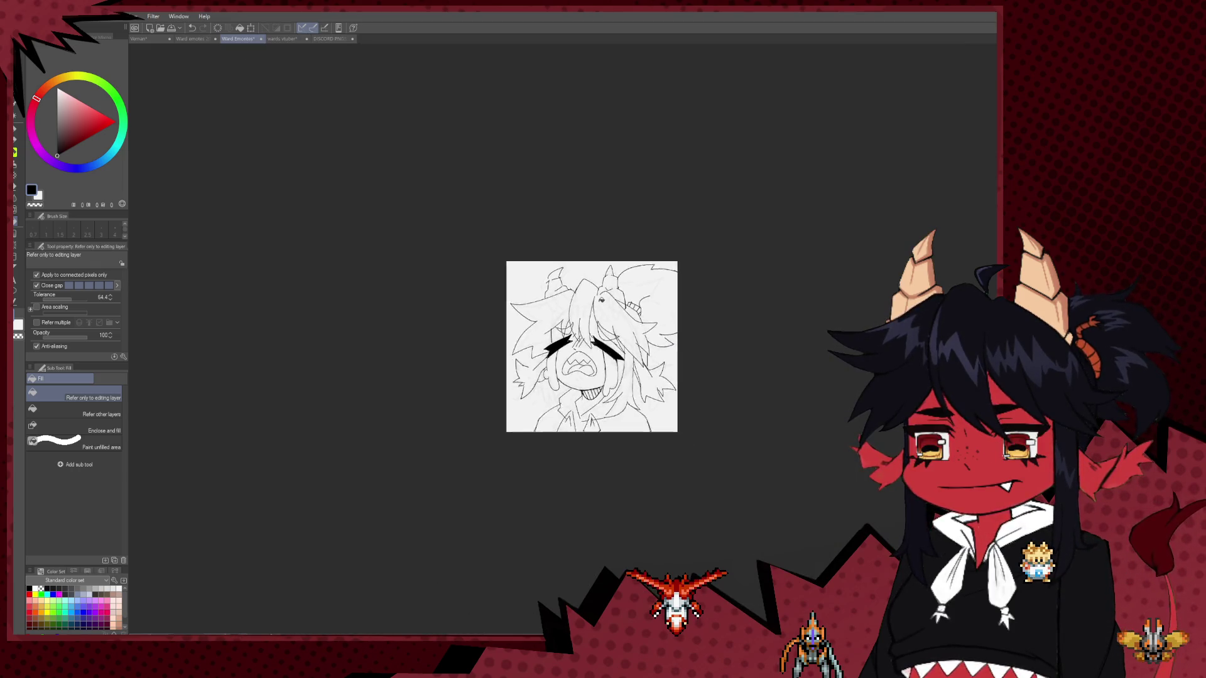
scroll(597, 336, "down", 1)
scroll(615, 320, "up", 2)
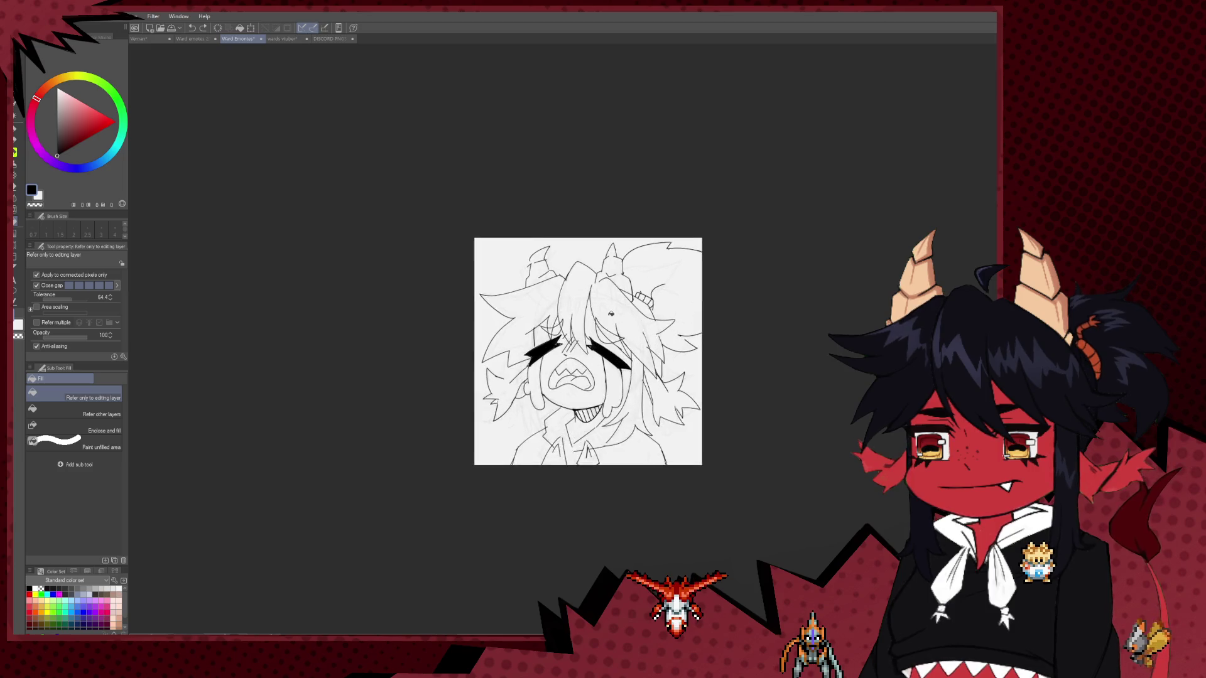
scroll(610, 333, "up", 2)
scroll(600, 348, "up", 3)
key("p")
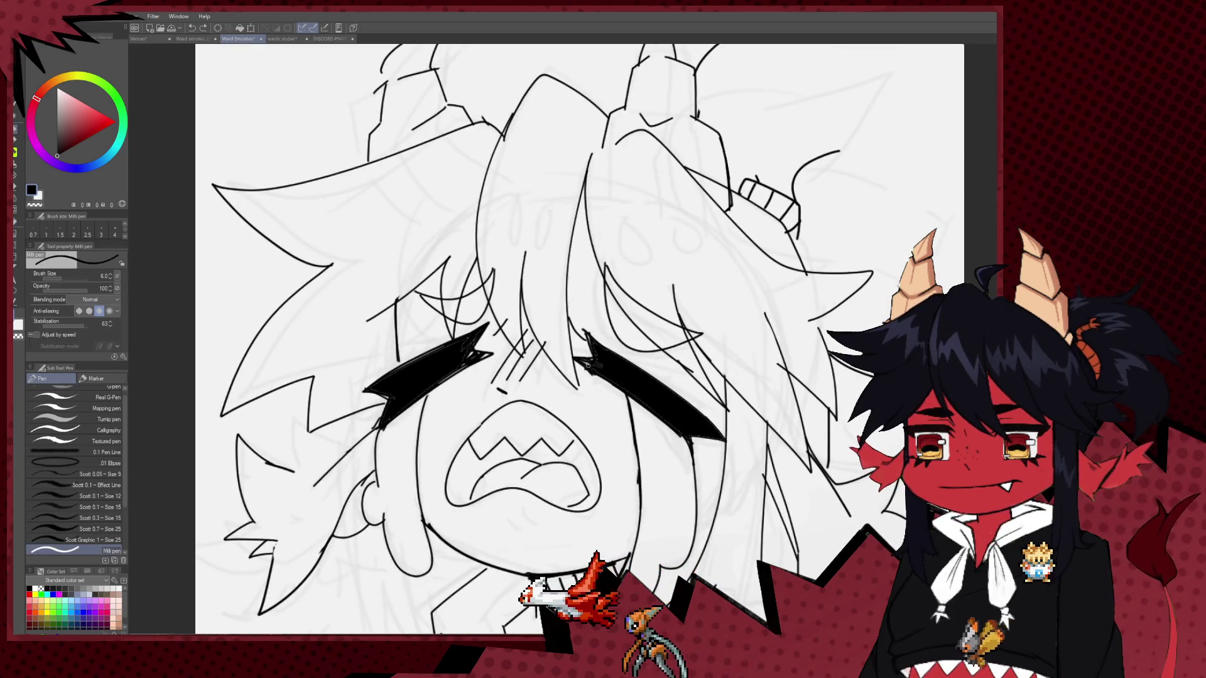
Bring the mouth and chin into view and draw a small caret-shaped mark under the mouth.
left_click_drag(592, 359, 584, 331)
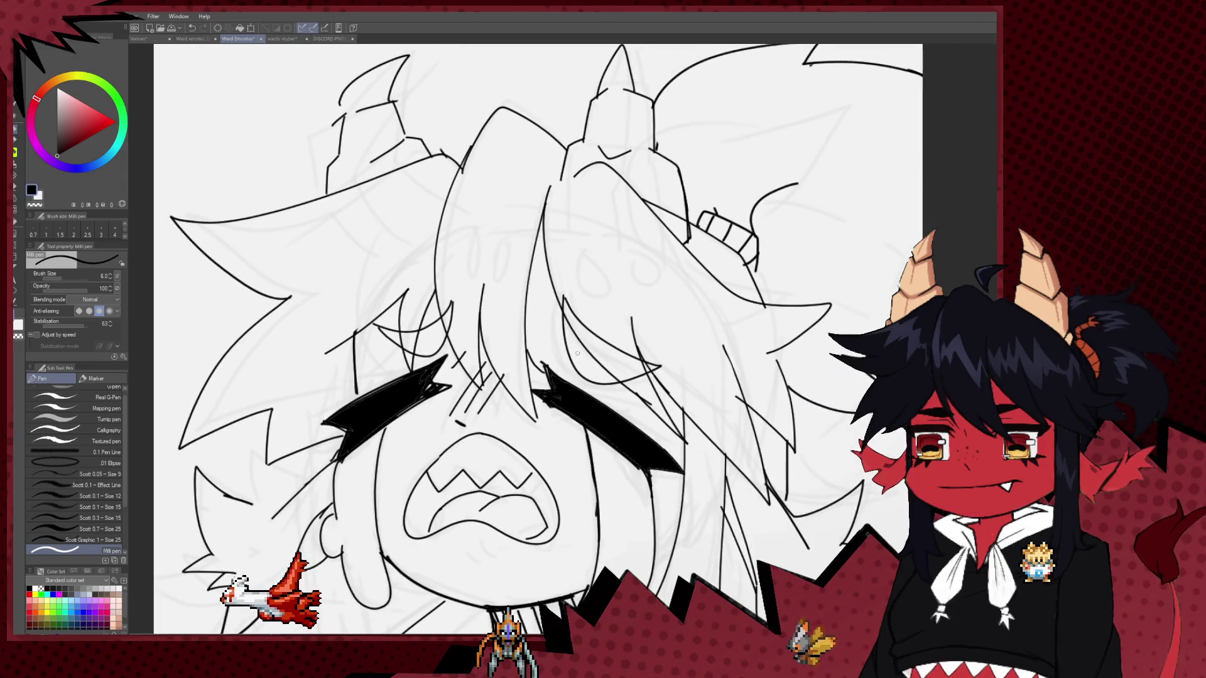
key("e")
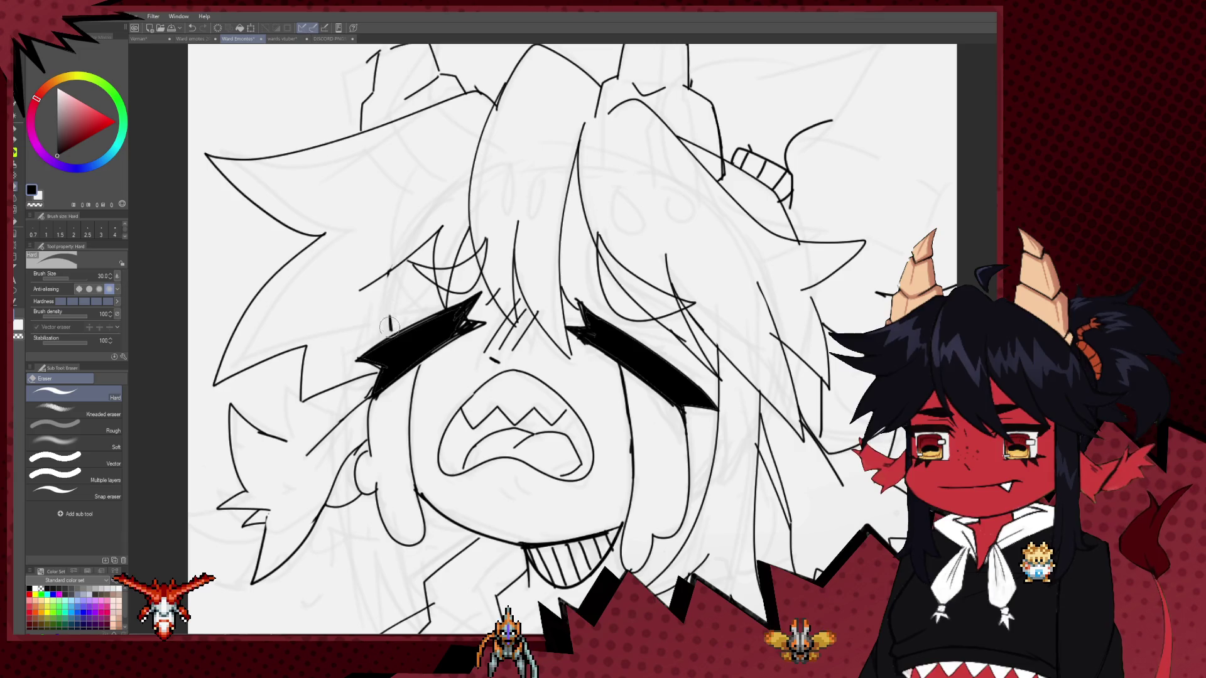
key("p")
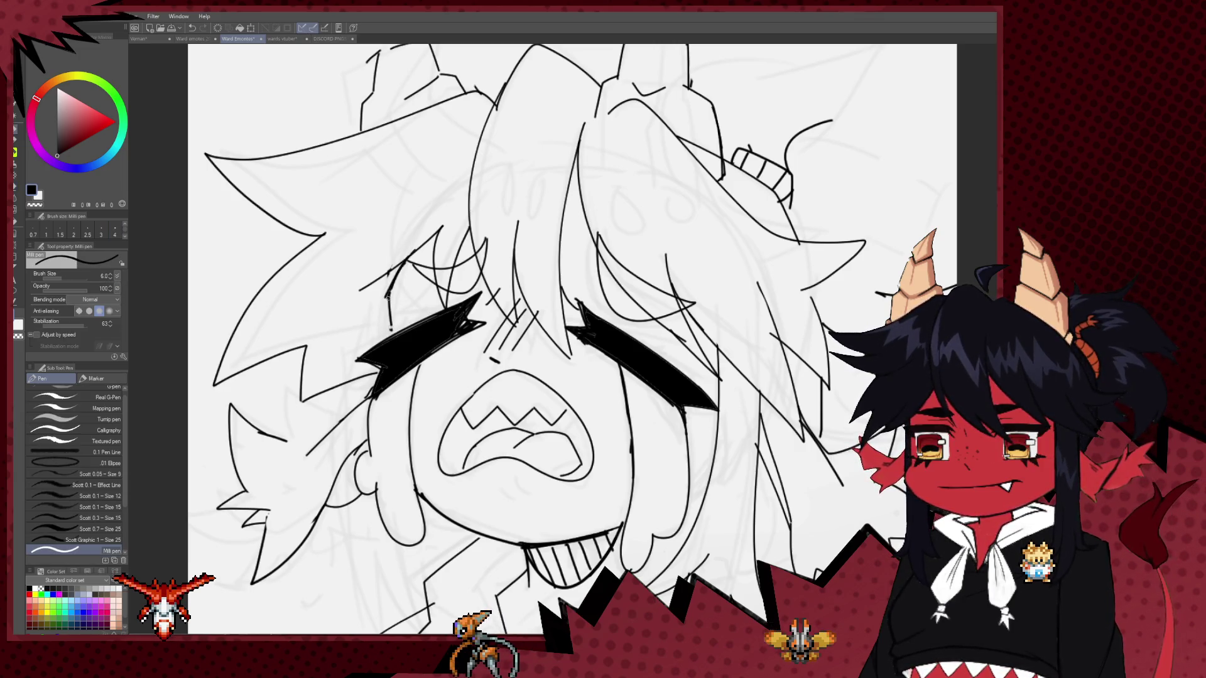
left_click_drag(473, 519, 462, 466)
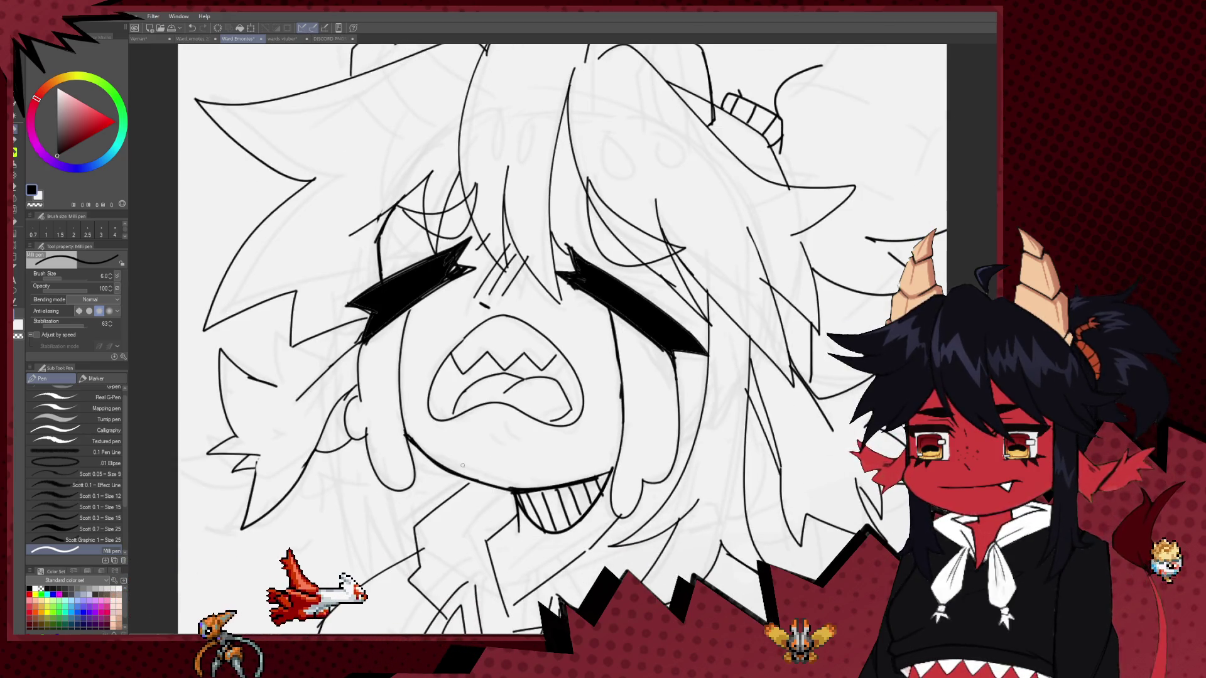
left_click_drag(484, 432, 504, 430)
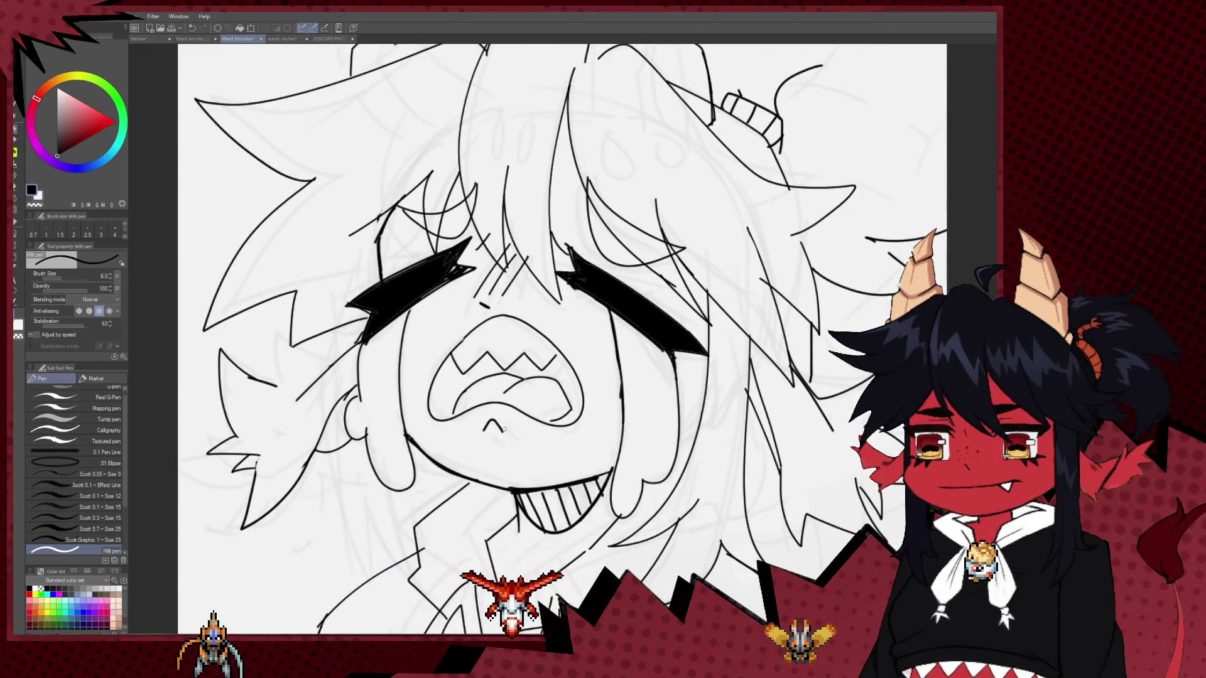
Zoom out and reframe to review the whole drawing.
key("ctrl+minus")
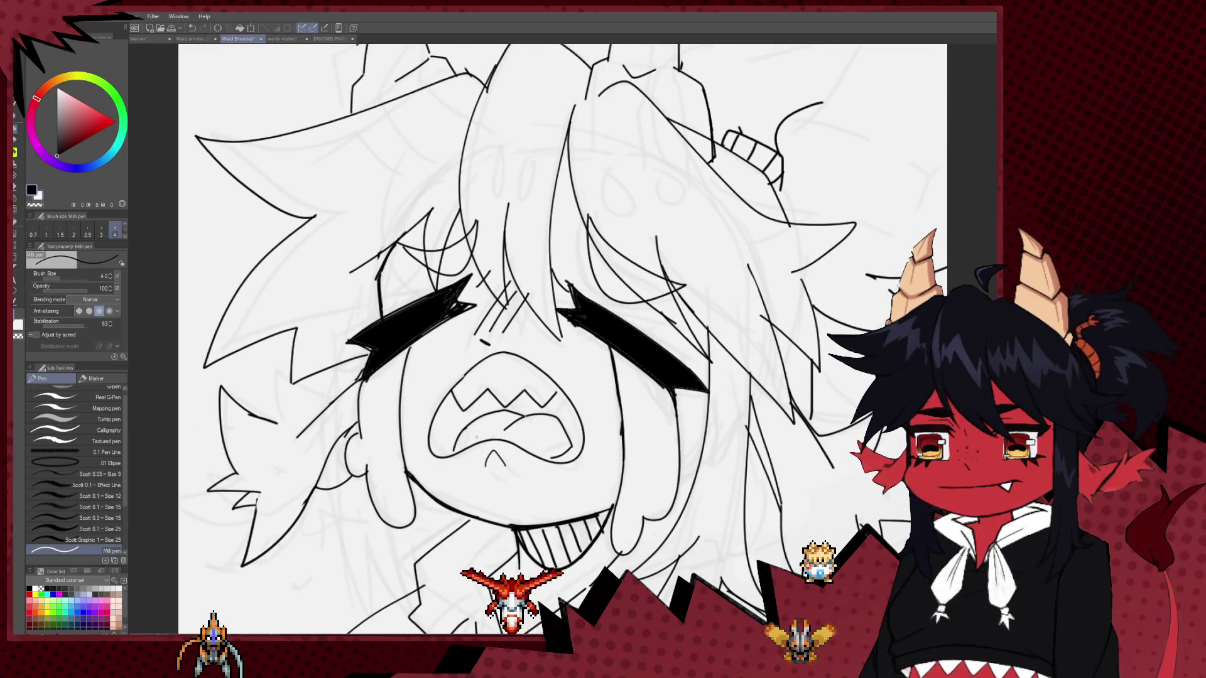
key("ctrl+minus")
key("ctrl+minus")
key("ctrl+minus")
key("ctrl+minus")
key("ctrl+minus")
scroll(631, 202, "down", 2)
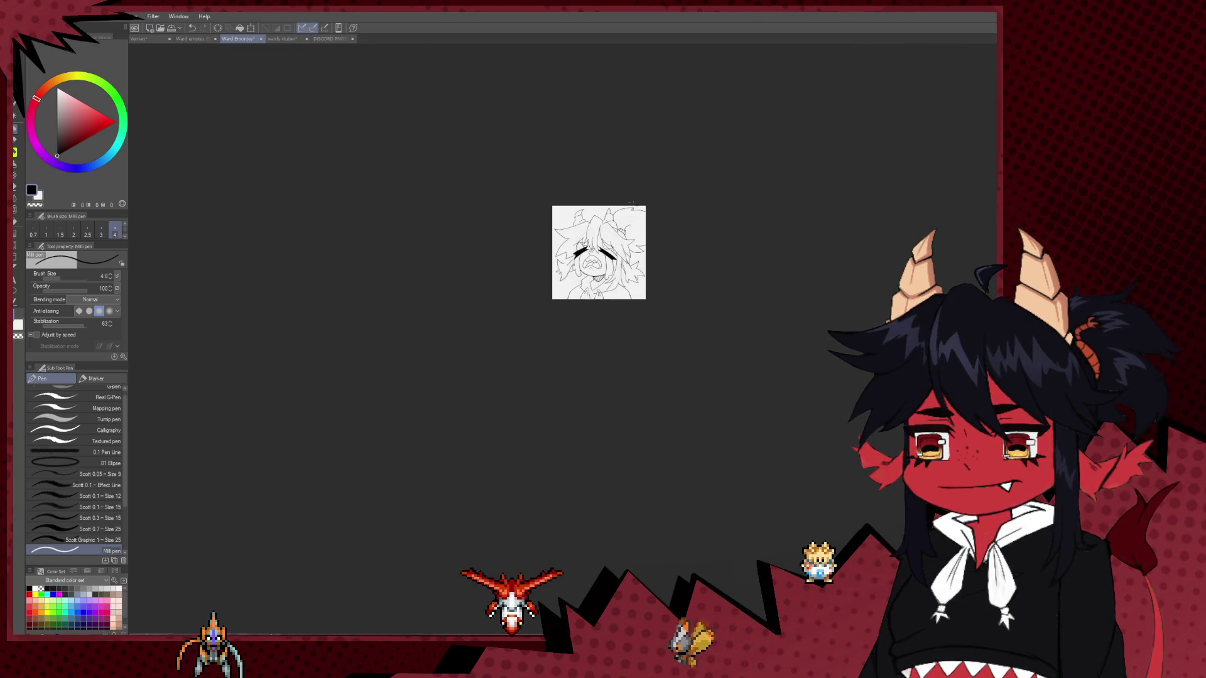
scroll(636, 234, "up", 2)
scroll(636, 234, "up", 3)
left_click_drag(663, 211, 581, 411)
scroll(569, 412, "down", 1)
scroll(569, 412, "down", 1)
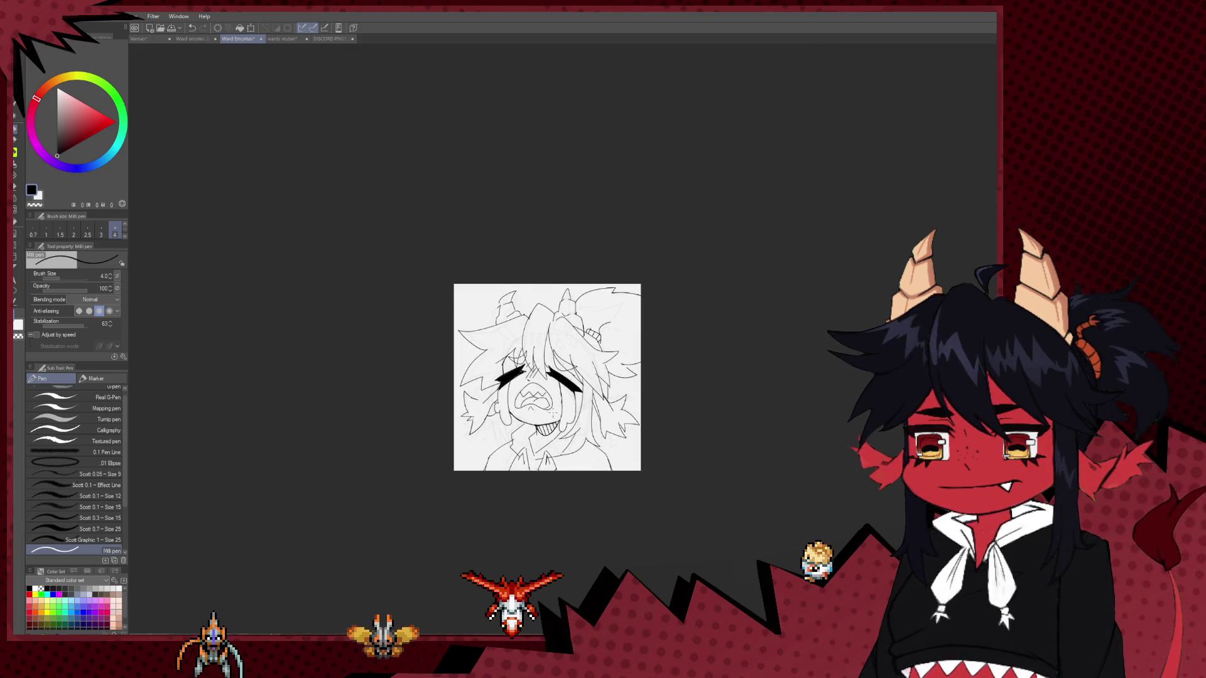
scroll(568, 412, "up", 2)
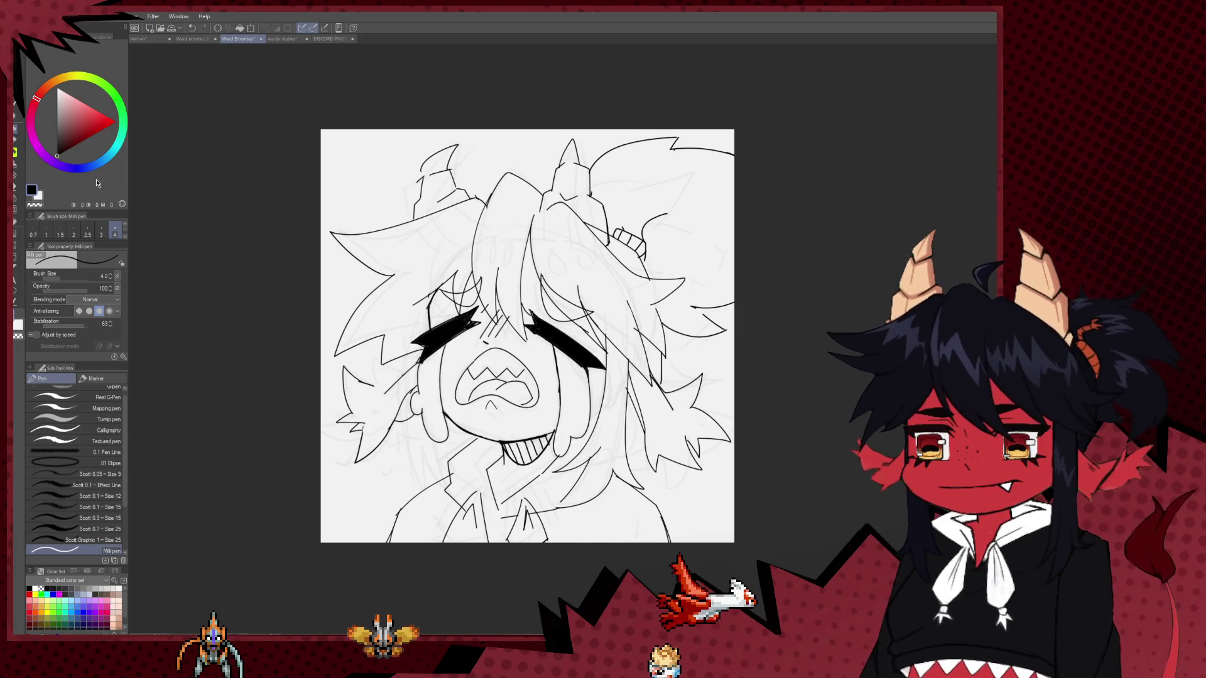
scroll(719, 202, "down", 1)
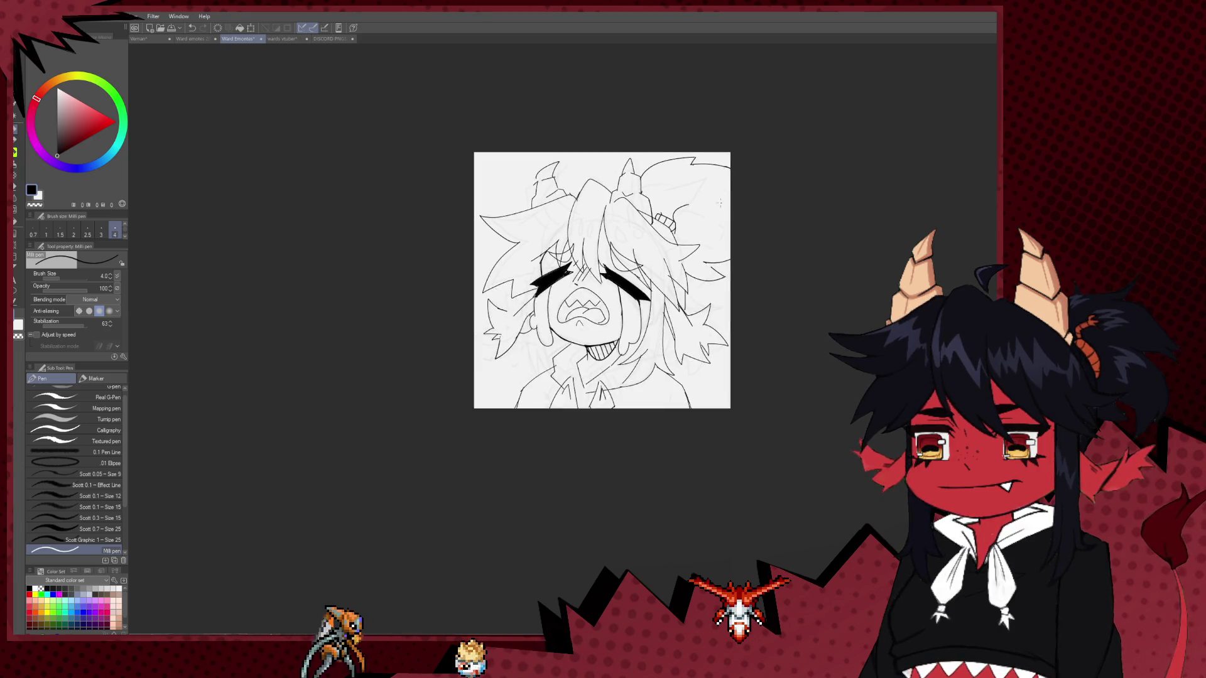
scroll(720, 202, "up", 1)
scroll(705, 231, "up", 1)
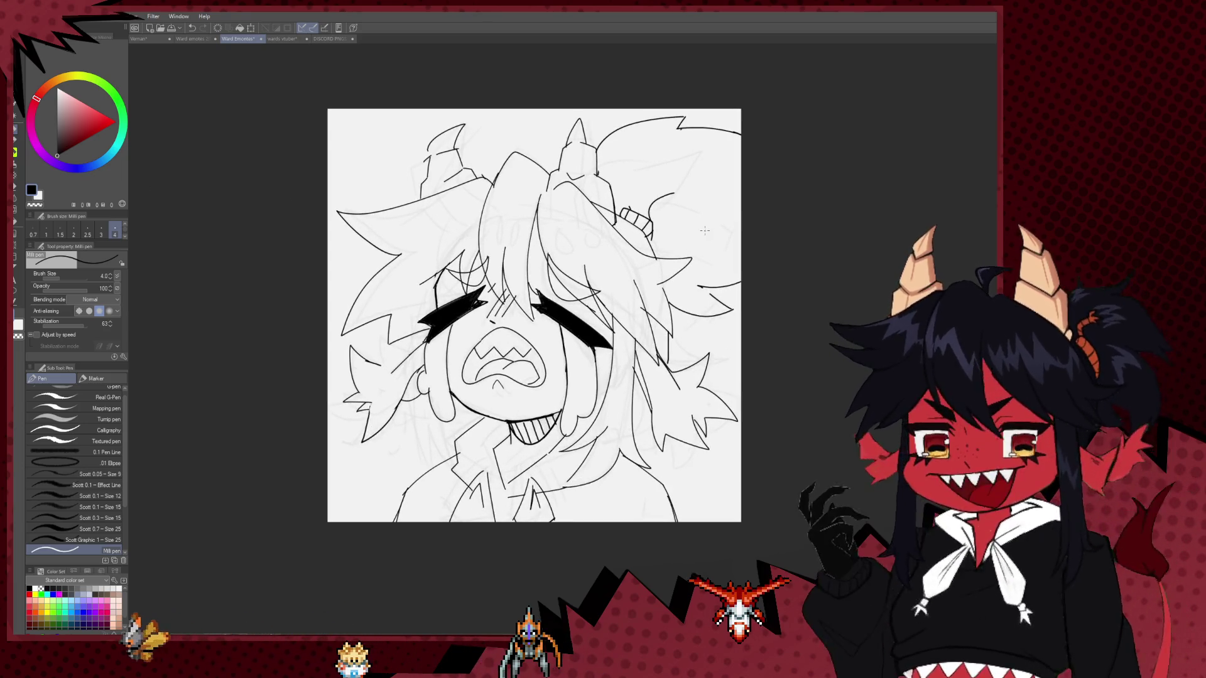
scroll(704, 231, "up", 1)
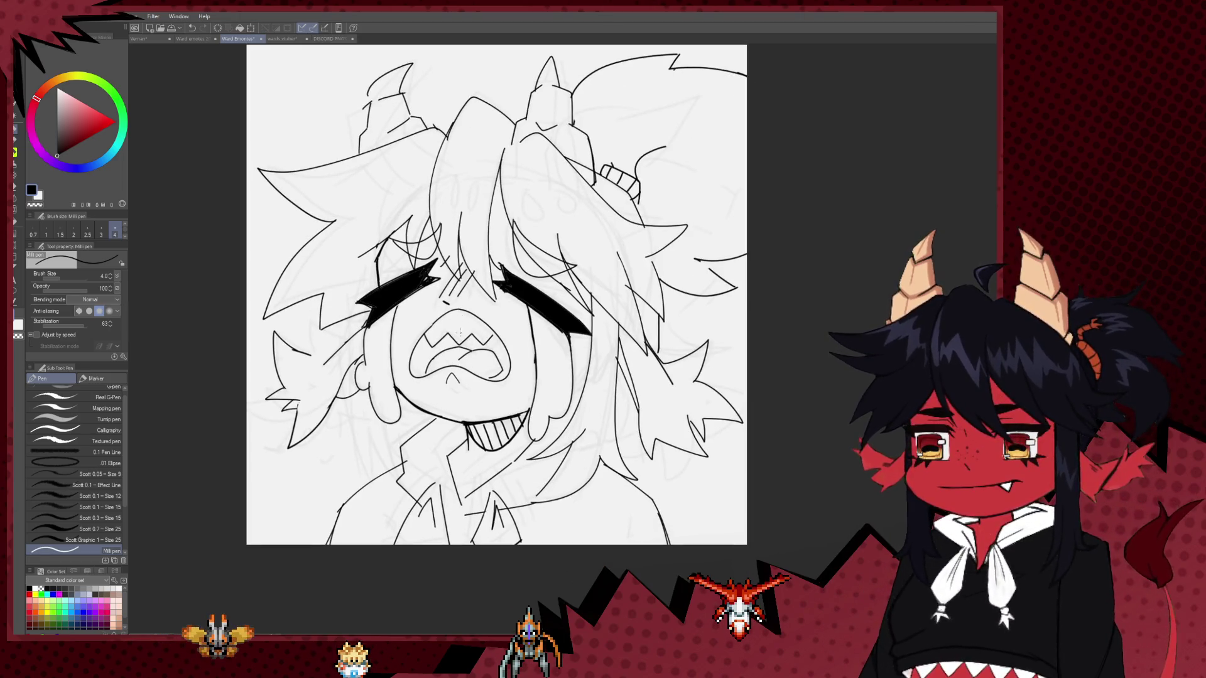
Erase the old mouth and nose lines and set the pen size to 6.0.
key("e")
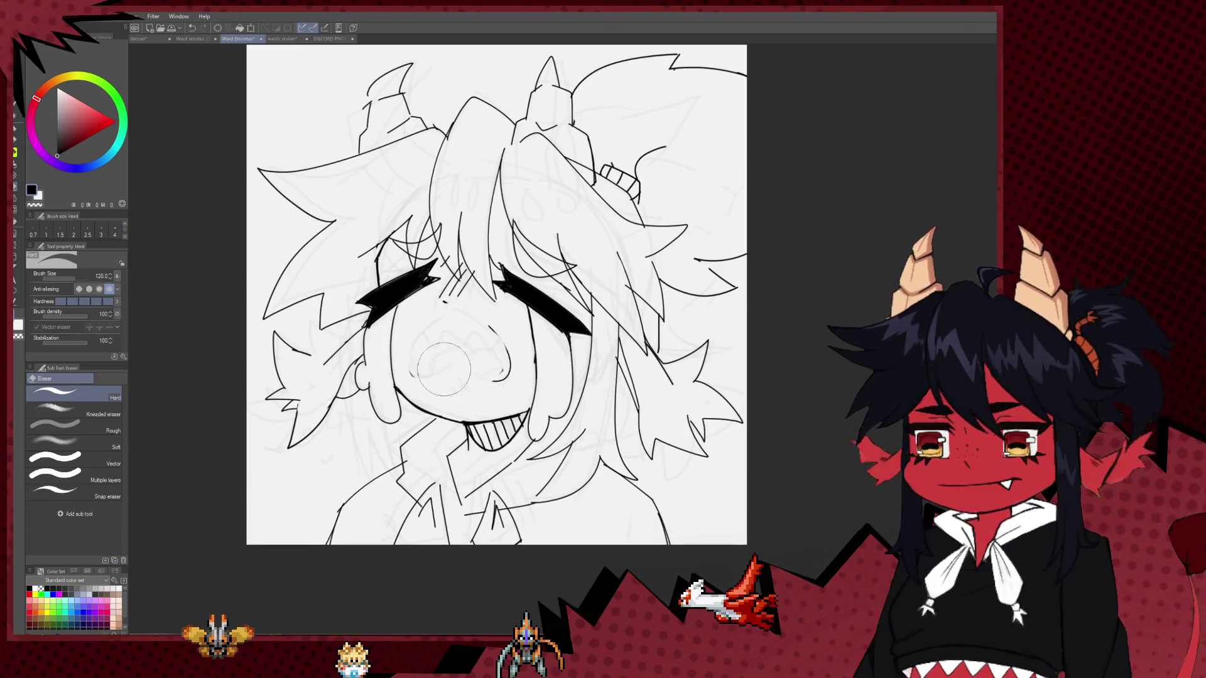
left_click_drag(424, 357, 481, 350)
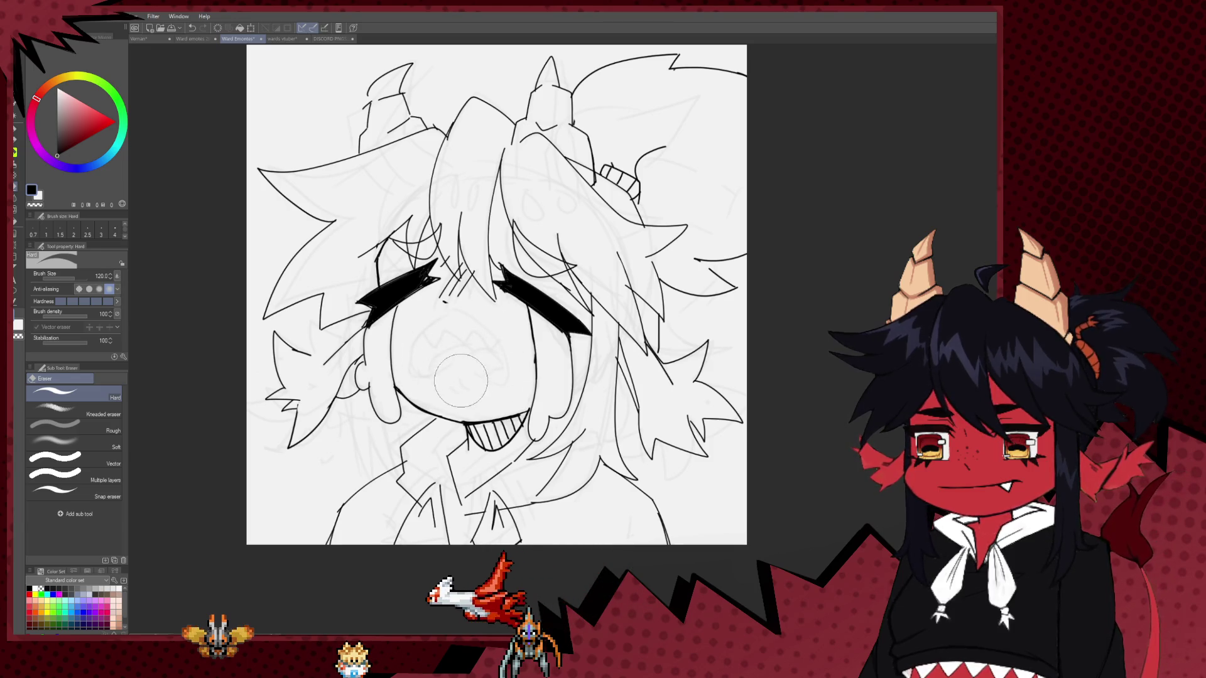
key("p")
key("bracketright")
key("bracketright")
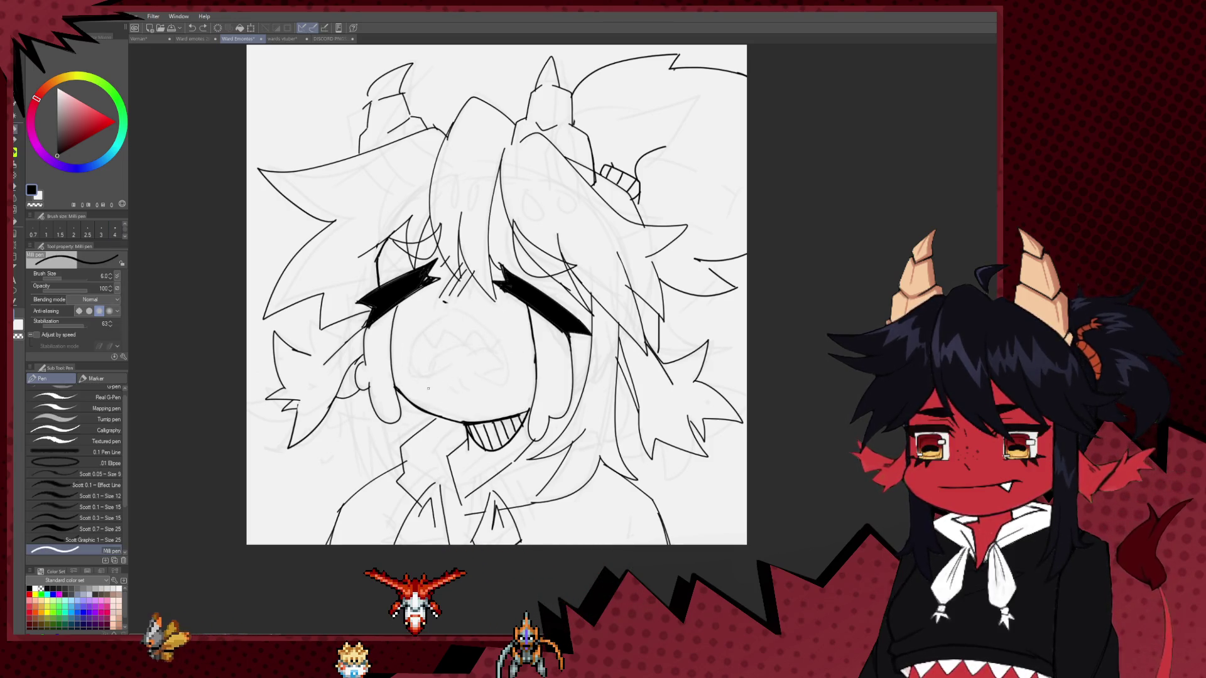
Draw a new open-mouth outline with zigzag teeth along its top, undoing the curved tongue stroke.
left_click_drag(431, 394, 520, 377)
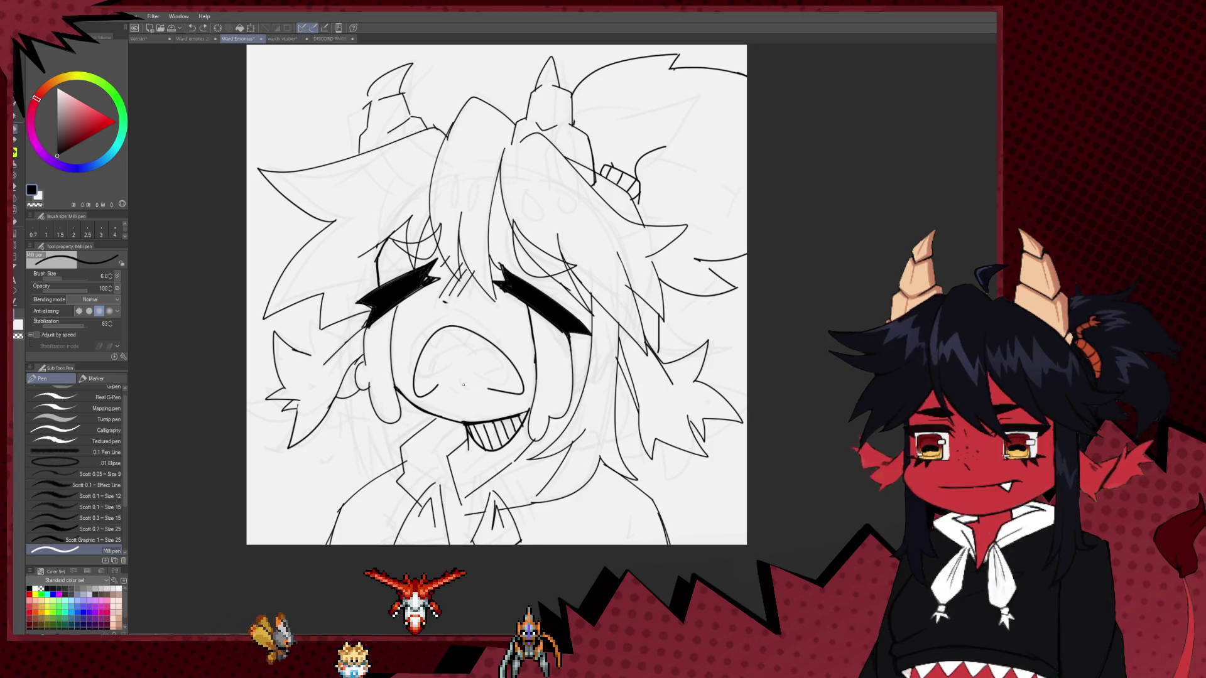
key("e")
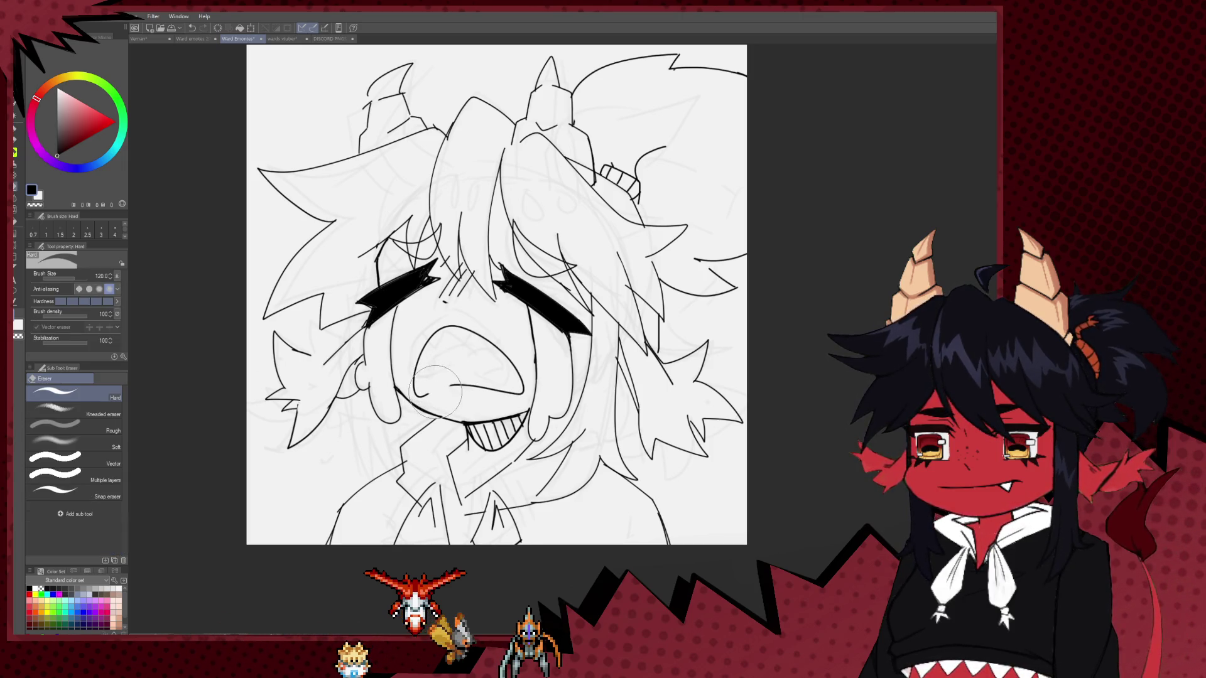
key("p")
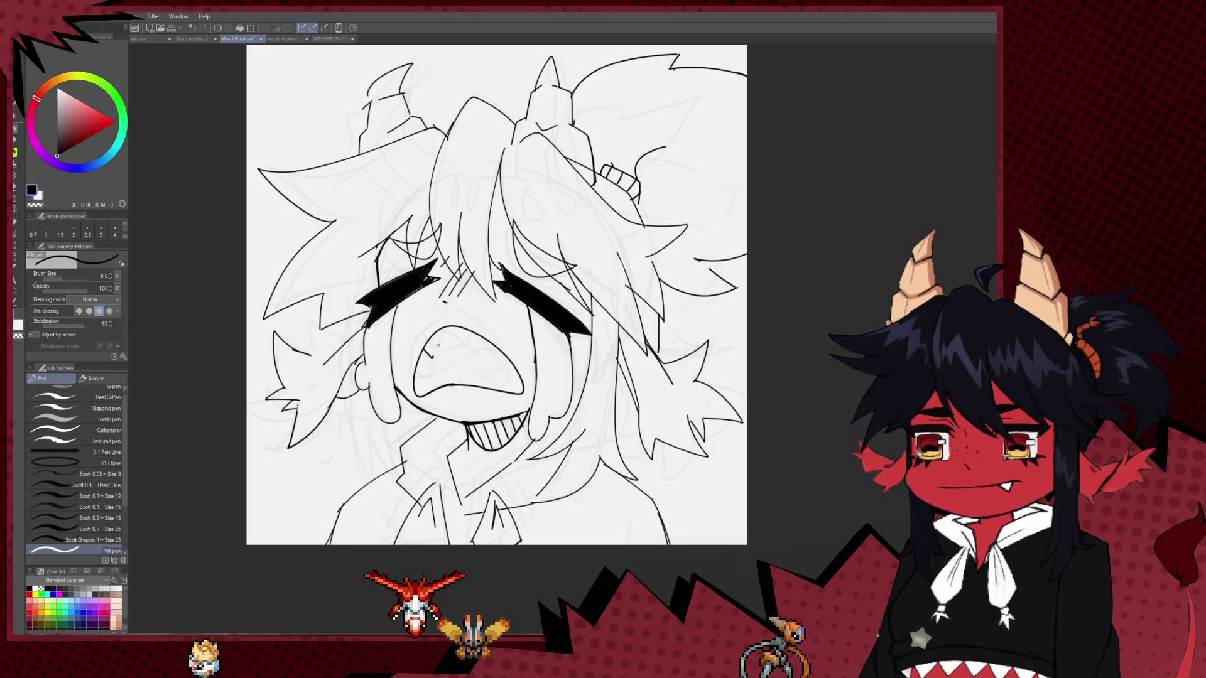
left_click_drag(423, 355, 480, 357)
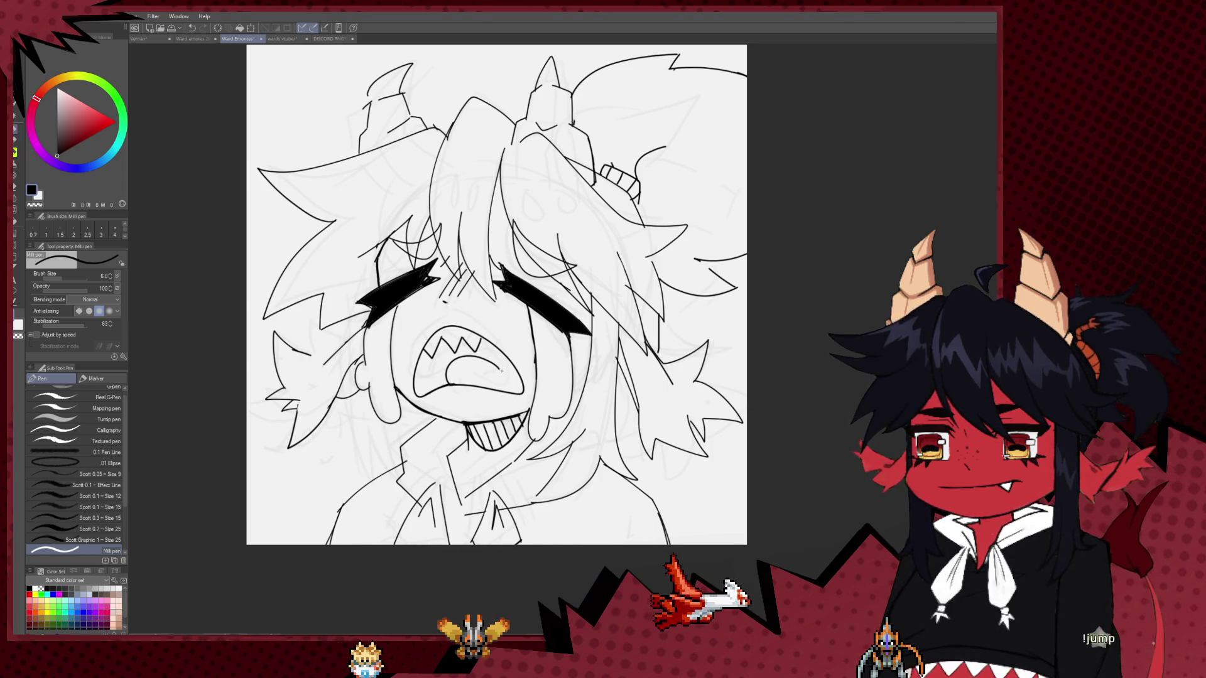
key("ctrl+z")
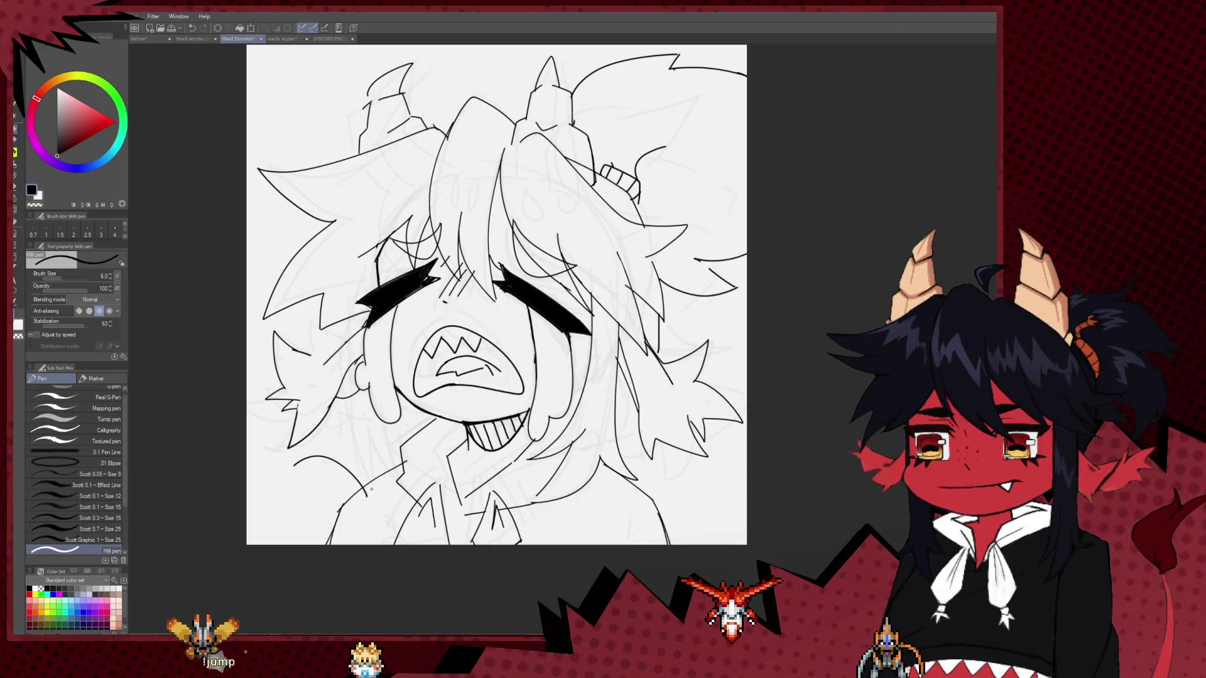
mouse_move(371, 490)
left_mouse_down()
mouse_move(372, 533)
mouse_move(358, 486)
left_mouse_up()
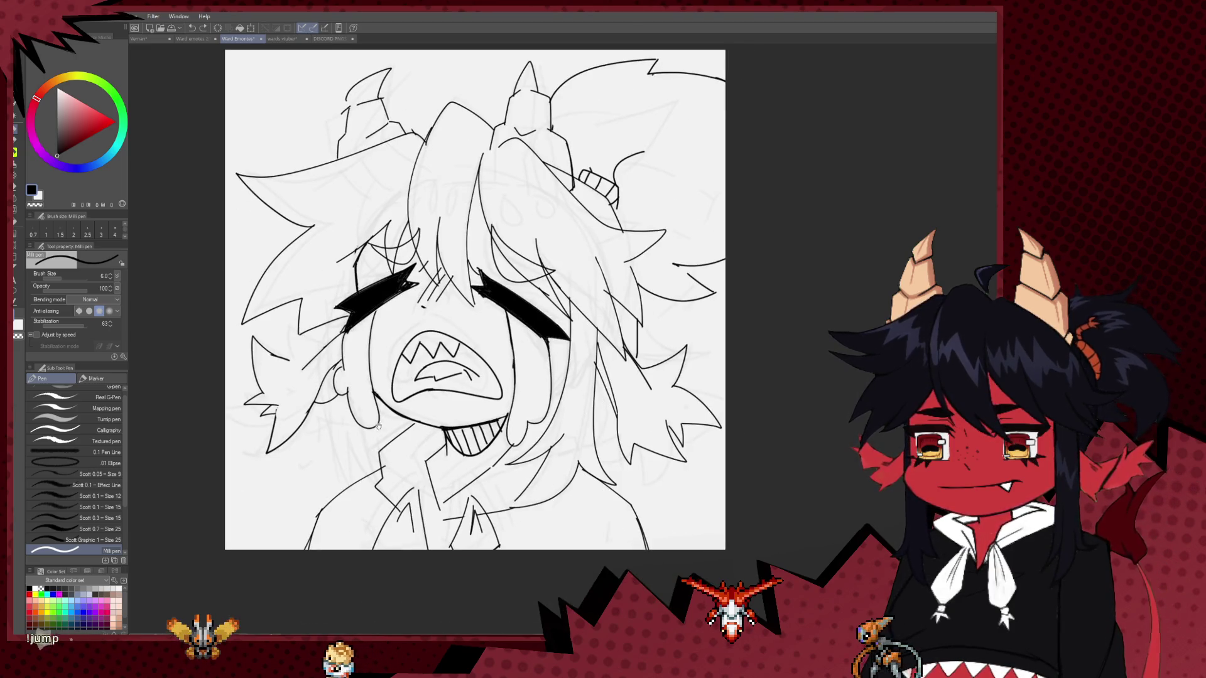
scroll(360, 433, "down", 3)
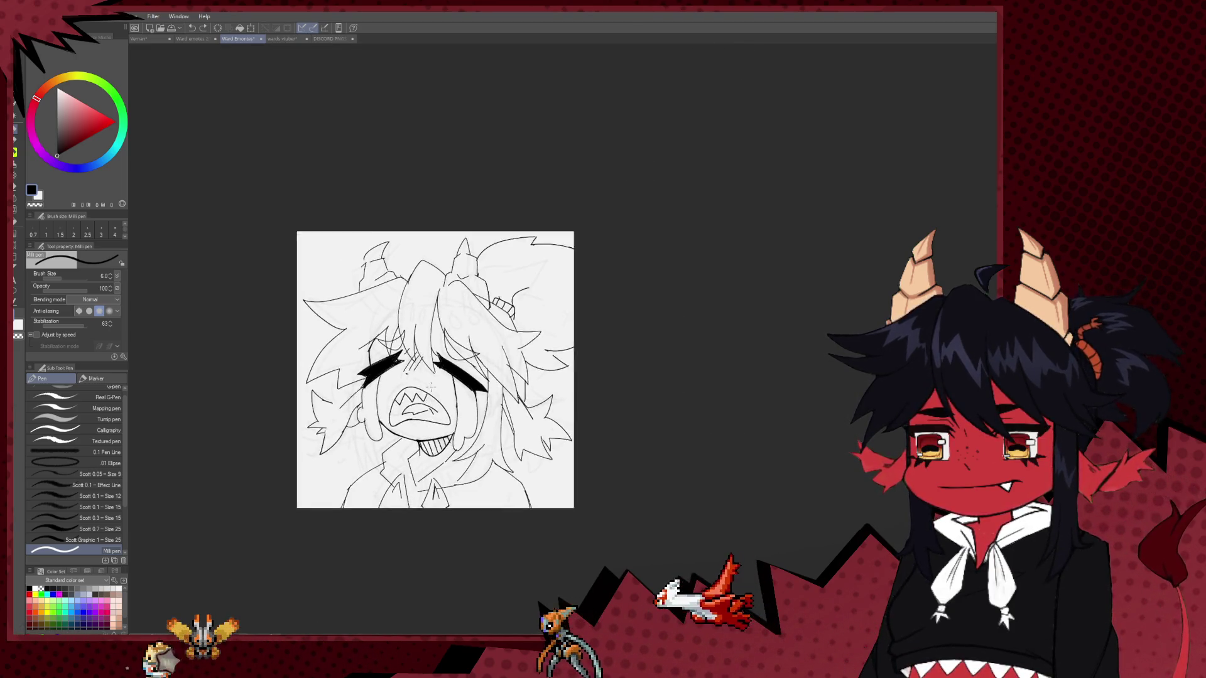
Zoom in on the mouth and touch up its inner lines, undoing two unwanted strokes.
scroll(359, 434, "down", 3)
scroll(409, 375, "up", 1)
scroll(409, 375, "up", 3)
scroll(409, 375, "up", 2)
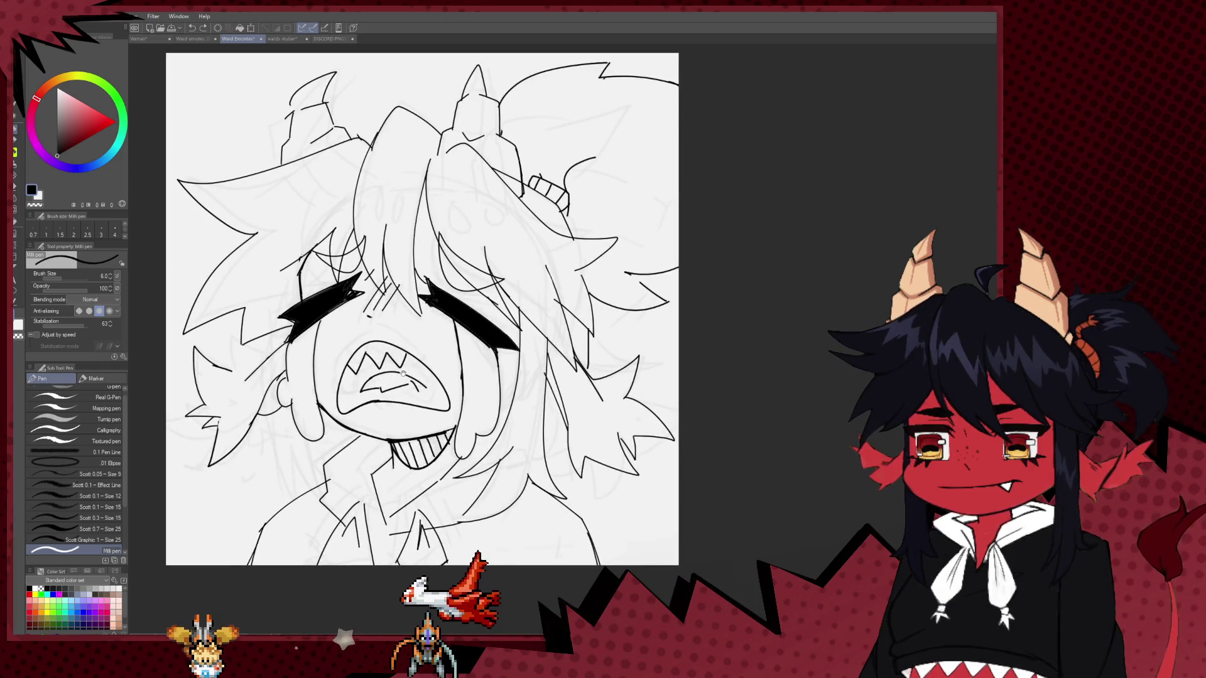
left_click_drag(358, 396, 368, 384)
key("e")
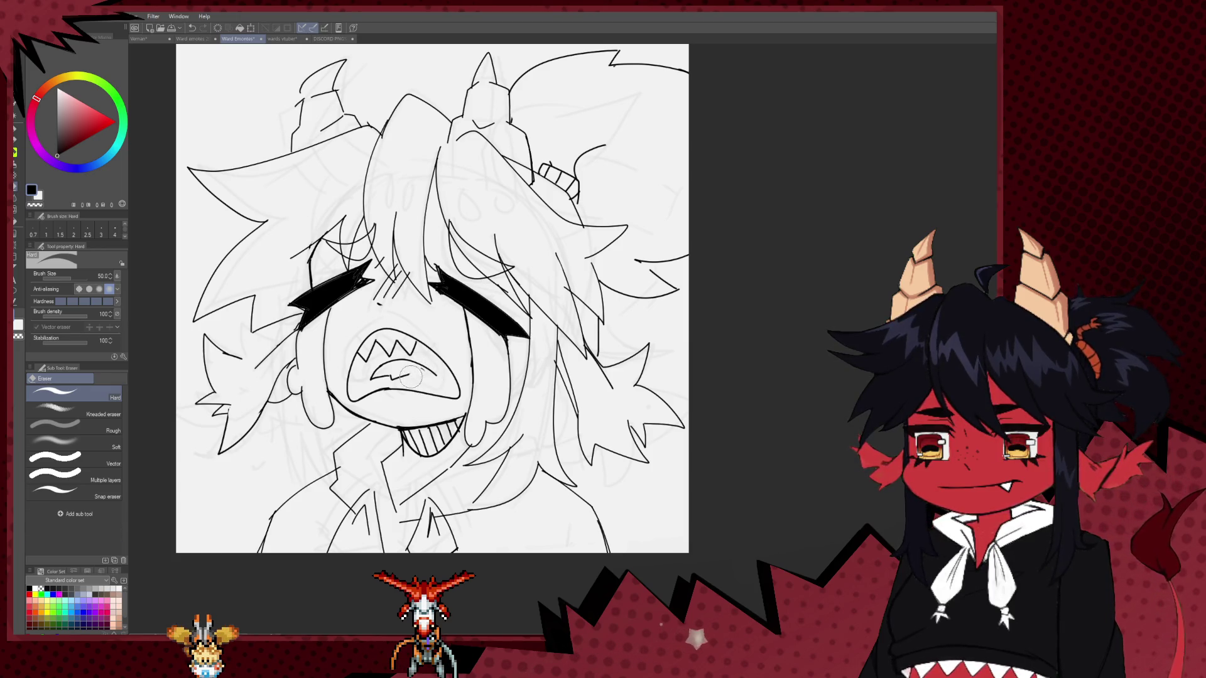
key("p")
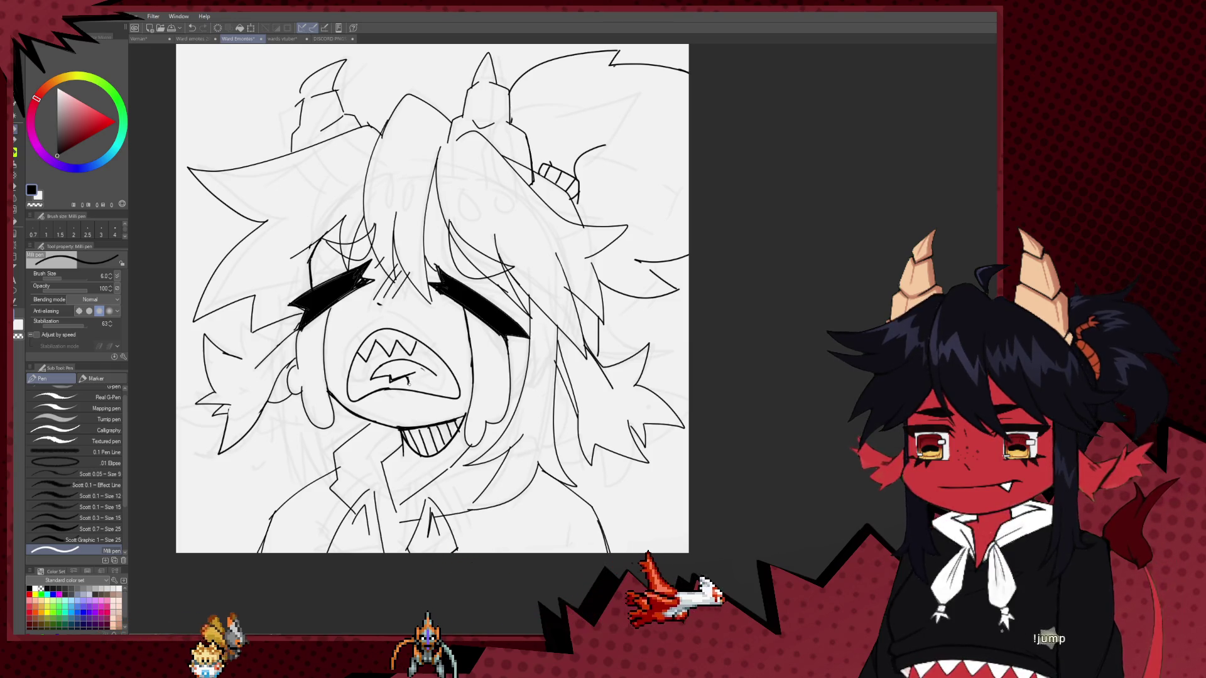
key("e")
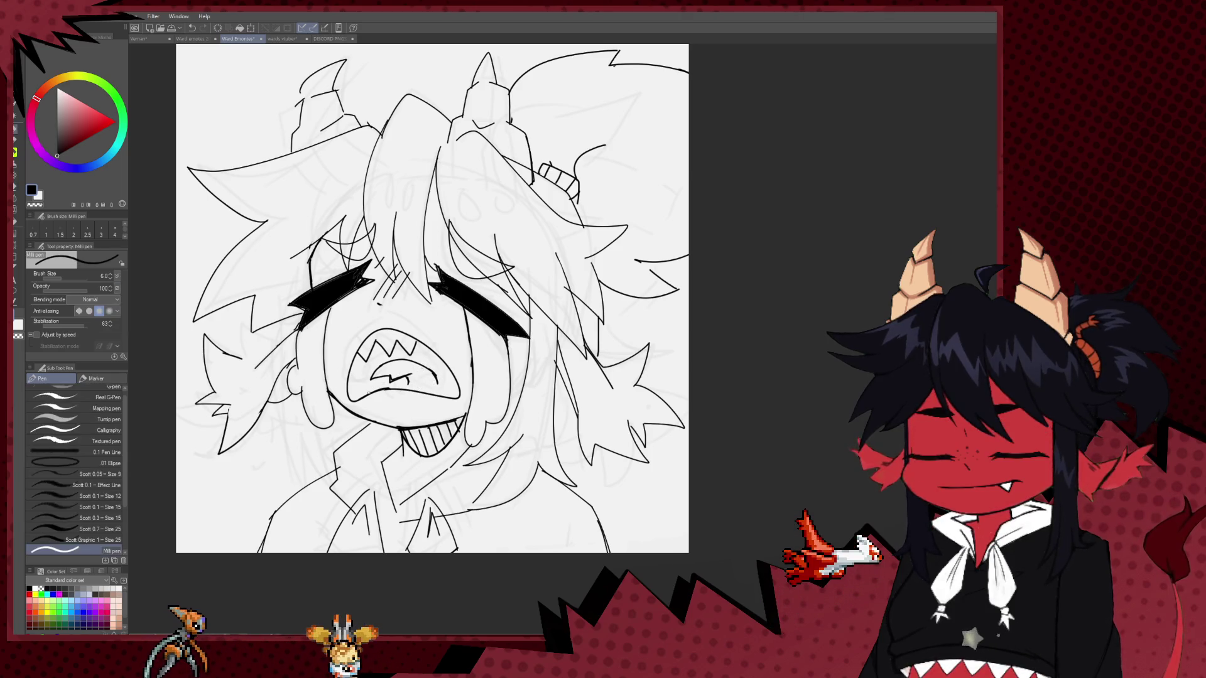
key("p")
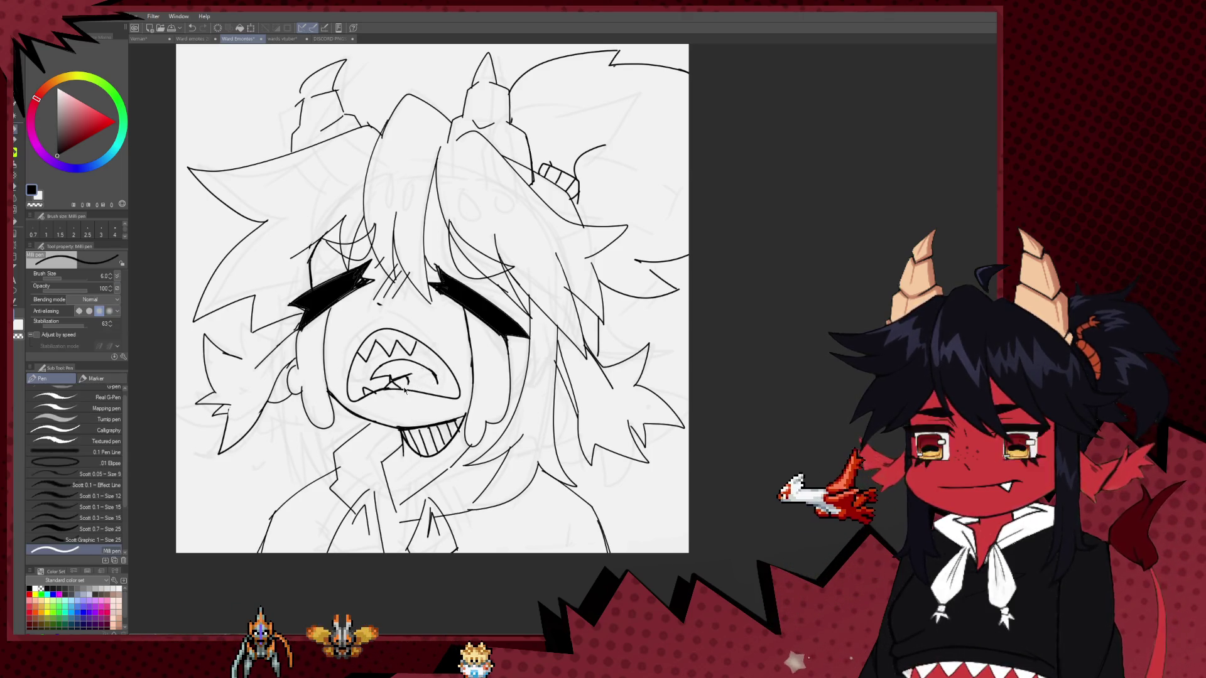
key("ctrl+z")
mouse_move(351, 375)
left_mouse_down()
mouse_move(362, 394)
mouse_move(417, 377)
left_mouse_up()
key("ctrl+z")
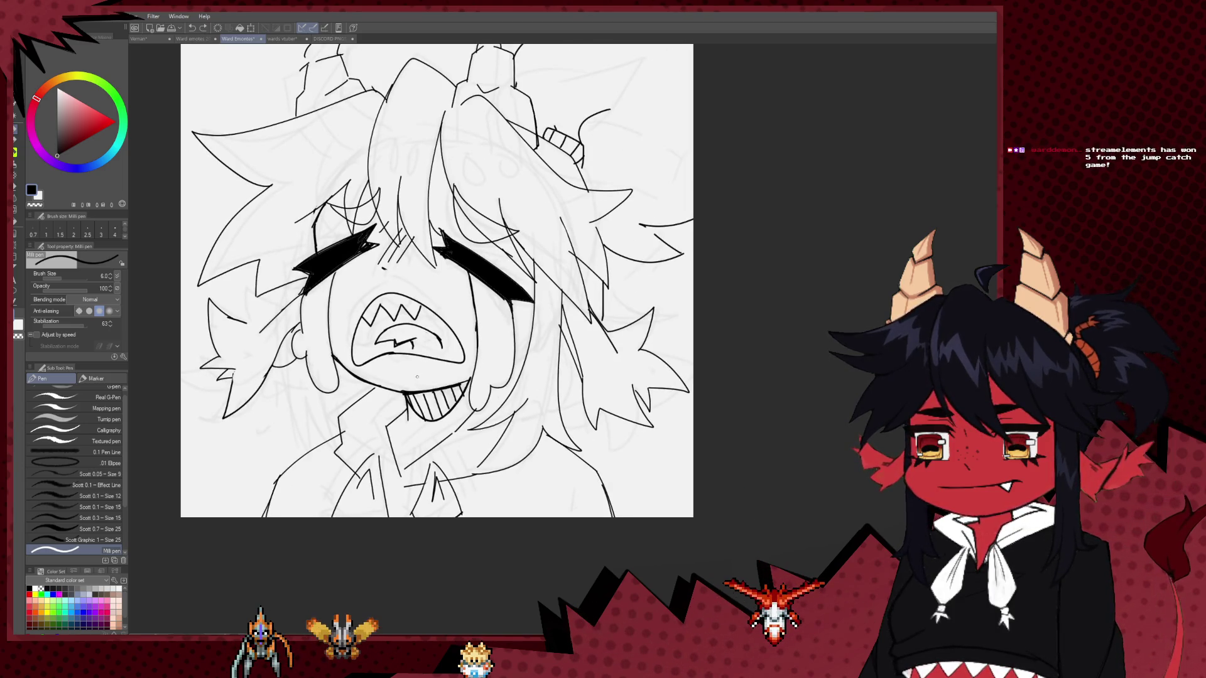
Enlarge the eraser to 70, then 100, and erase the stray sketch lines along the lower left.
key("e")
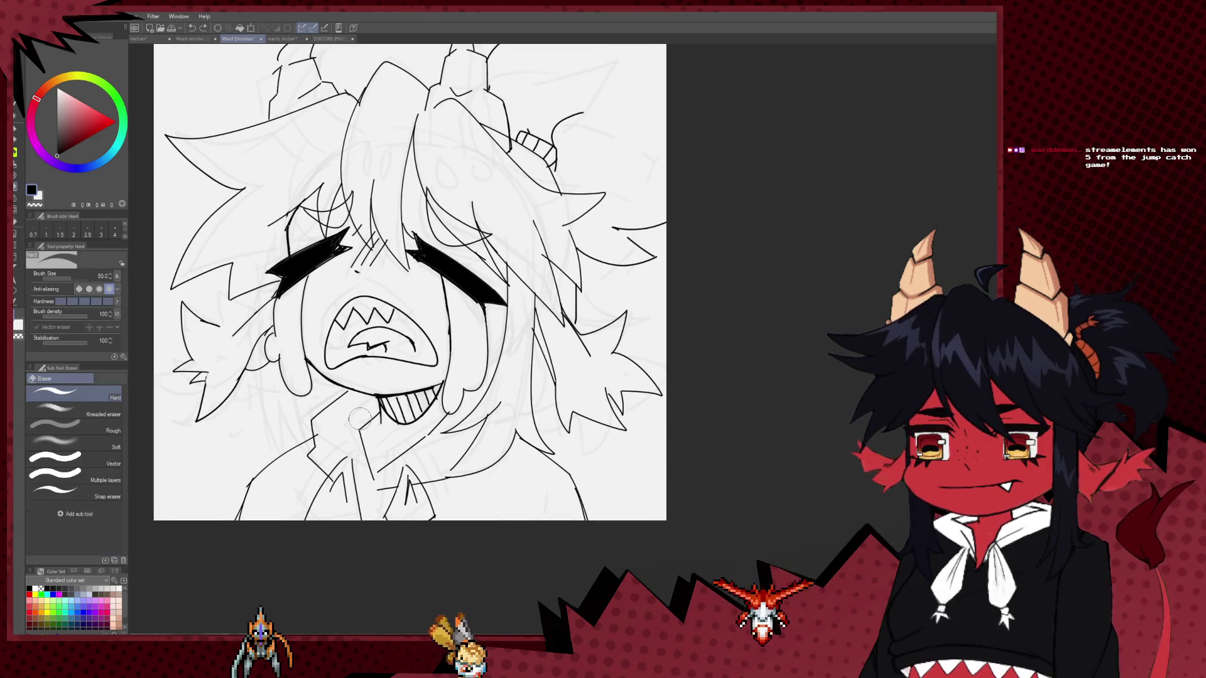
key("bracketright")
key("bracketright")
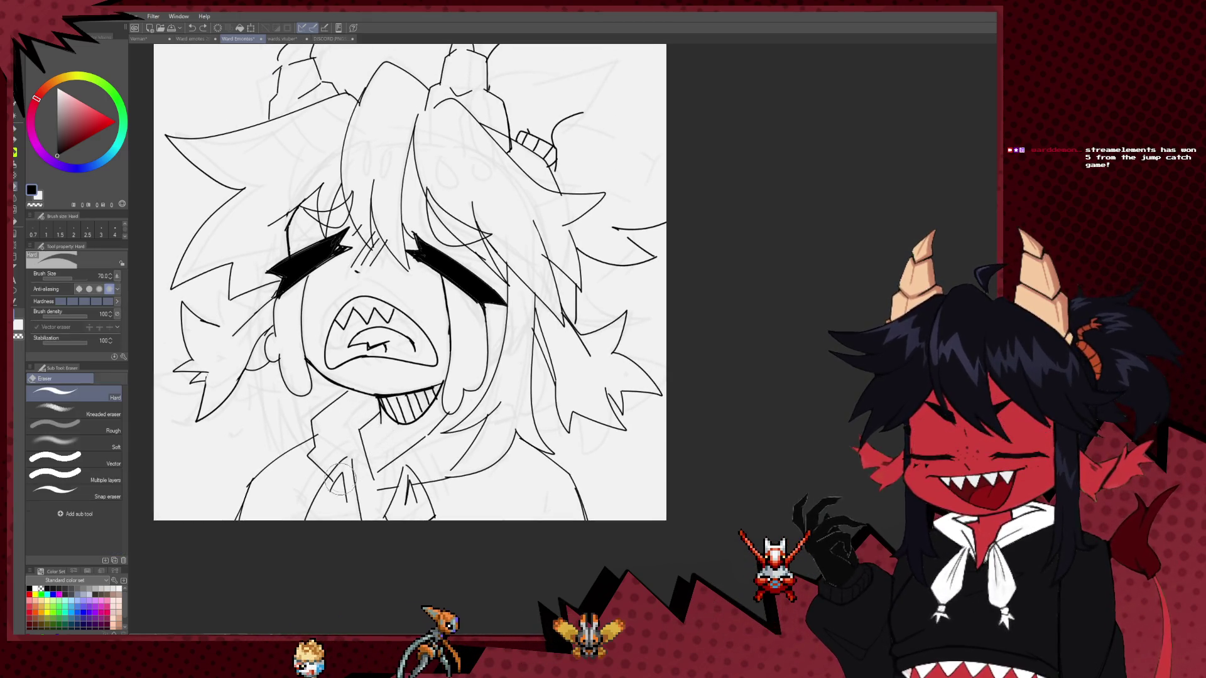
left_click_drag(321, 504, 332, 490)
mouse_move(404, 485)
left_mouse_down()
mouse_move(342, 481)
mouse_move(383, 468)
left_mouse_up()
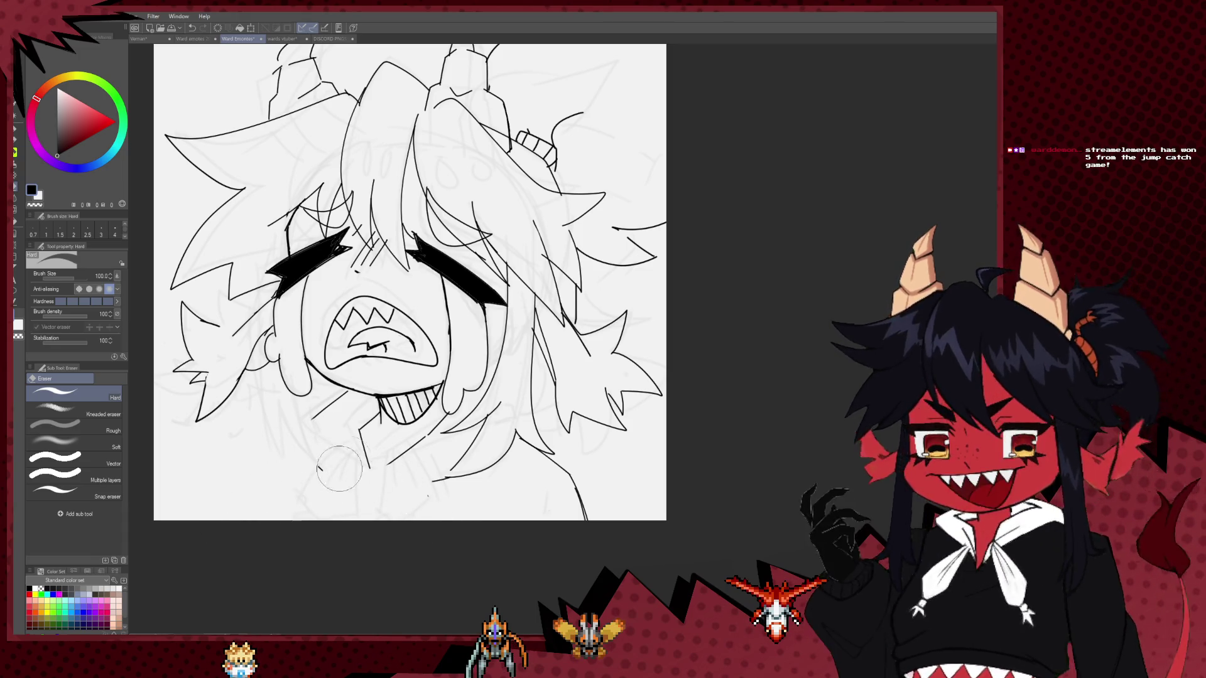
key("bracketright")
key("bracketright")
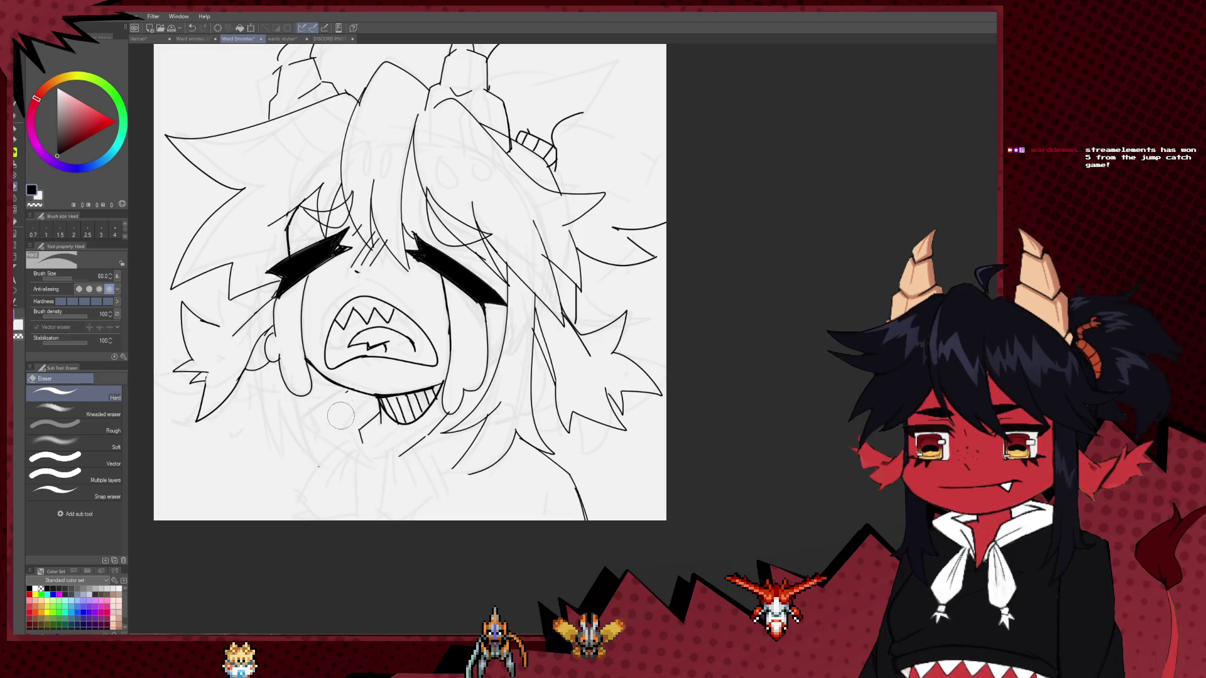
key("p")
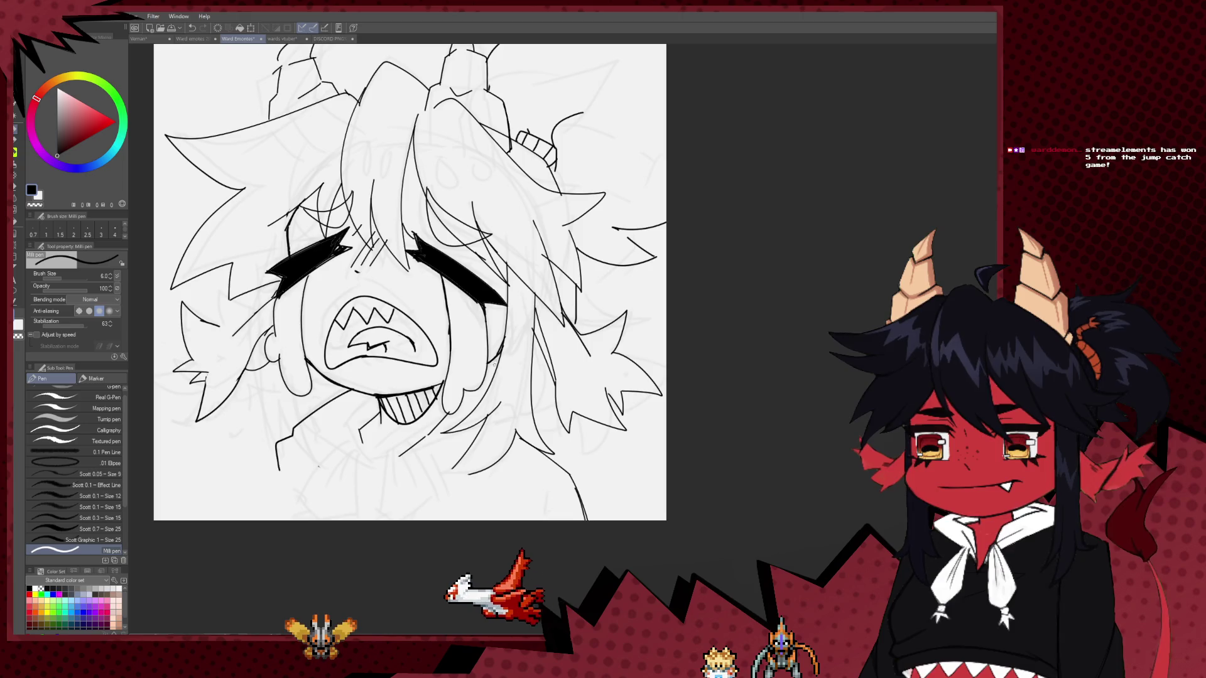
left_click_drag(488, 363, 436, 488)
scroll(578, 425, "down", 2)
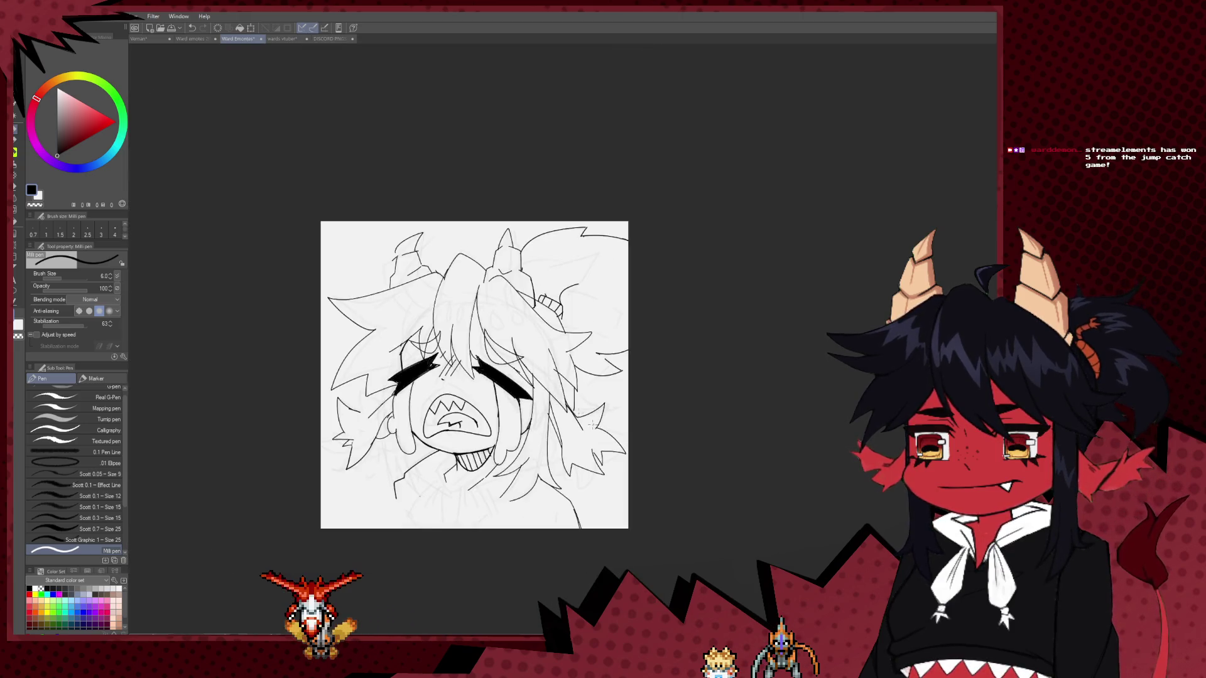
scroll(579, 424, "down", 2)
mouse_move(579, 425)
left_mouse_down()
mouse_move(784, 422)
mouse_move(679, 390)
left_mouse_up()
scroll(575, 336, "up", 2)
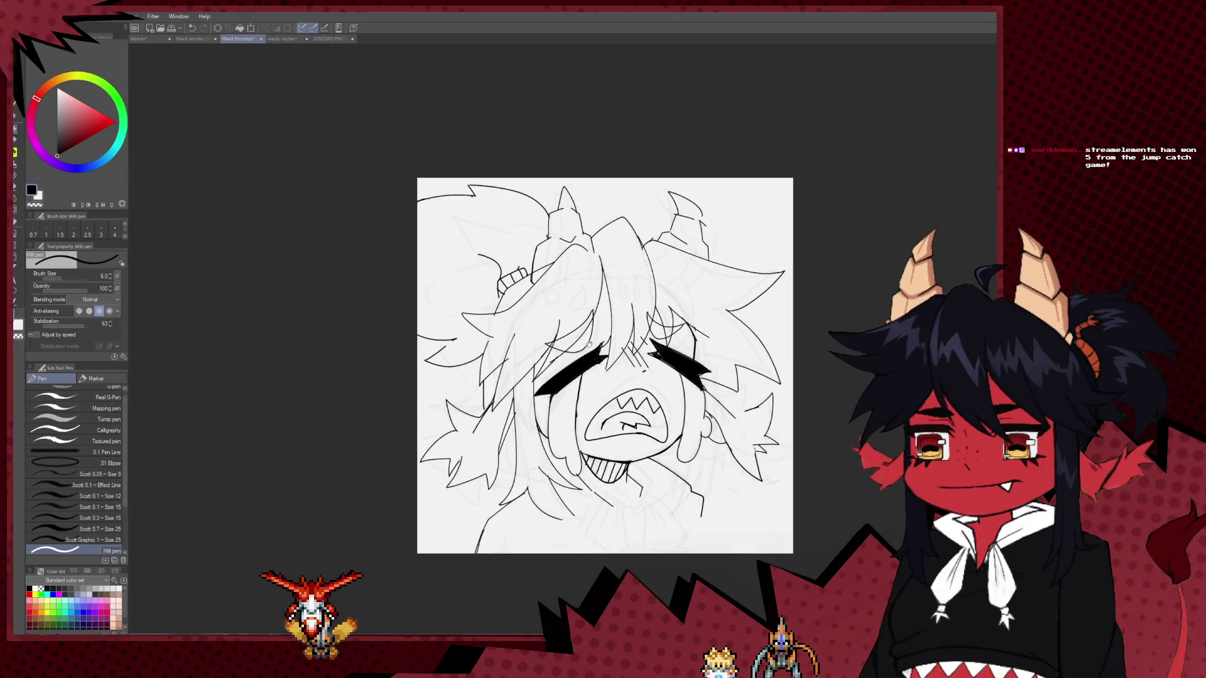
scroll(572, 331, "up", 1)
left_click_drag(572, 332, 432, 311)
scroll(503, 358, "down", 1)
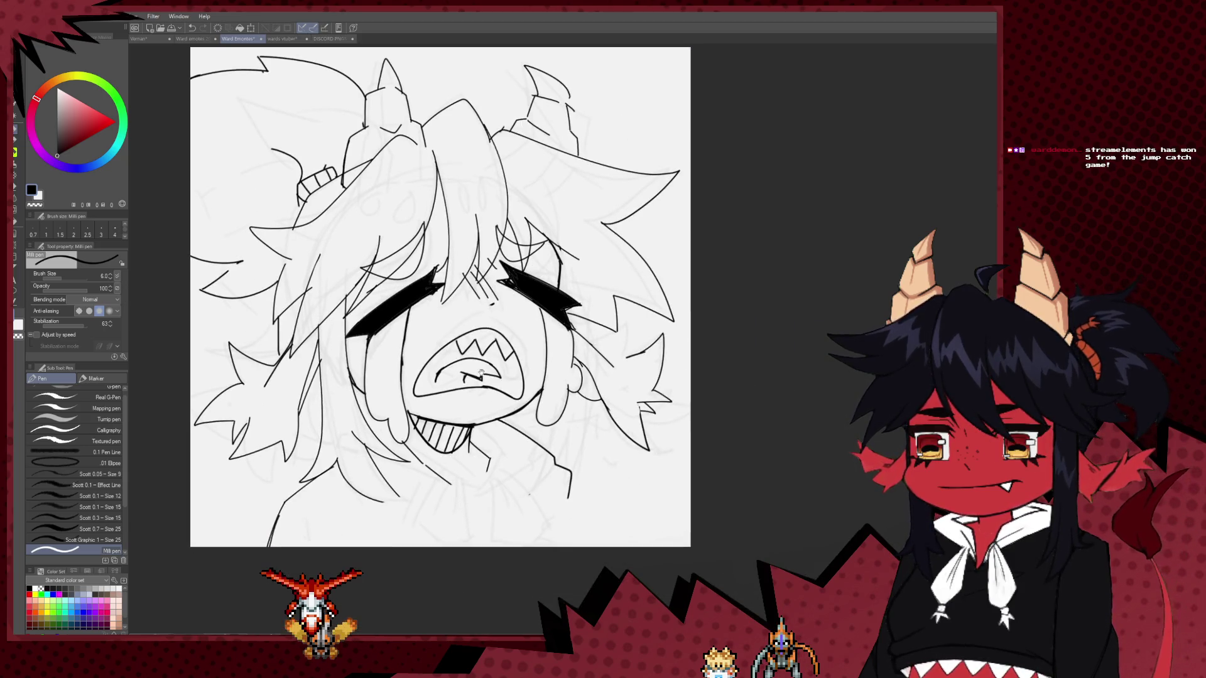
scroll(484, 402, "down", 1)
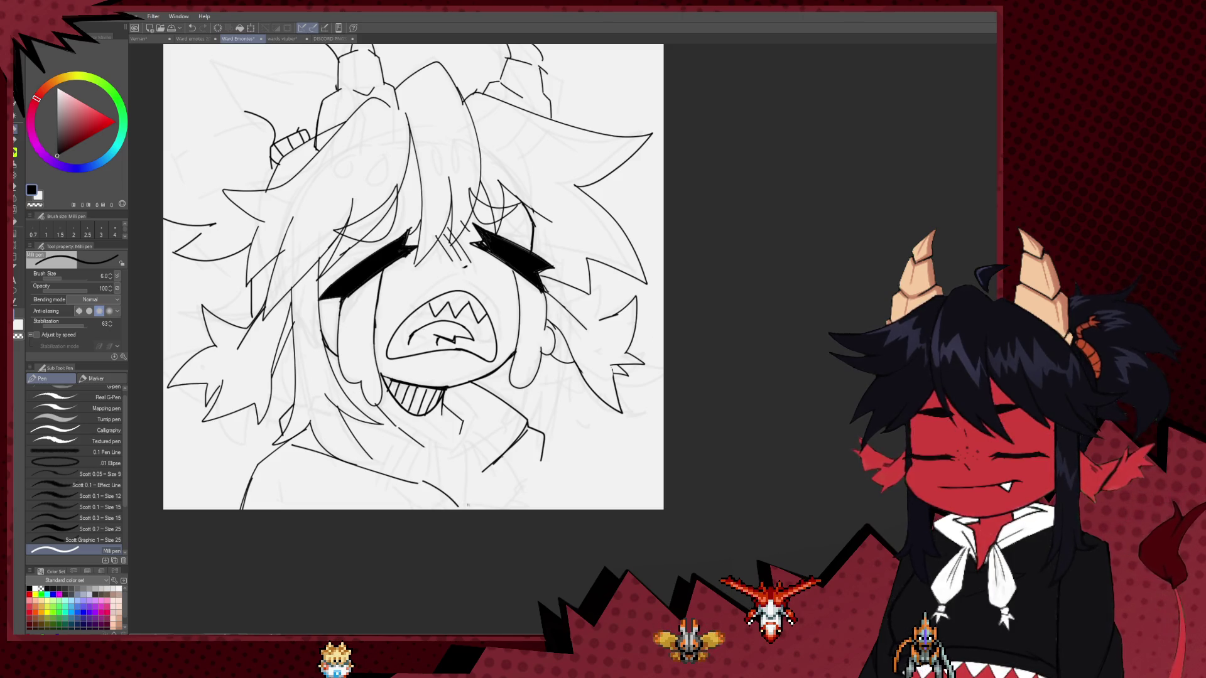
key("h")
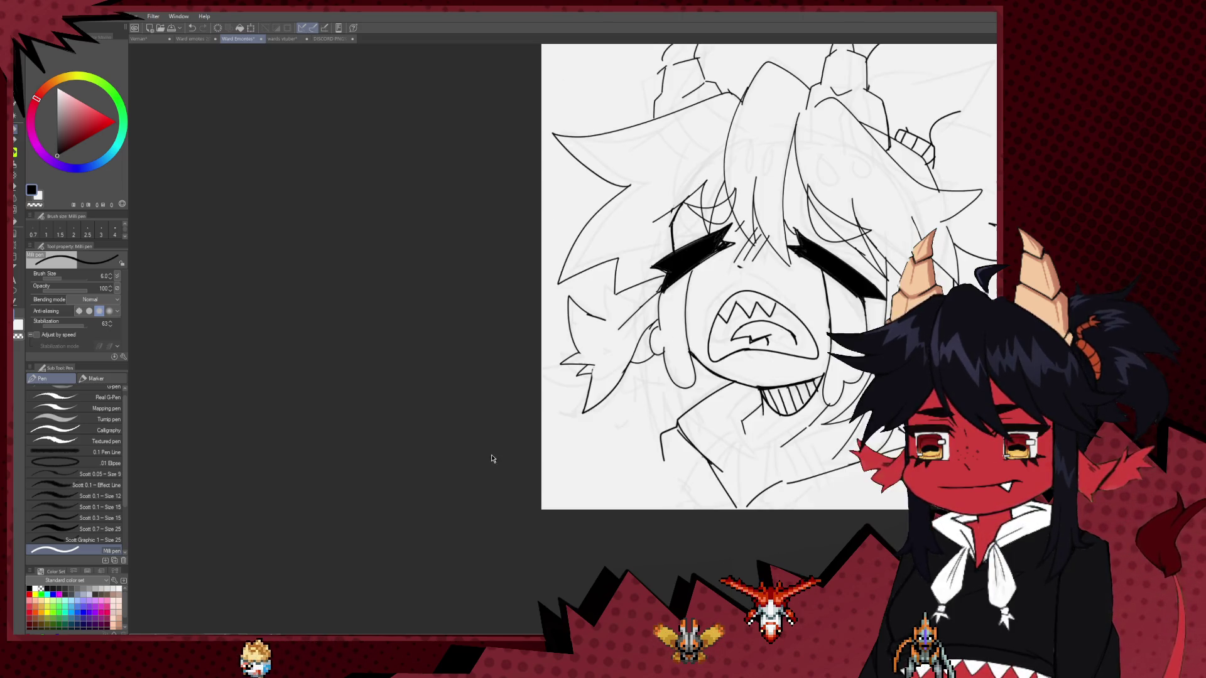
key("h")
key("e")
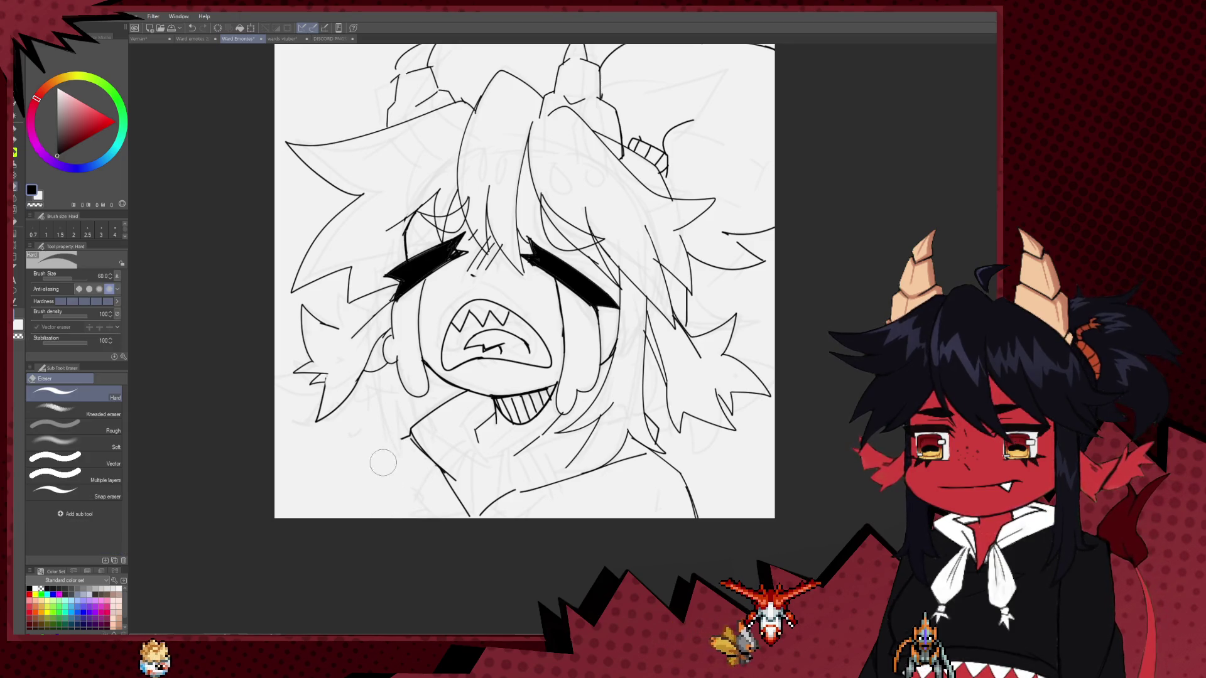
key("p")
left_click_drag(408, 434, 353, 484)
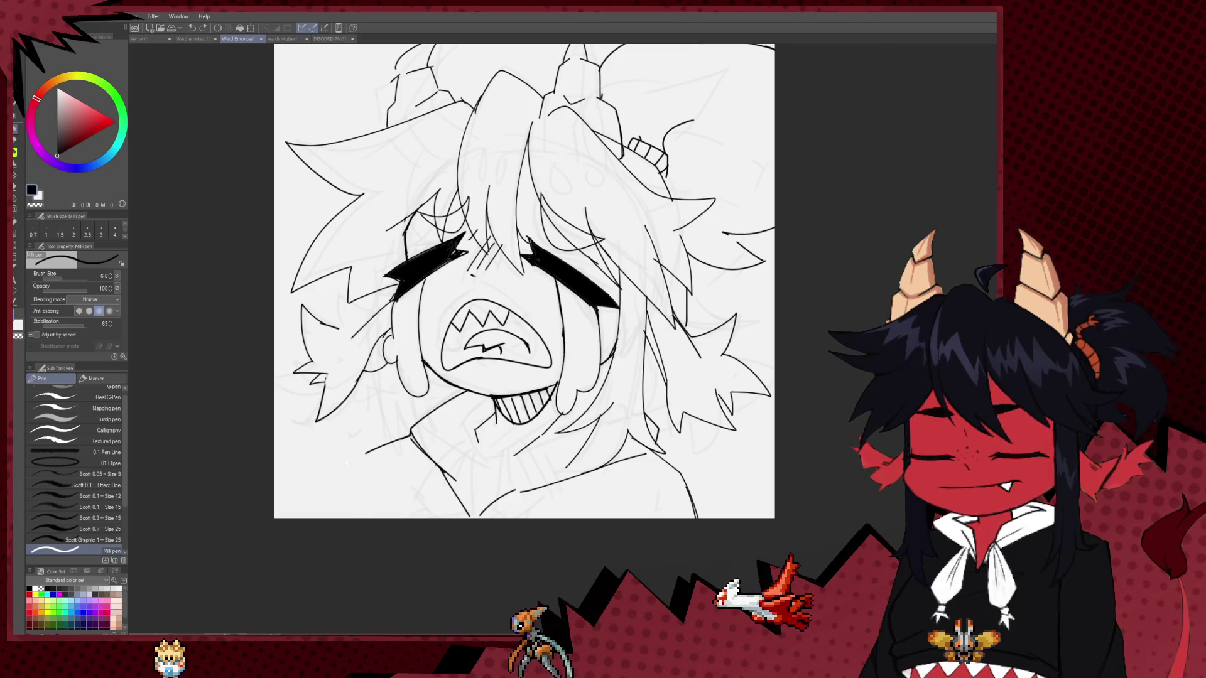
left_click_drag(360, 456, 339, 506)
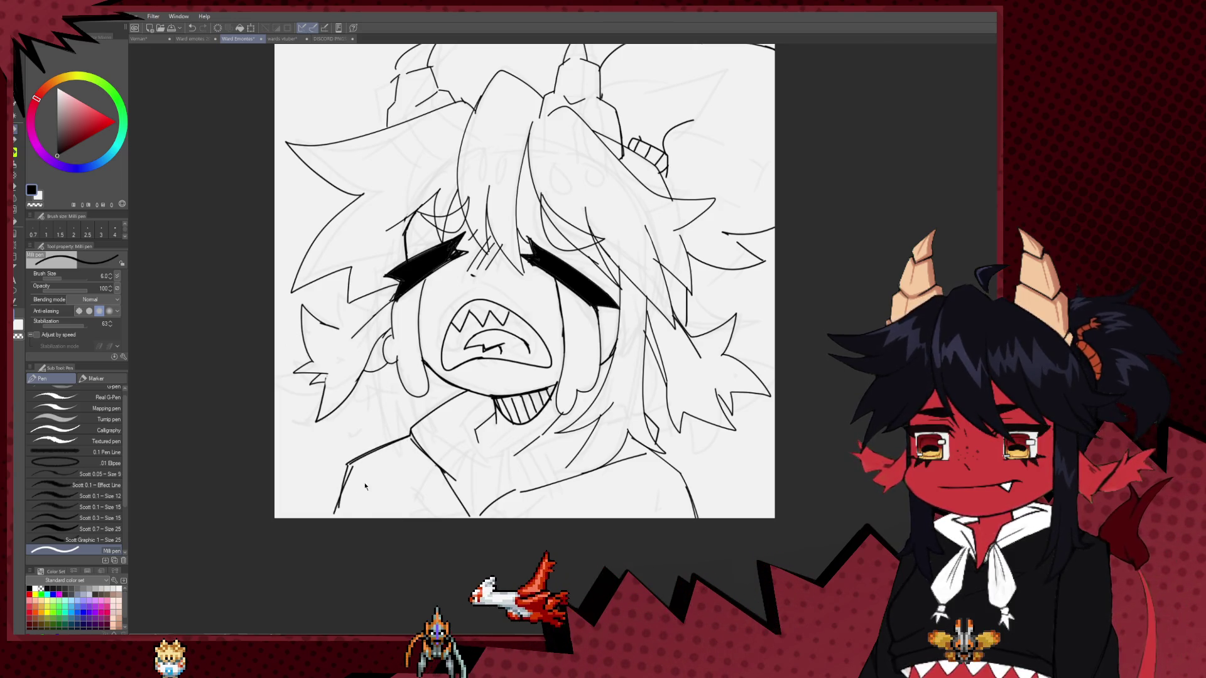
key("ctrl+z")
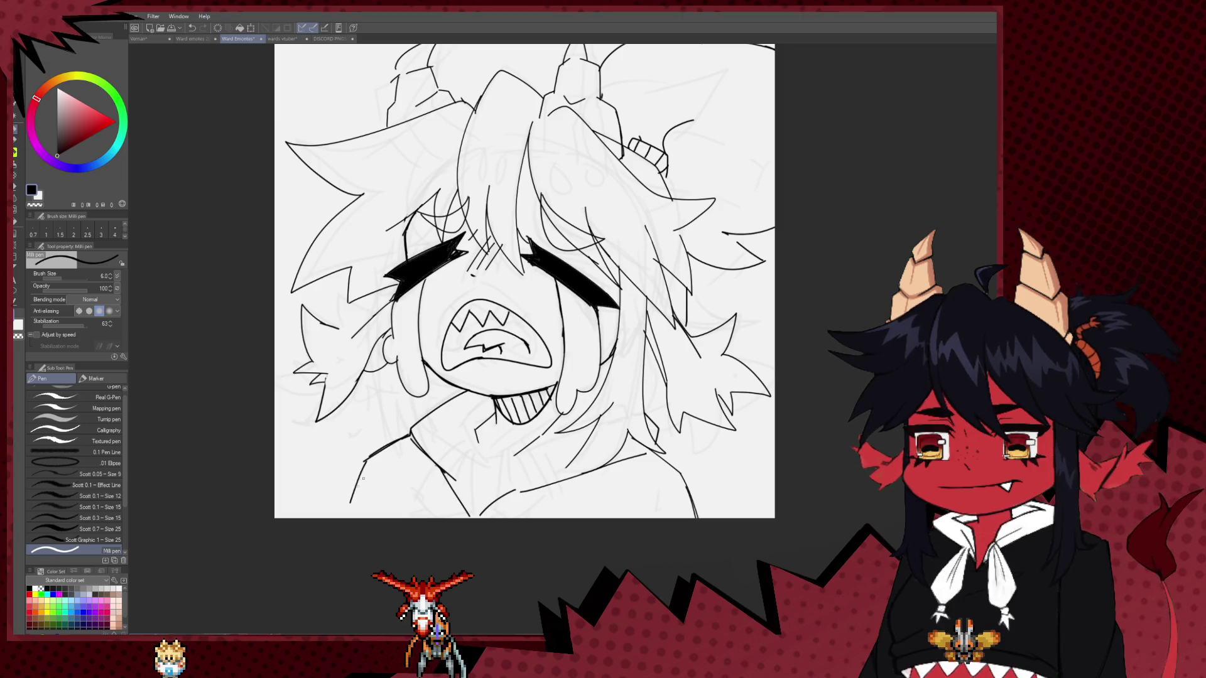
mouse_move(668, 463)
left_mouse_down()
mouse_move(650, 442)
mouse_move(588, 447)
mouse_move(560, 498)
left_mouse_up()
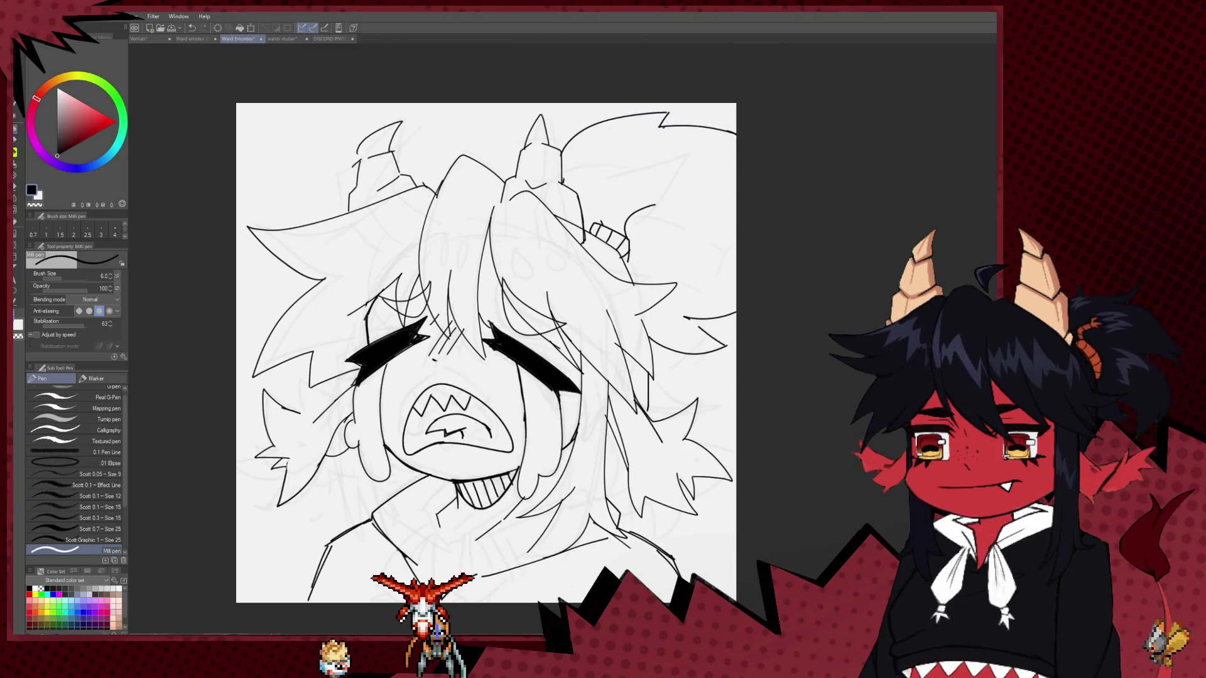
scroll(546, 441, "down", 5)
scroll(546, 441, "up", 4)
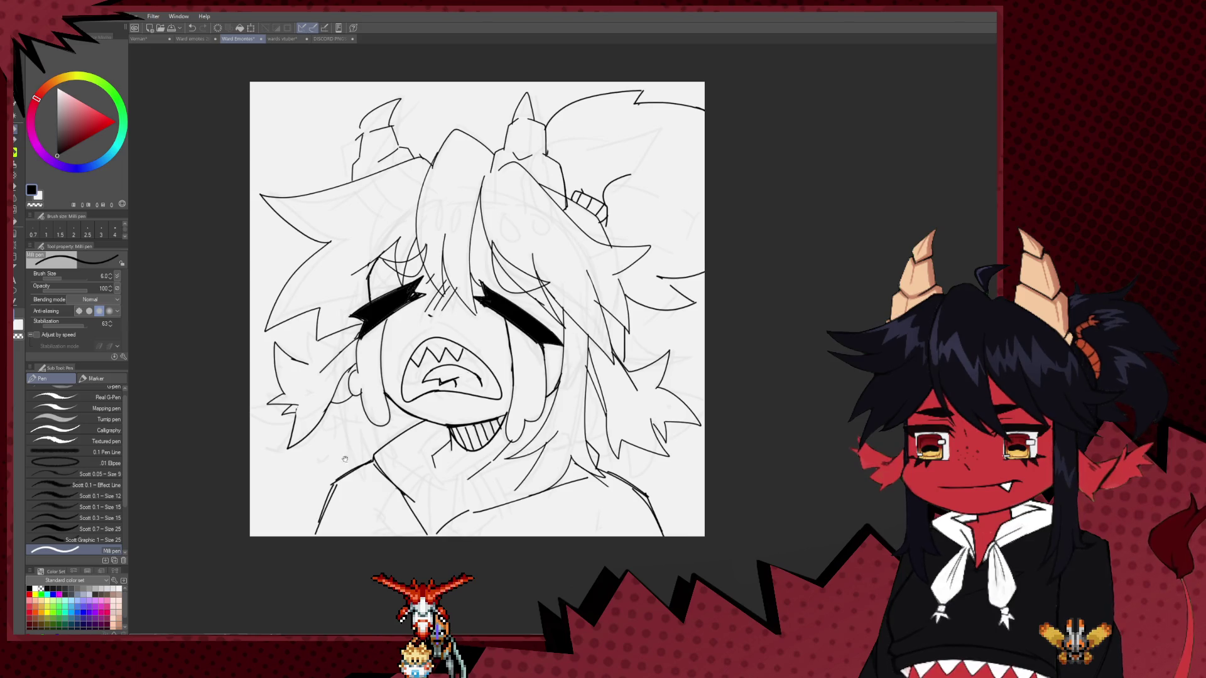
key("ctrl+z")
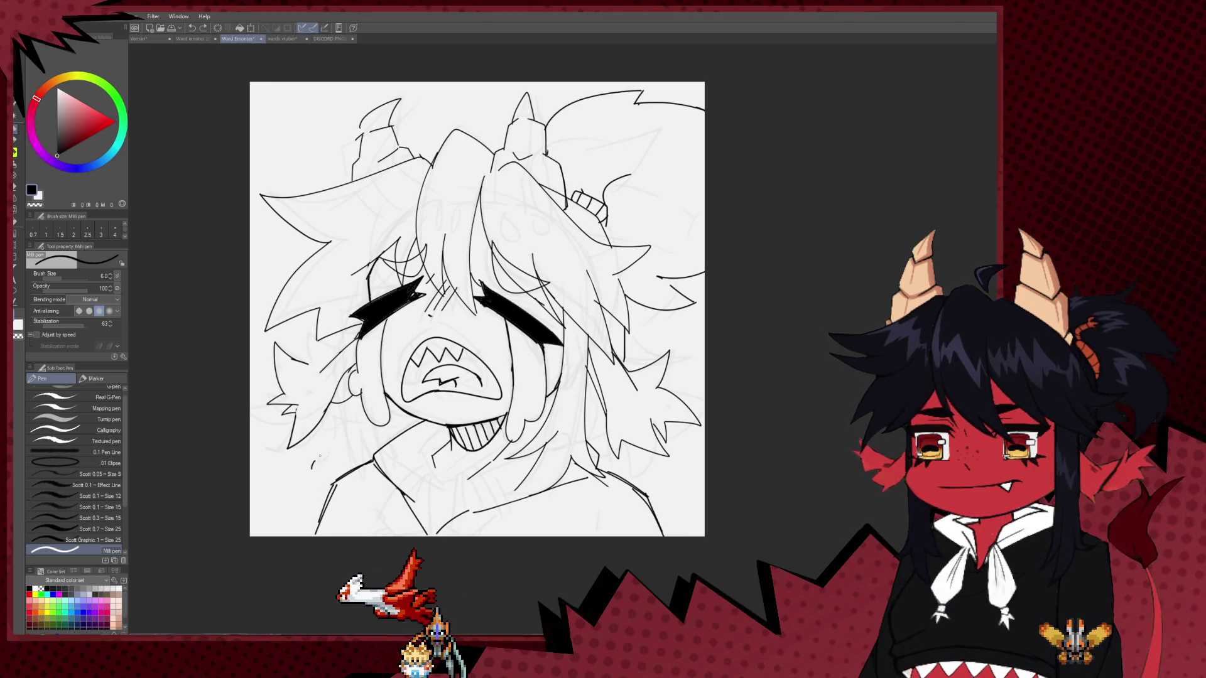
left_click_drag(312, 470, 367, 508)
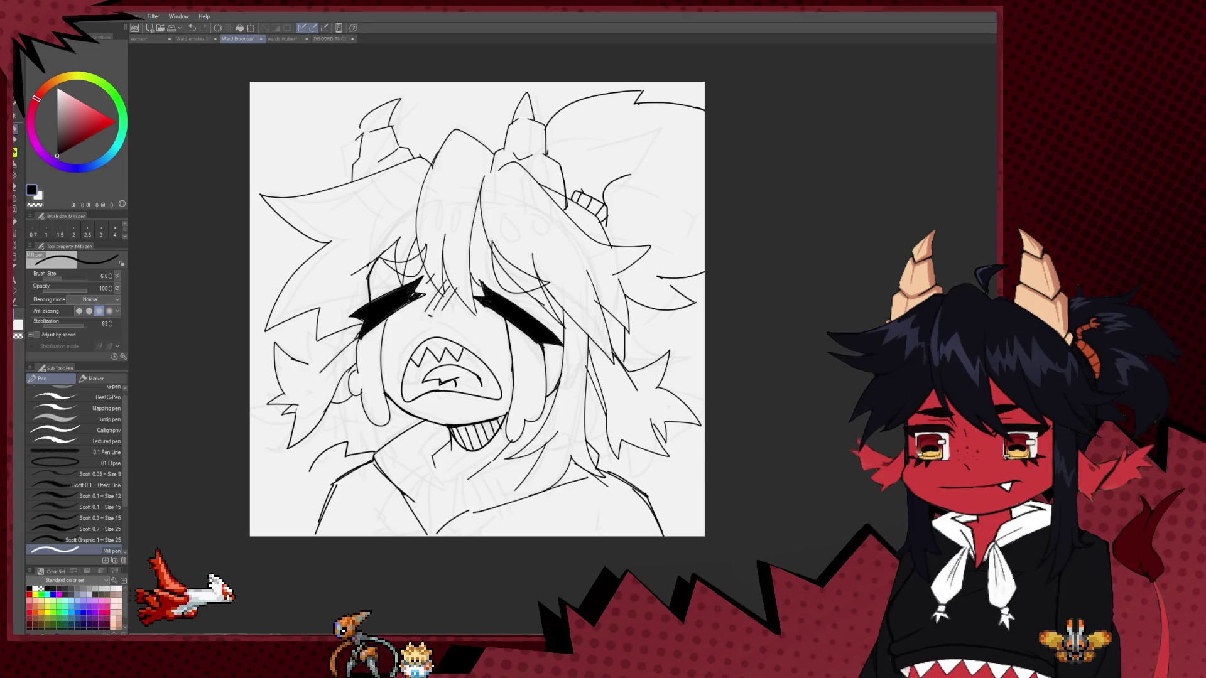
left_click_drag(347, 443, 383, 504)
key("ctrl+z")
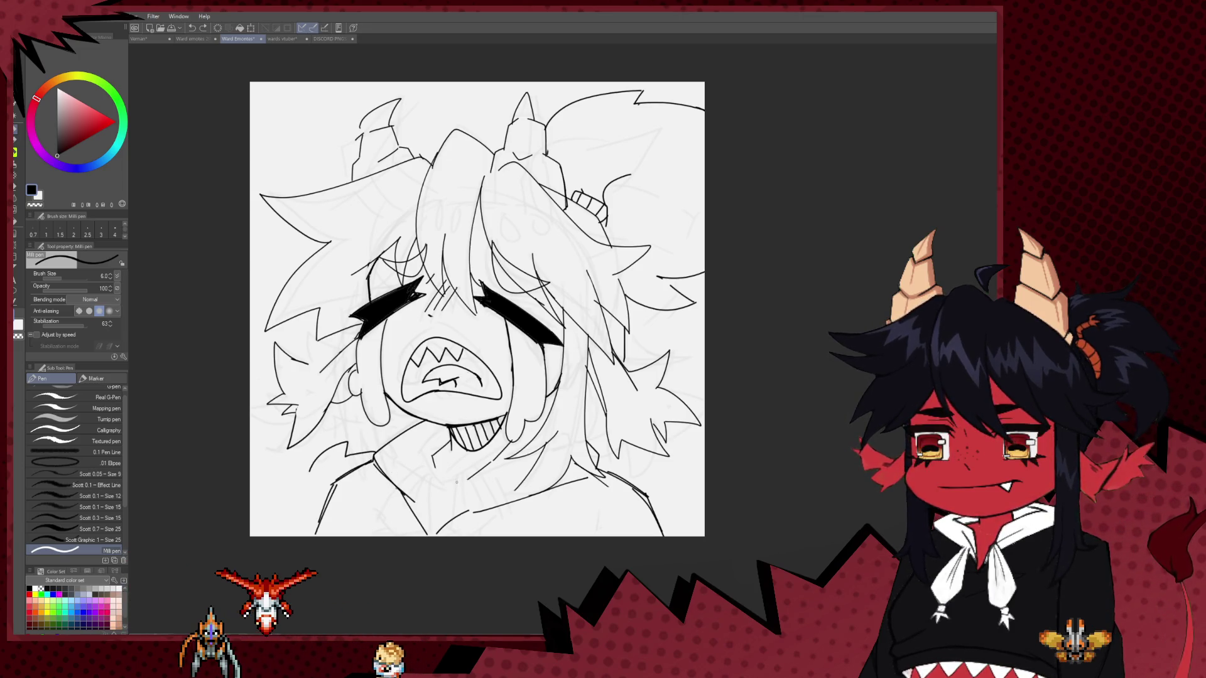
key("e")
left_click_drag(493, 500, 431, 498)
key("p")
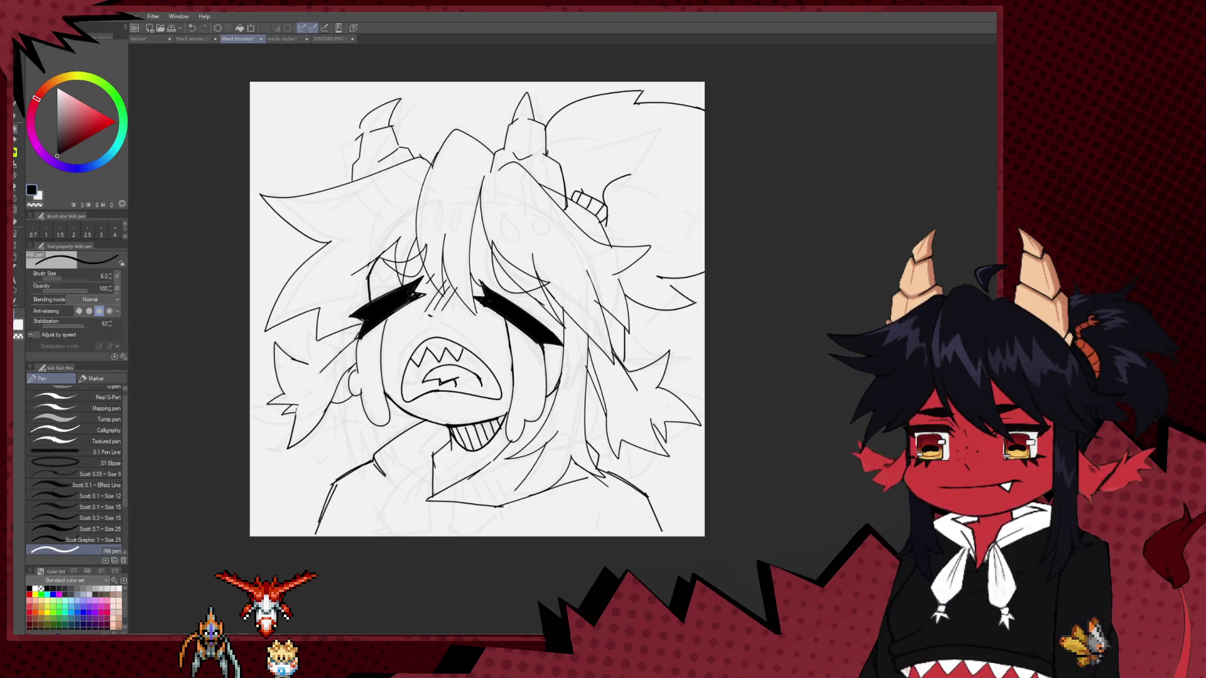
mouse_move(408, 485)
left_mouse_down()
mouse_move(375, 496)
mouse_move(355, 529)
mouse_move(367, 531)
left_mouse_up()
key("ctrl+z")
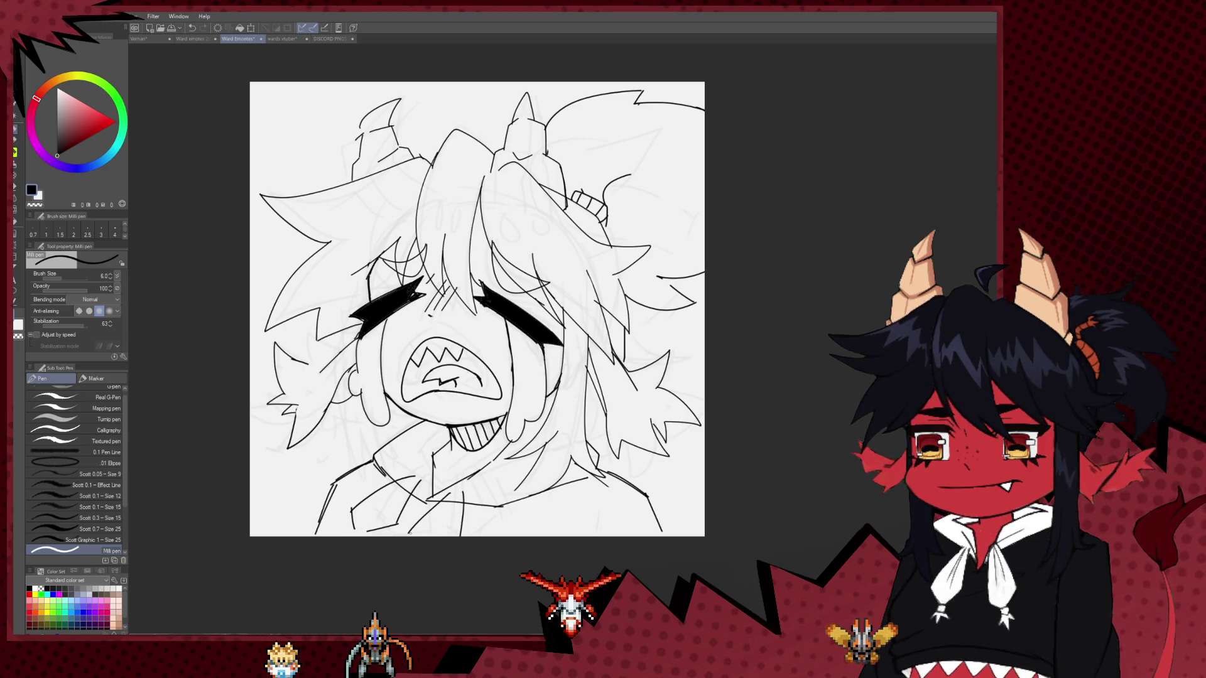
left_click_drag(601, 487, 524, 450)
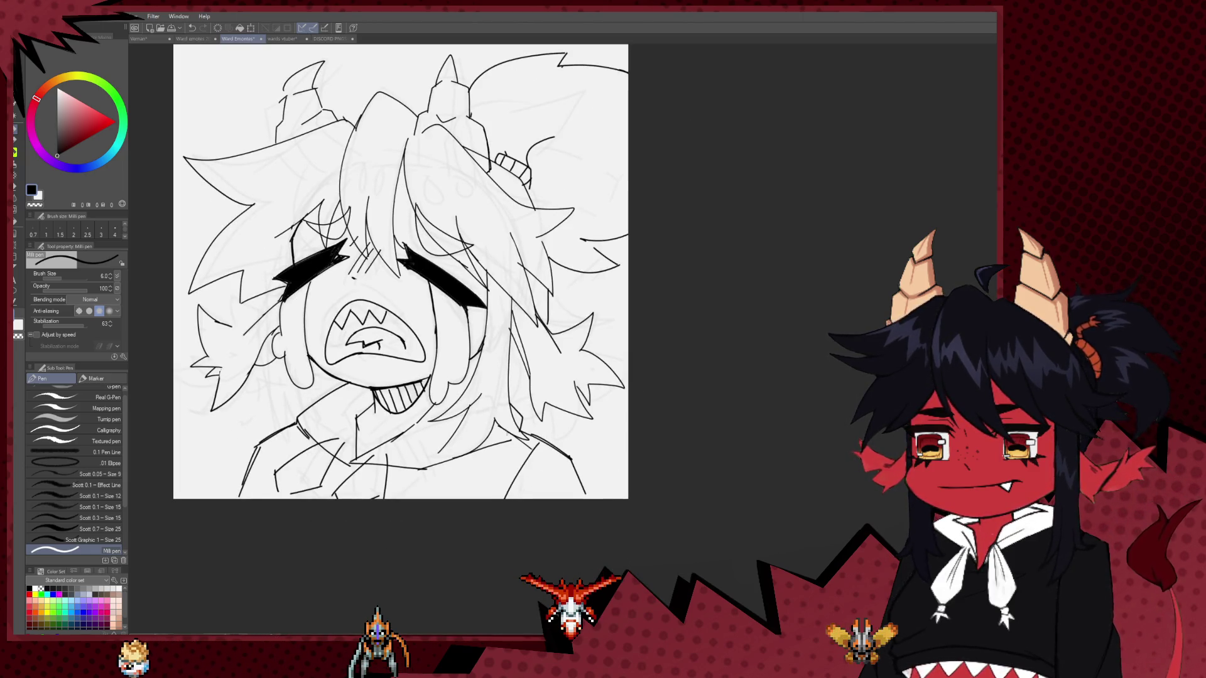
left_click_drag(517, 440, 511, 551)
scroll(448, 468, "down", 2)
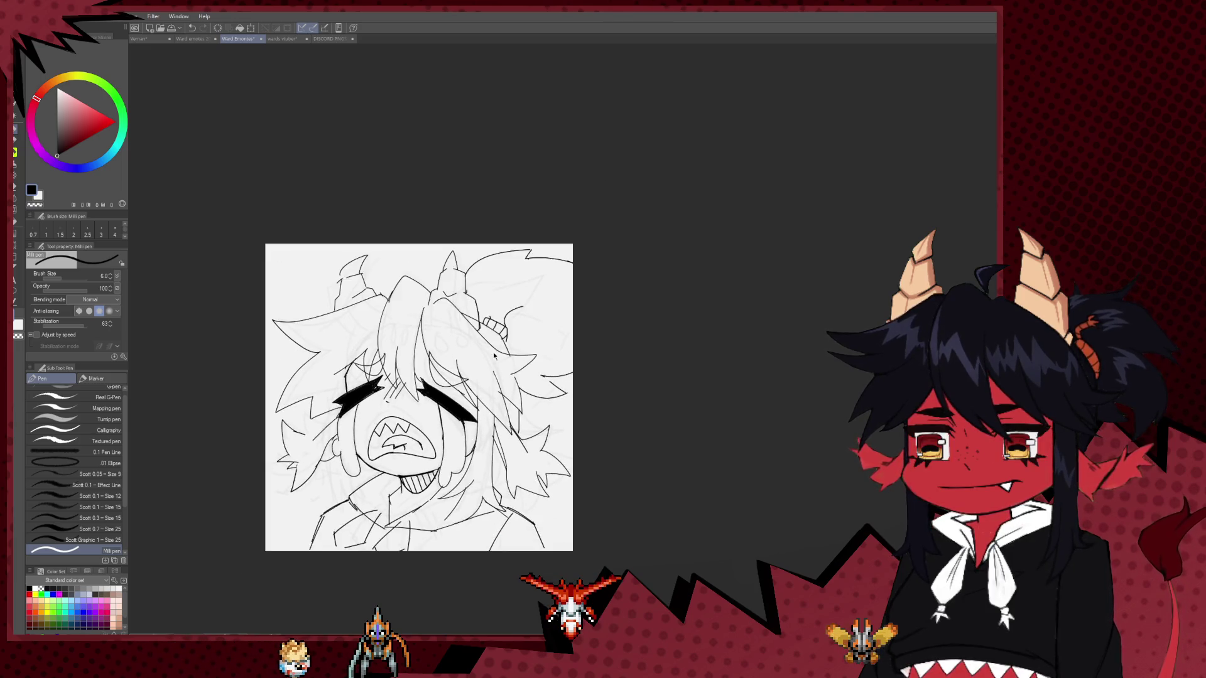
Transform the lineart up to about 110%, nudge it right and down, and apply the new size.
scroll(458, 471, "down", 2)
key("ctrl+t")
left_click_drag(437, 502, 442, 485)
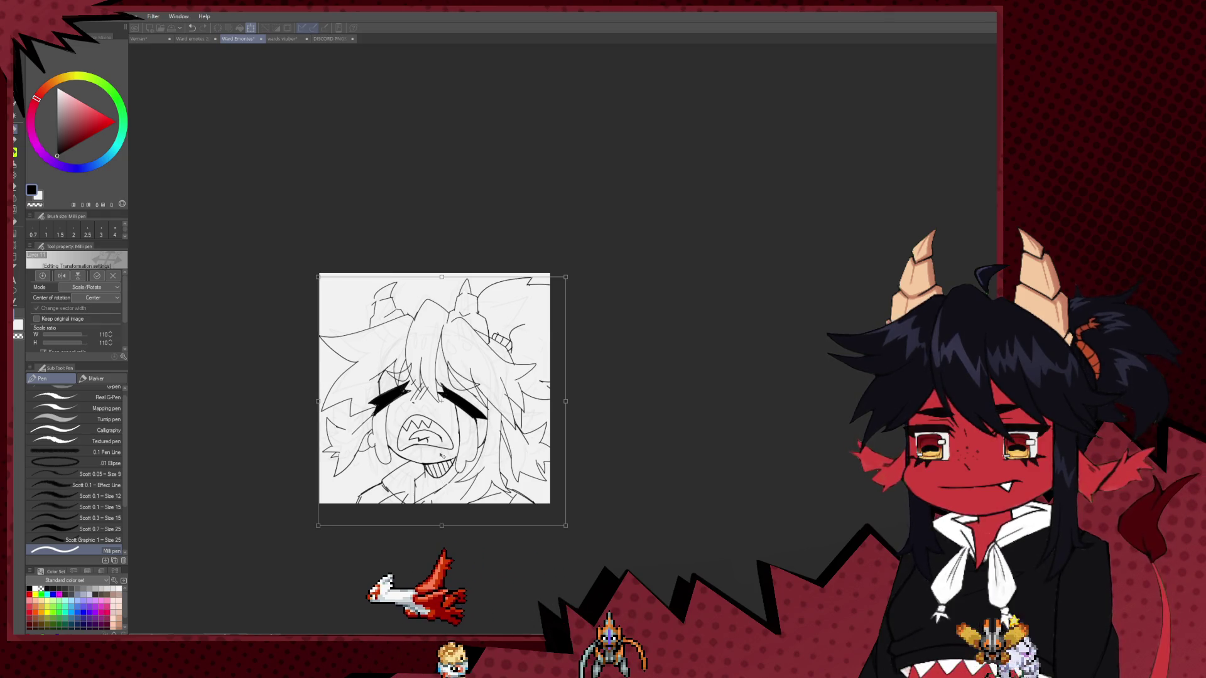
left_click_drag(470, 477, 483, 483)
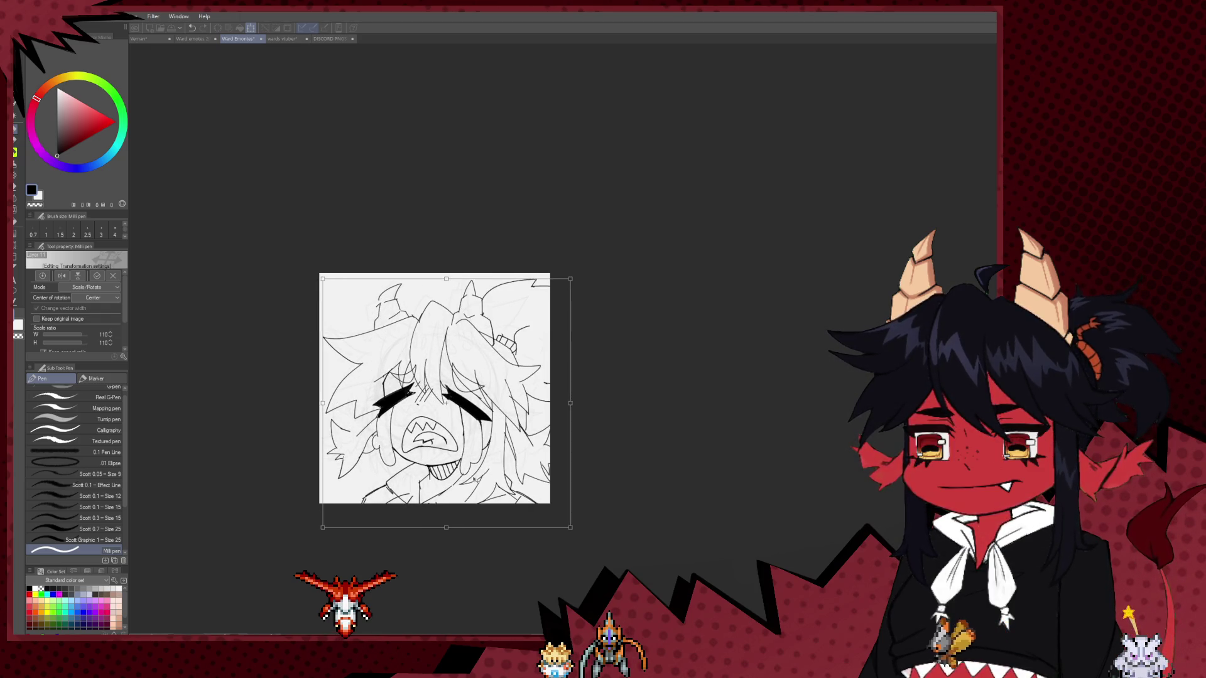
scroll(478, 363, "down", 3)
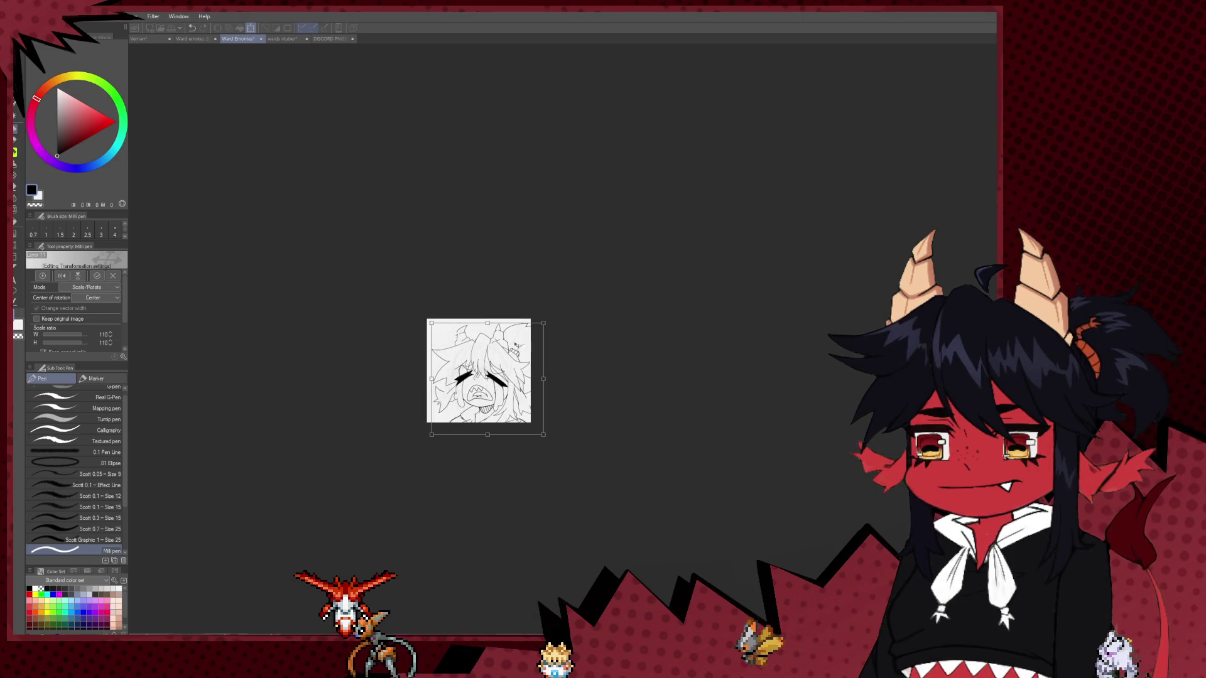
scroll(477, 362, "up", 2)
scroll(478, 363, "up", 2)
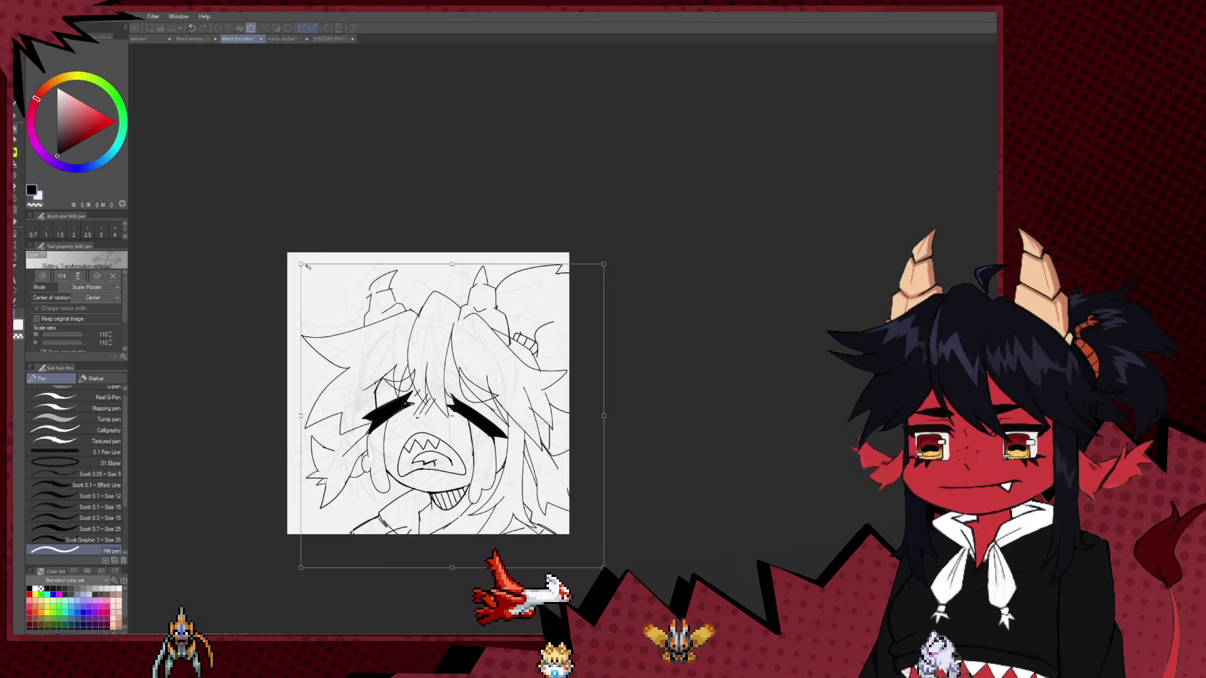
left_click_drag(301, 265, 287, 247)
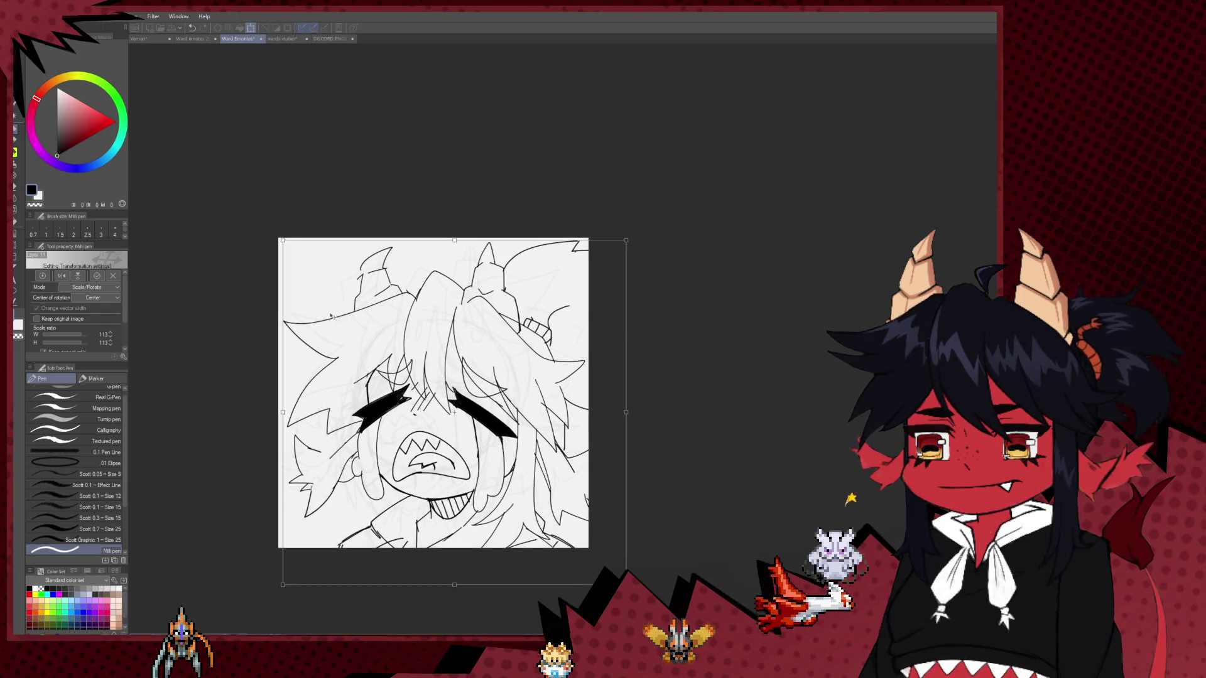
key("Return")
scroll(510, 438, "up", 2)
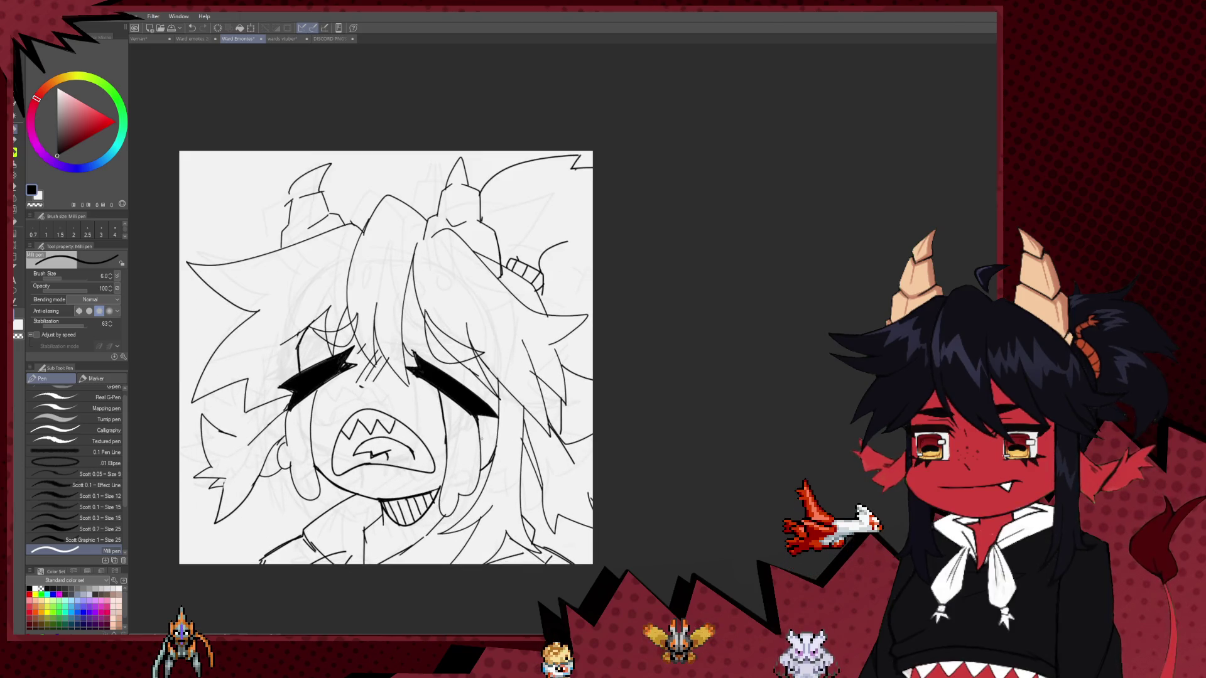
Erase the old lower teeth lines and ink a new jaw line below the mouth with a thicker pen.
scroll(510, 437, "down", 2)
key("e")
left_click_drag(373, 441, 377, 448)
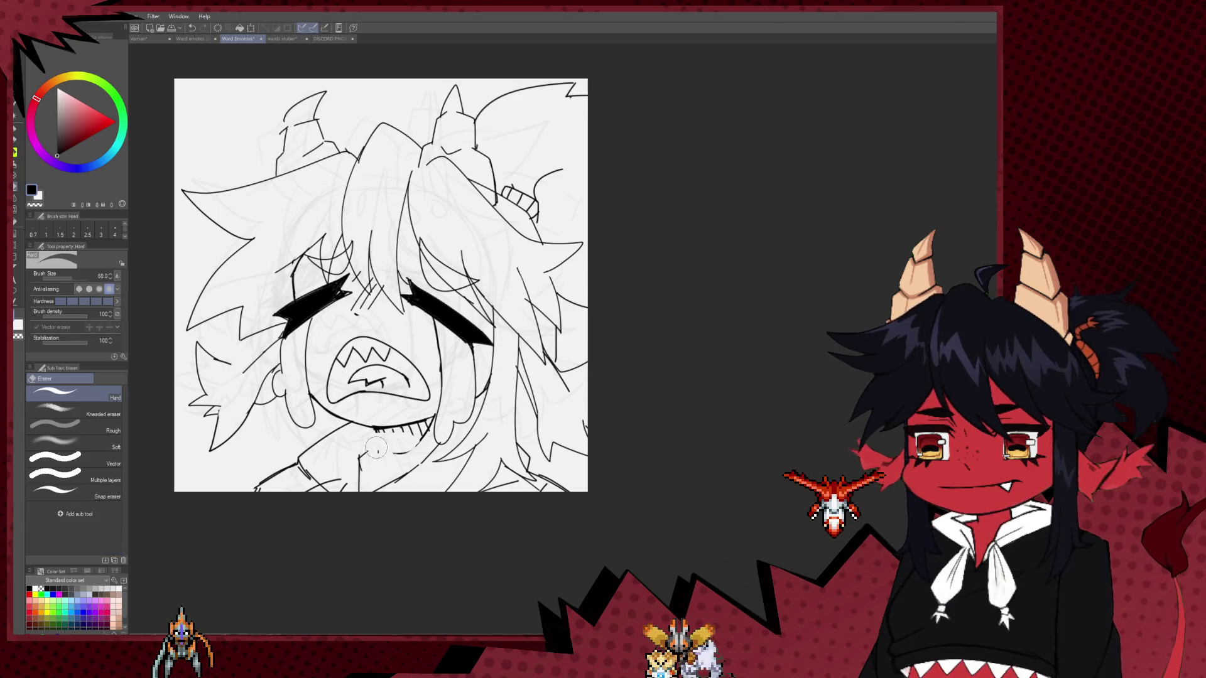
key("p")
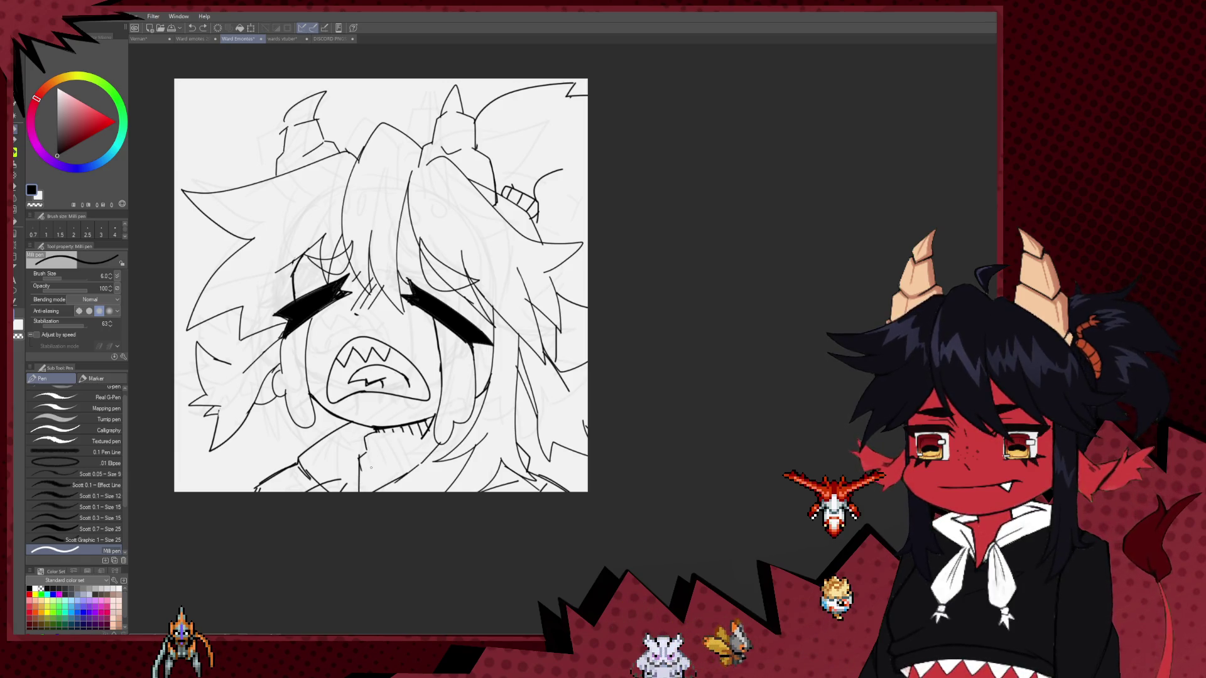
left_click_drag(366, 440, 433, 457)
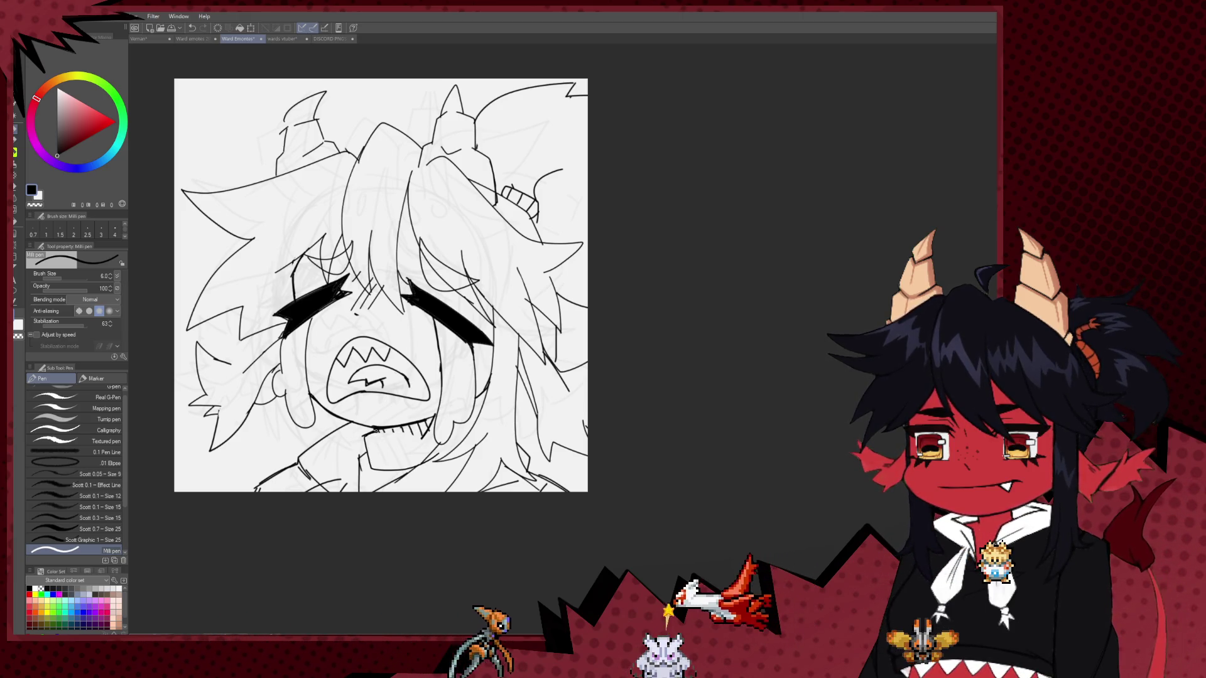
key("bracketright")
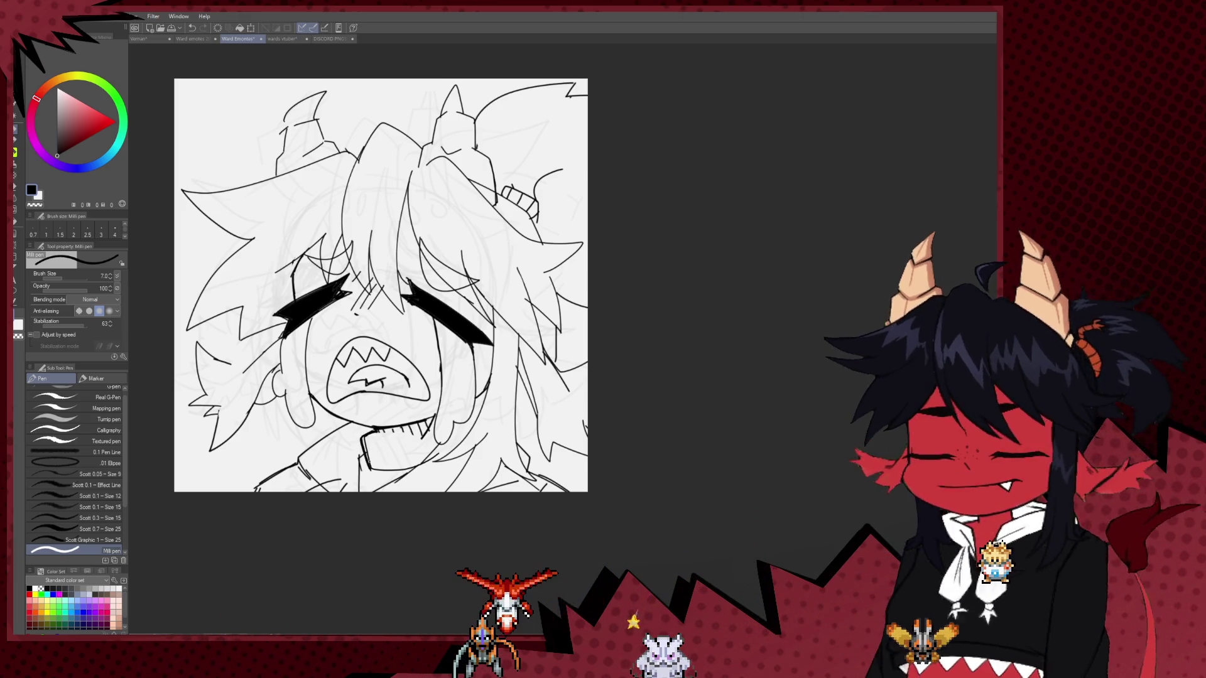
key("bracketright")
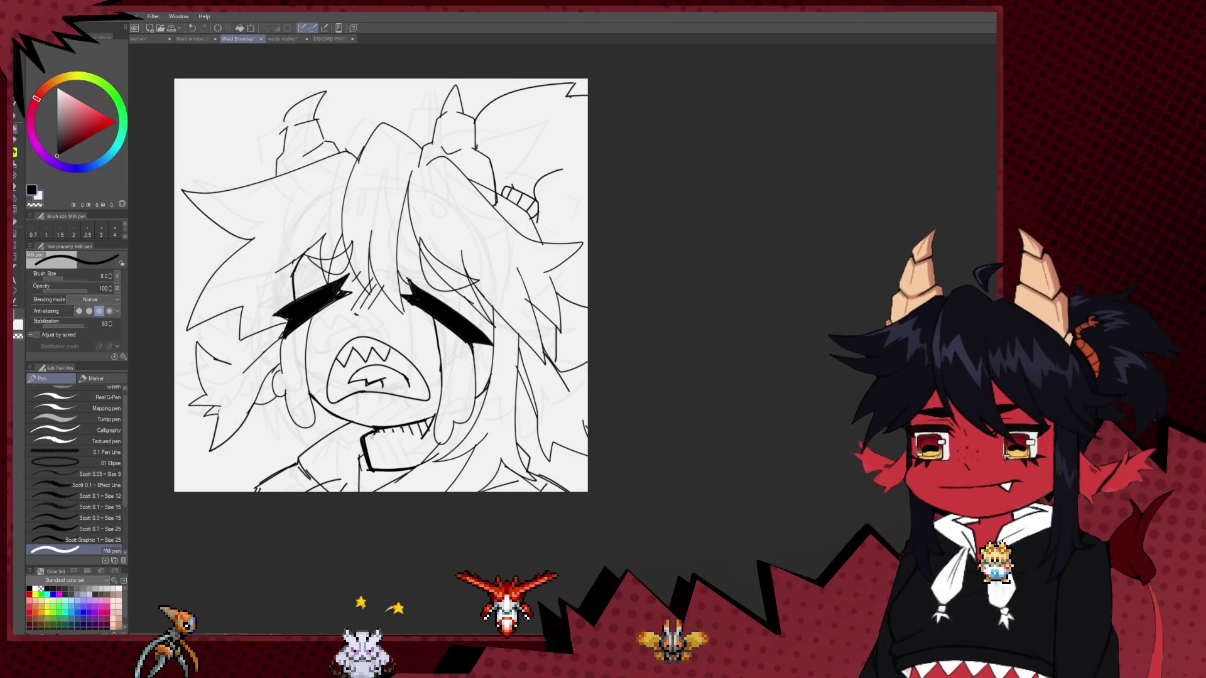
key("ctrl+z")
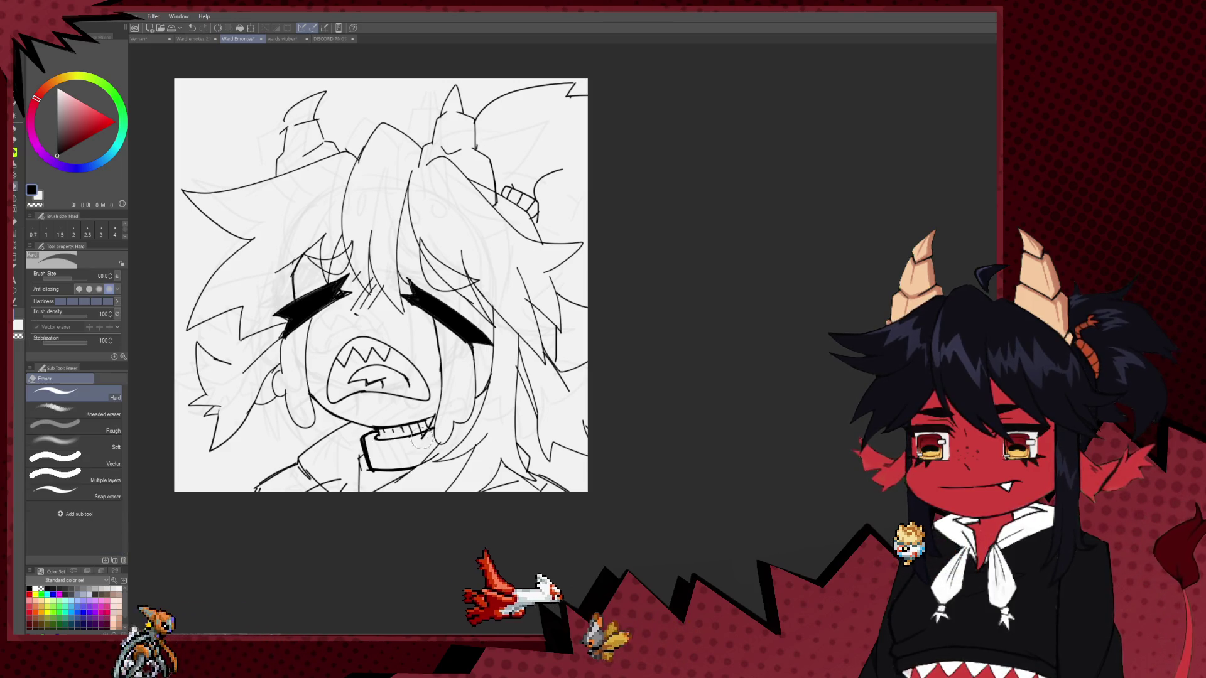
key("e")
key("p")
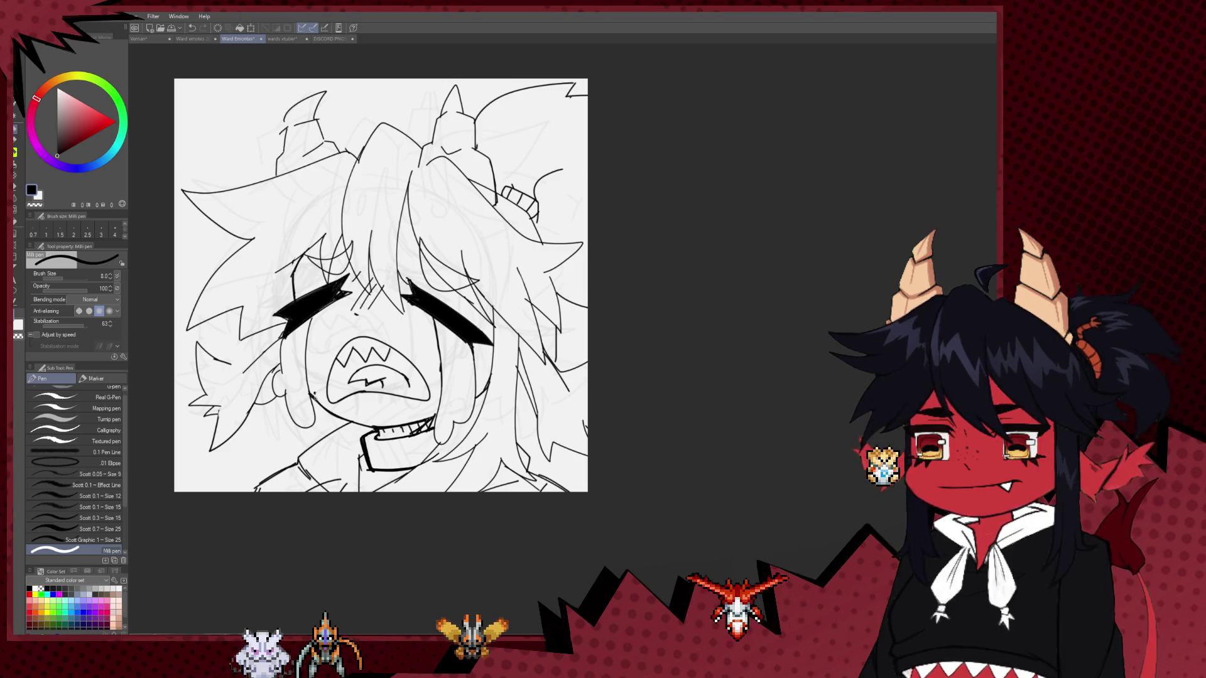
mouse_move(344, 420)
left_mouse_down()
mouse_move(367, 347)
mouse_move(356, 368)
left_mouse_up()
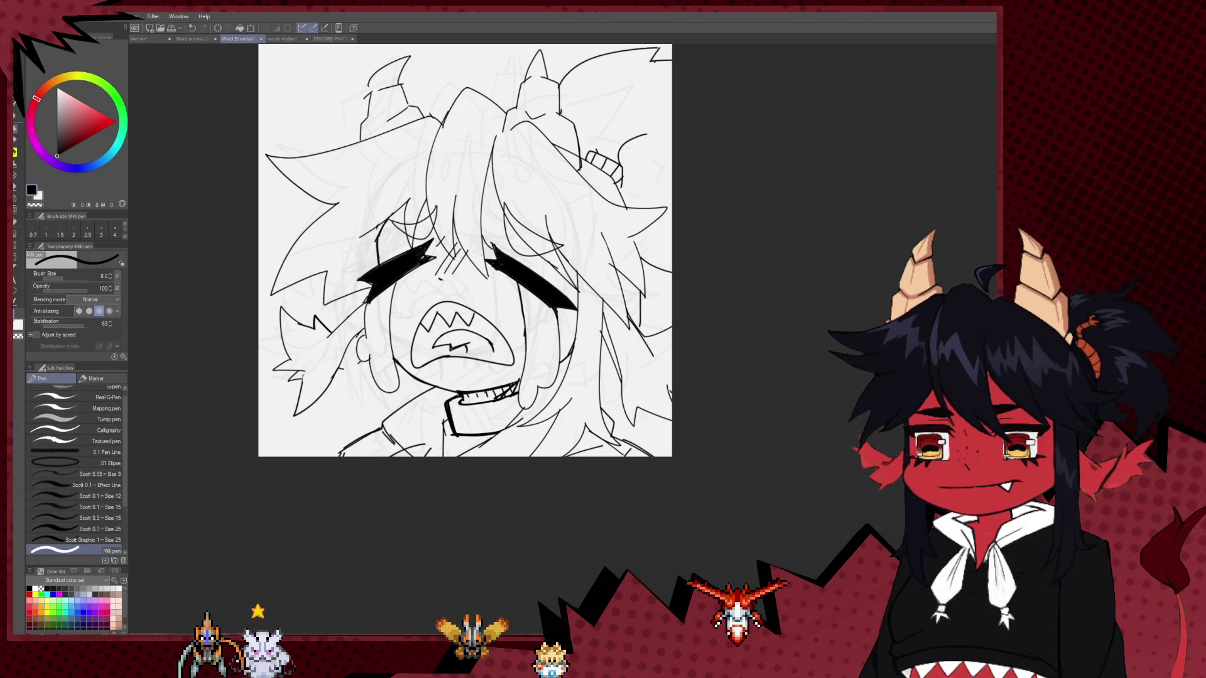
Thin the pen slightly, touch up the lines, then flip the canvas horizontally and recentre it.
key("bracketleft")
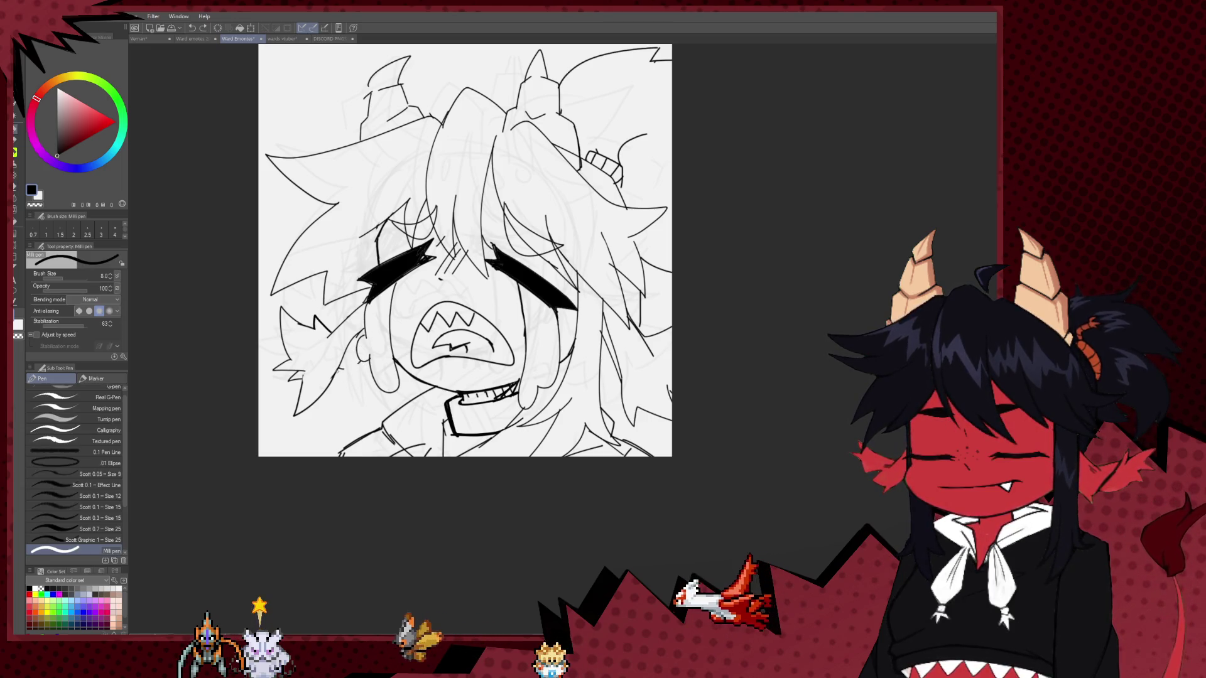
key("e")
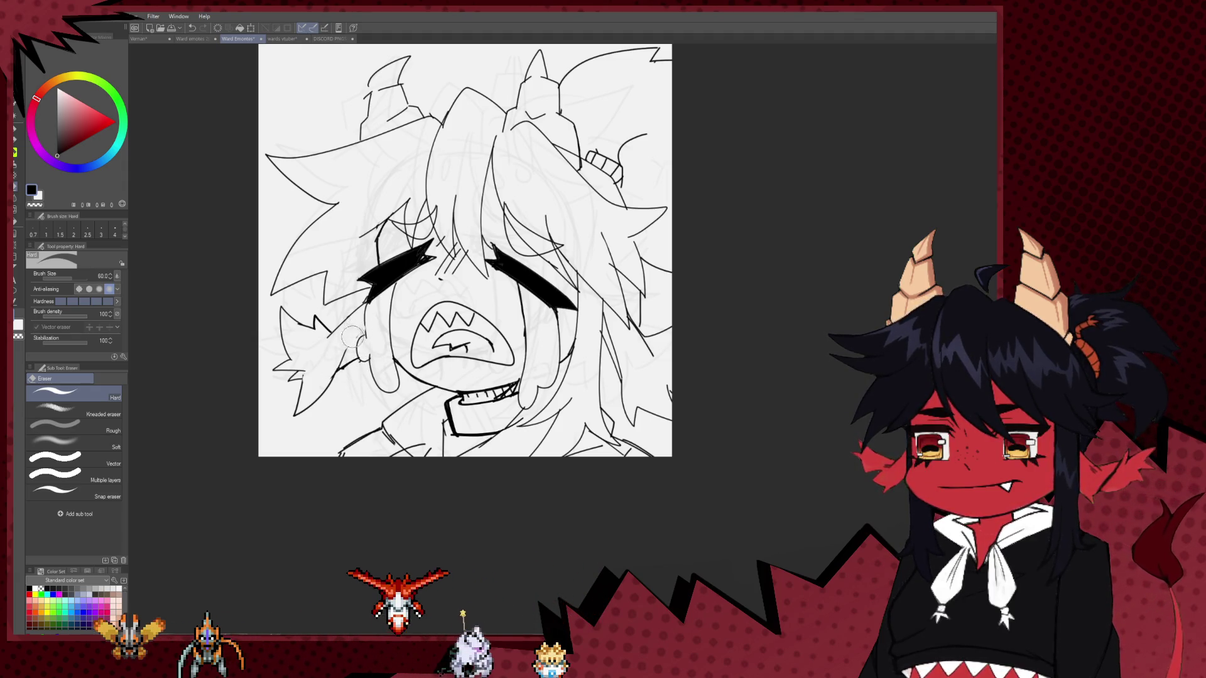
key("p")
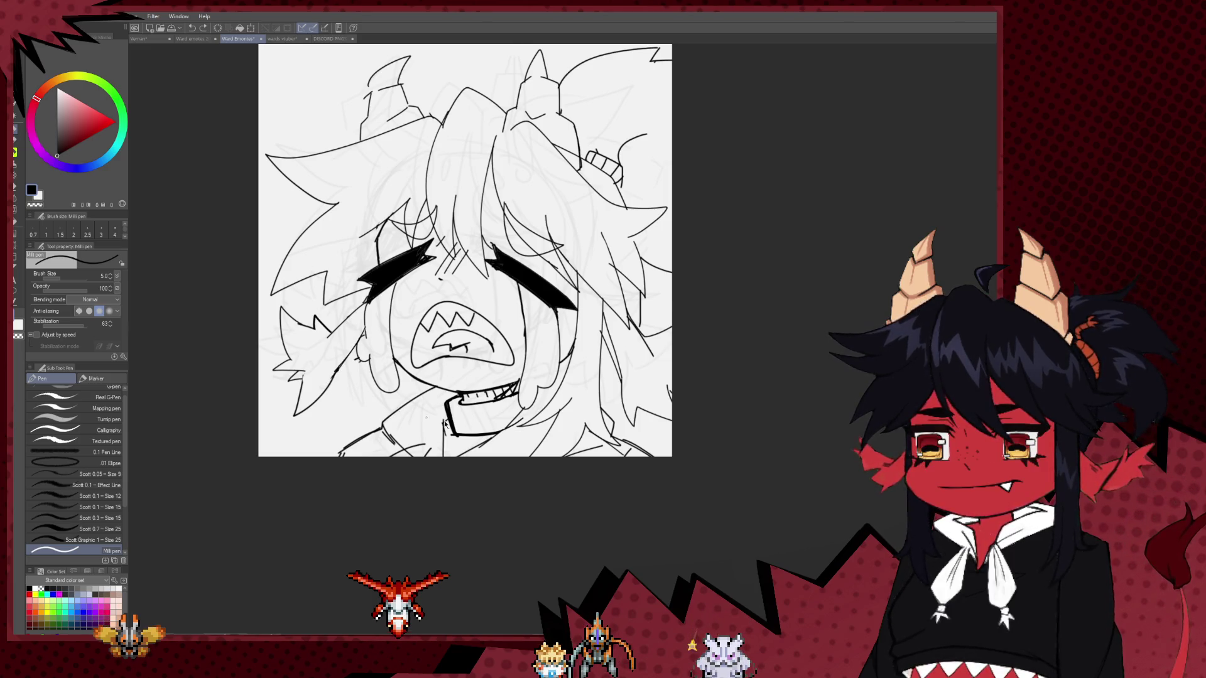
key("h")
left_click_drag(809, 379, 553, 457)
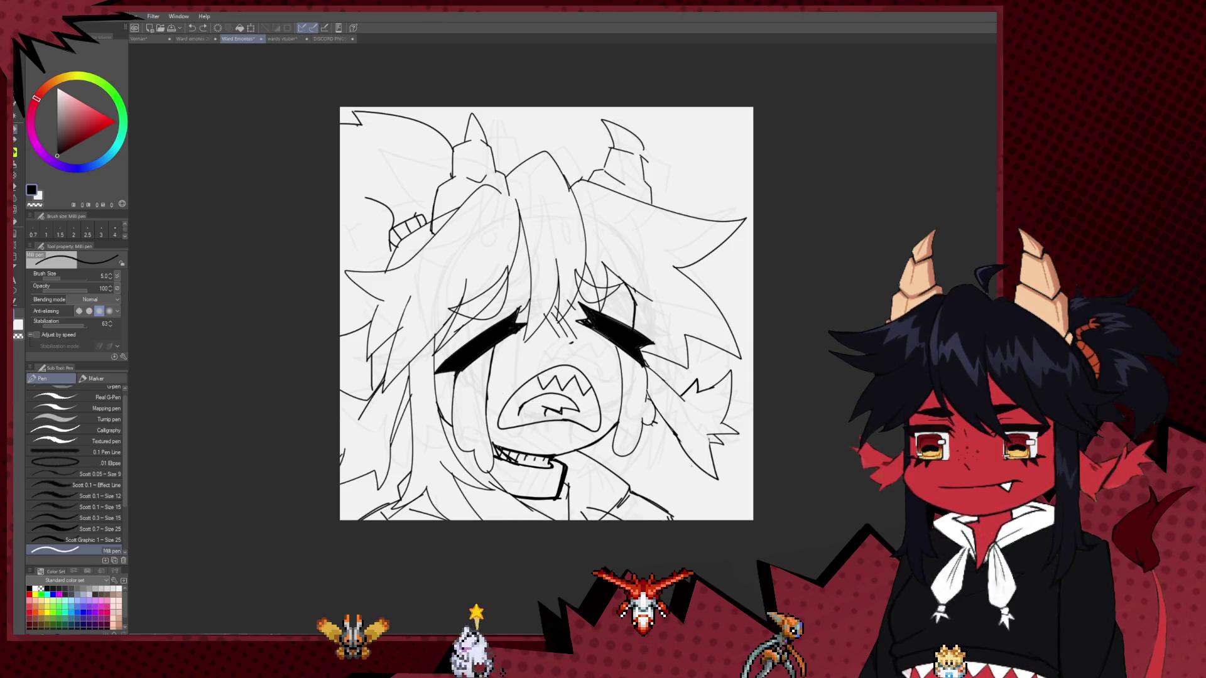
Ink short bold strokes down and along the collar edge, then thicken the pen for bold outlines.
scroll(798, 414, "down", 1)
scroll(671, 481, "up", 2)
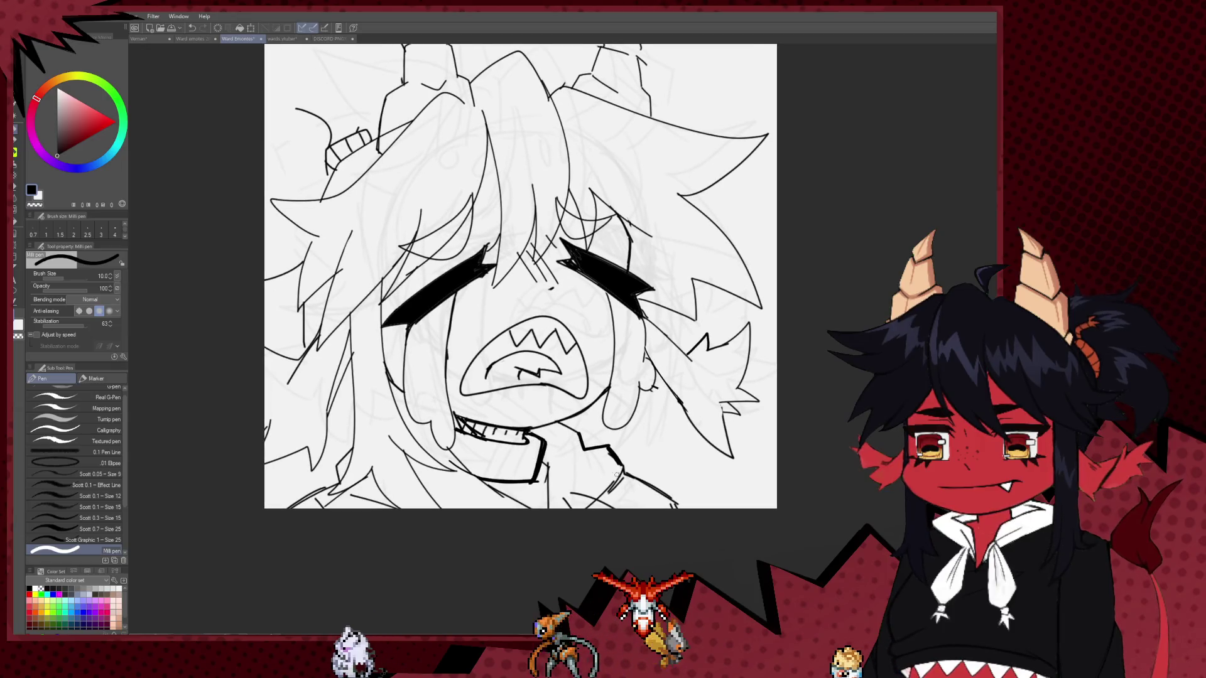
key("e")
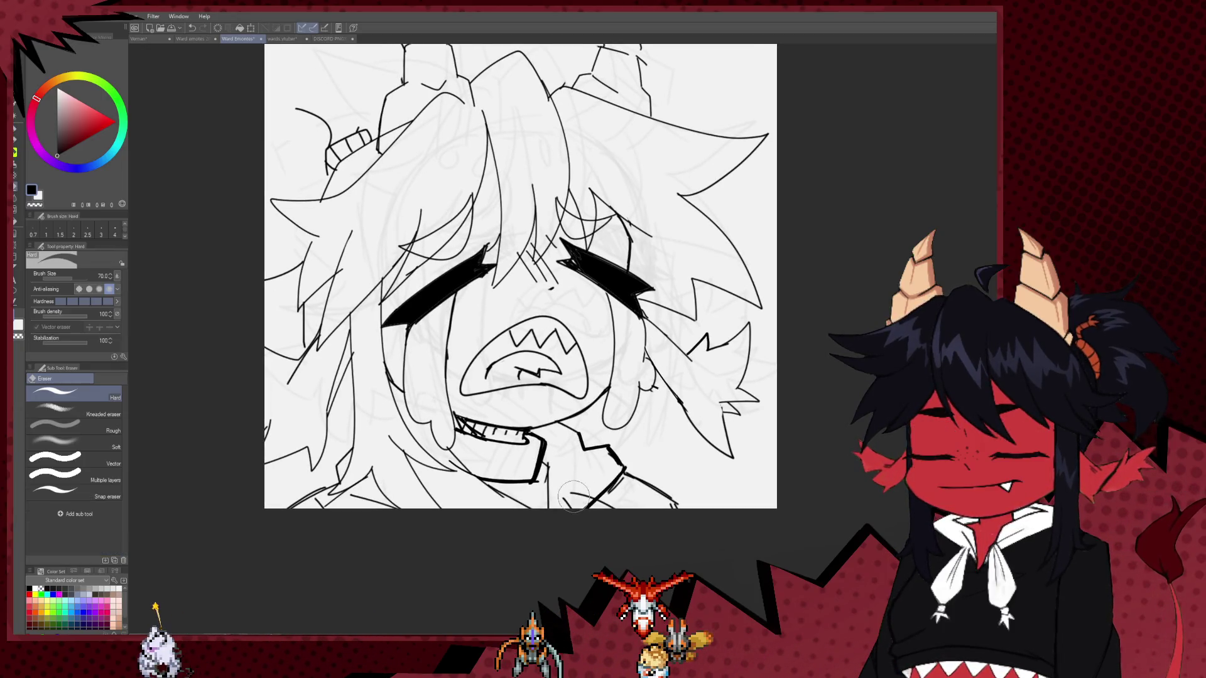
key("p")
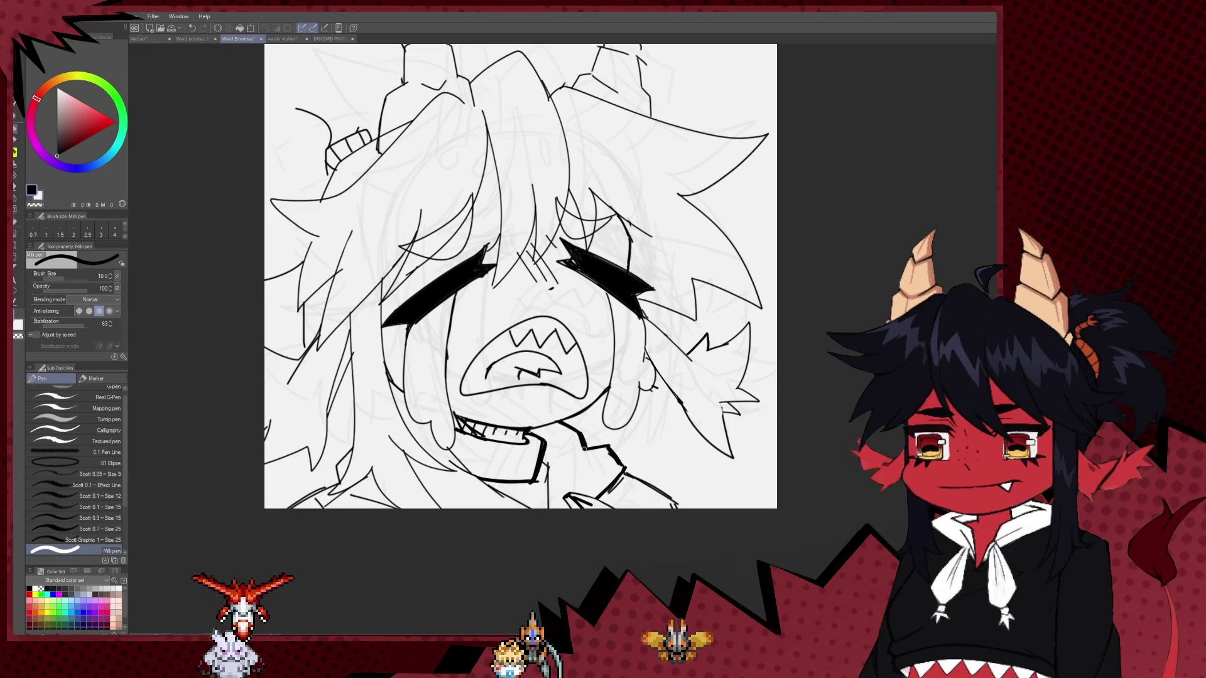
left_click_drag(581, 486, 594, 478)
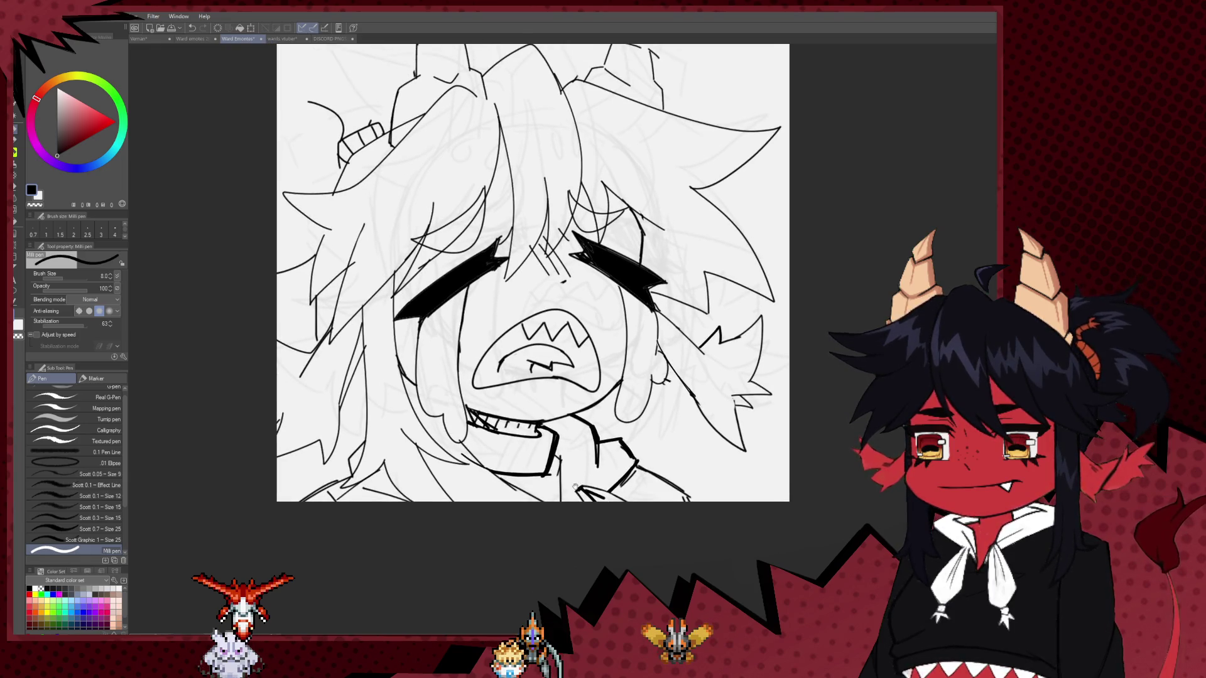
left_click_drag(367, 438, 345, 468)
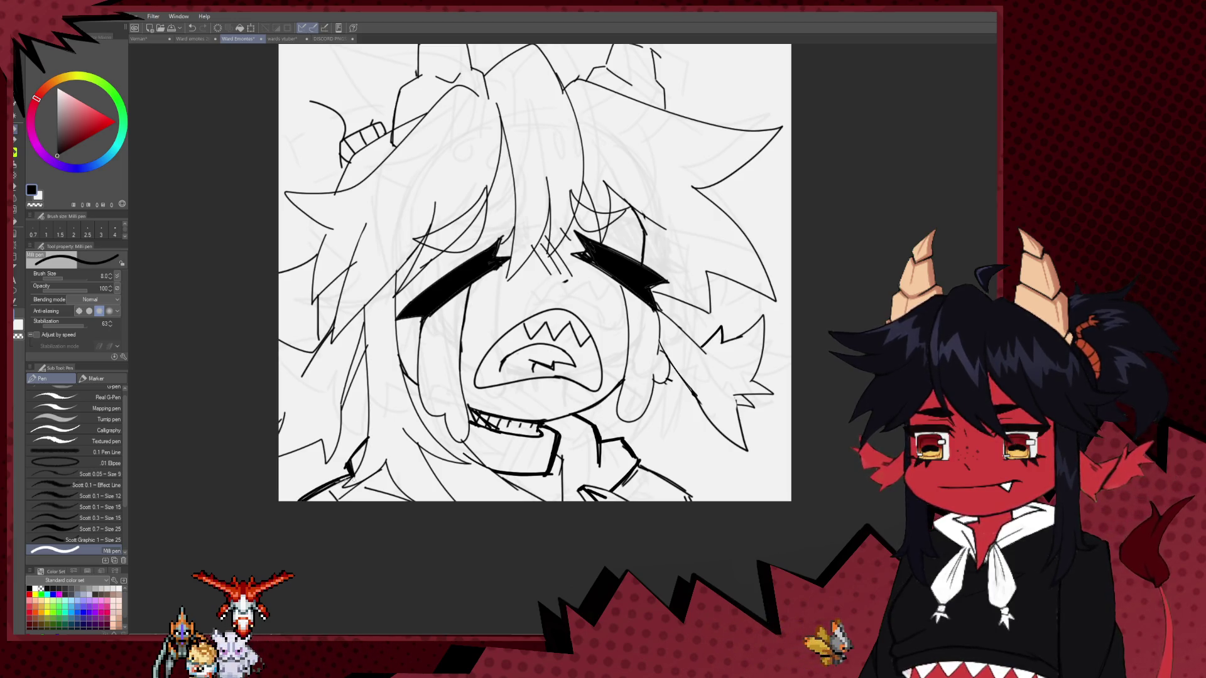
left_click_drag(685, 492, 576, 512)
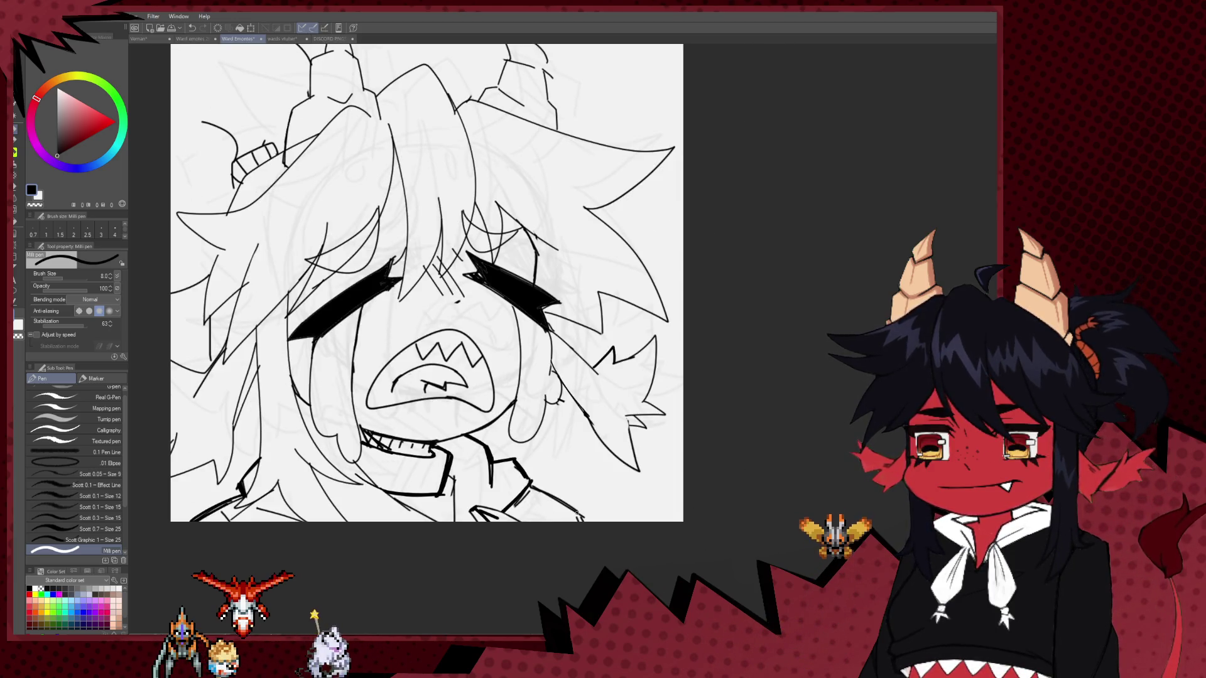
mouse_move(531, 487)
left_mouse_down()
mouse_move(566, 479)
mouse_move(567, 494)
left_mouse_up()
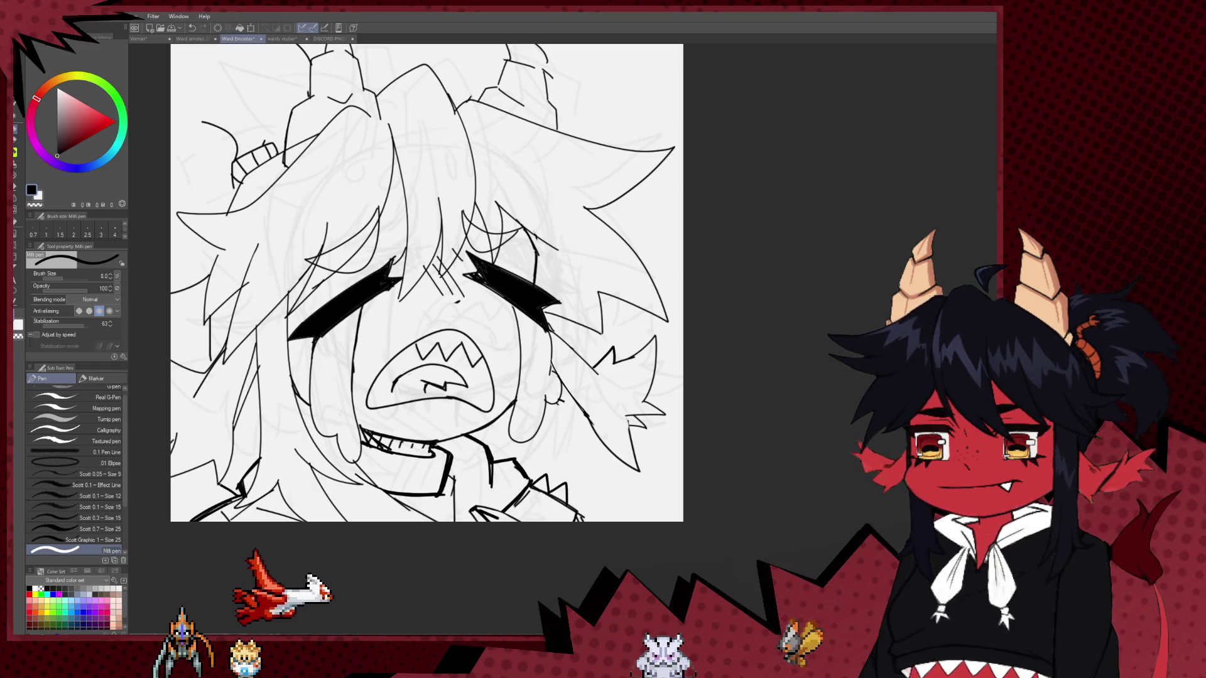
left_click_drag(427, 283, 433, 326)
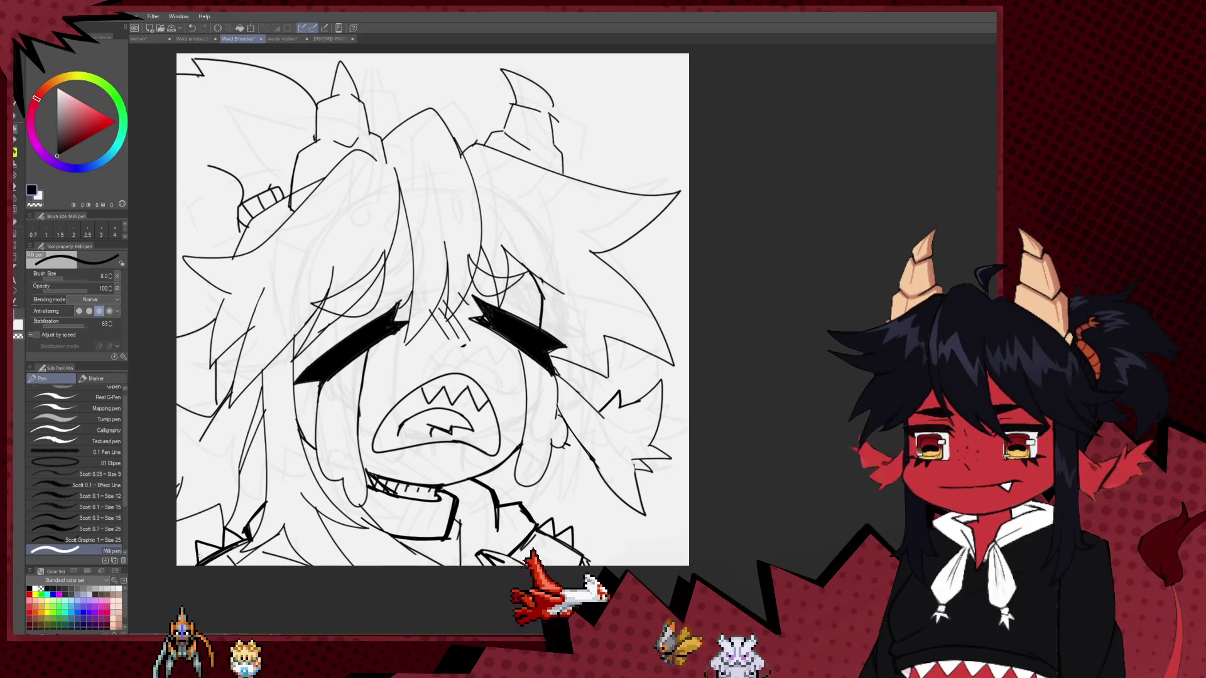
key("bracketright")
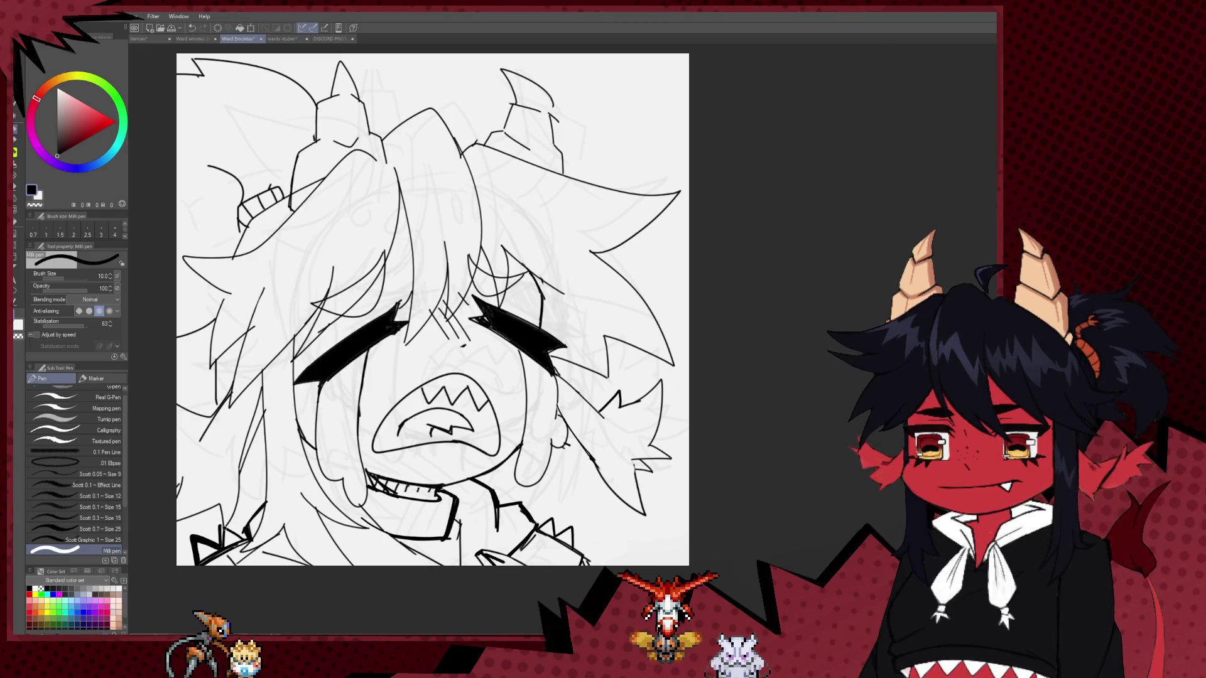
scroll(264, 417, "down", 1)
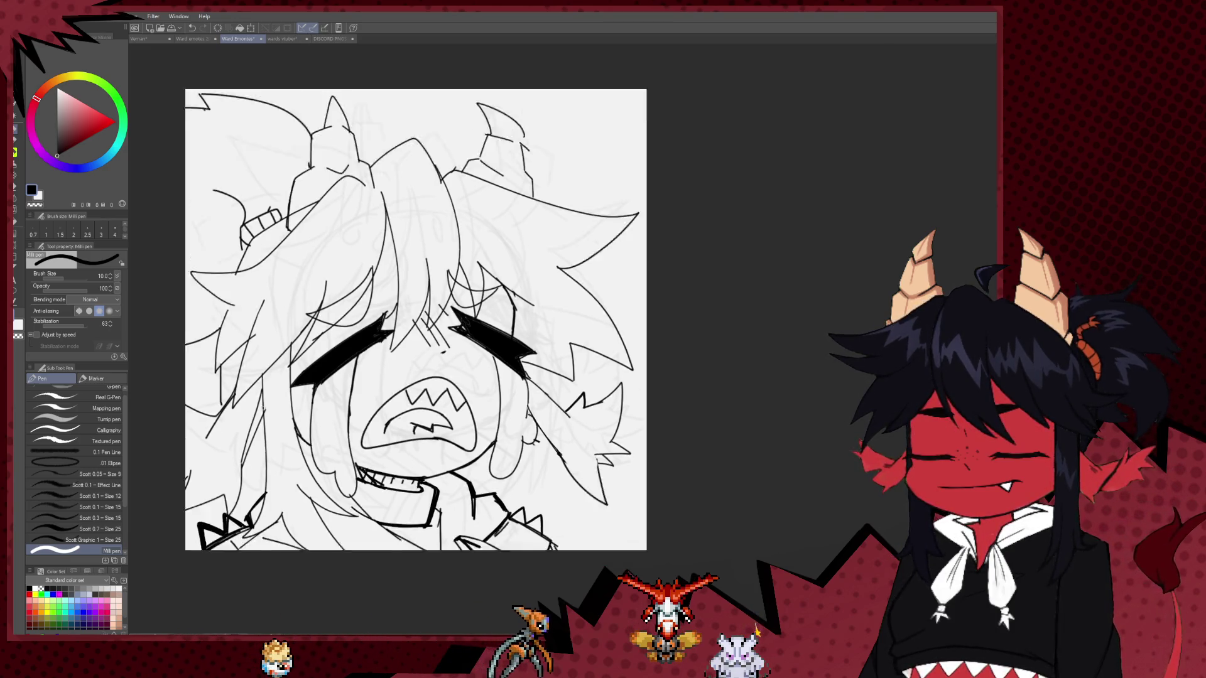
Enlarge the pen to size 12 and ink a thick collar bar under the chin.
scroll(328, 397, "down", 4)
scroll(426, 431, "up", 1)
scroll(436, 444, "up", 4)
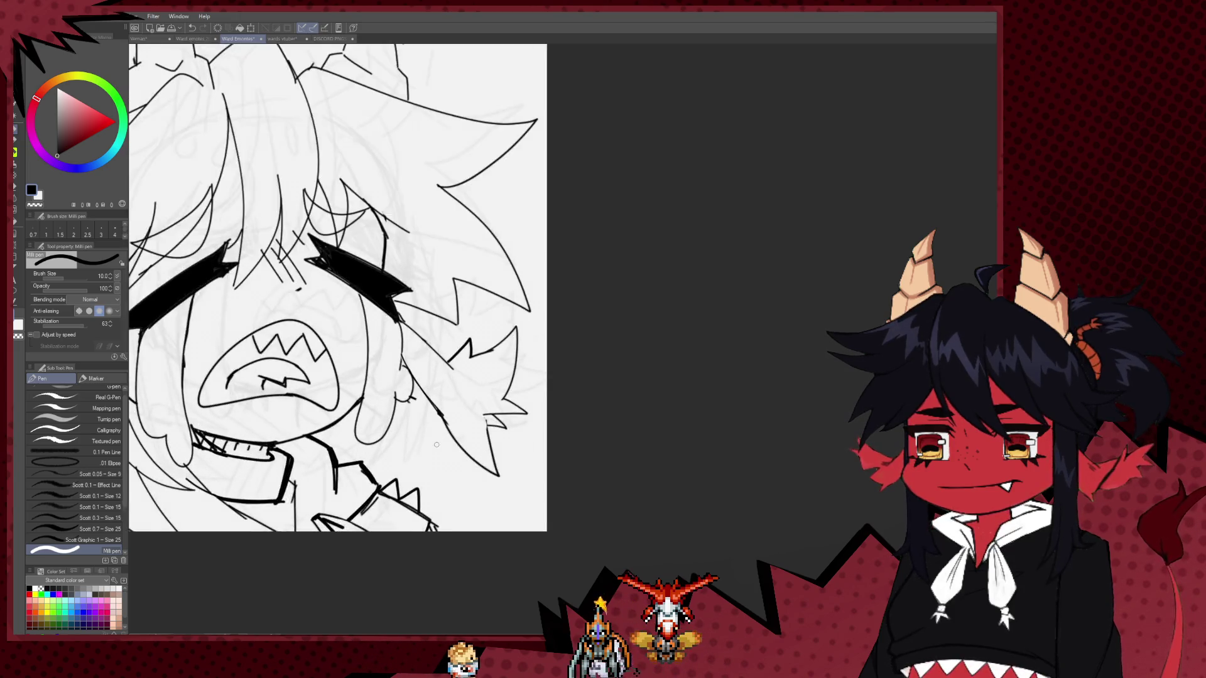
scroll(436, 445, "up", 2)
scroll(406, 426, "up", 2)
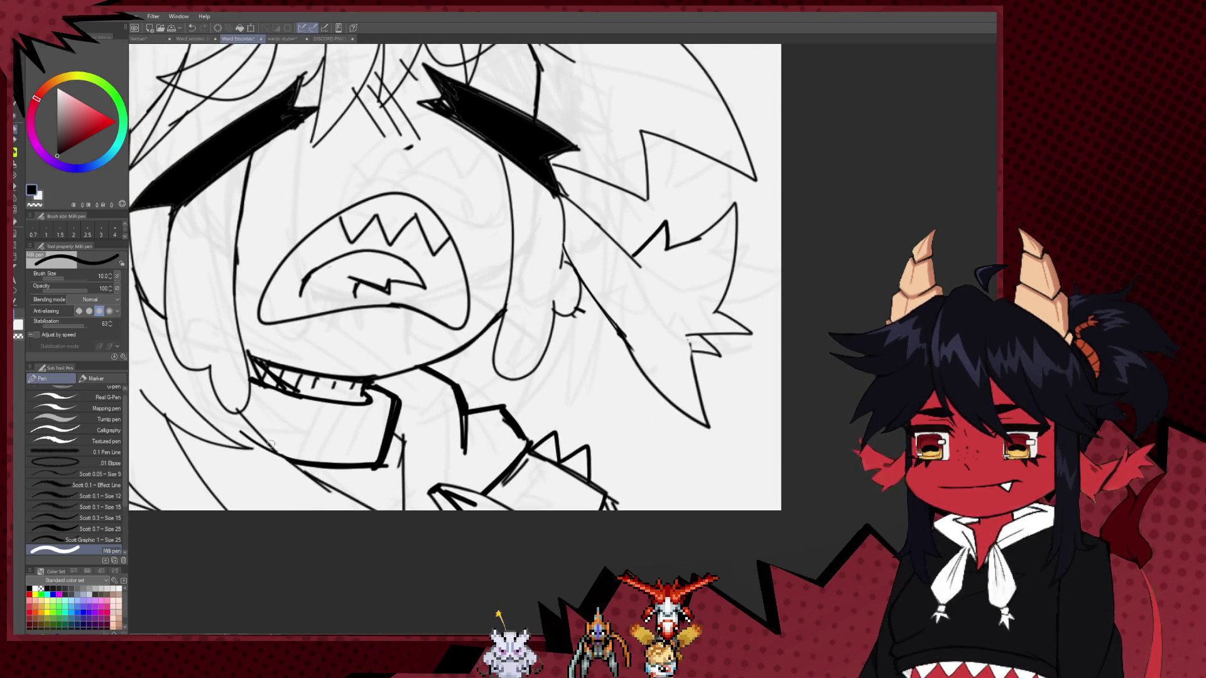
key("e")
key("p")
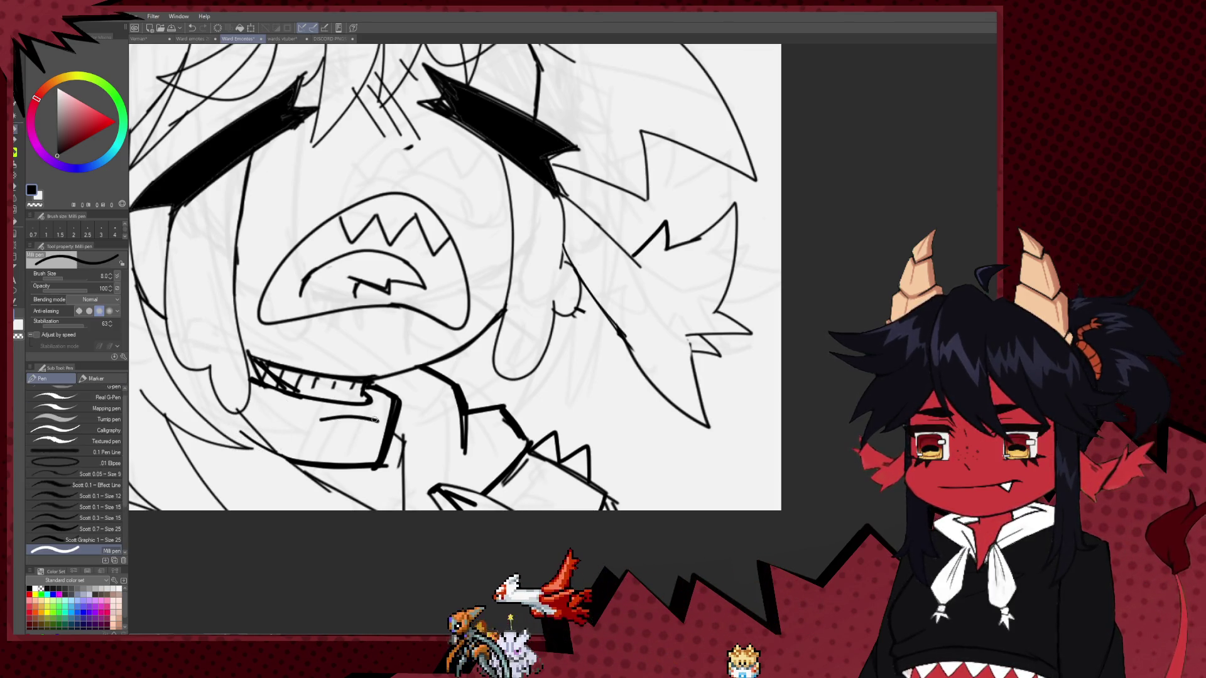
key("bracketright")
key("bracketright")
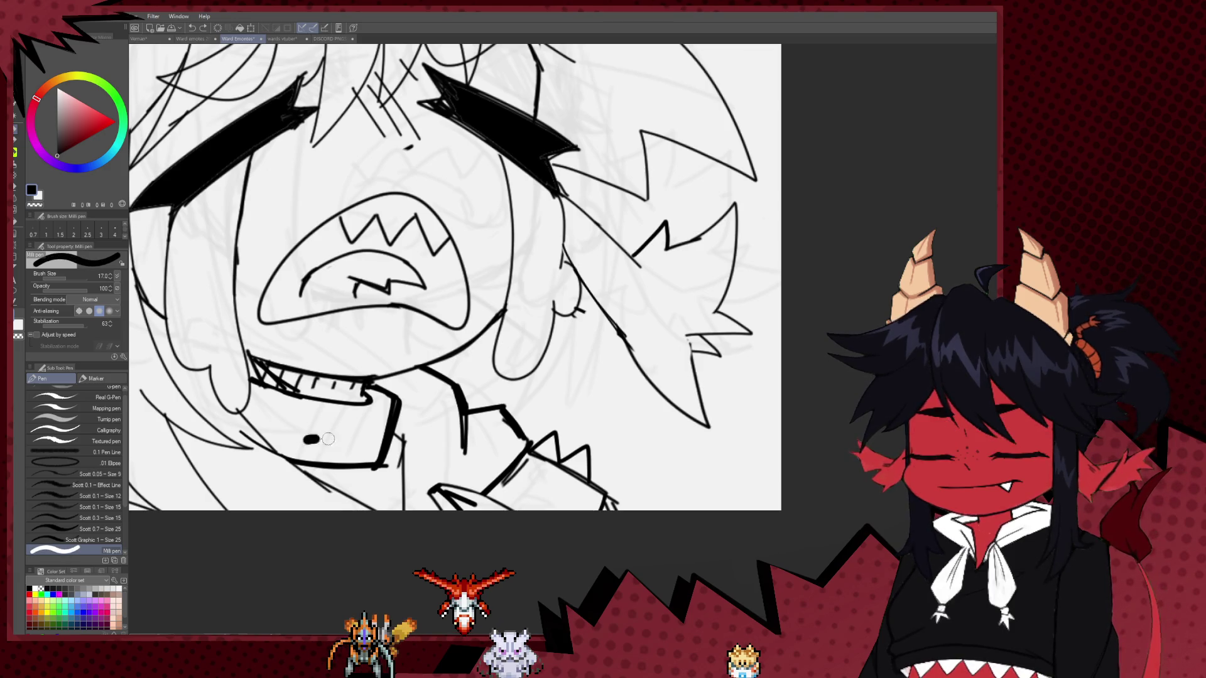
left_click_drag(328, 439, 383, 439)
left_click_drag(286, 433, 396, 443)
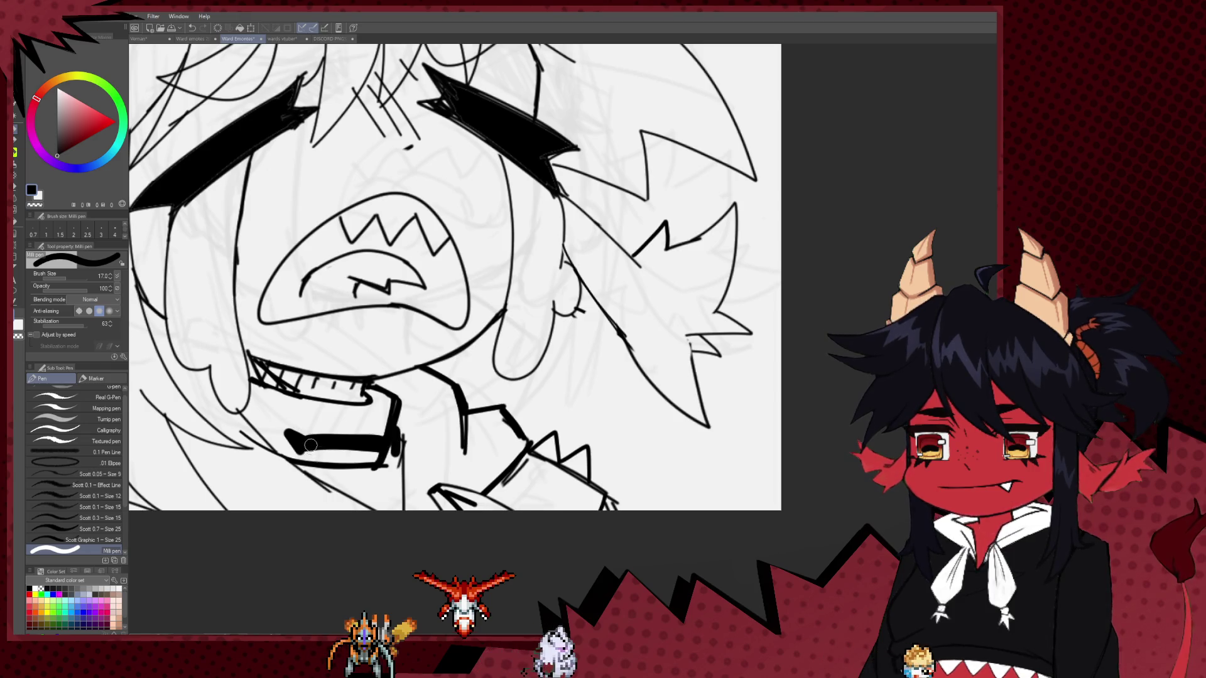
Add thick vertical and diagonal lines running down from the collar's ends.
mouse_move(309, 439)
left_mouse_down()
mouse_move(306, 509)
mouse_move(317, 509)
left_mouse_up()
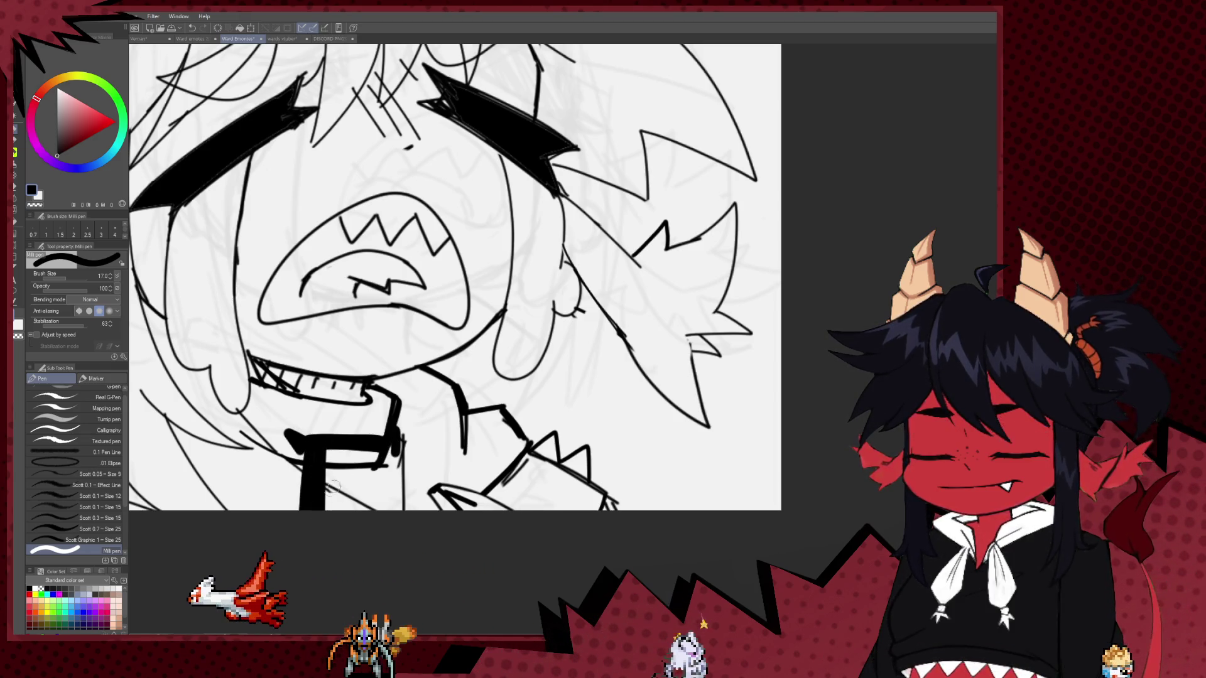
left_click_drag(397, 439, 430, 509)
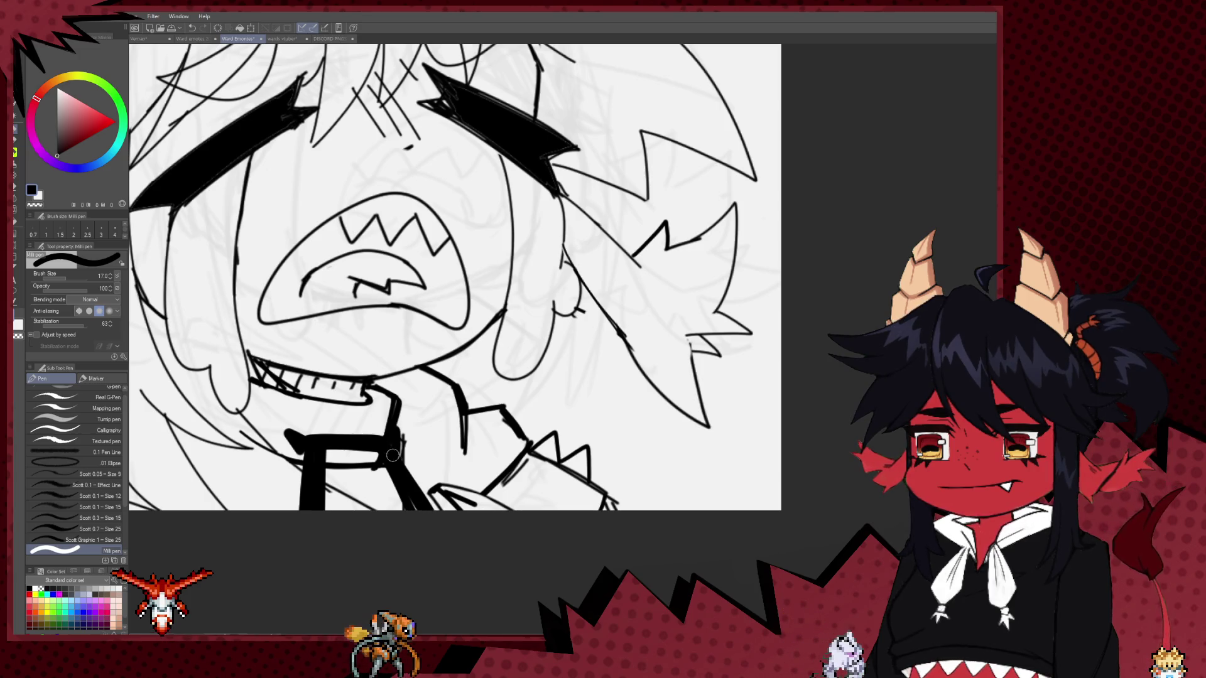
left_click_drag(395, 447, 433, 510)
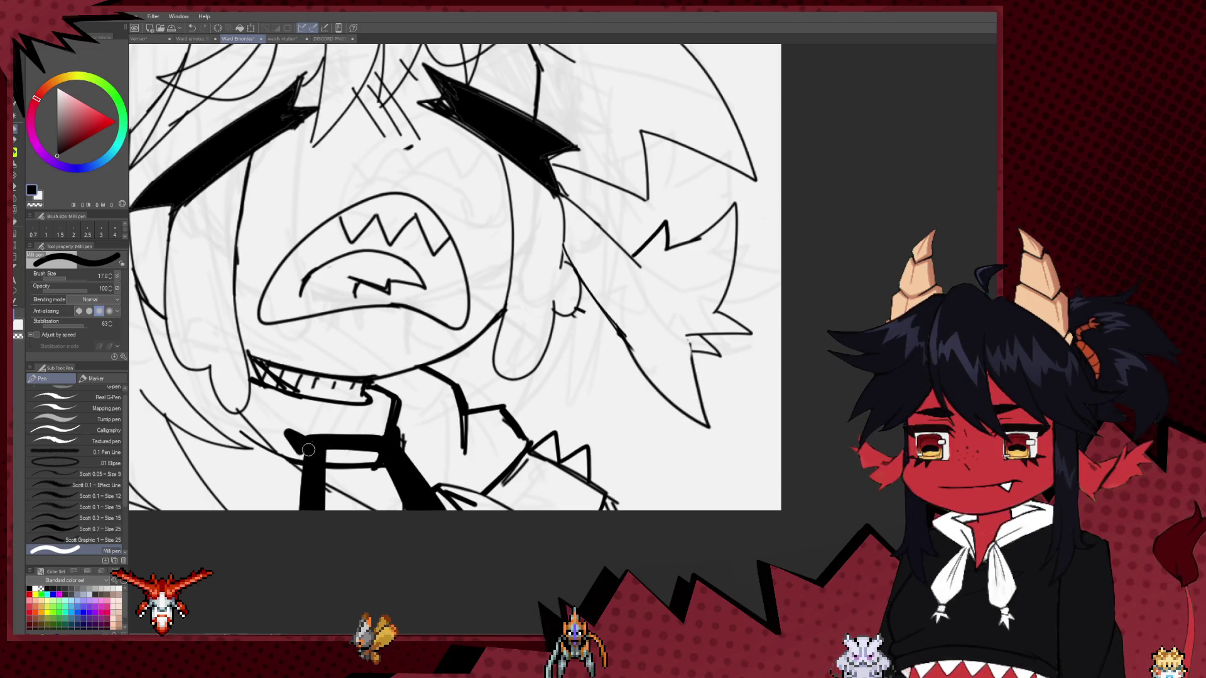
left_click_drag(296, 509, 319, 457)
Hollow out the diagonal collar line with the Hard eraser.
key("e")
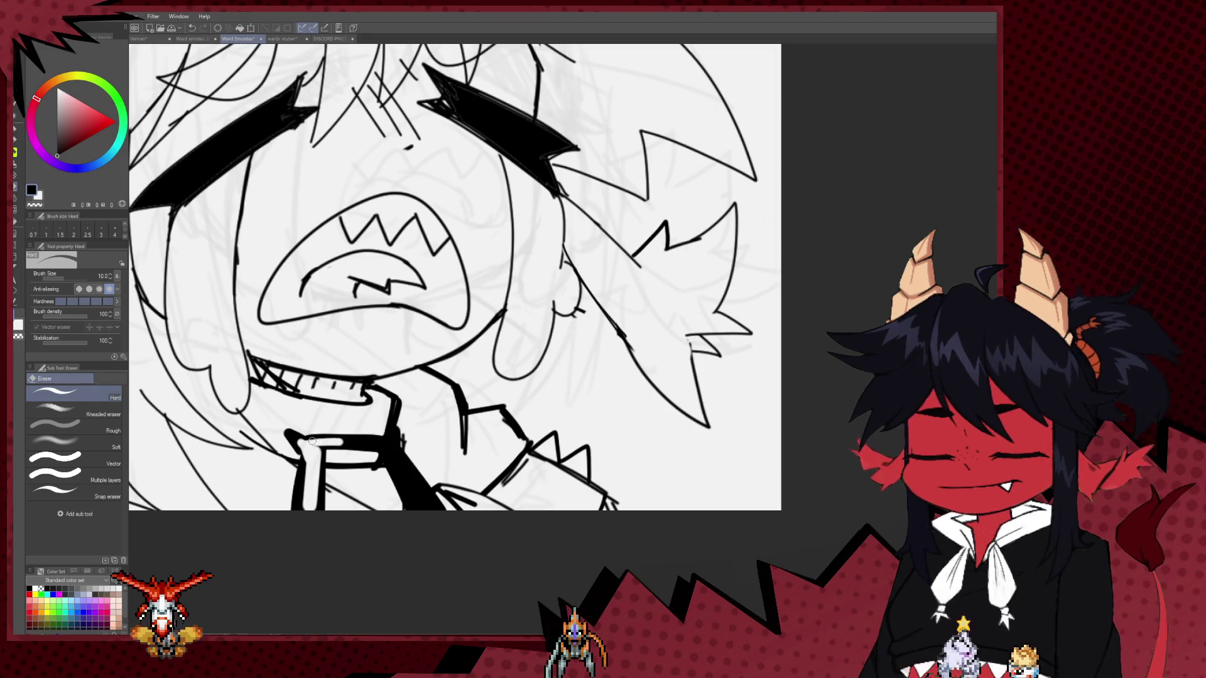
left_click_drag(355, 442, 312, 442)
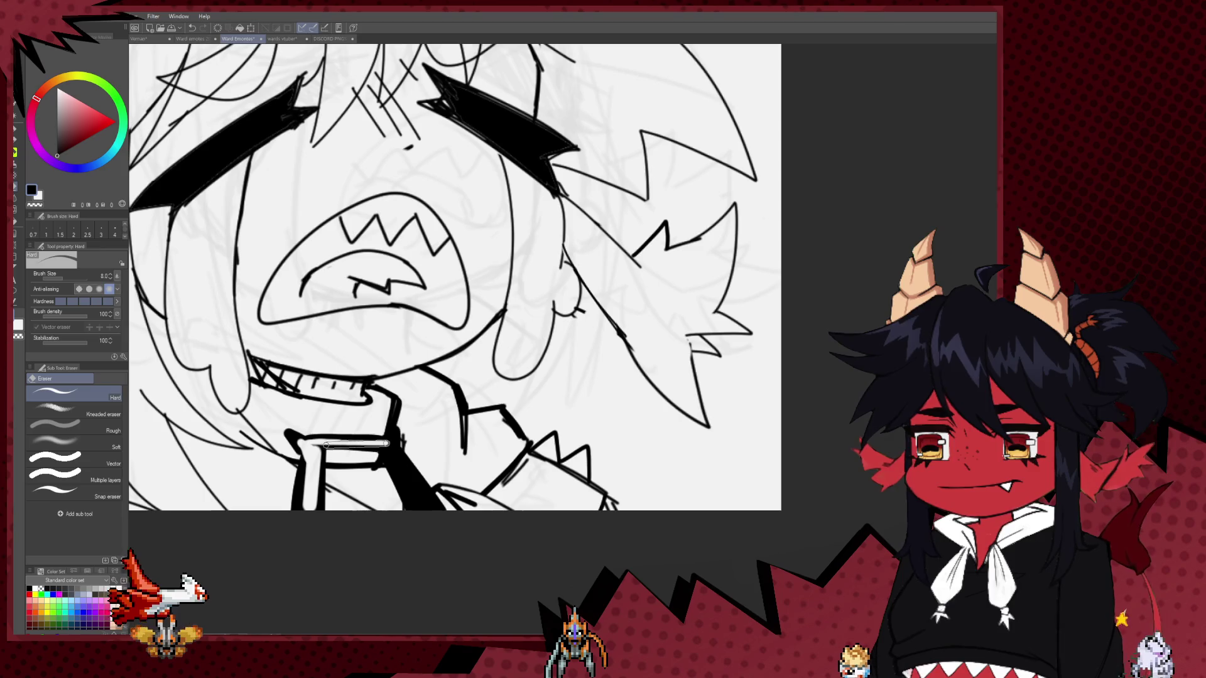
key("ctrl+z")
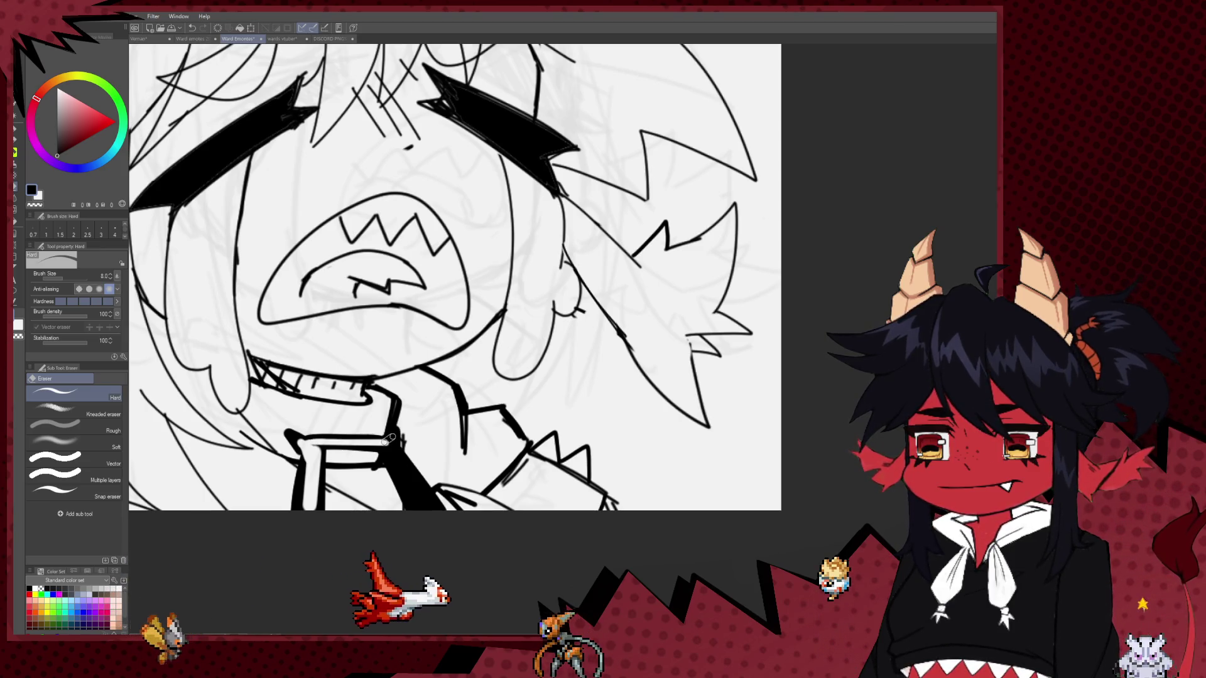
left_click_drag(387, 444, 431, 511)
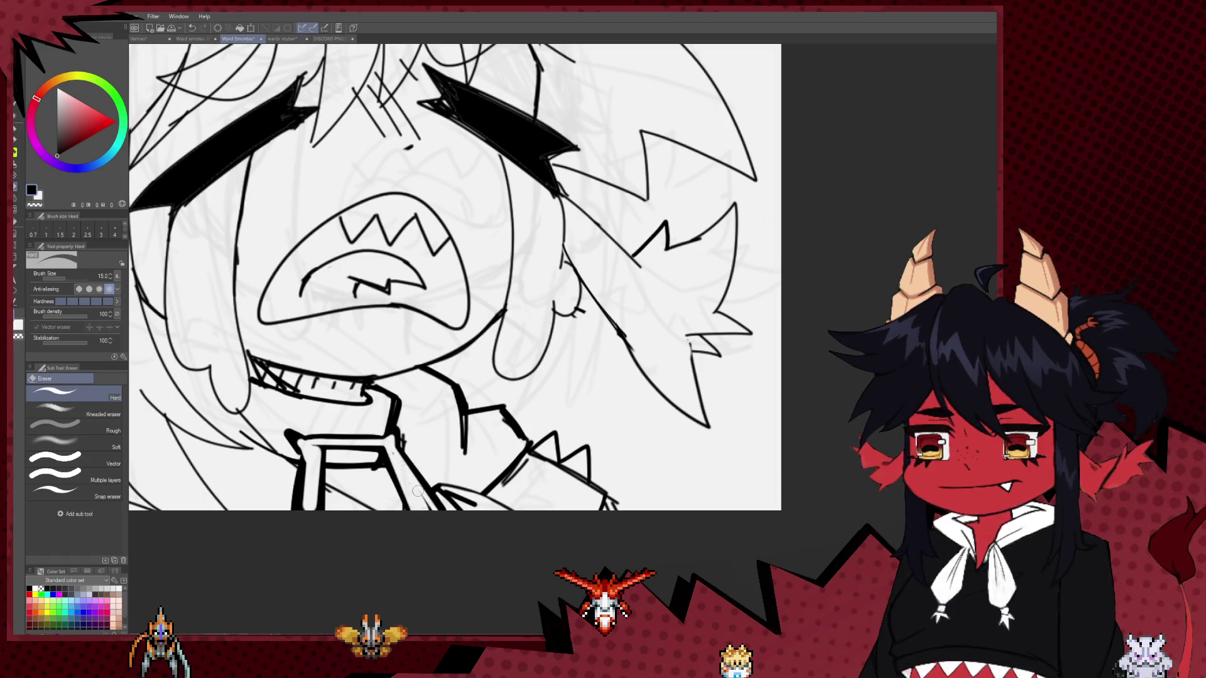
Ink the small ring at the front of the collar.
key("p")
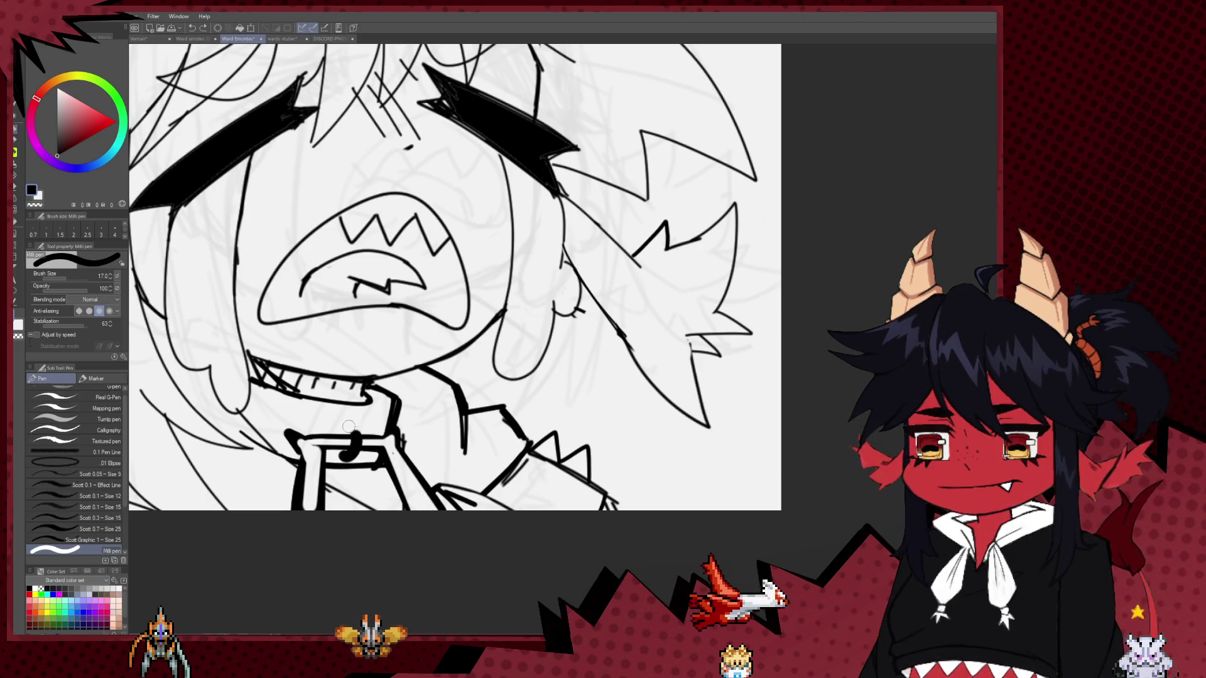
left_click_drag(339, 427, 353, 433)
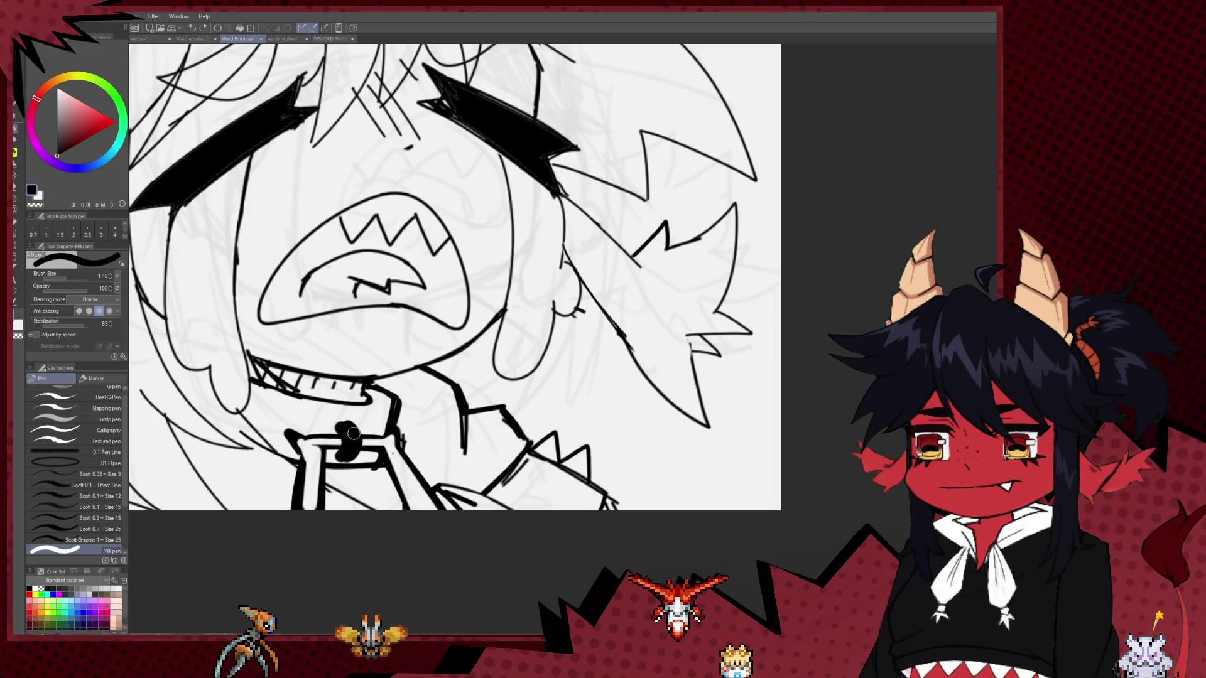
key("e")
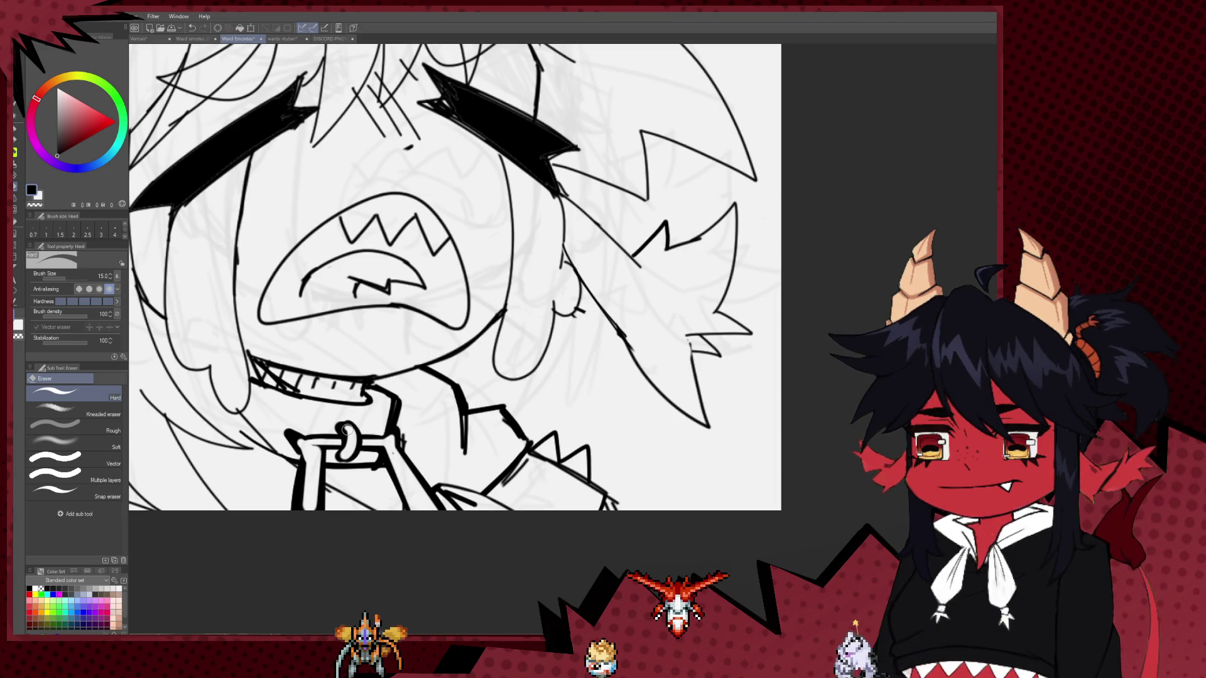
Zoom out to view the full canvas, then zoom back in on the crying head.
scroll(356, 436, "down", 3)
scroll(377, 409, "down", 3)
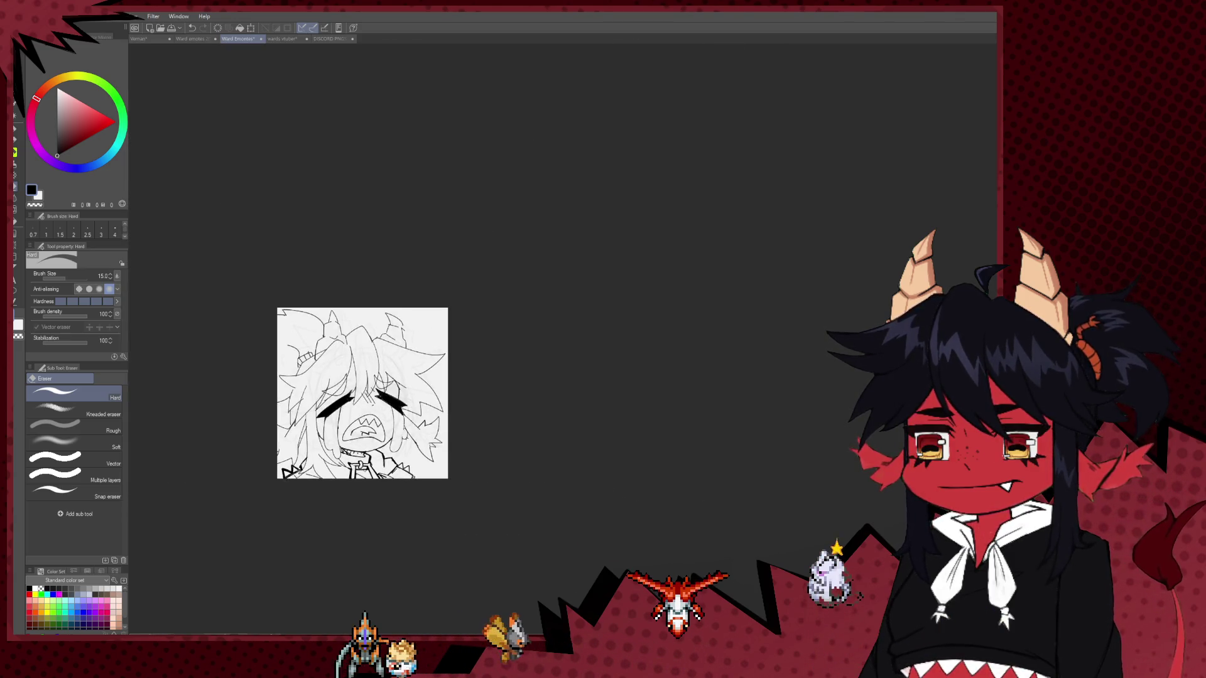
scroll(424, 363, "down", 1)
scroll(412, 324, "up", 2)
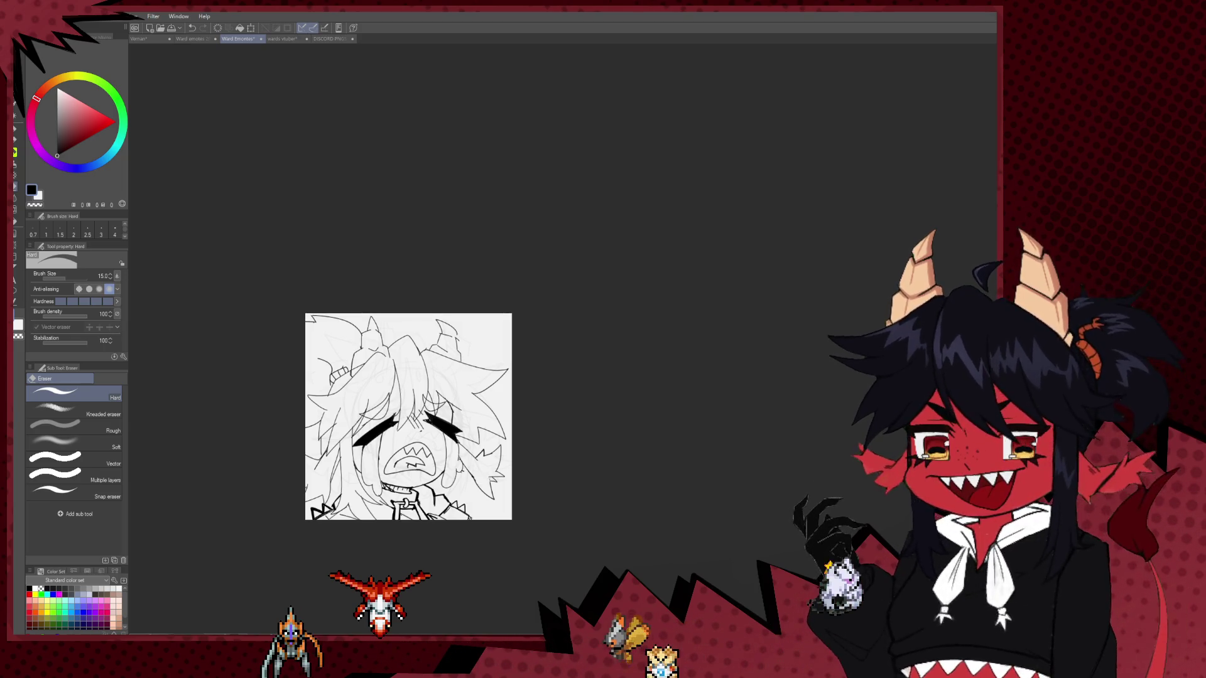
scroll(498, 275, "up", 3)
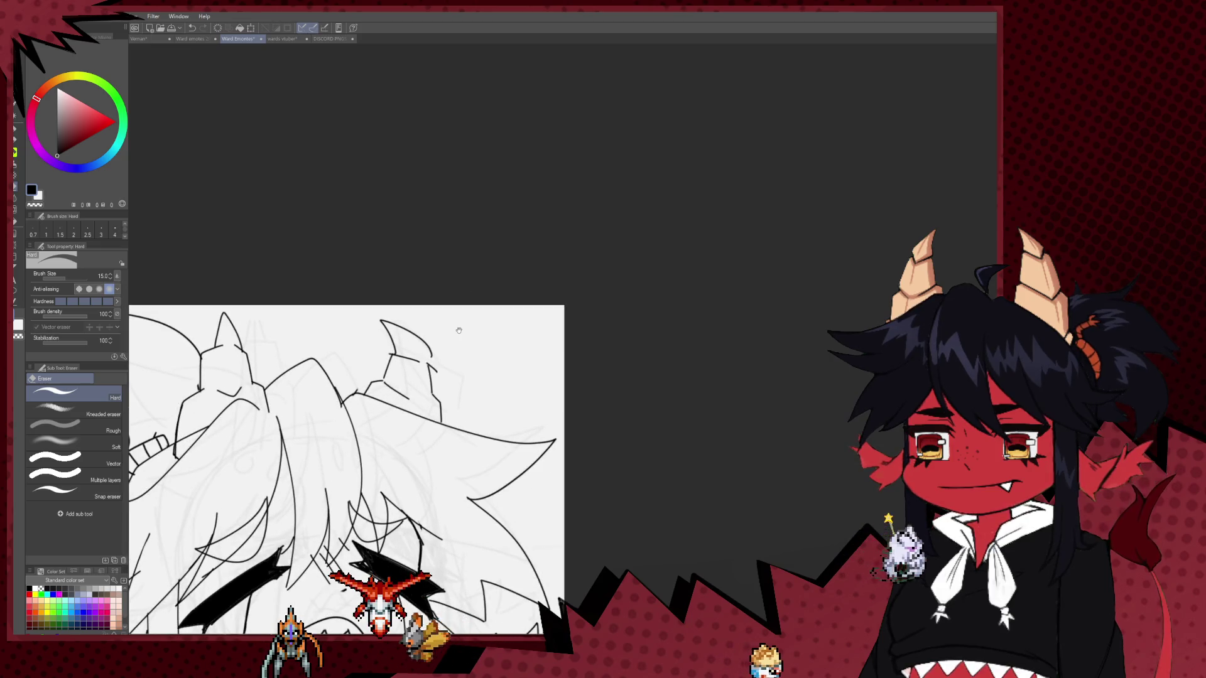
scroll(290, 343, "up", 2)
Reselect the inking pen, frame the whole head, and reduce the pen to size 10.
key("p")
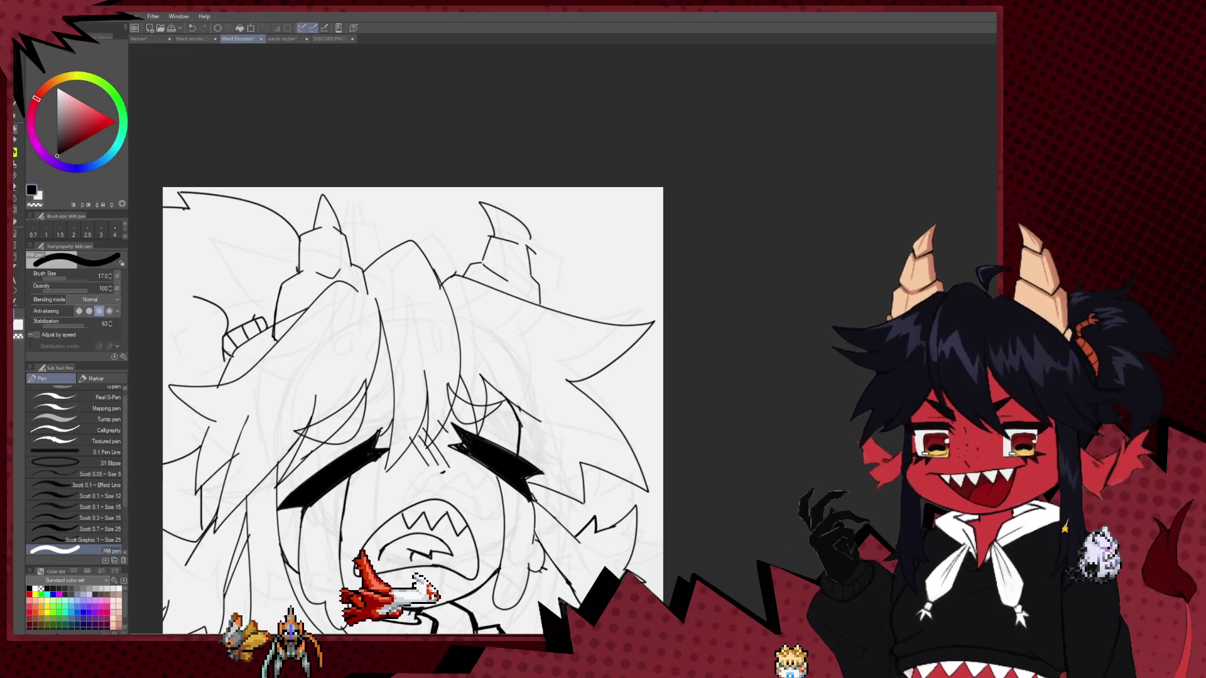
mouse_move(211, 421)
left_mouse_down()
mouse_move(286, 353)
mouse_move(259, 414)
left_mouse_up()
key("bracketleft")
key("bracketleft")
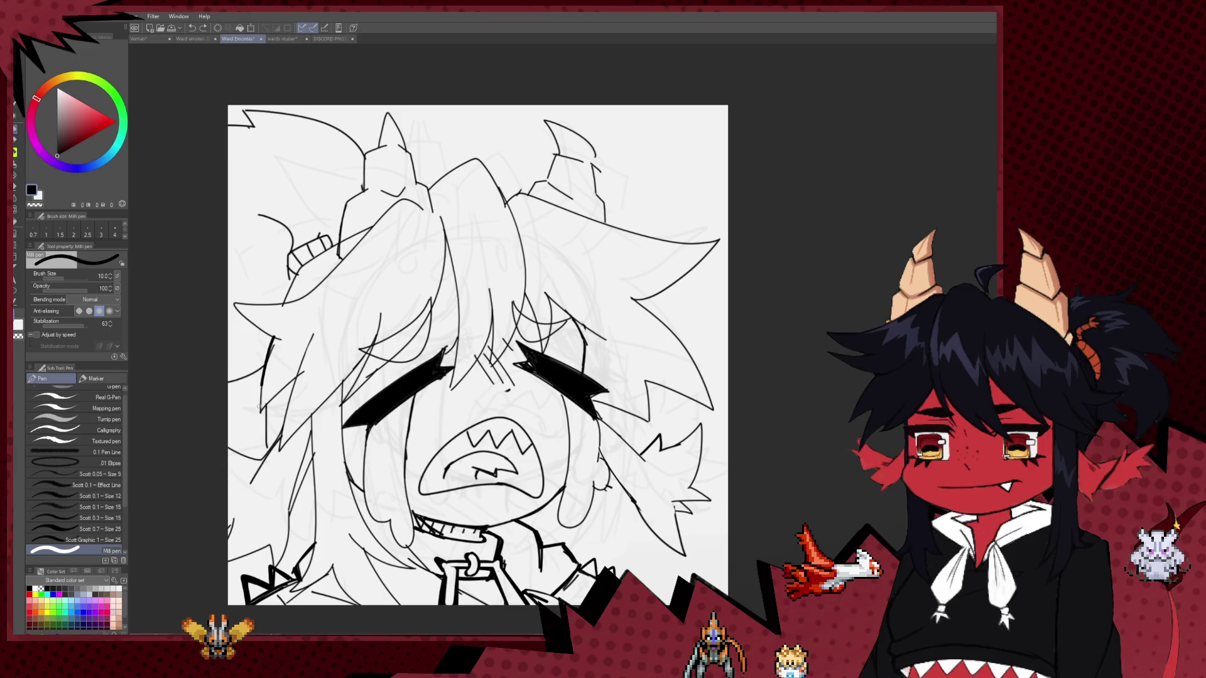
Undo the last stroke, then add a short jaw stroke and extend the collar line downward.
key("ctrl+z")
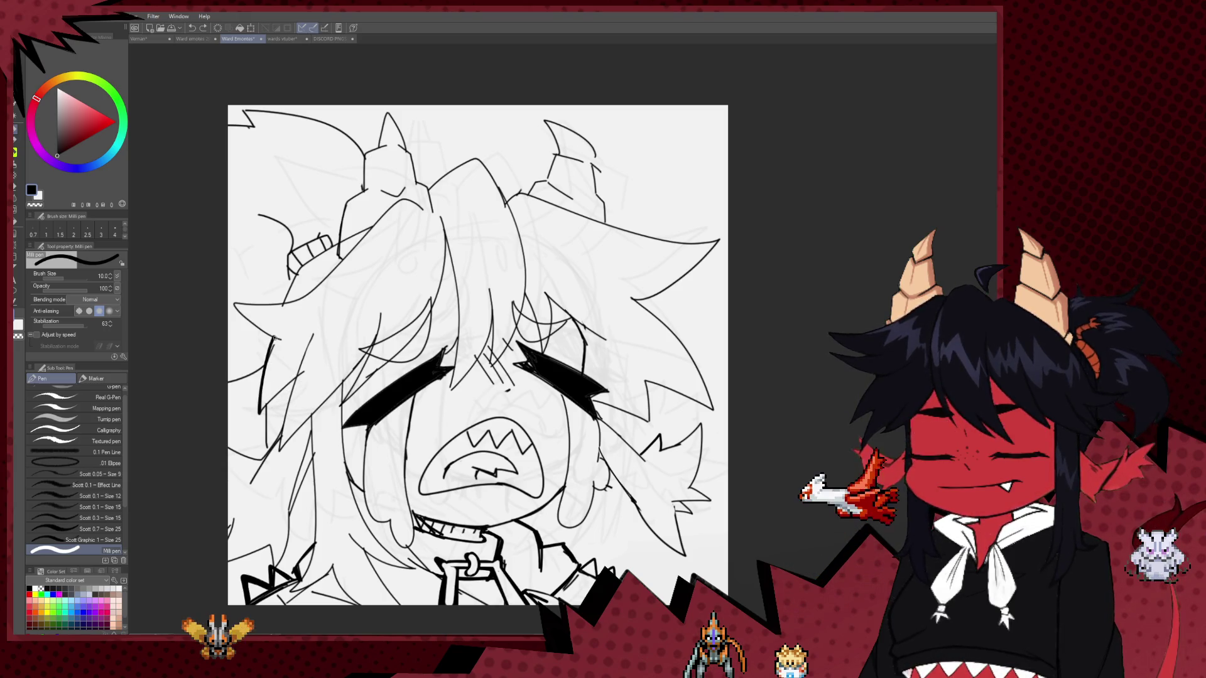
left_click_drag(513, 490, 395, 375)
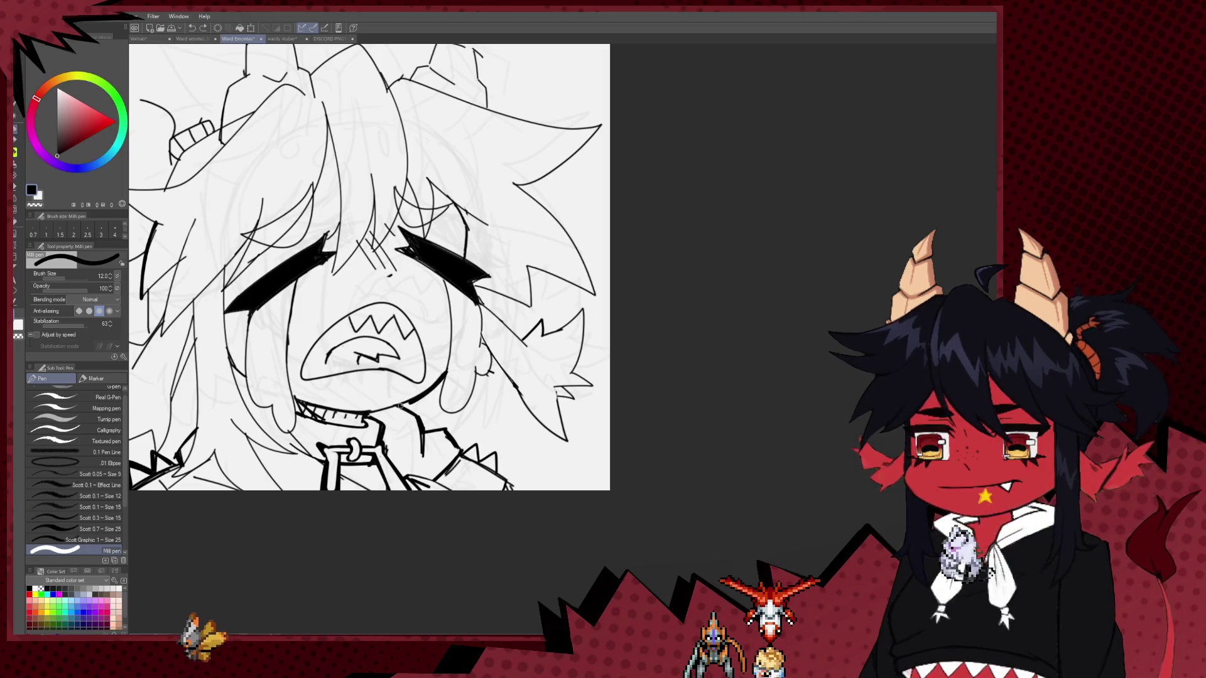
left_click_drag(400, 405, 448, 428)
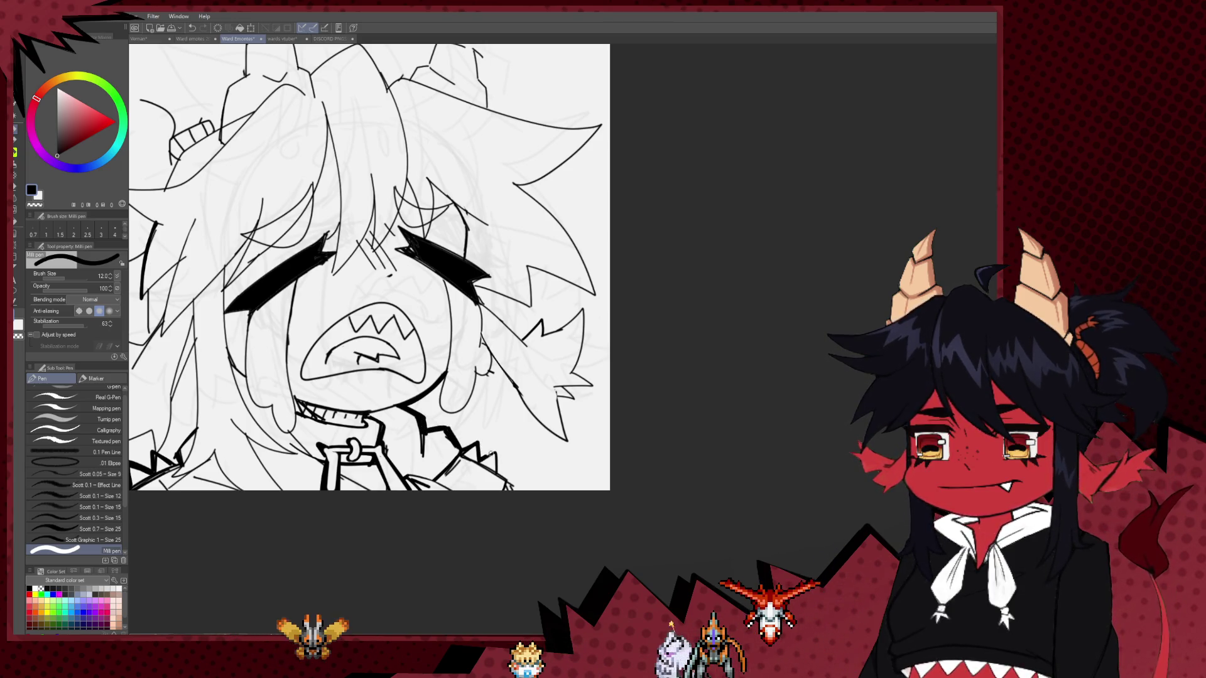
mouse_move(490, 453)
left_mouse_down()
mouse_move(497, 470)
mouse_move(443, 414)
mouse_move(419, 443)
mouse_move(442, 423)
mouse_move(517, 507)
left_mouse_up()
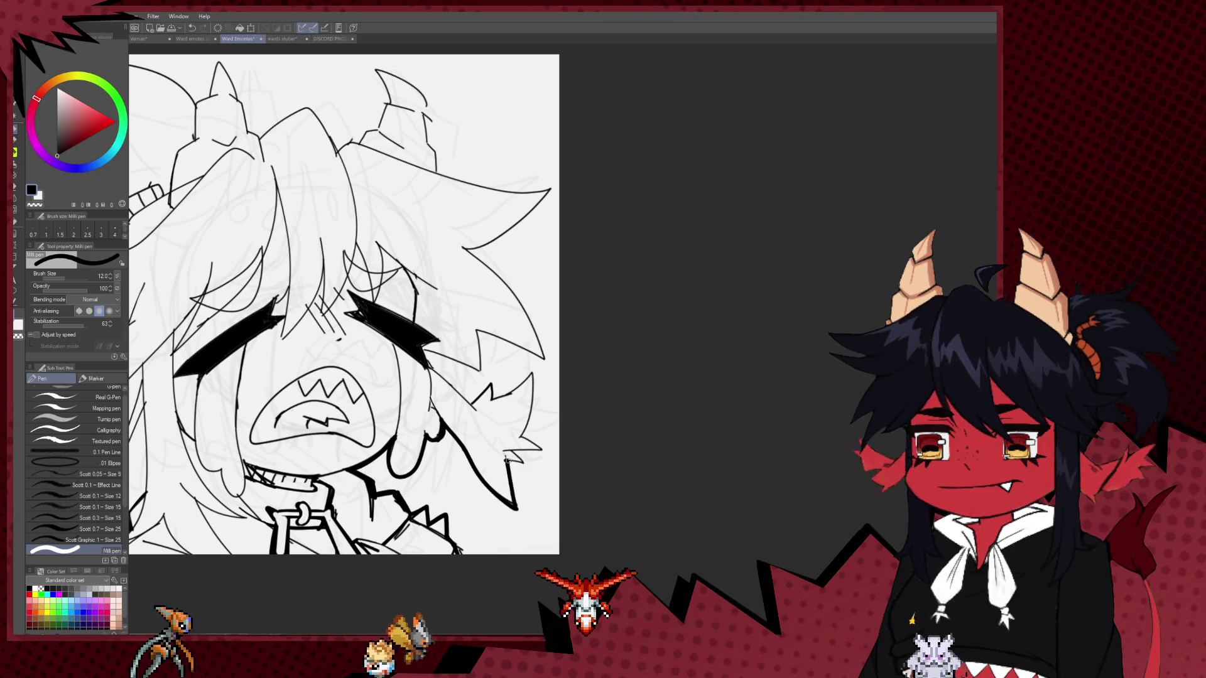
Extend the right hair tip and bolden the right ear's outer and lower edges.
left_click_drag(509, 453, 545, 449)
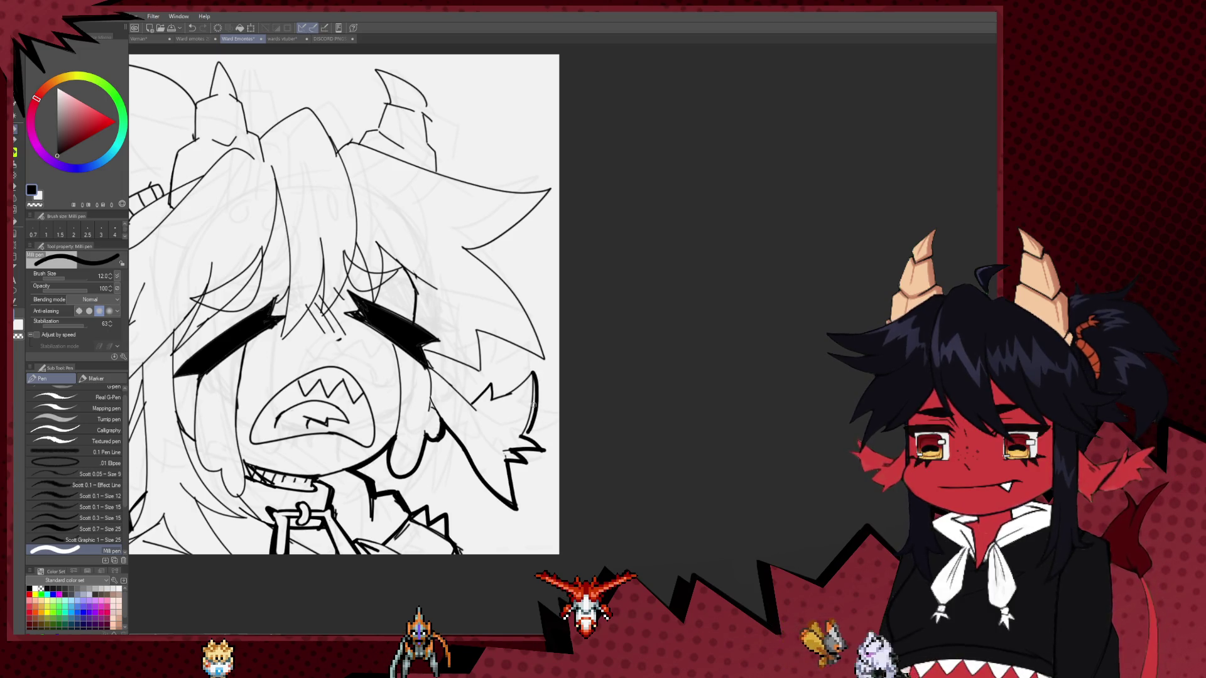
left_click_drag(534, 372, 521, 437)
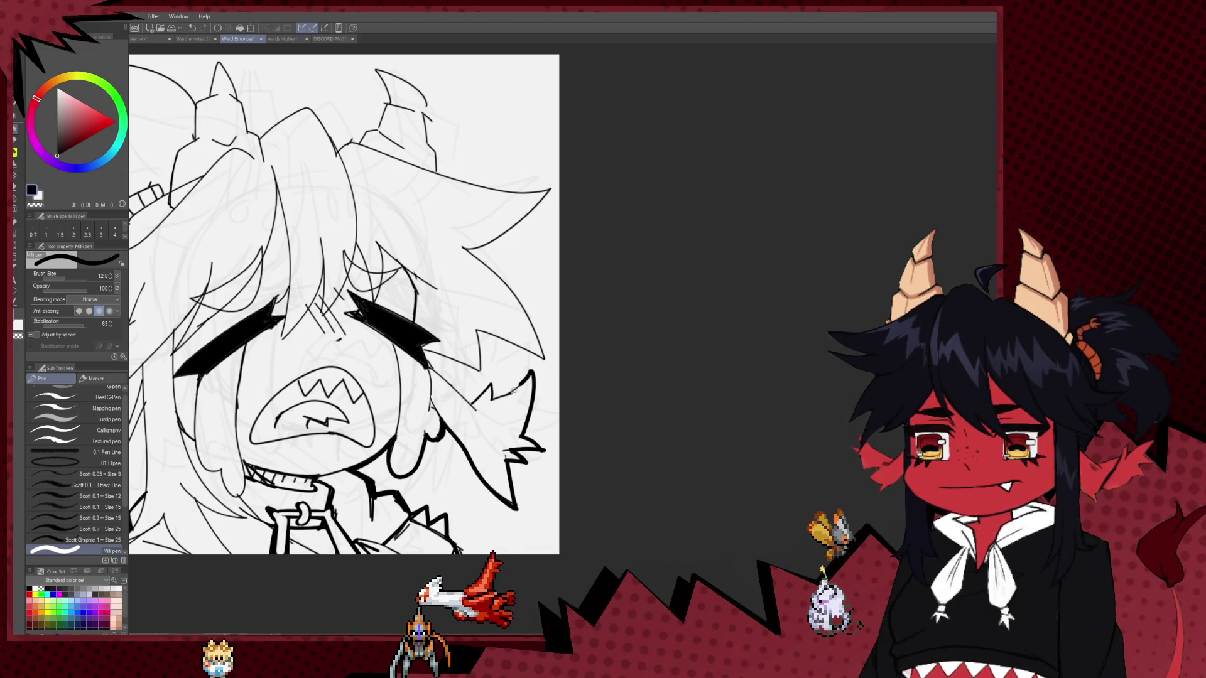
left_click_drag(529, 373, 493, 386)
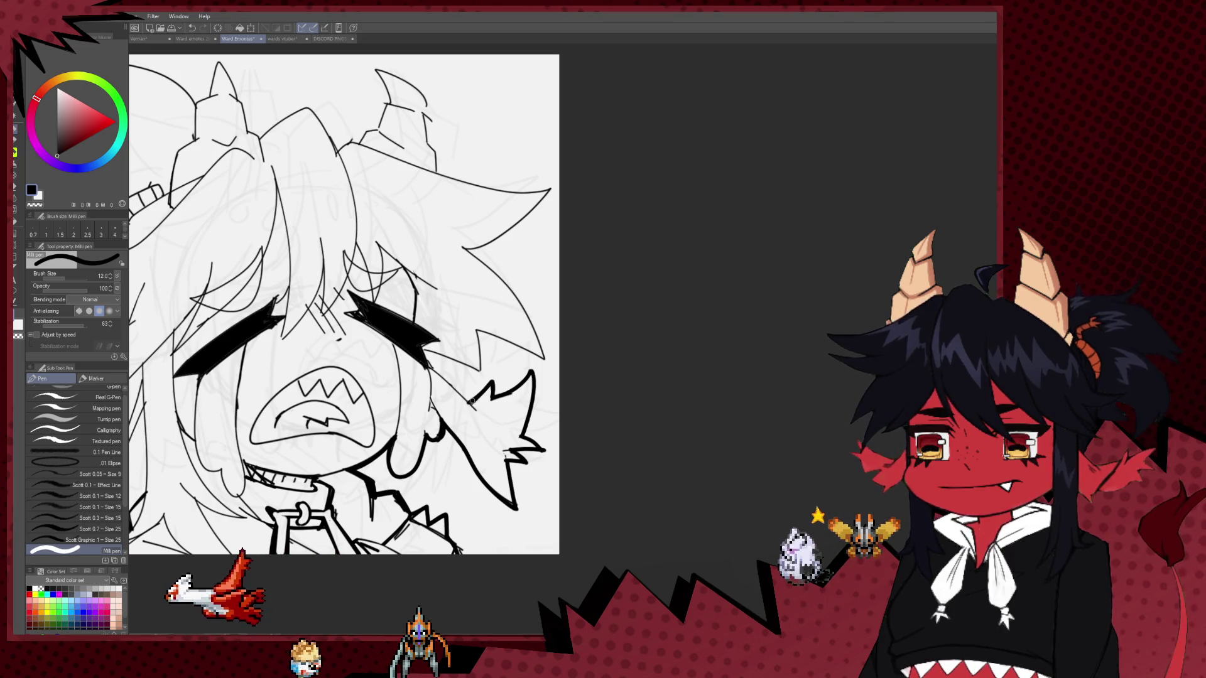
scroll(496, 327, "up", 1)
scroll(503, 266, "down", 3)
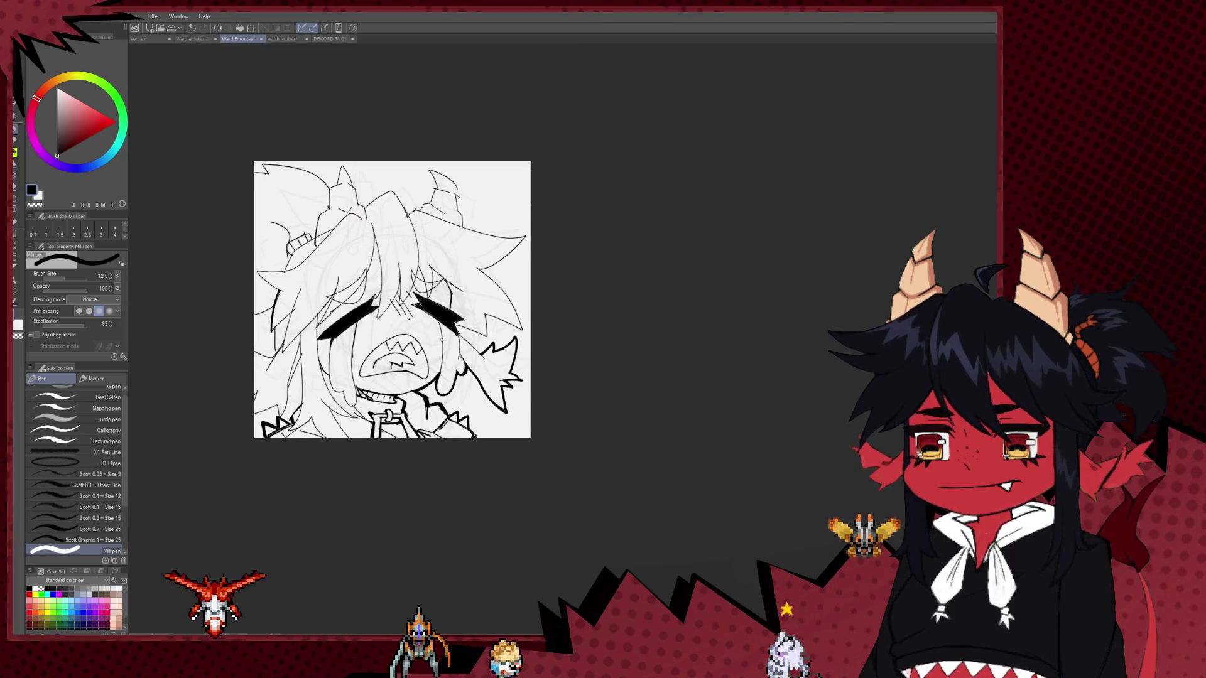
Zoom in and trace the right hair strand's zigzag edge and curve with bold strokes.
scroll(474, 399, "up", 3)
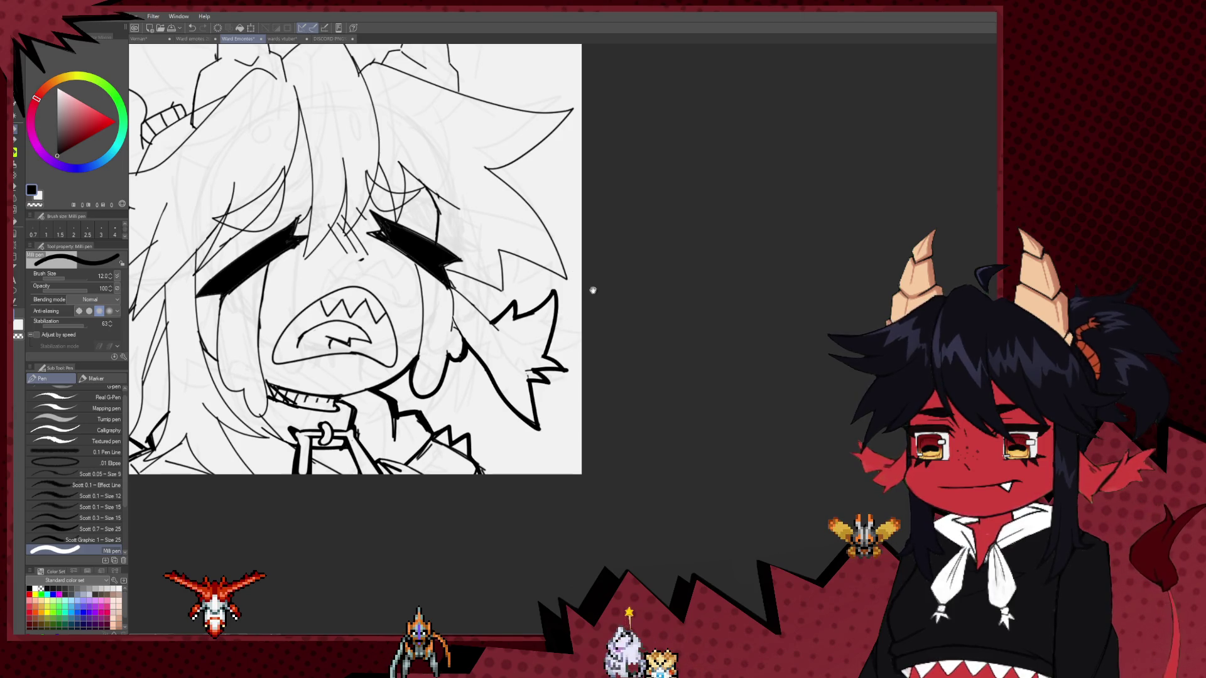
scroll(396, 375, "up", 1)
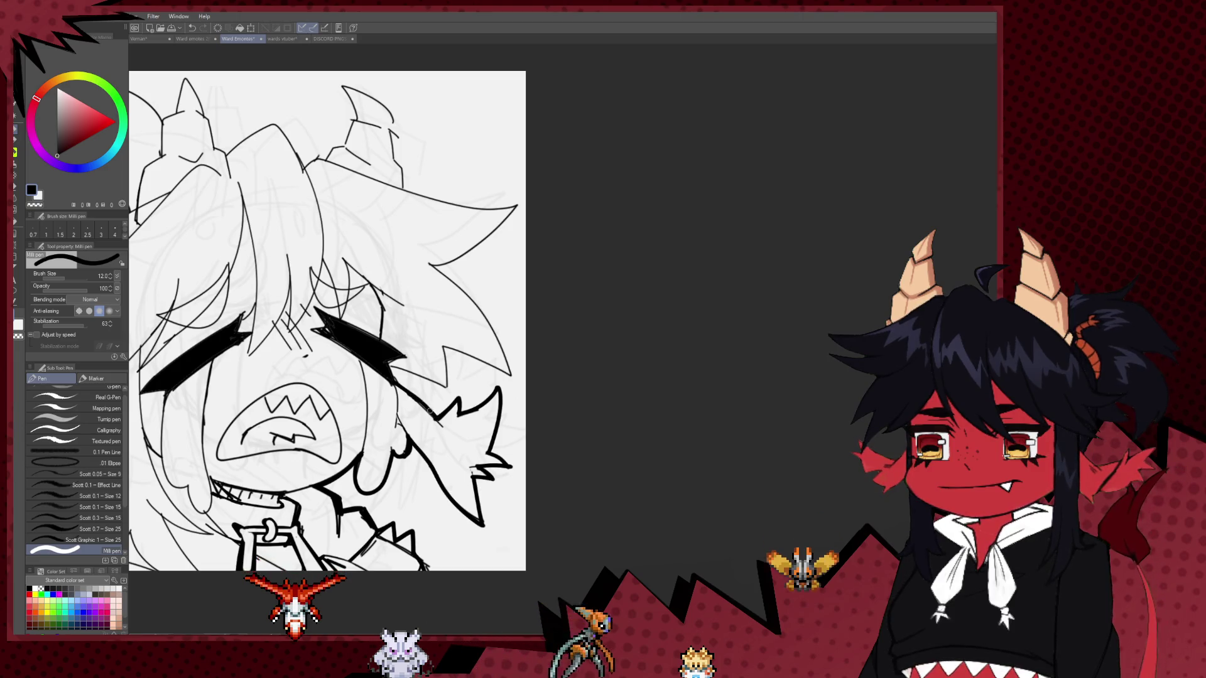
scroll(418, 416, "up", 1)
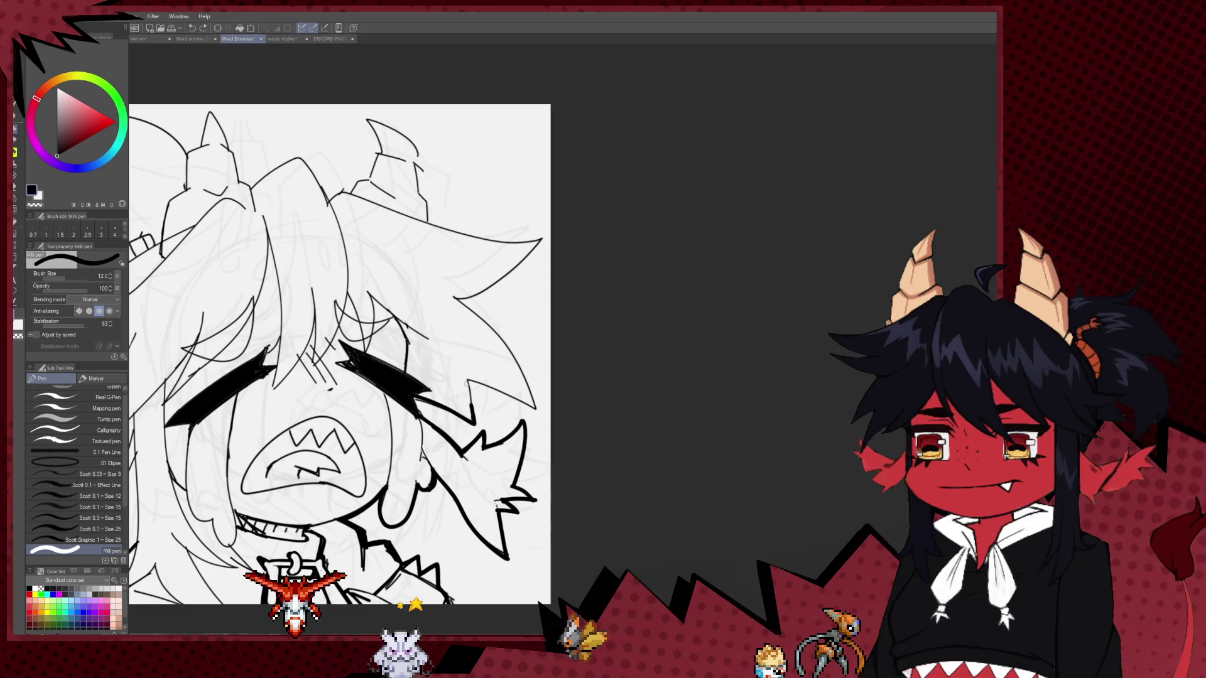
left_click_drag(433, 403, 535, 410)
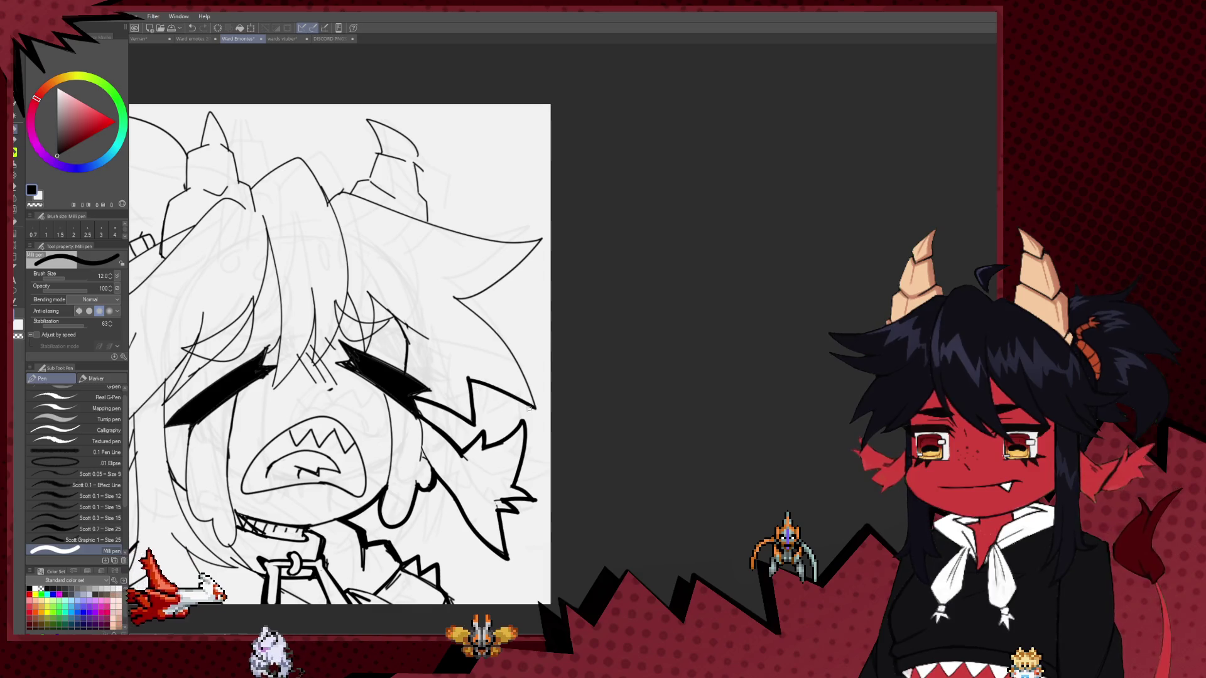
left_click_drag(454, 296, 528, 399)
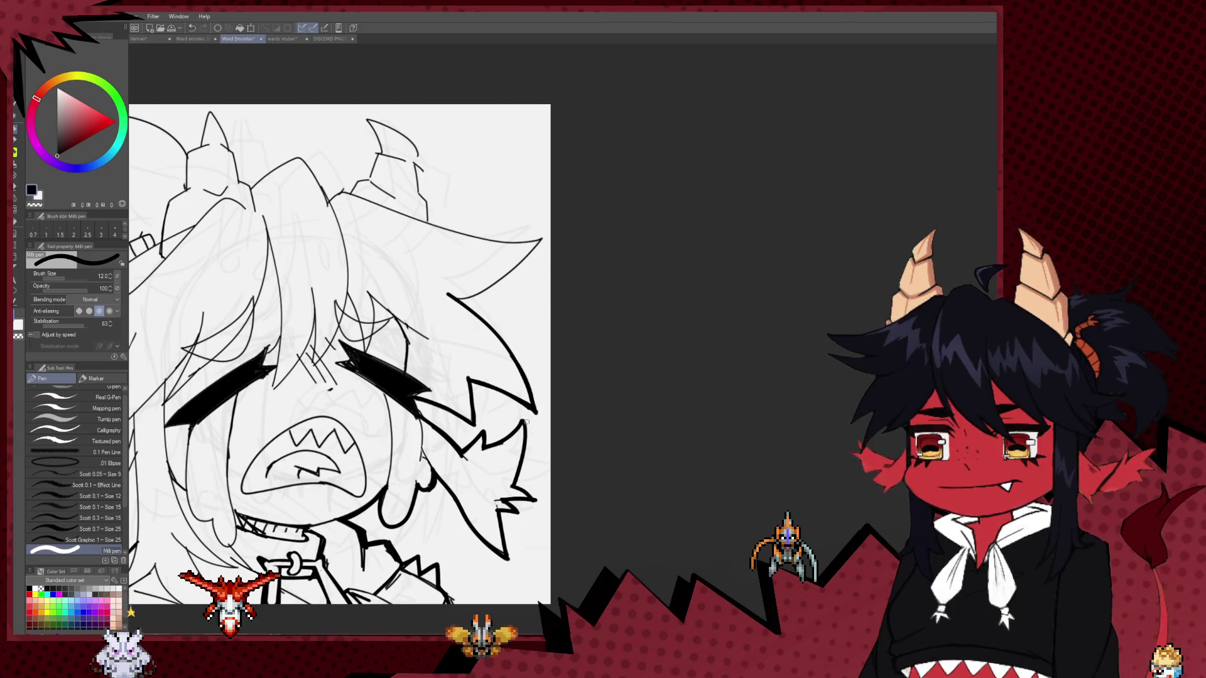
Mirror the canvas view horizontally and undo the failed ear outline strokes.
key("h")
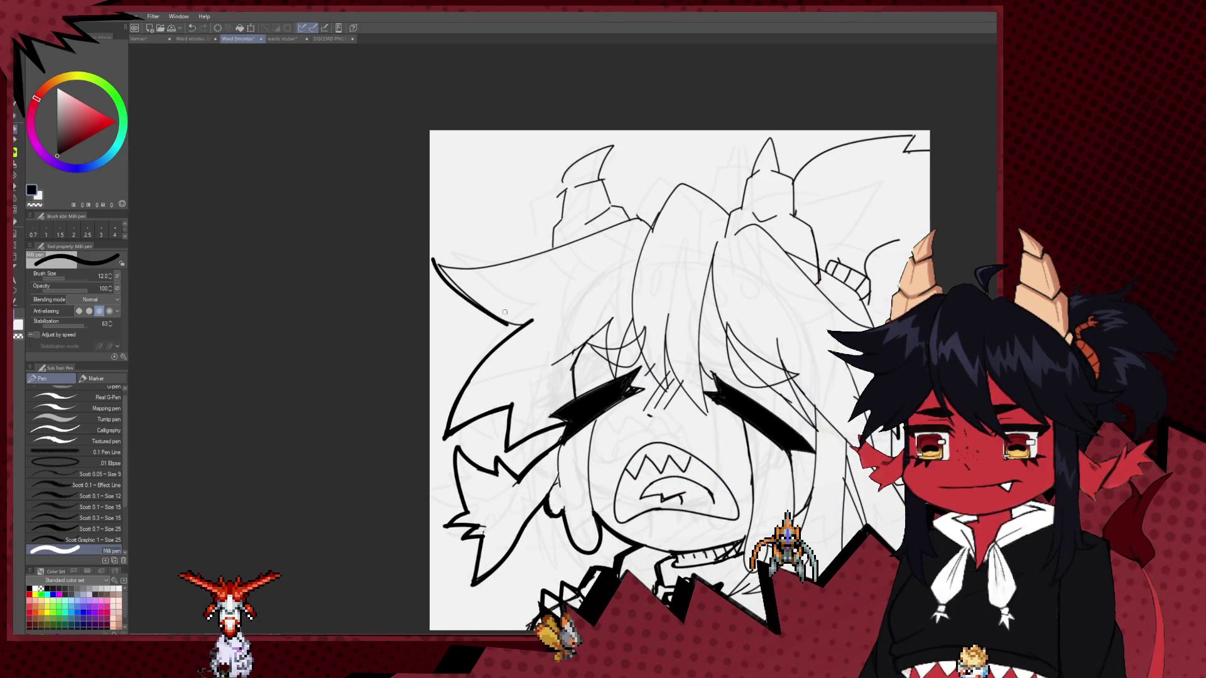
key("ctrl+z")
mouse_move(438, 265)
left_mouse_down()
mouse_move(478, 316)
mouse_move(533, 325)
left_mouse_up()
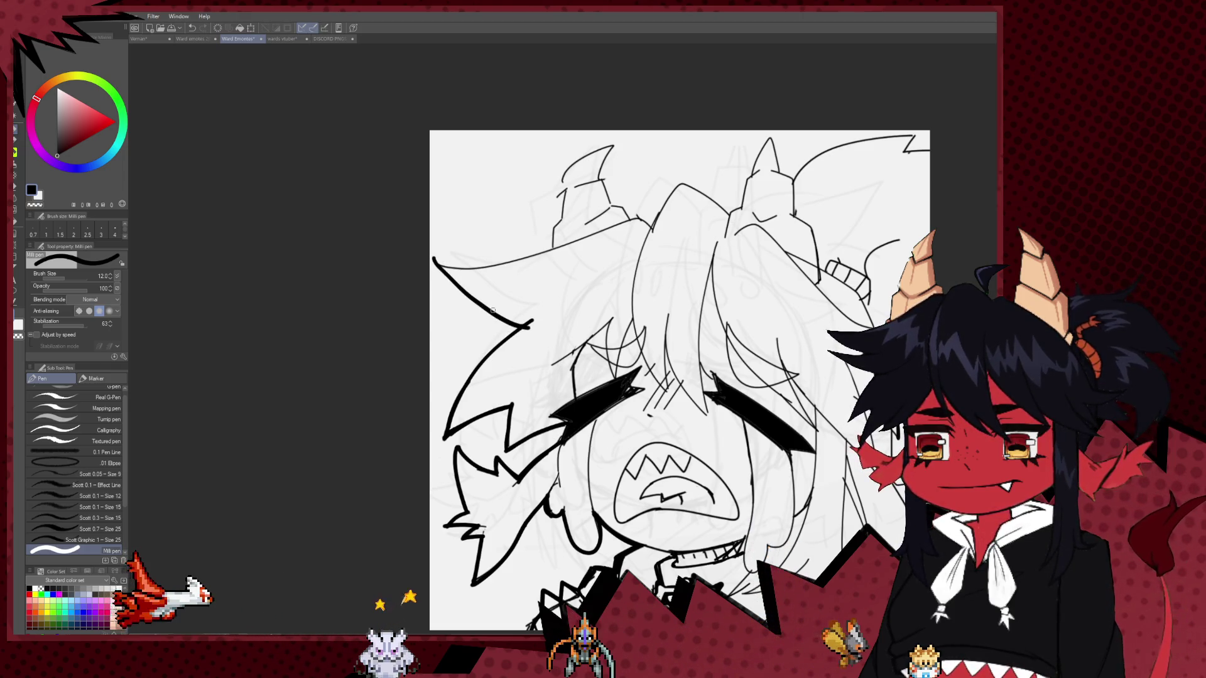
key("ctrl+z")
left_click_drag(433, 261, 434, 263)
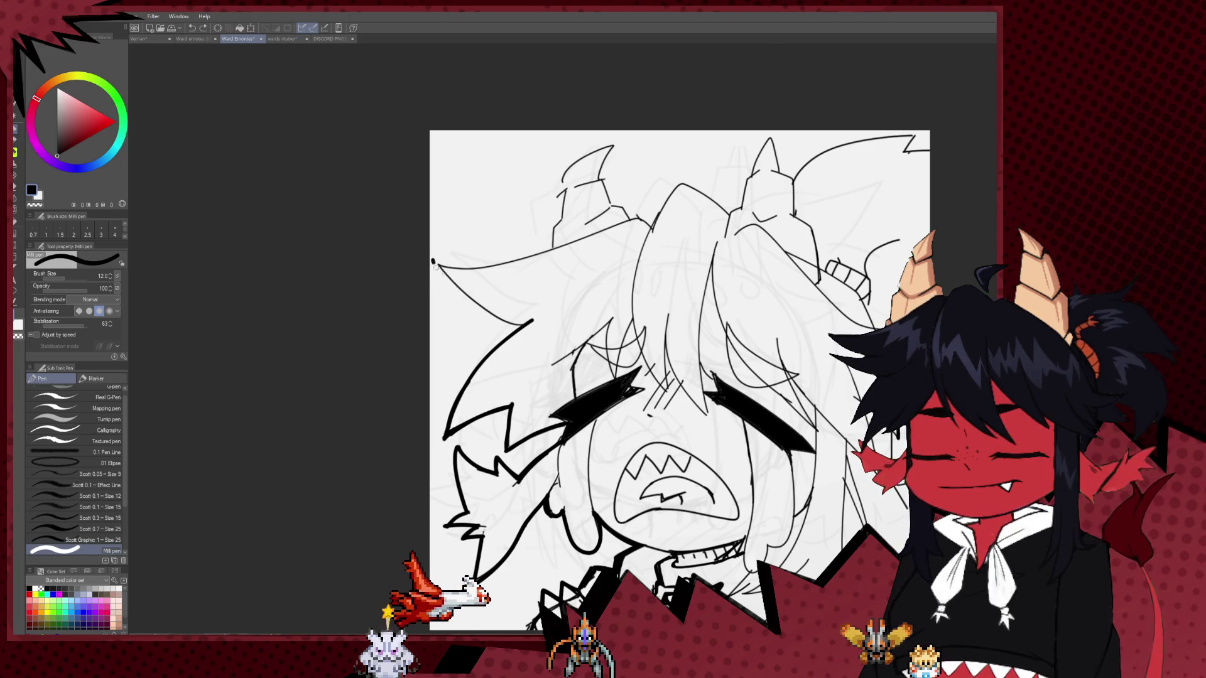
key("ctrl+z")
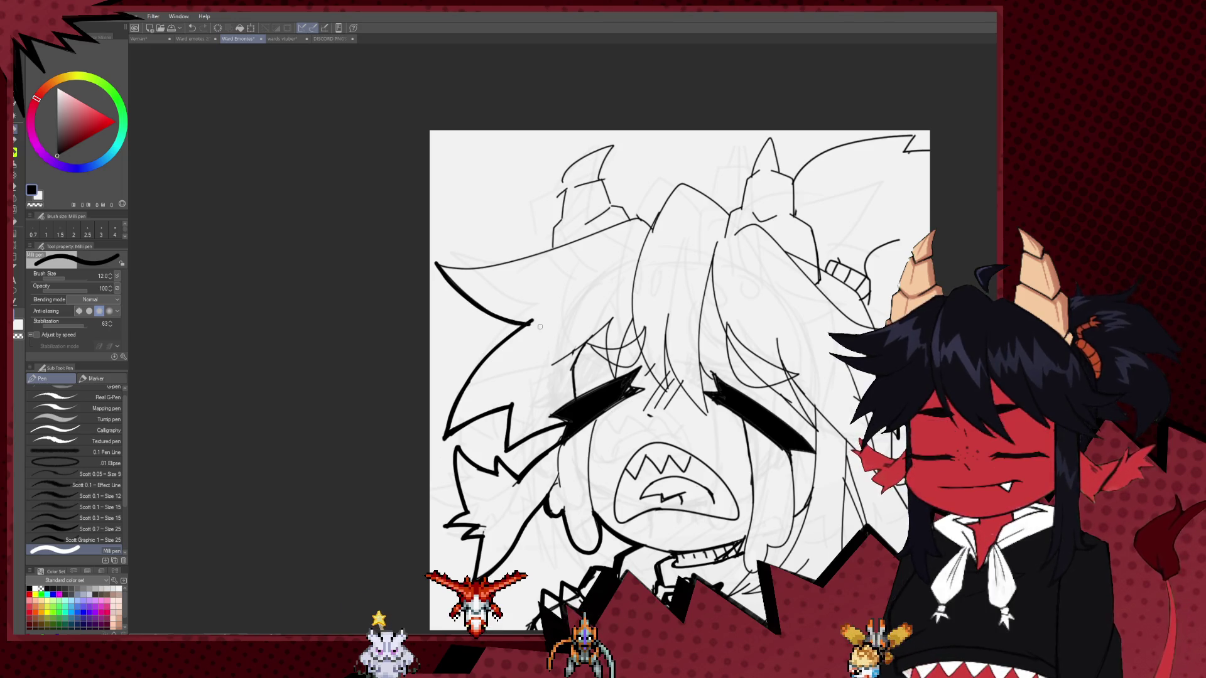
Ink a bold outline on the left horn, alternating between pen and Hard eraser.
key("e")
key("p")
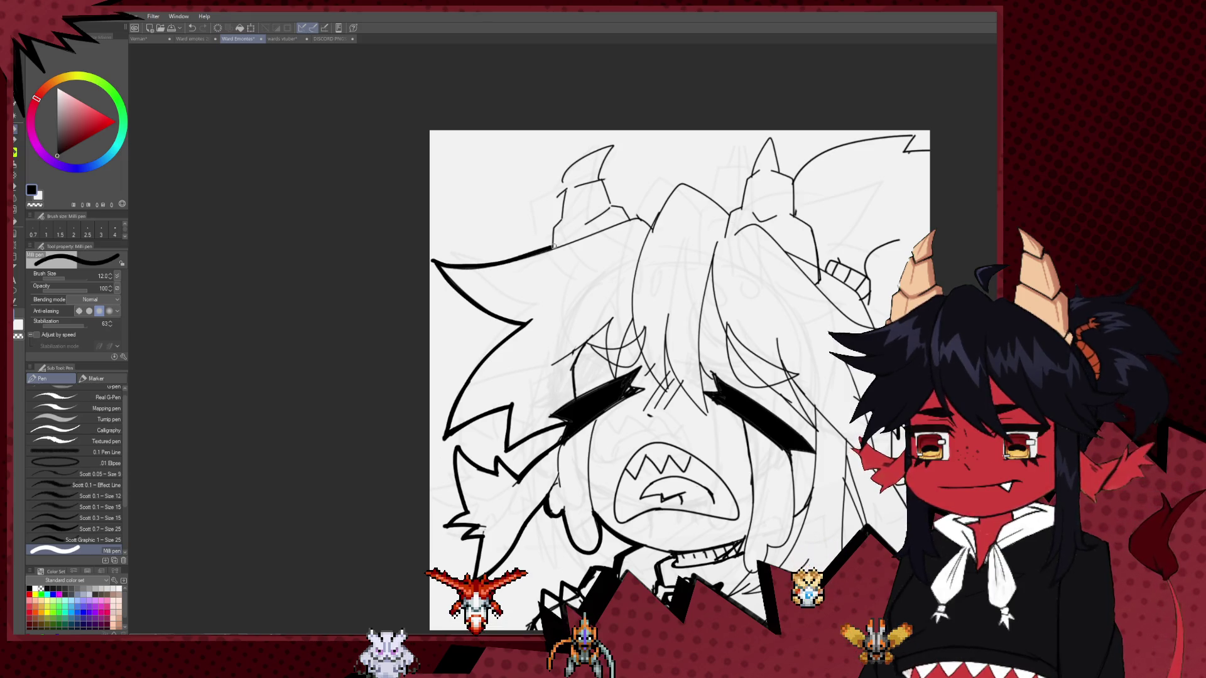
mouse_move(553, 246)
left_mouse_down()
mouse_move(501, 263)
mouse_move(486, 305)
left_mouse_up()
key("e")
key("p")
key("e")
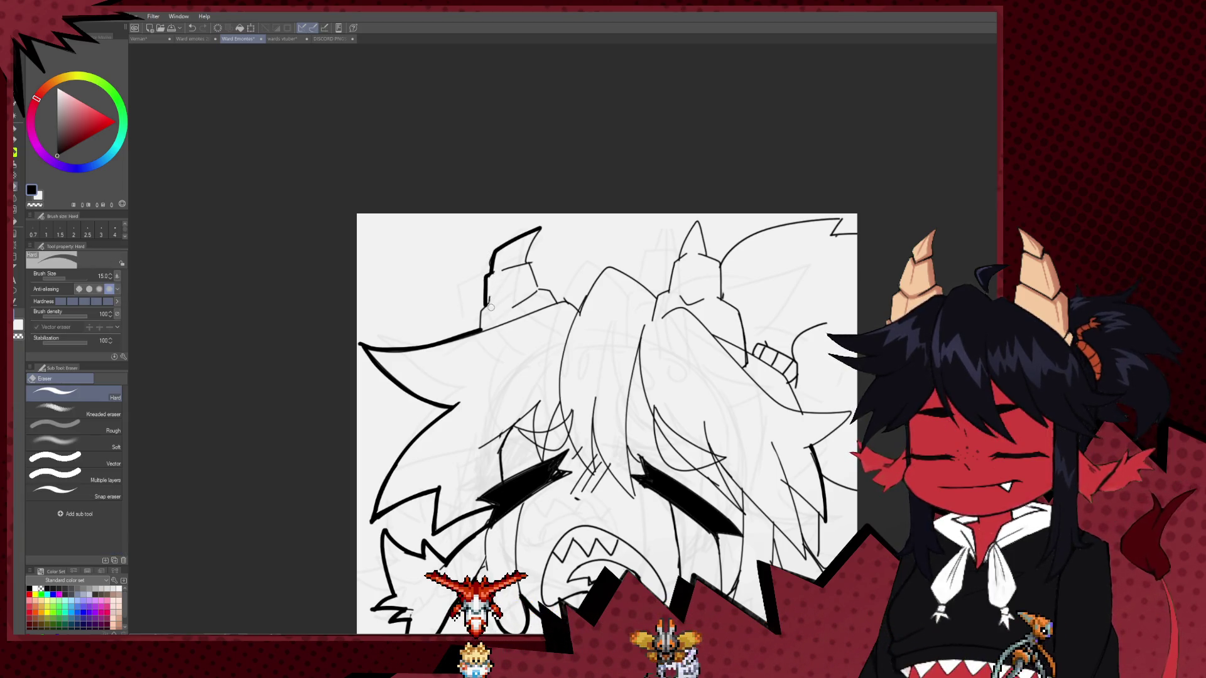
key("p")
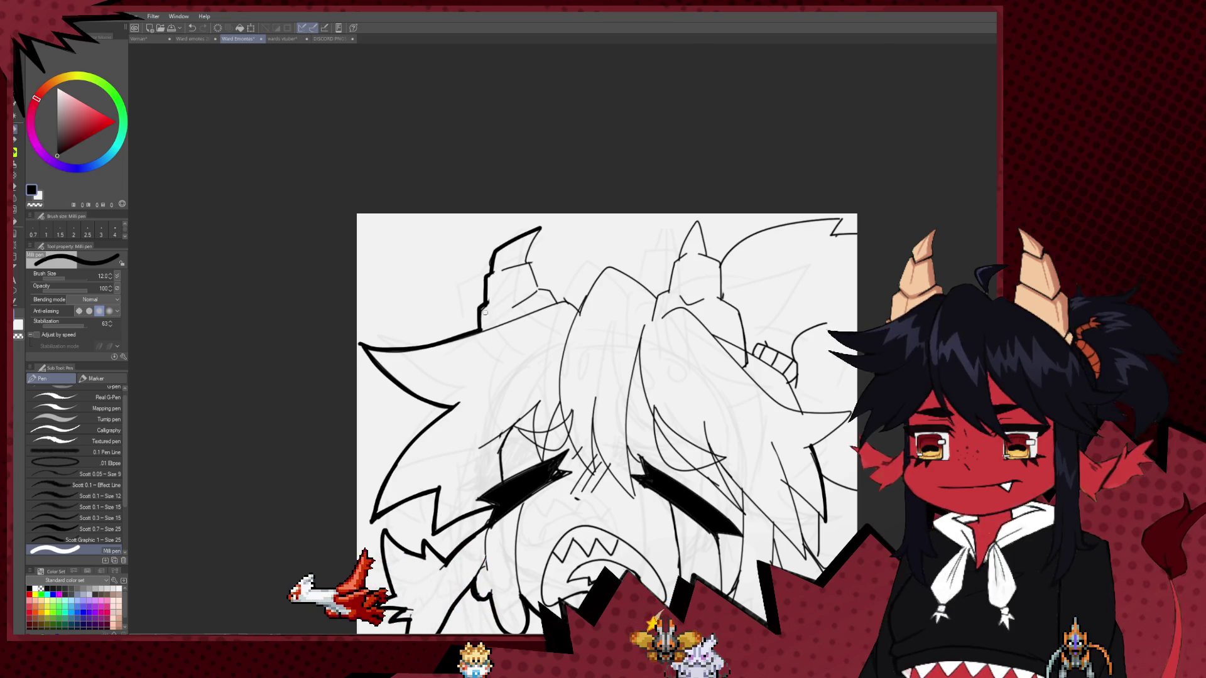
key("e")
key("p")
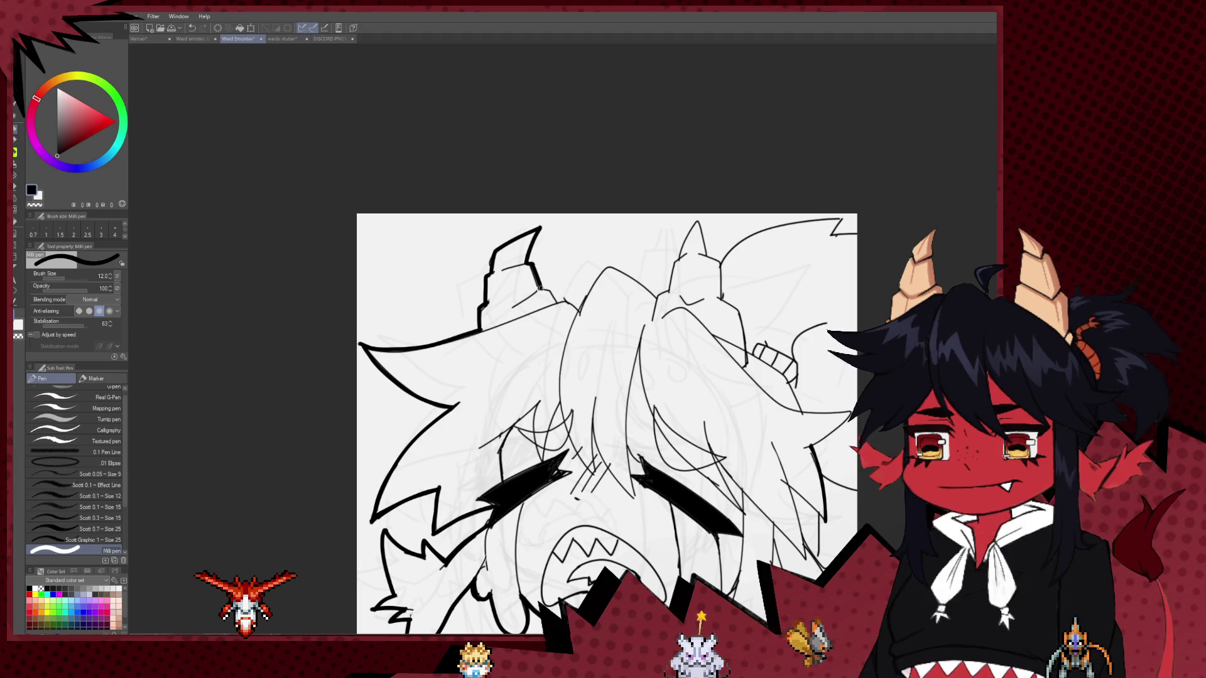
Undo a stray horn-edge stroke and ink a thick line along the hair's top edge.
mouse_move(619, 408)
left_mouse_down()
mouse_move(496, 335)
mouse_move(517, 387)
left_mouse_up()
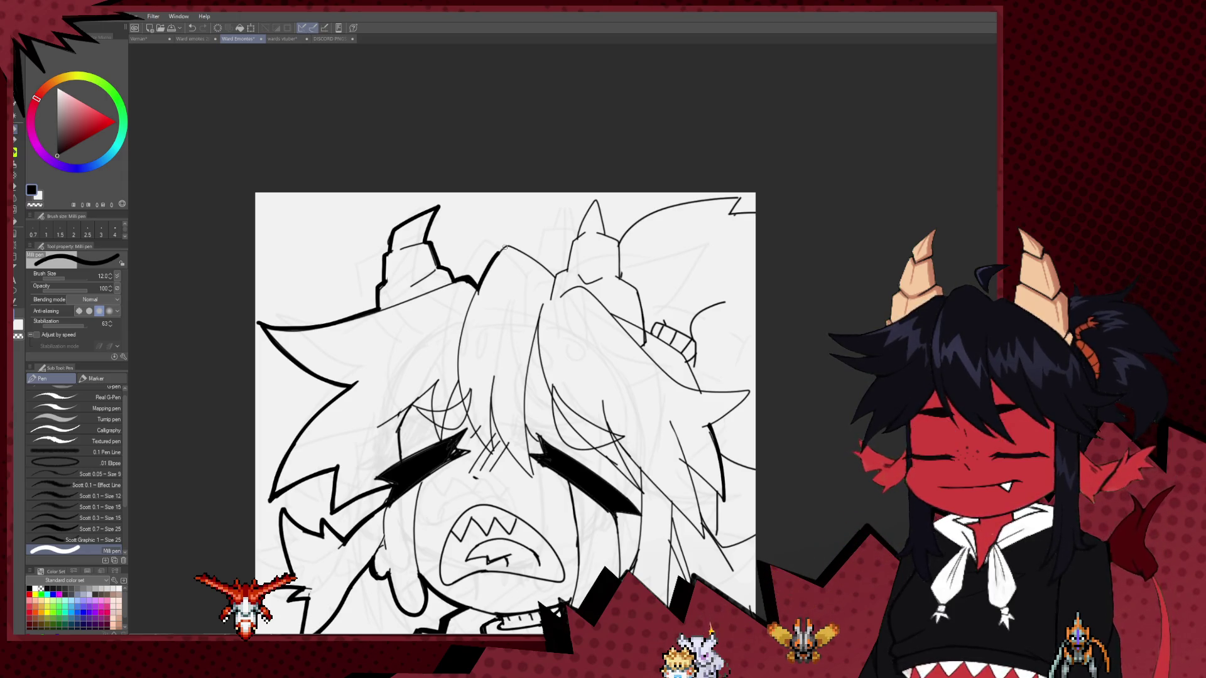
left_click_drag(556, 274, 502, 299)
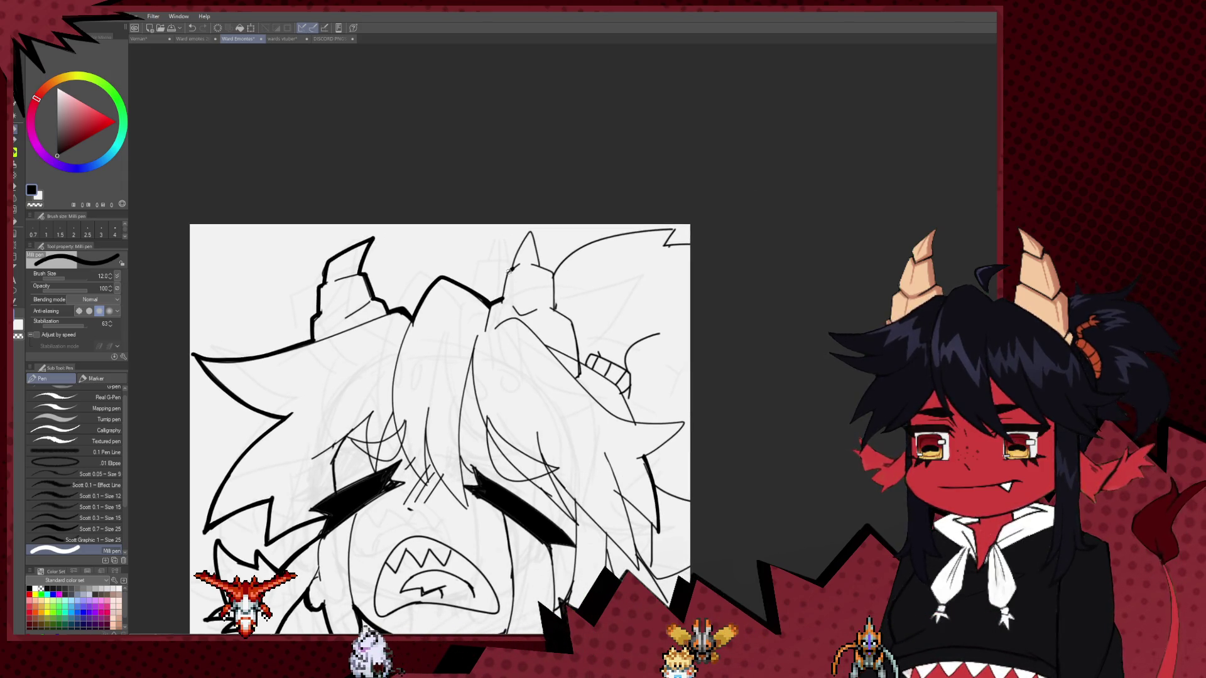
left_click_drag(502, 302, 491, 346)
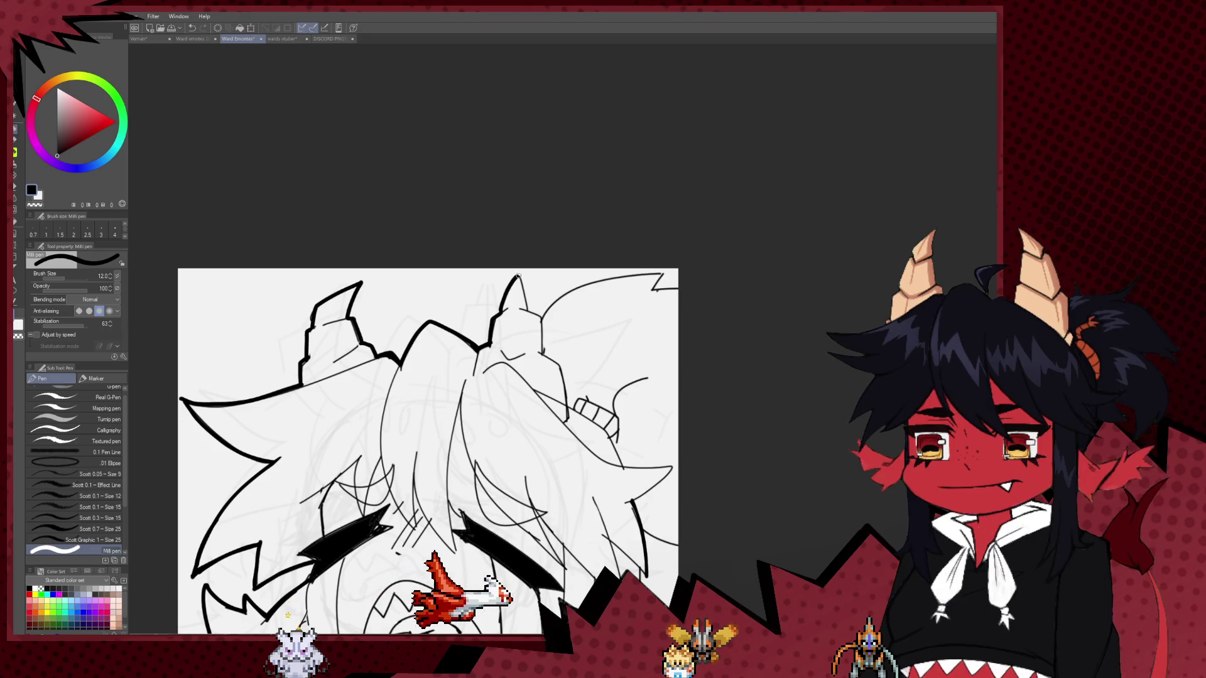
mouse_move(529, 307)
left_mouse_down()
mouse_move(513, 285)
mouse_move(523, 326)
left_mouse_up()
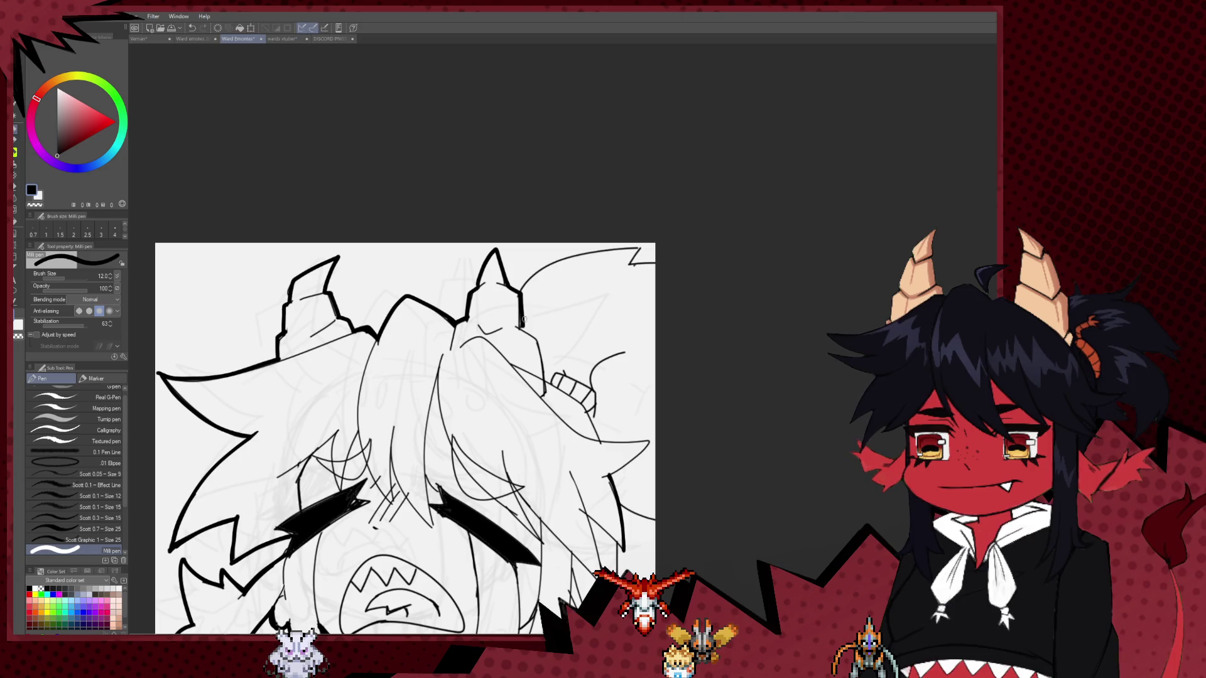
key("ctrl+z")
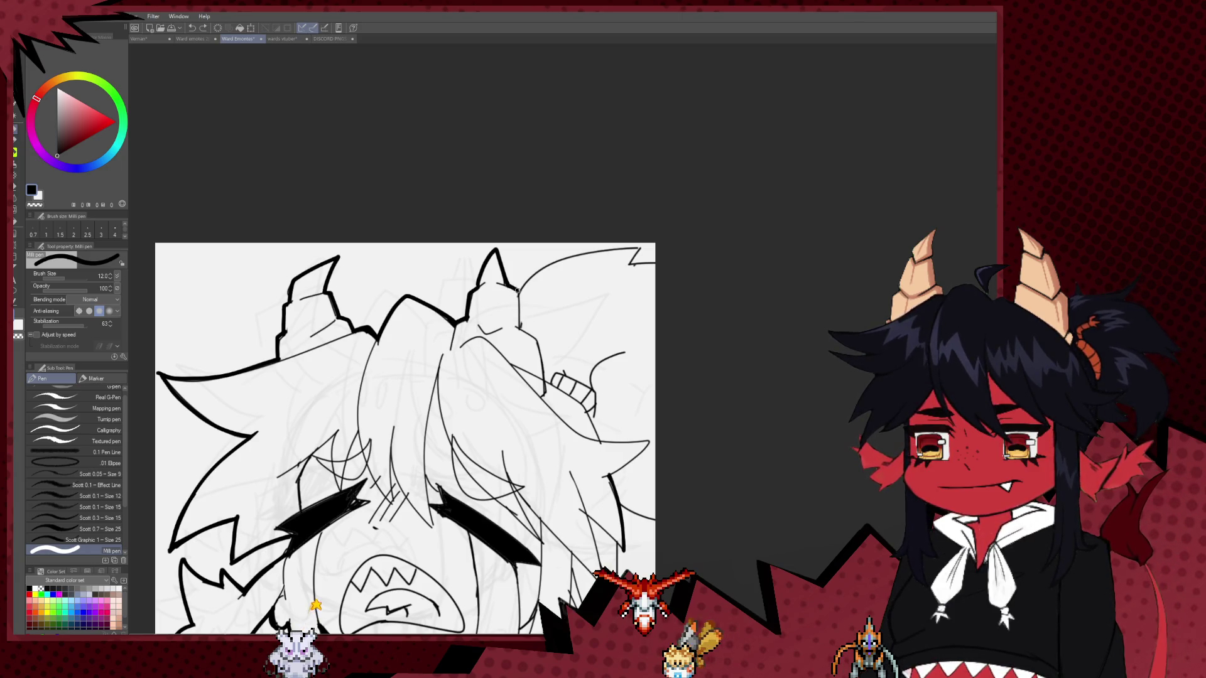
left_click_drag(520, 288, 630, 267)
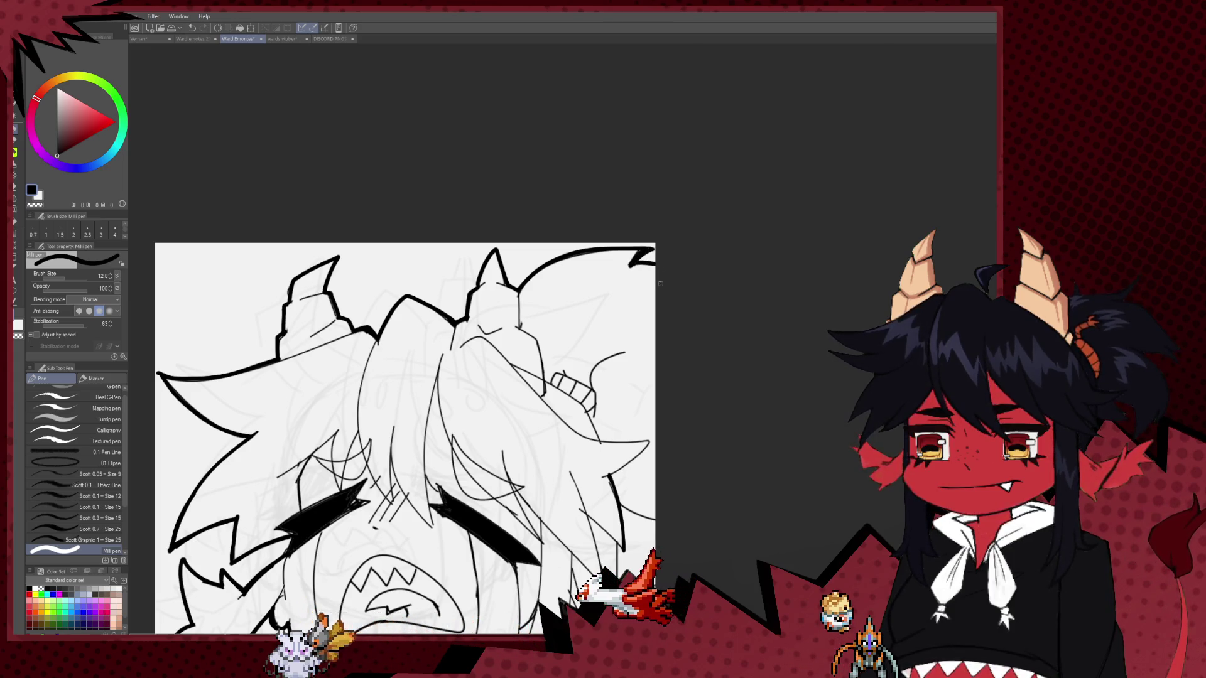
left_click_drag(745, 383, 756, 256)
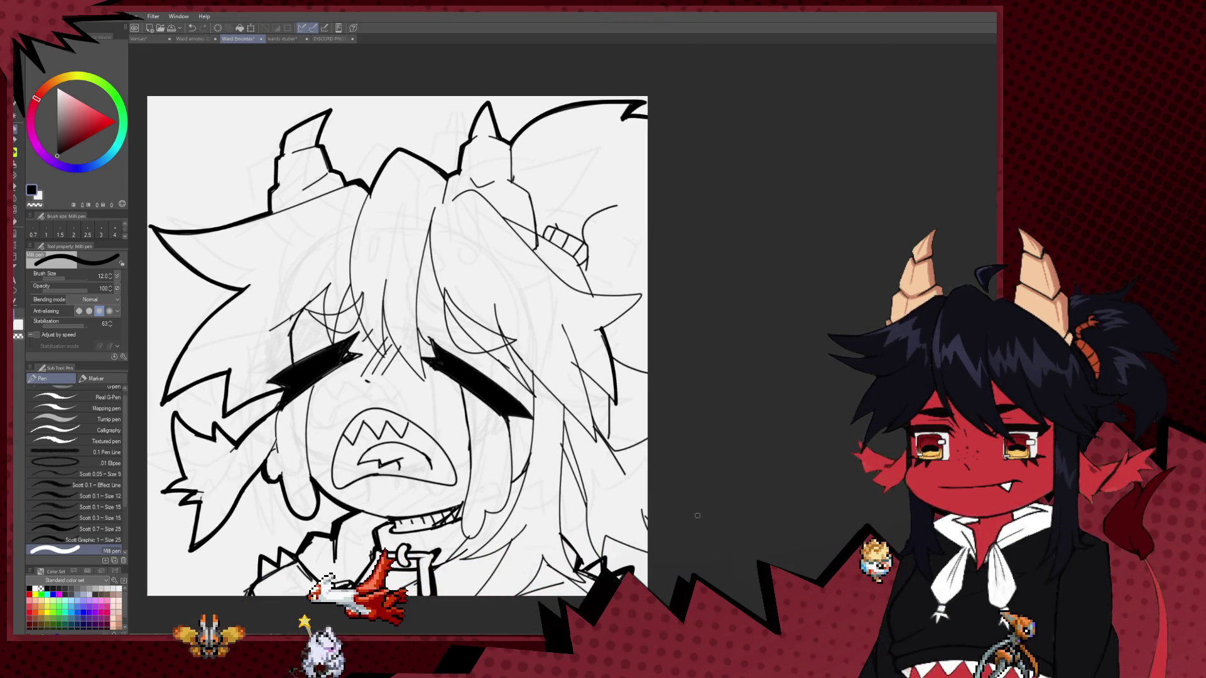
Zoom out to check the drawing, view the Ward emotes 2025 sketches, then return to the lineart.
scroll(698, 439, "down", 4)
scroll(698, 439, "down", 2)
scroll(713, 382, "down", 1)
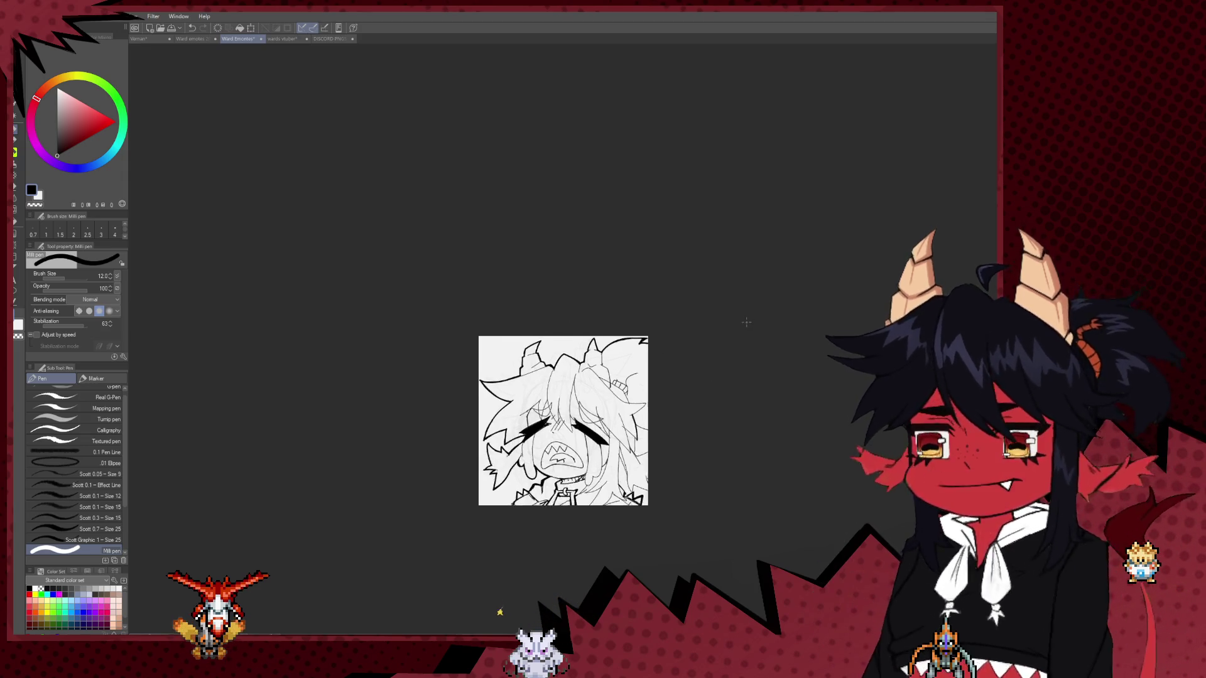
scroll(651, 340, "up", 2)
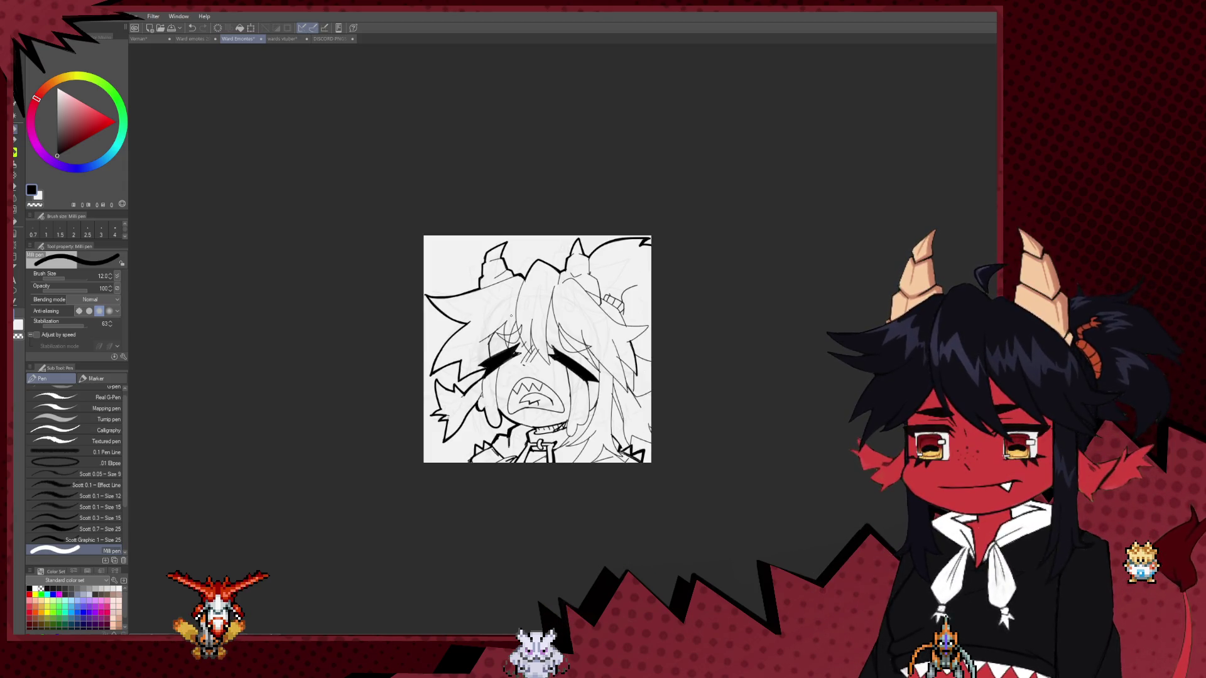
scroll(531, 408, "up", 2)
left_click(196, 40)
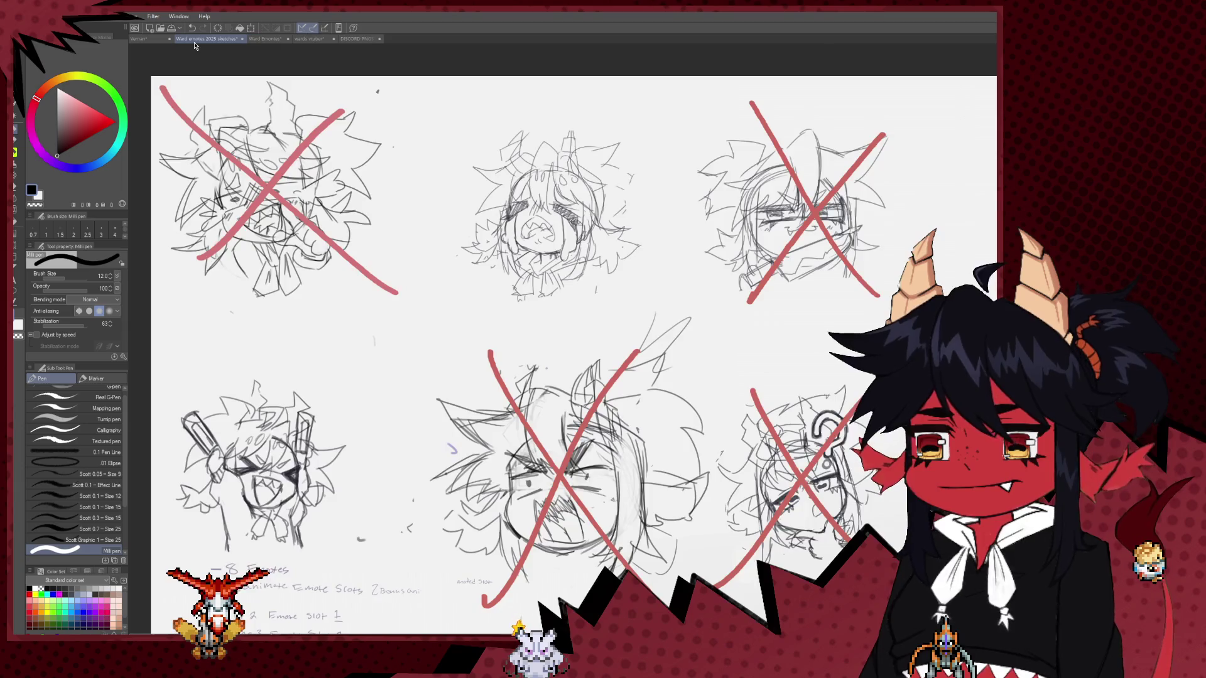
scroll(574, 340, "down", 2)
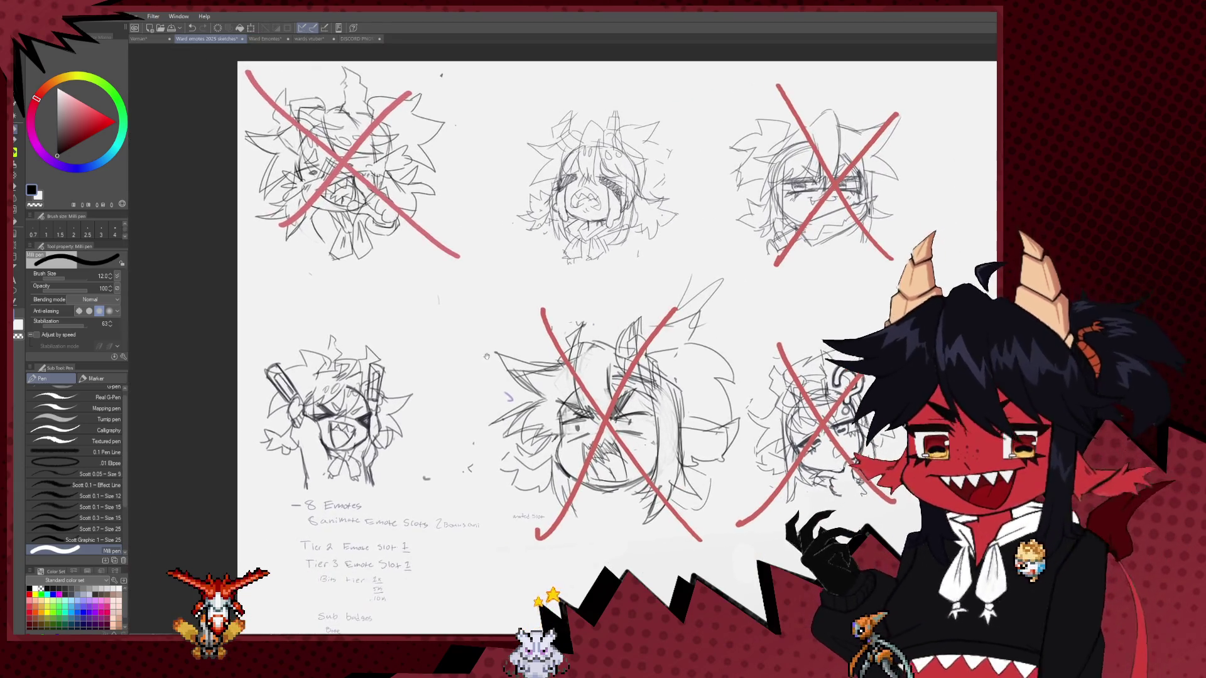
scroll(314, 439, "up", 2)
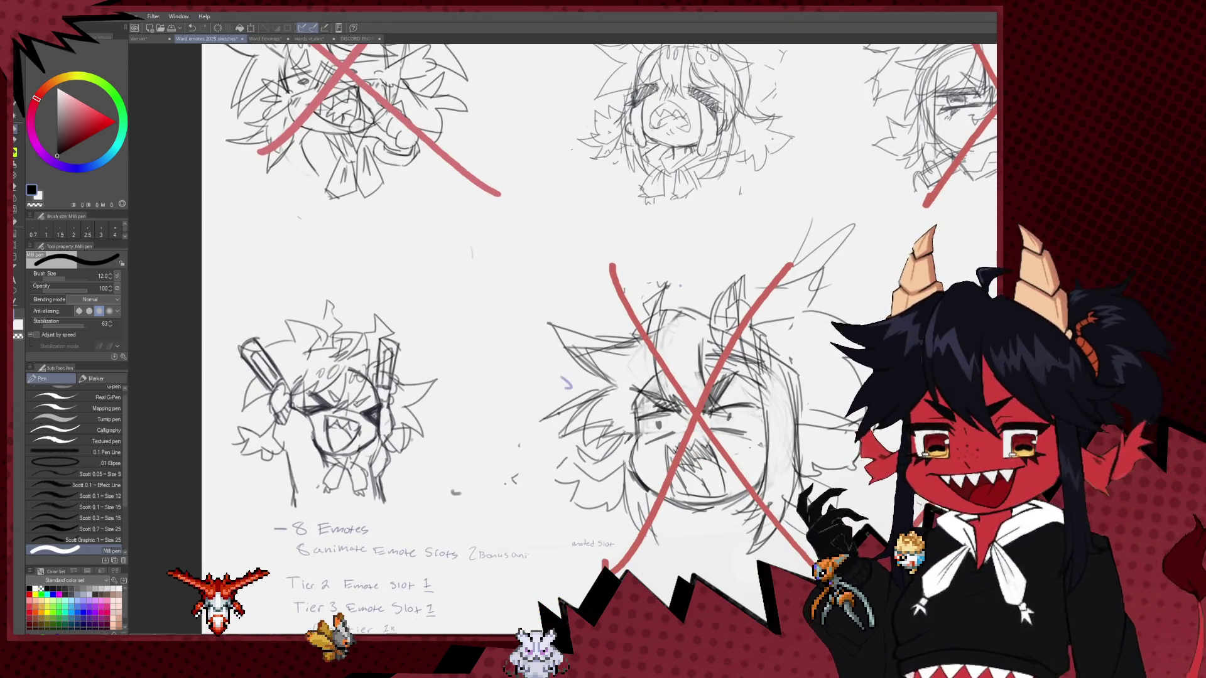
key("ctrl+Tab")
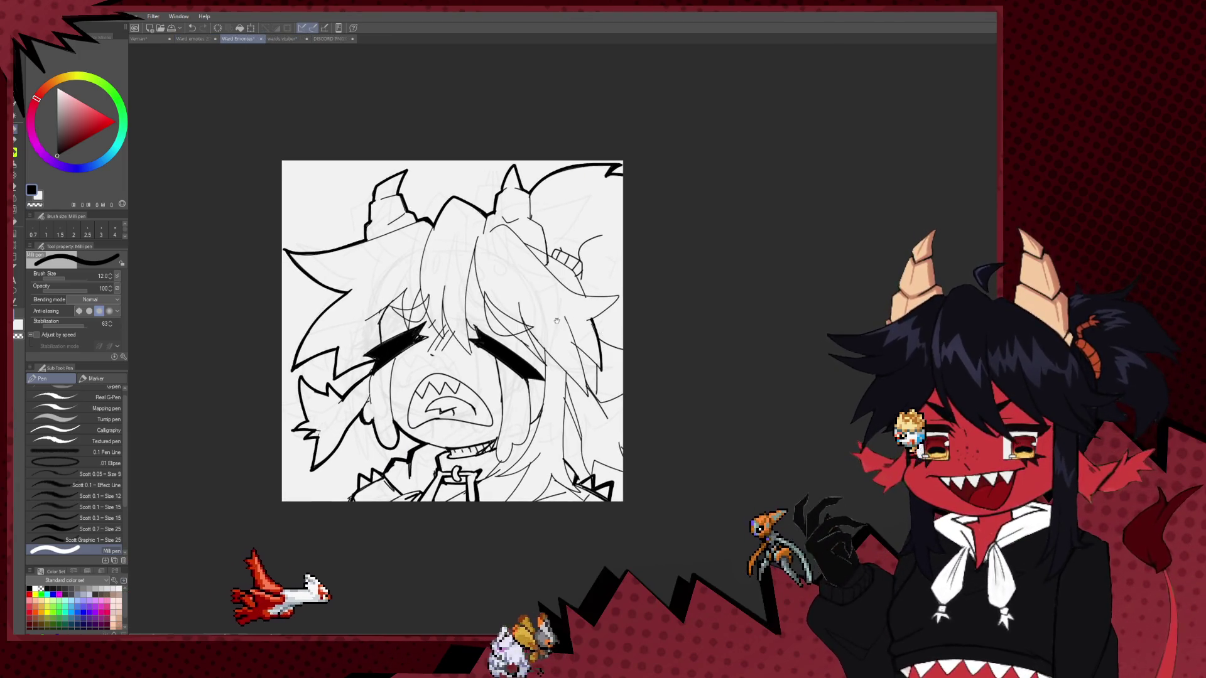
Redraw the bold line down the hair's right edge, curving it outward.
left_click_drag(453, 264, 383, 314)
scroll(613, 406, "up", 1)
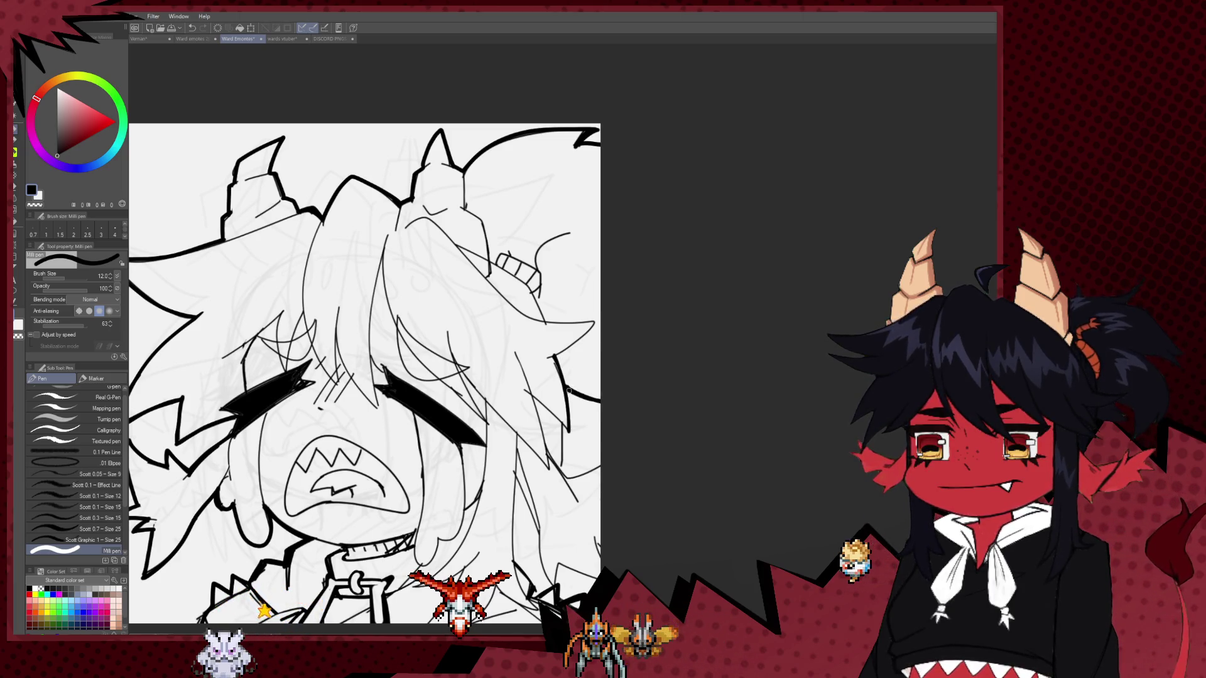
left_click_drag(561, 390, 569, 429)
key("ctrl+z")
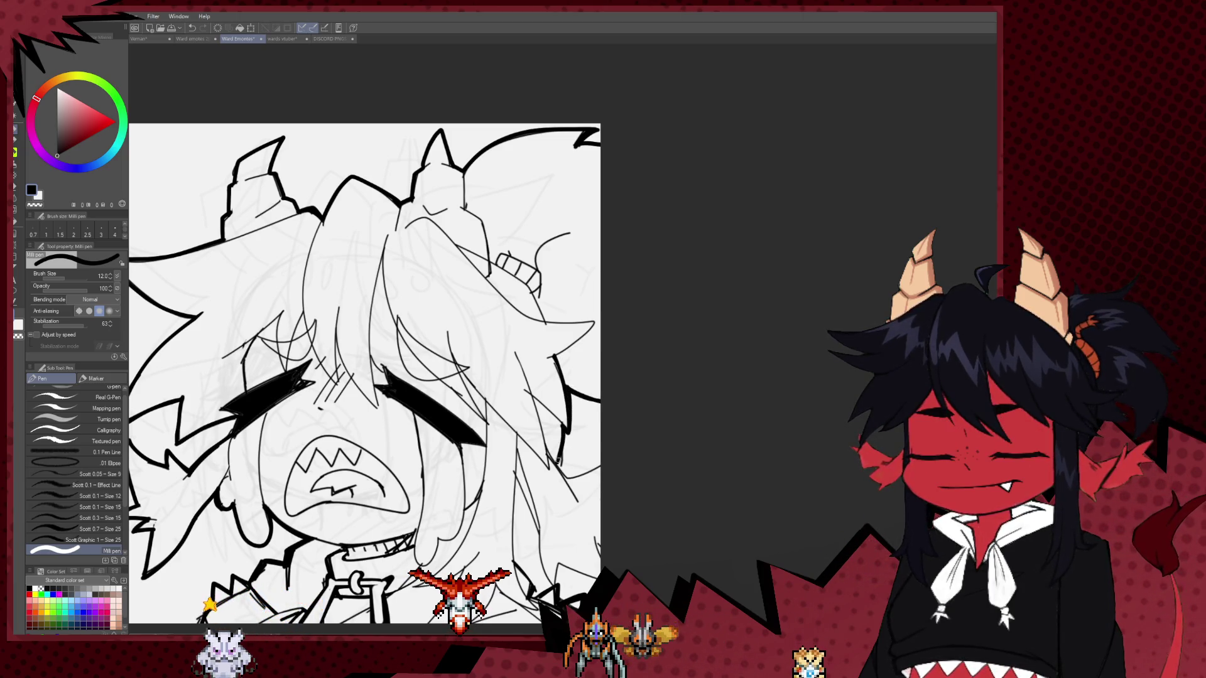
left_click_drag(562, 429, 597, 468)
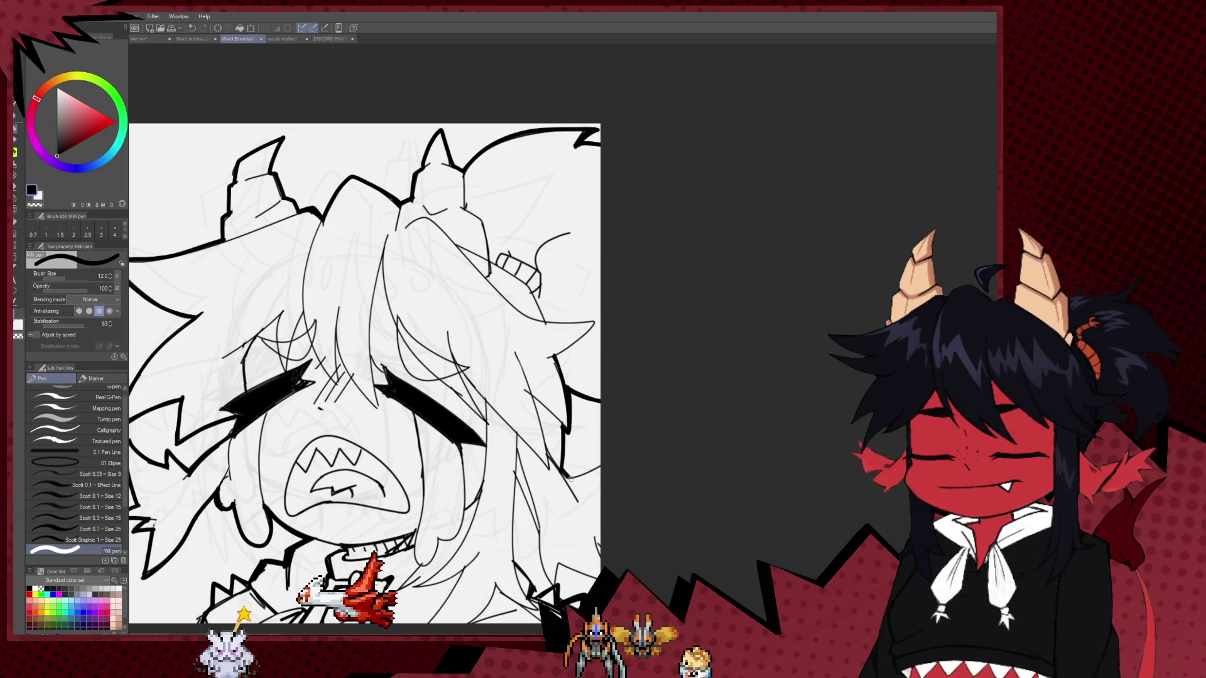
scroll(596, 468, "down", 3)
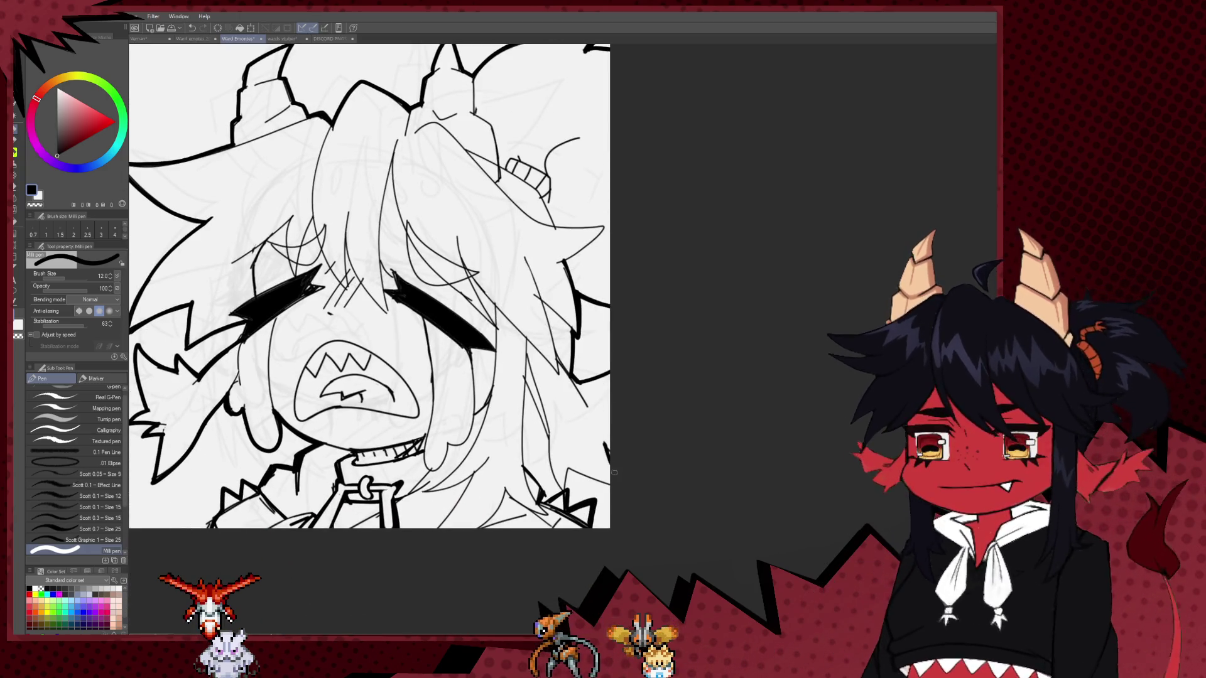
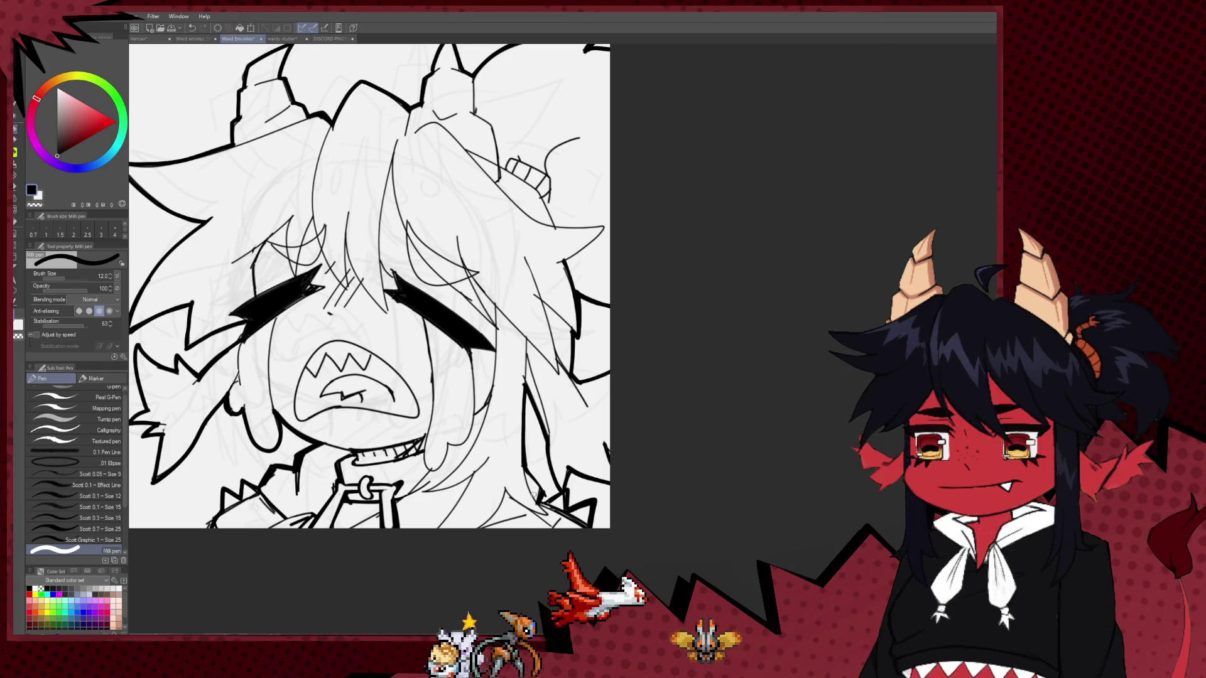
Thin the Milli pen and ink a short stroke just above the left eye.
left_click_drag(534, 496, 594, 390)
scroll(599, 387, "down", 5)
scroll(488, 329, "up", 3)
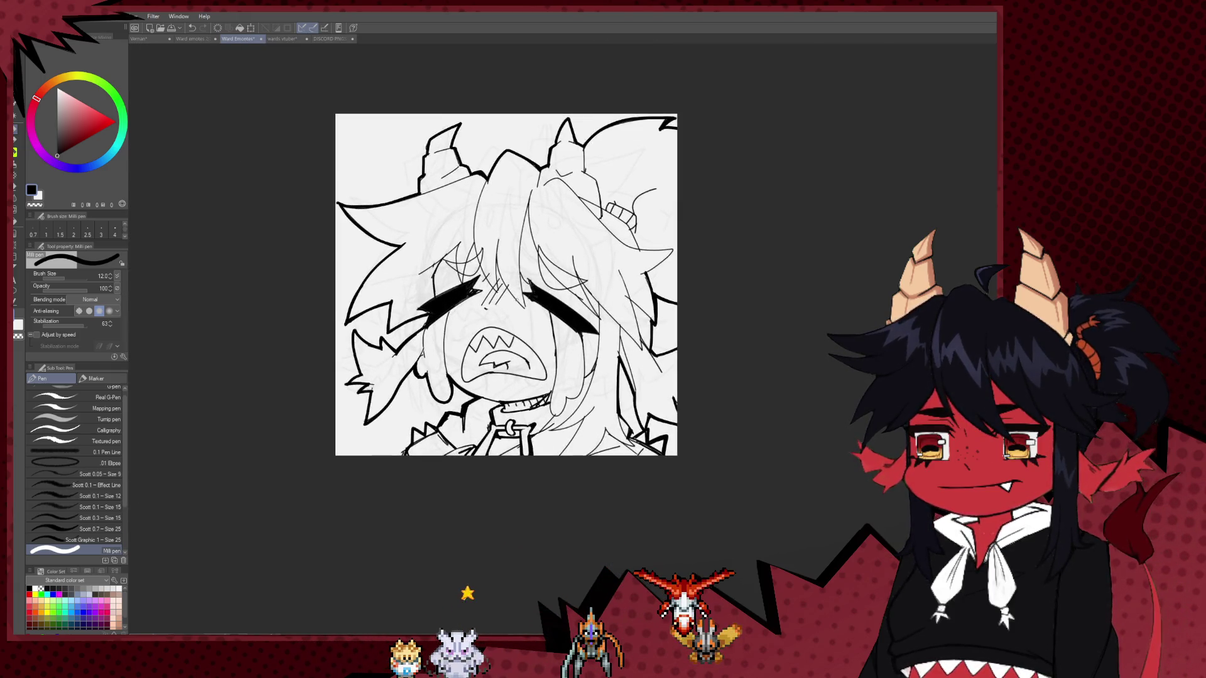
scroll(487, 328, "up", 3)
key("e")
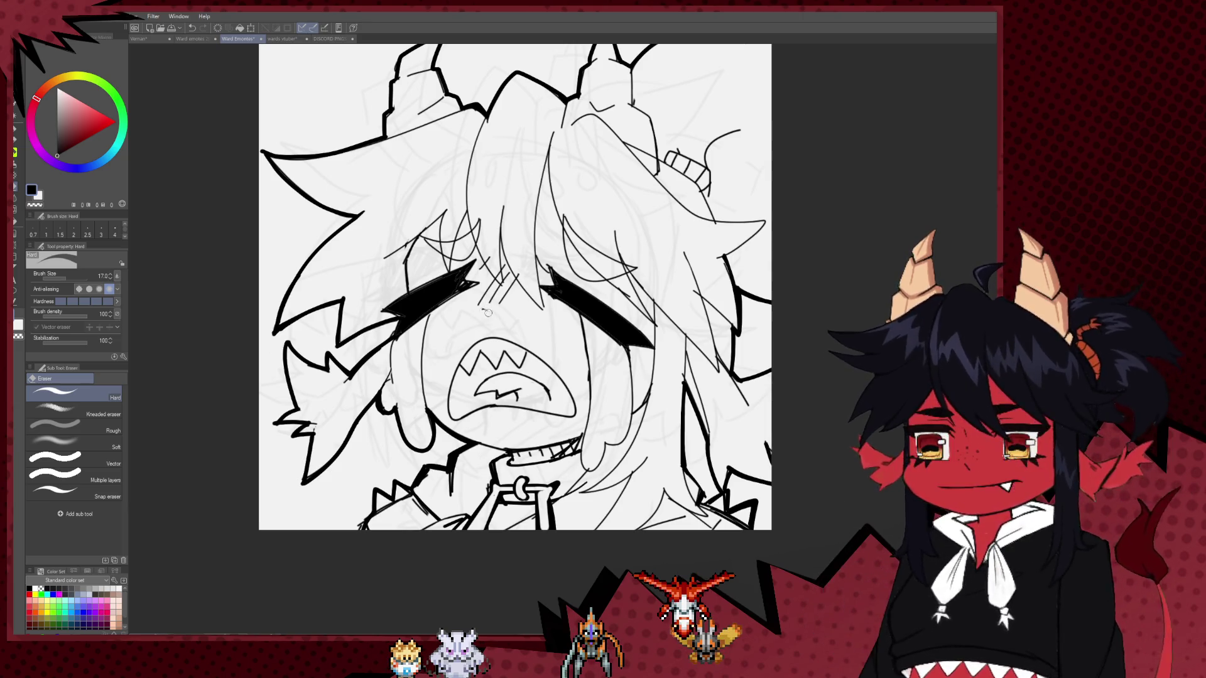
key("p")
key("bracketleft")
key("bracketleft")
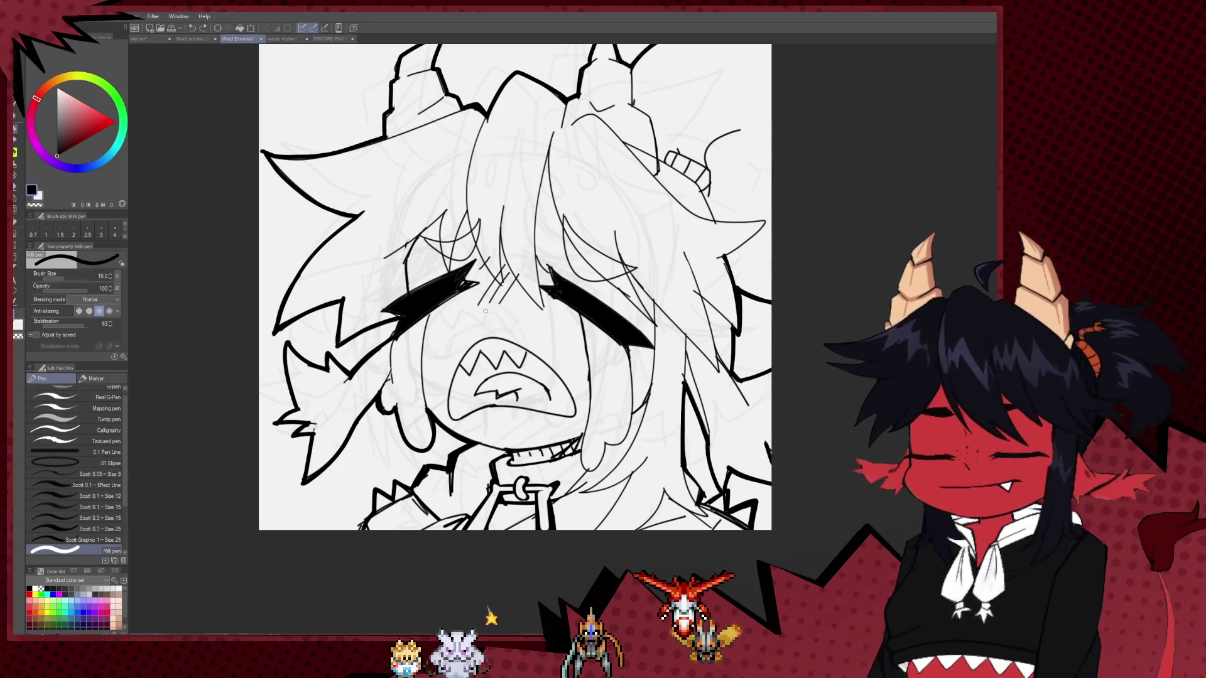
mouse_move(483, 307)
left_mouse_down()
mouse_move(495, 321)
mouse_move(449, 406)
left_mouse_up()
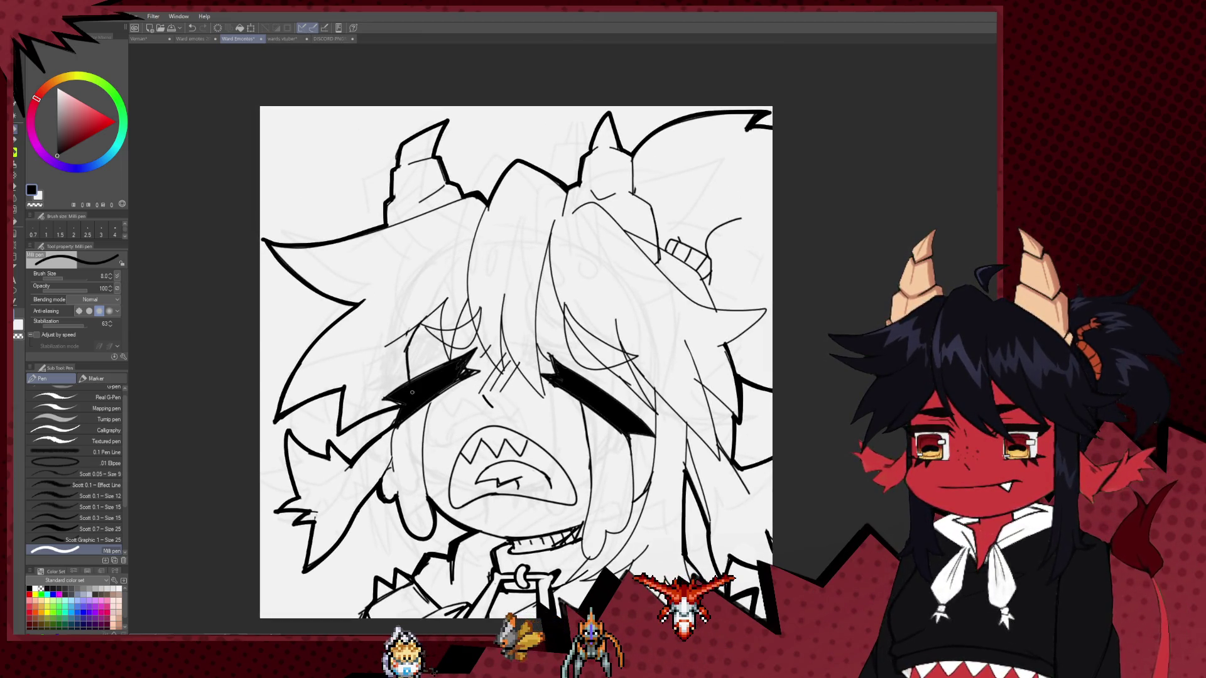
Fix the lines near the eyes with the Hard eraser and pen, then flip the view horizontally.
left_click_drag(412, 392, 406, 371)
key("e")
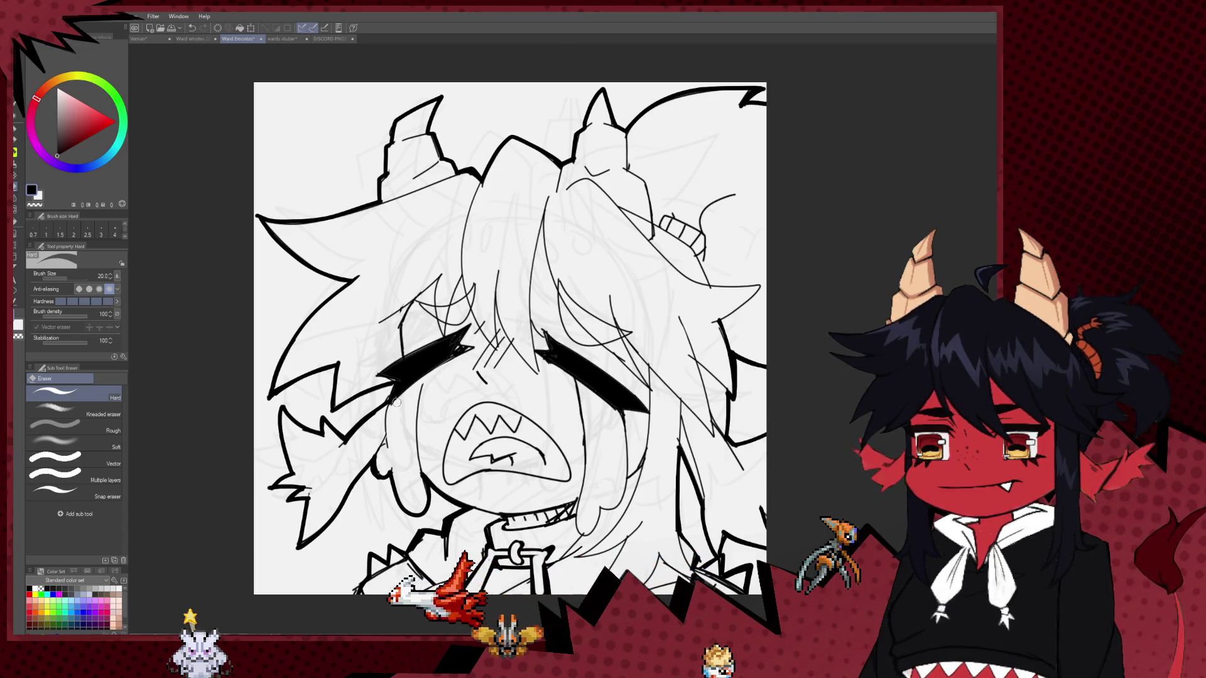
key("p")
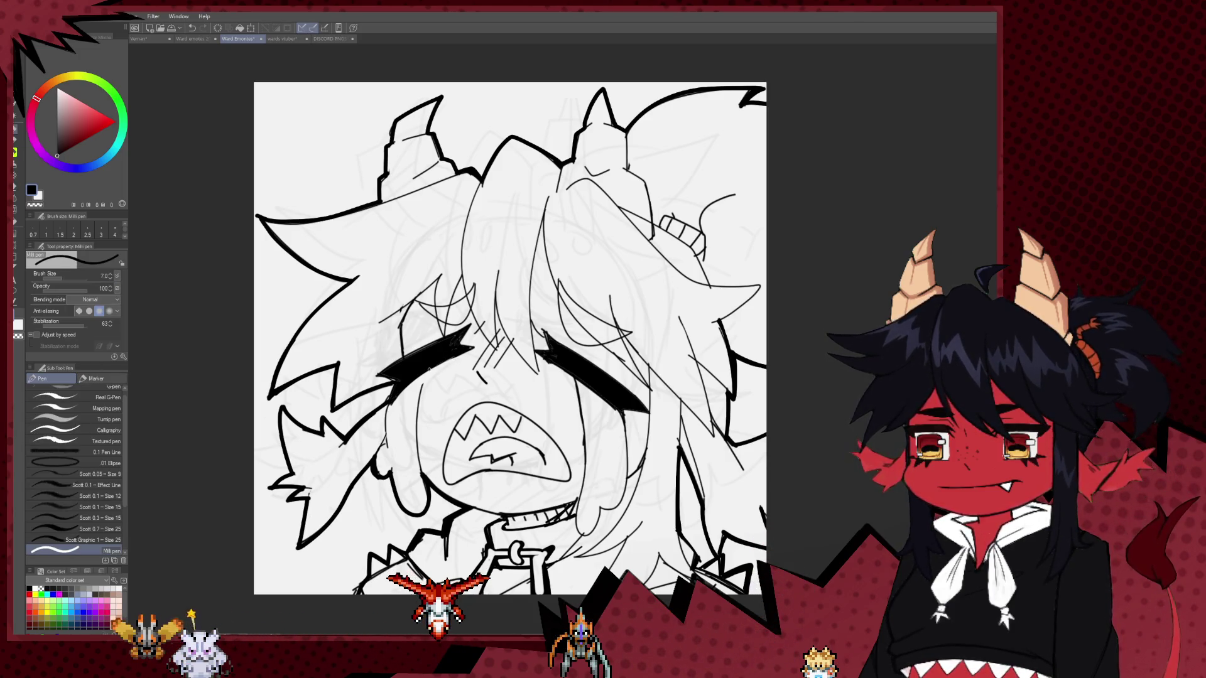
key("e")
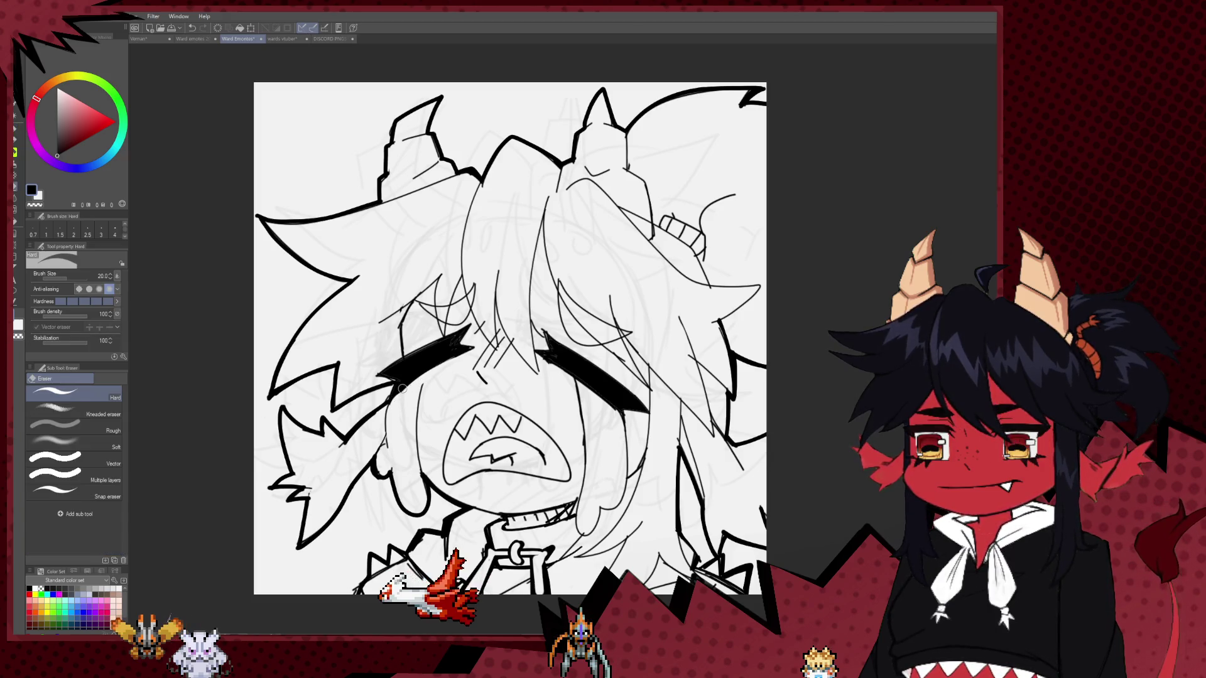
key("p")
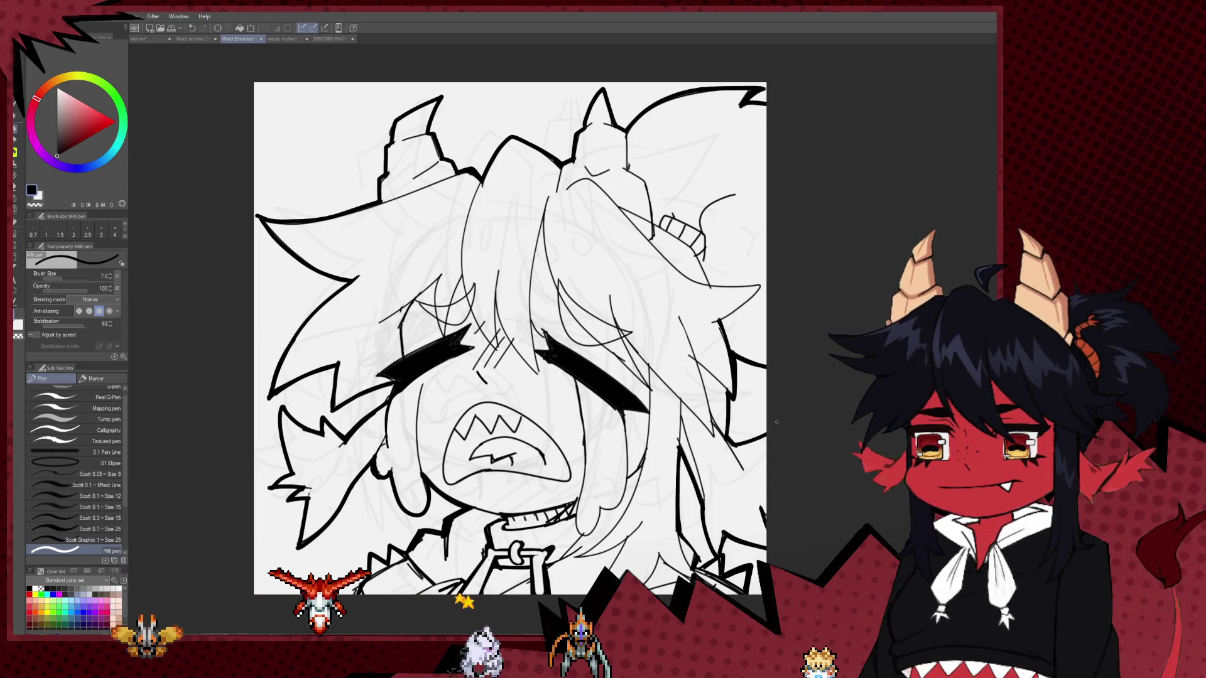
scroll(556, 449, "up", 1)
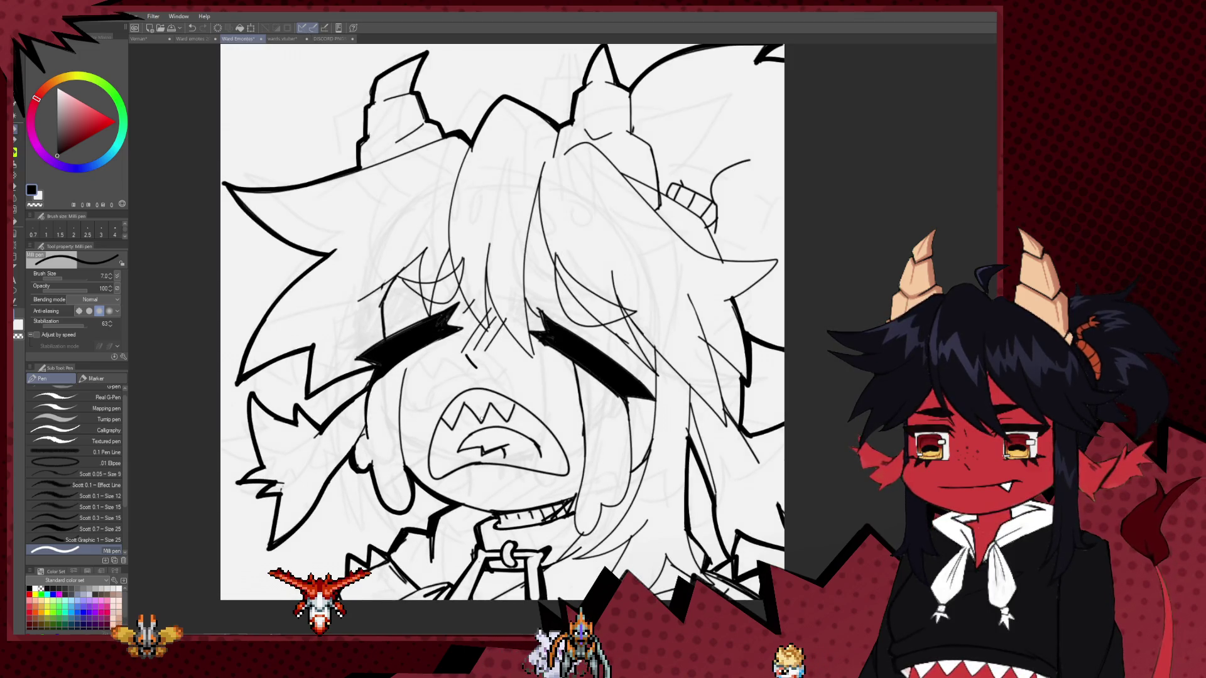
scroll(481, 419, "down", 5)
key("h")
scroll(602, 345, "up", 3)
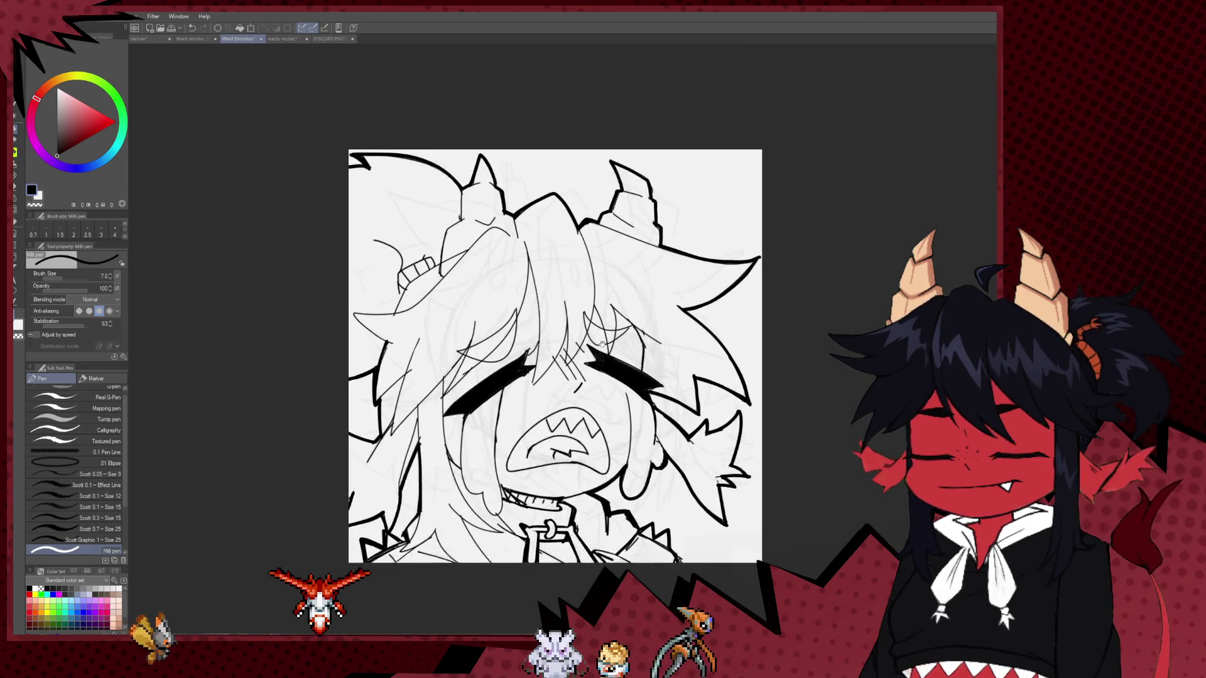
Thicken the pen slightly and ink short strokes beside the left eye and along the hair.
scroll(602, 343, "up", 1)
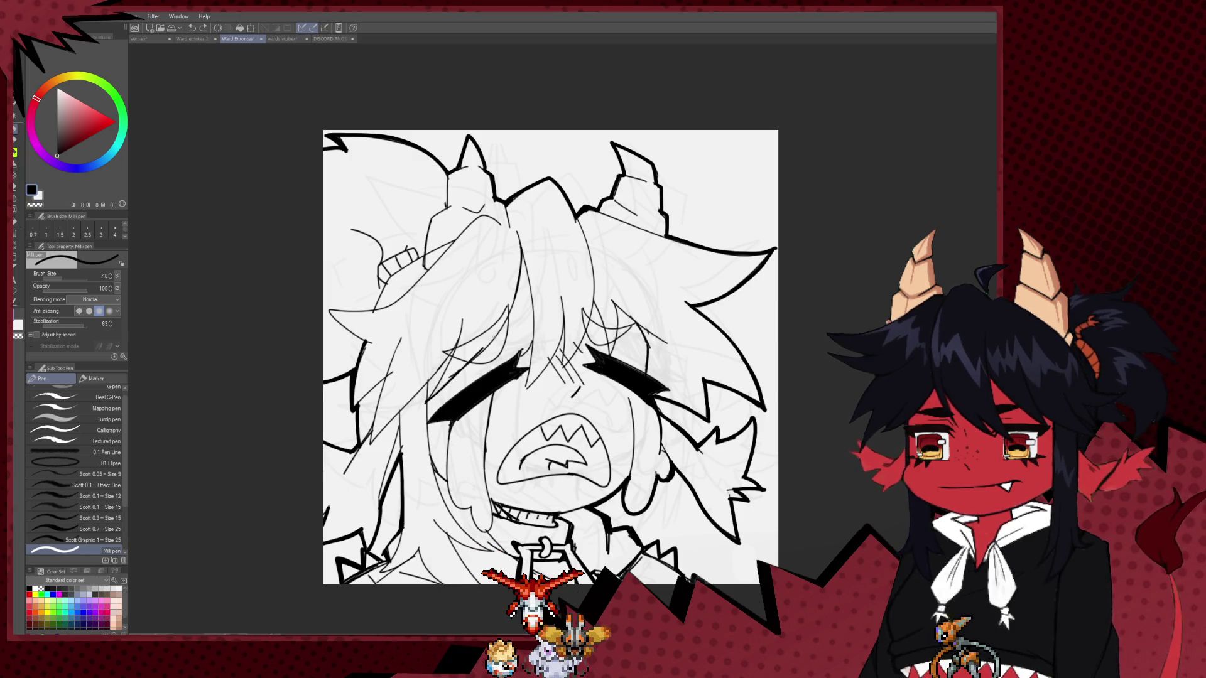
key("bracketright")
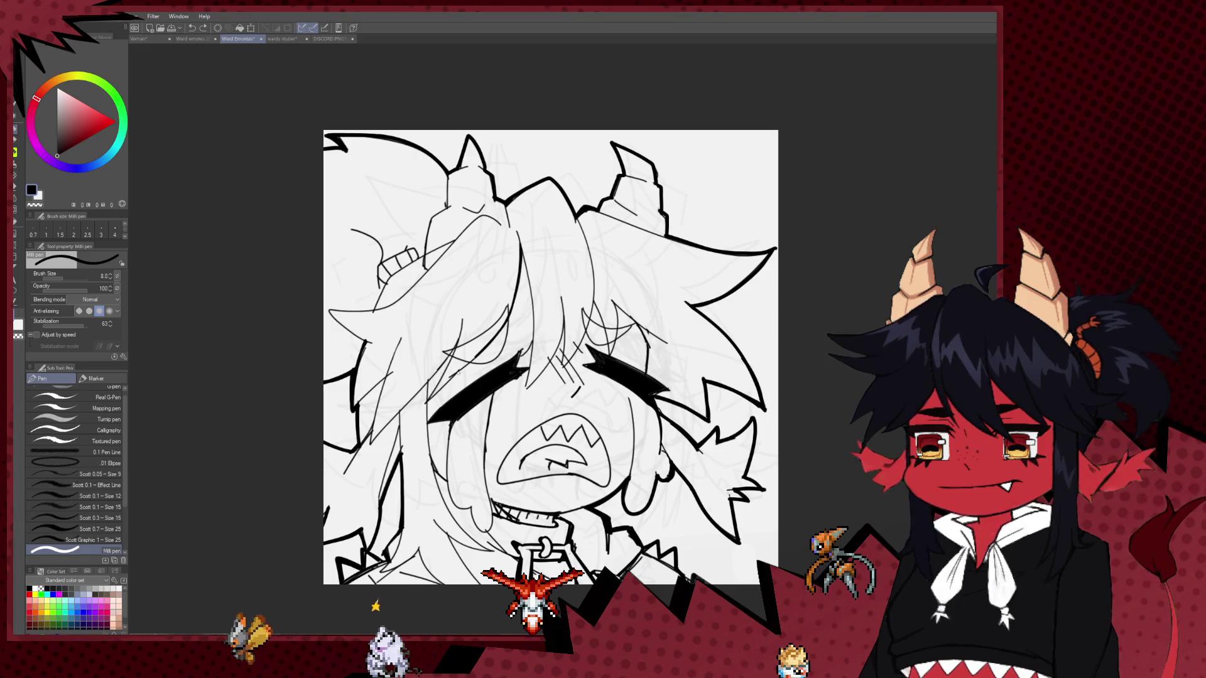
left_click_drag(422, 405, 428, 397)
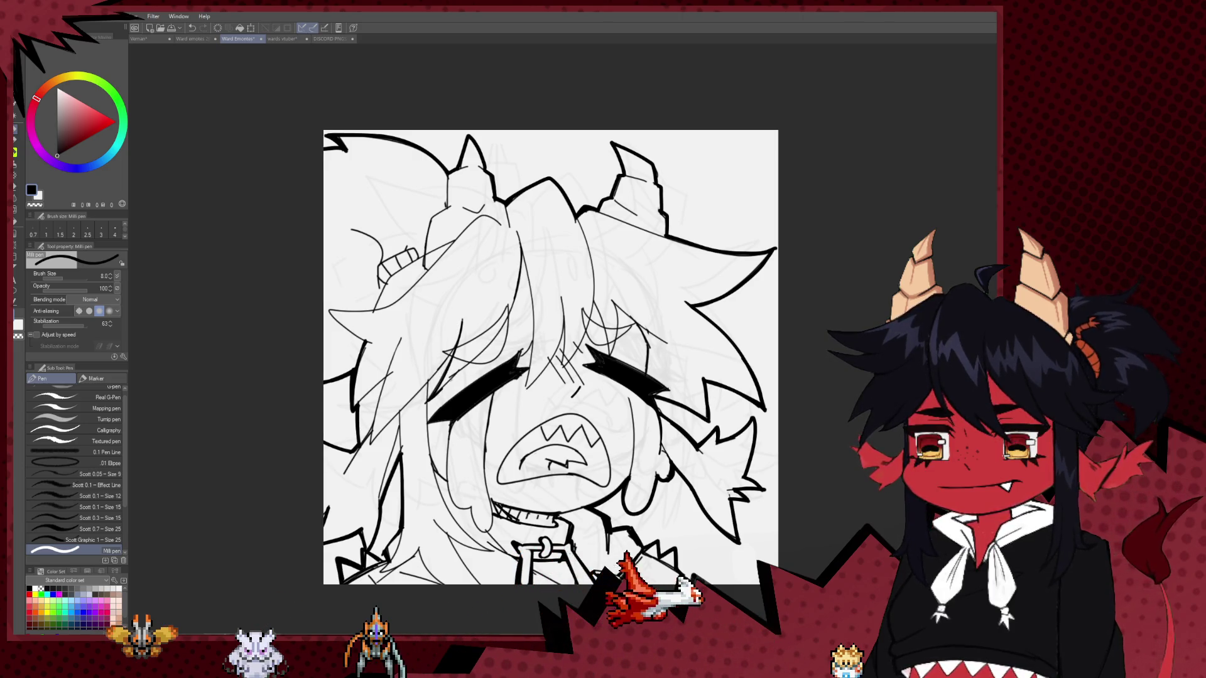
left_click_drag(527, 384, 531, 254)
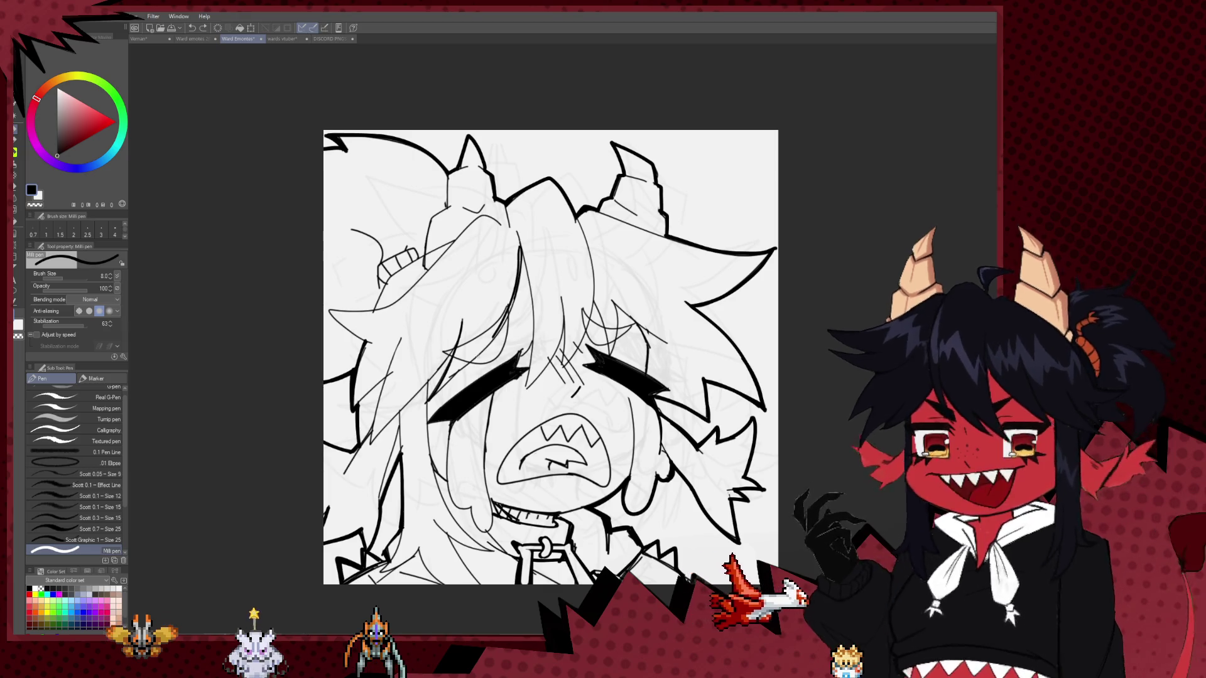
Touch up the new strokes, alternating a smaller Hard eraser and a thinner pen.
key("e")
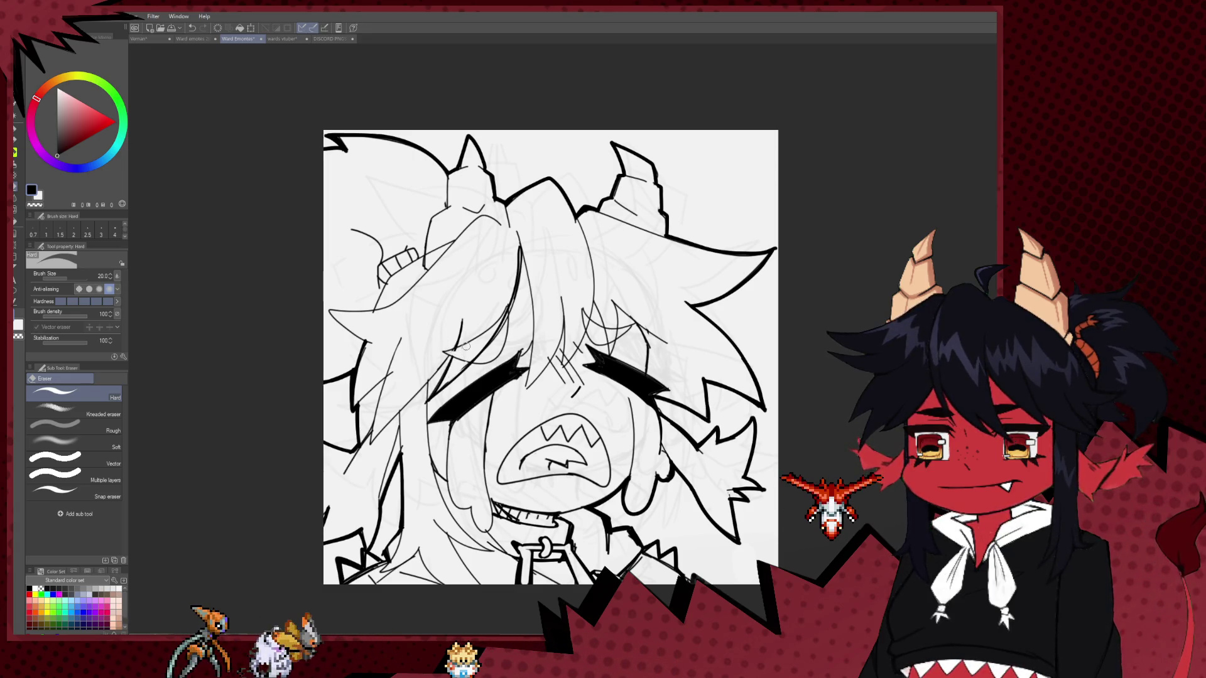
key("p")
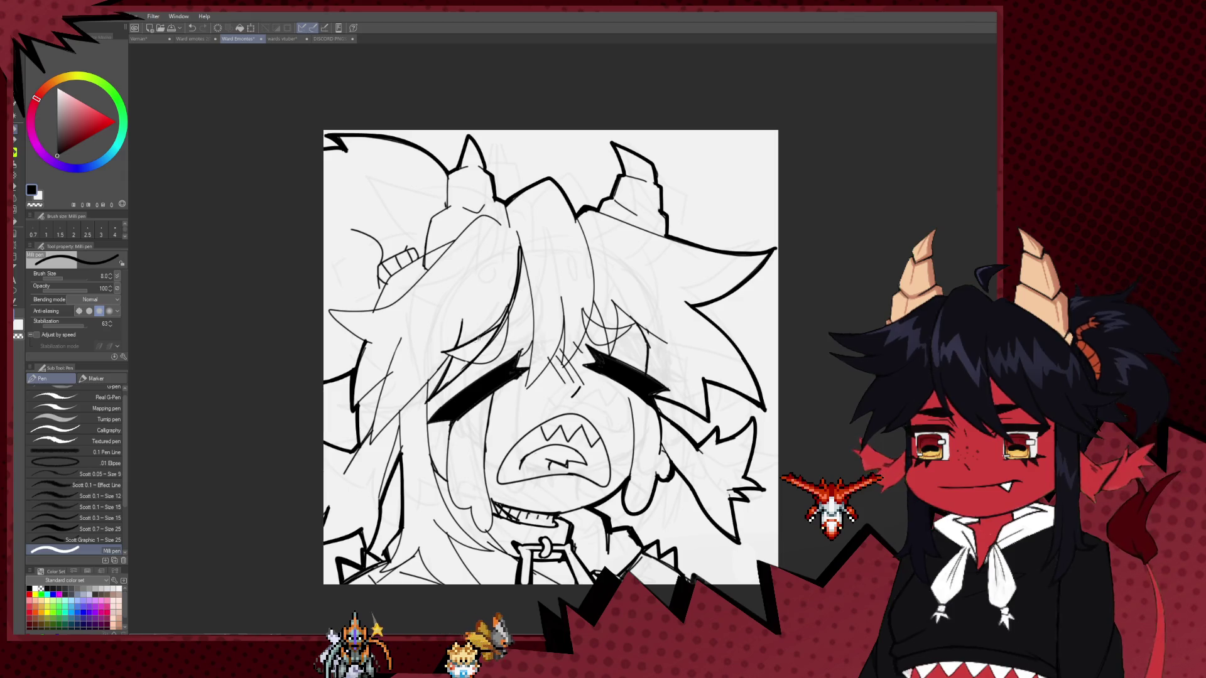
key("e")
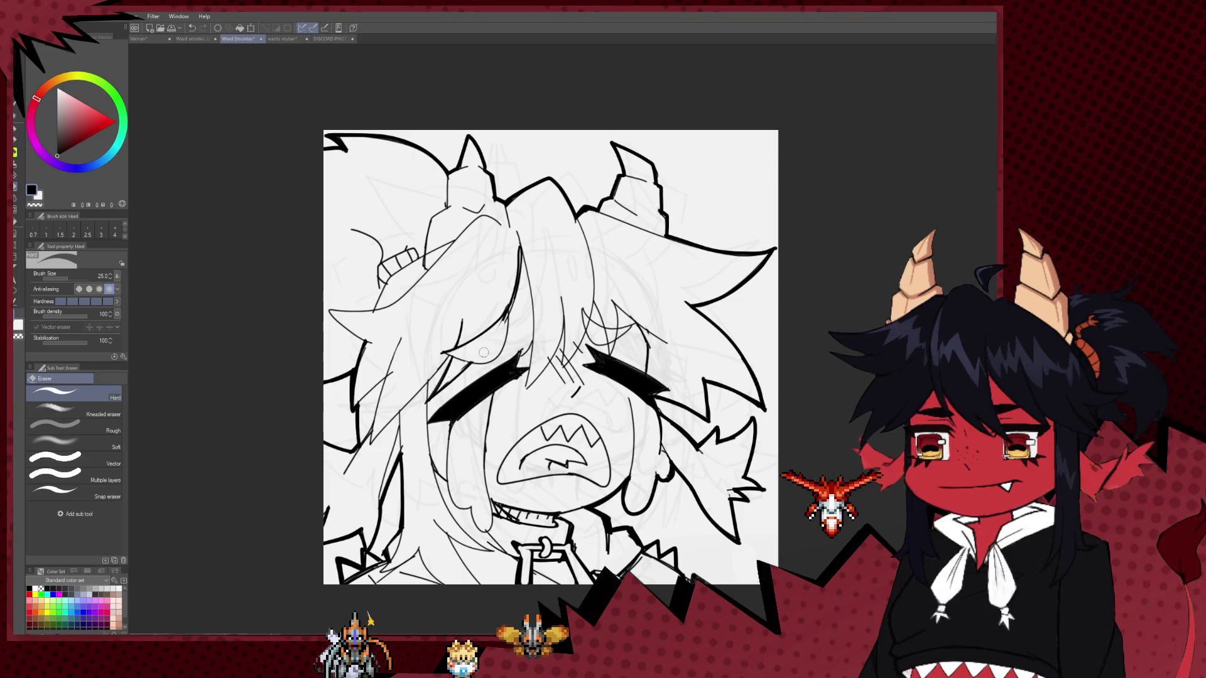
key("bracketleft")
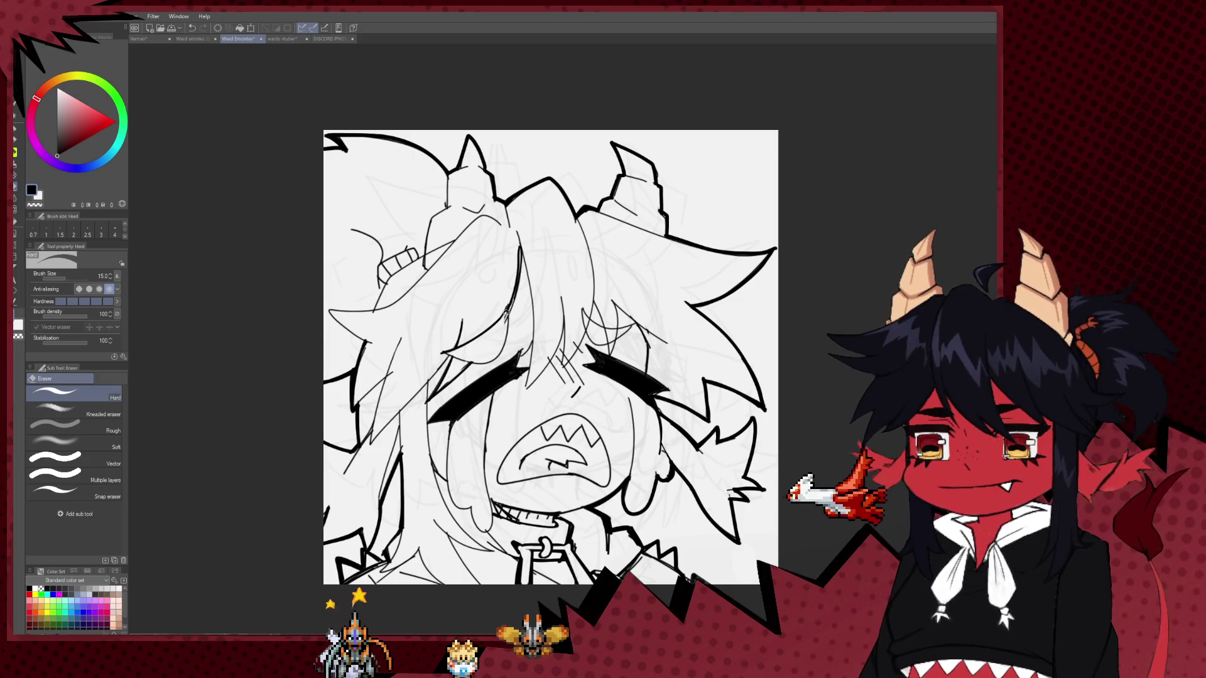
key("p")
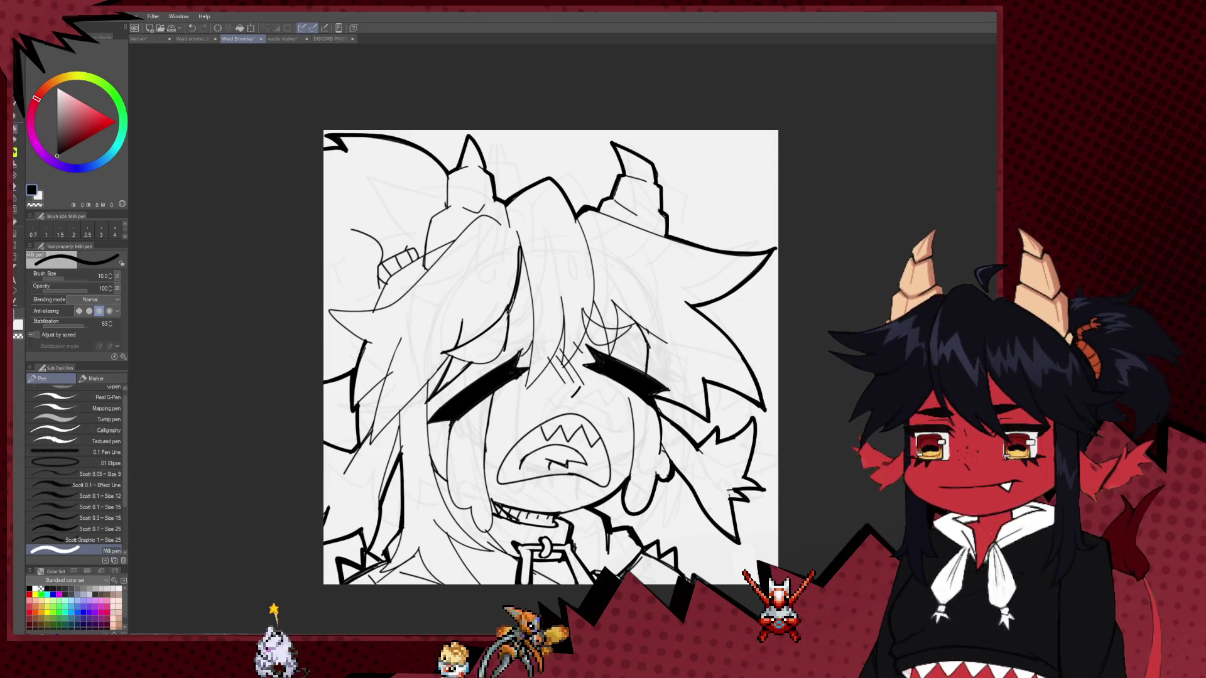
key("bracketleft")
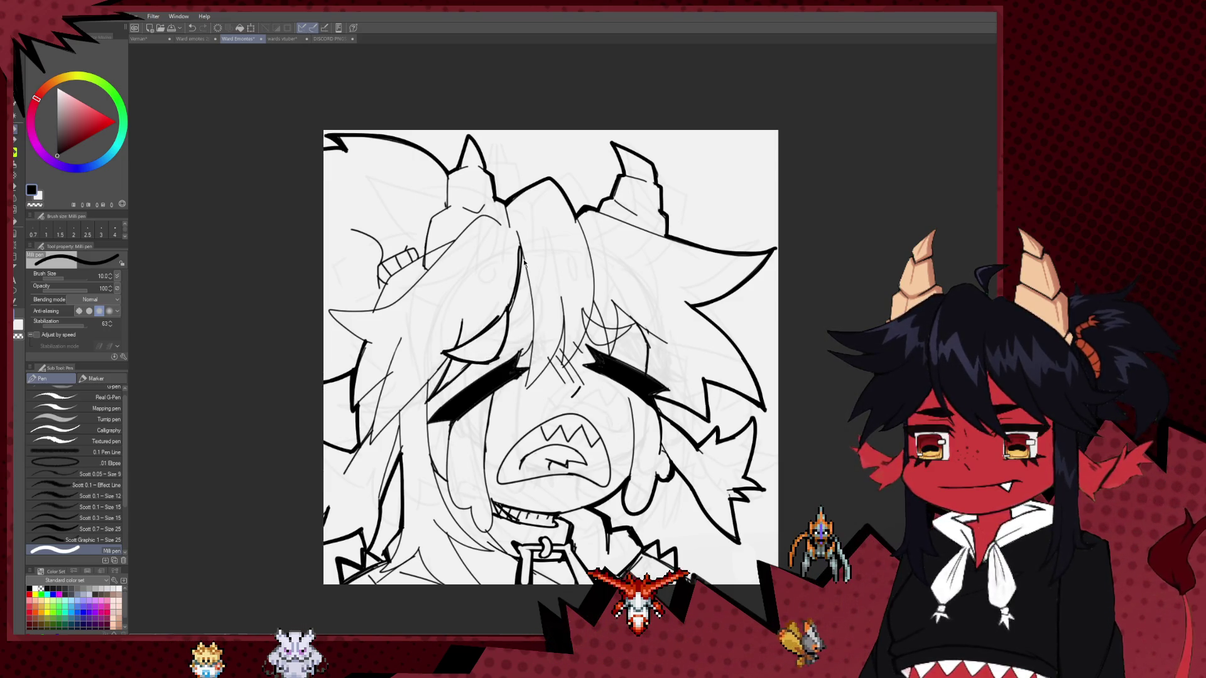
scroll(688, 226, "down", 6)
scroll(688, 226, "down", 4)
scroll(691, 219, "up", 3)
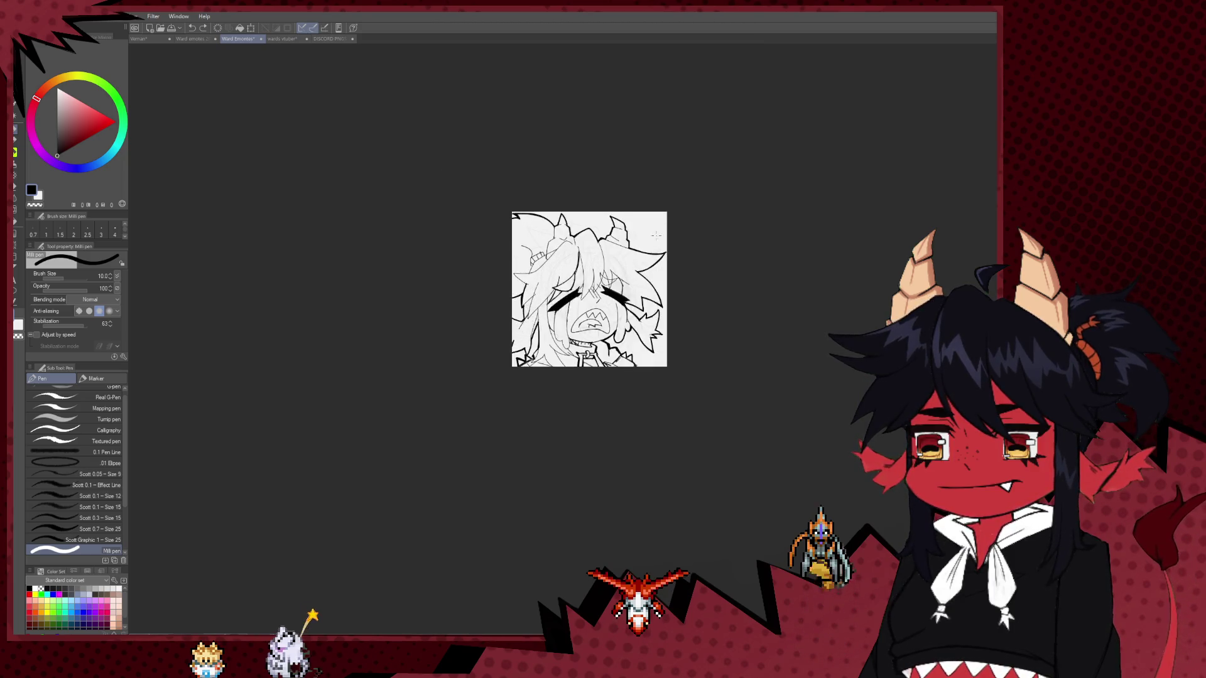
scroll(628, 251, "up", 2)
scroll(590, 276, "up", 4)
left_click_drag(474, 228, 427, 242)
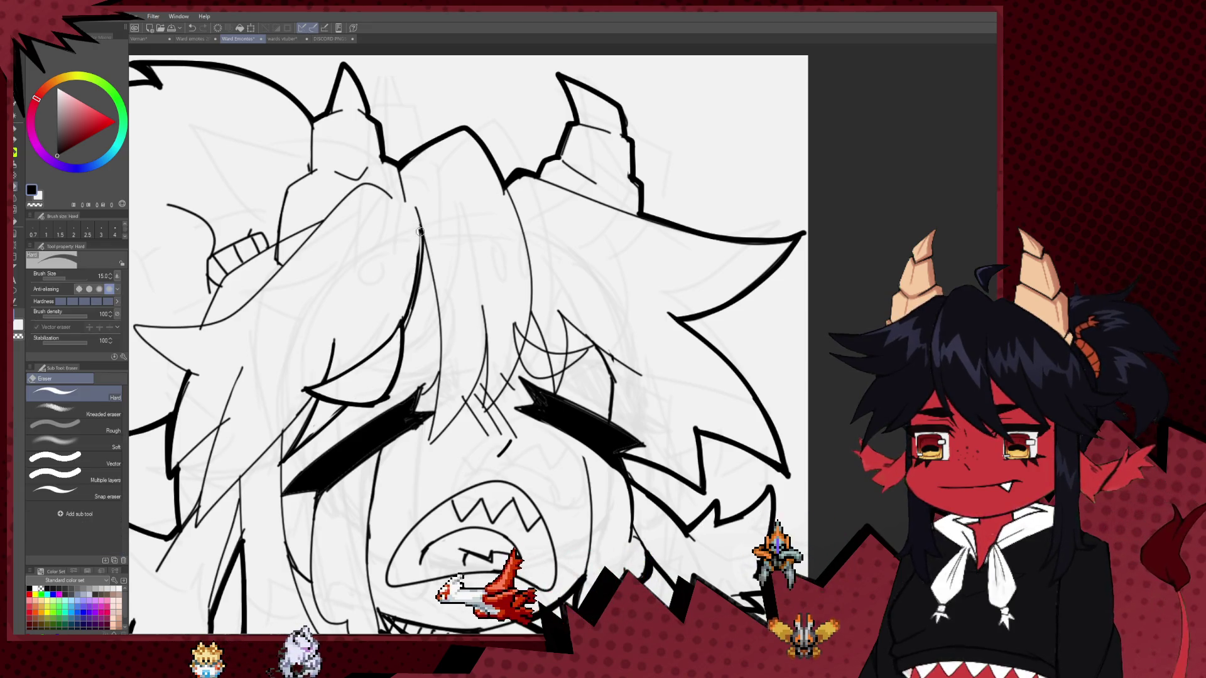
Frame the right eye and set the Milli pen size to about 7–8.
key("bracketleft")
key("bracketleft")
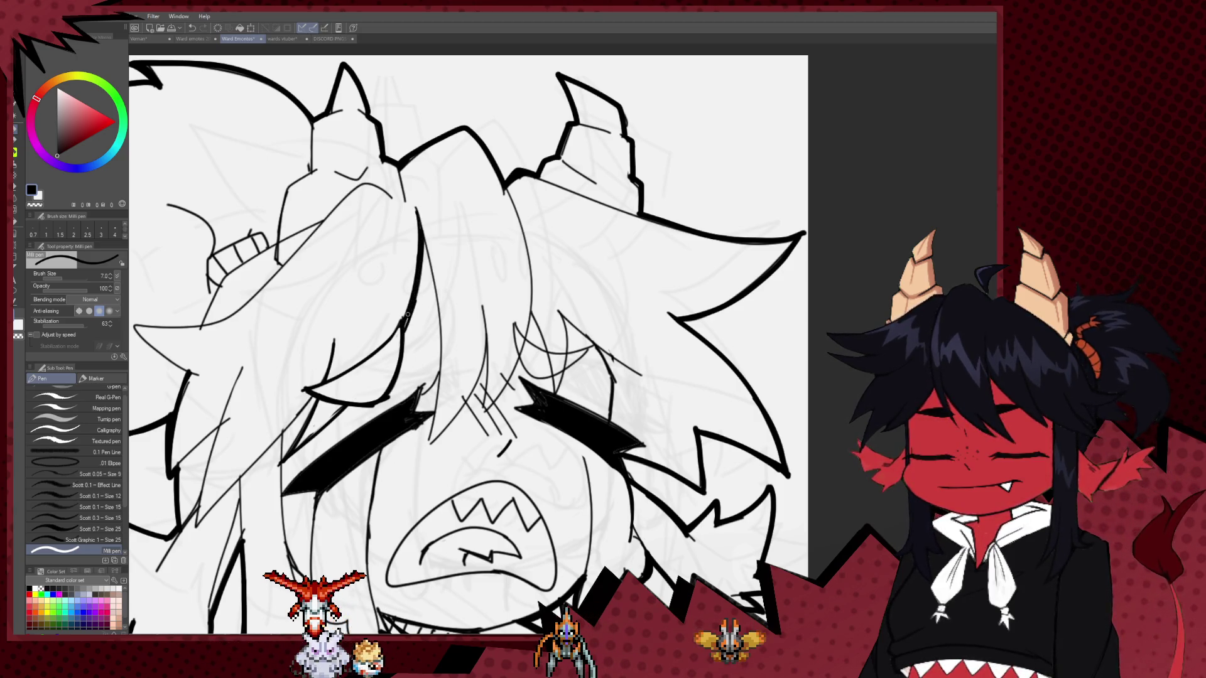
left_click_drag(400, 357, 409, 325)
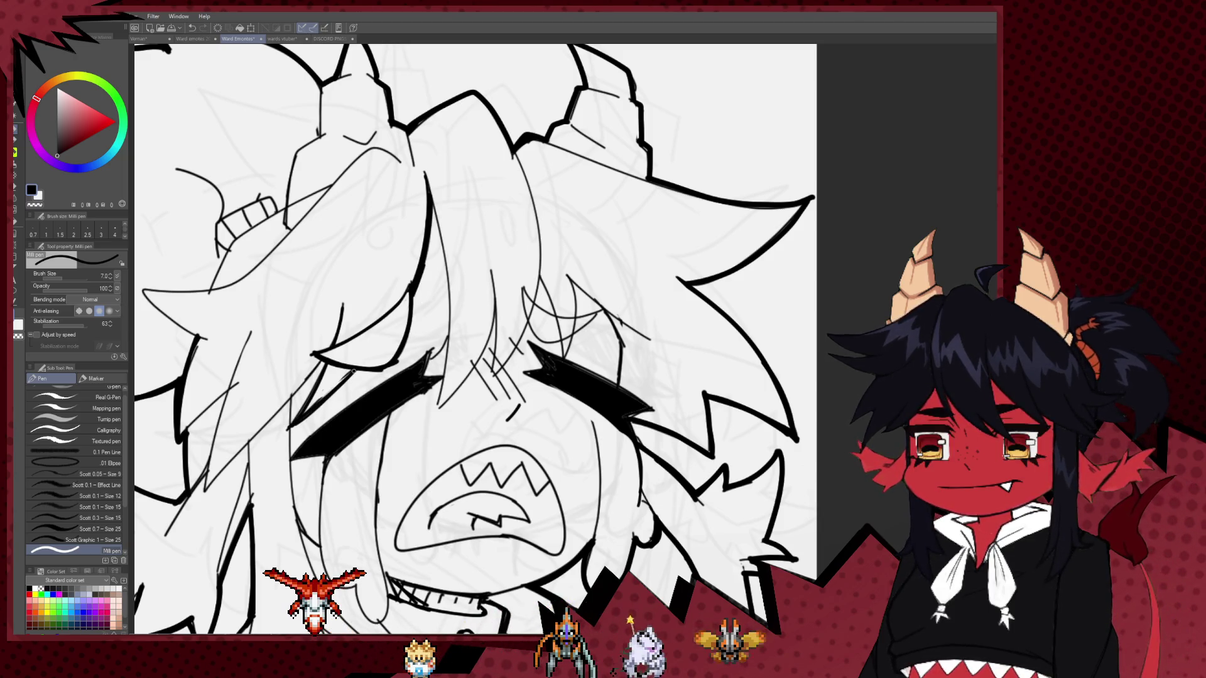
left_click_drag(442, 242, 422, 263)
key("bracketright")
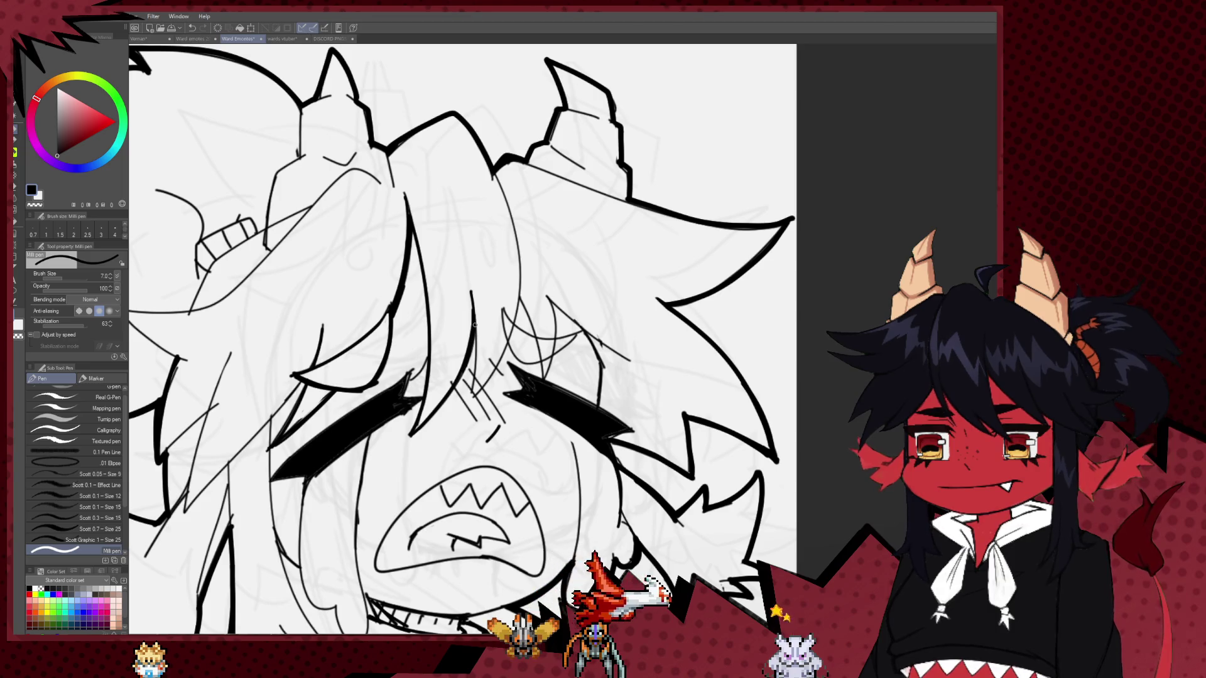
key("bracketright")
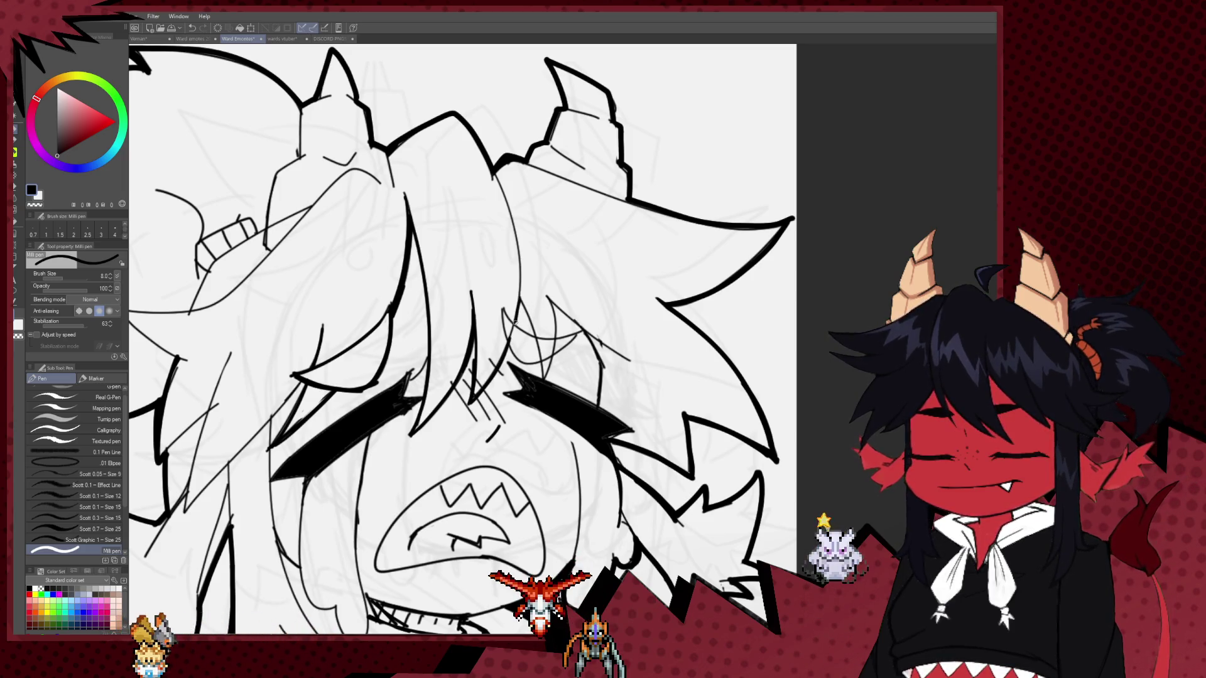
Ink the curved hair strand over the right-hand eye, erasing overlapping lines.
key("e")
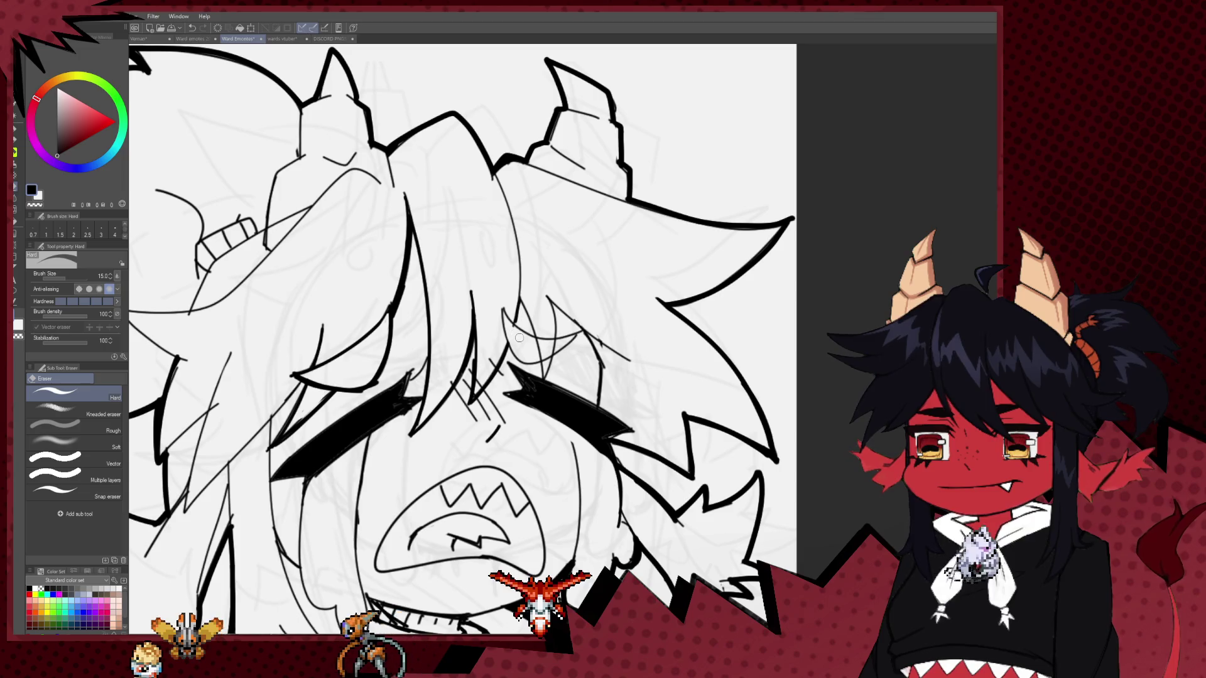
left_click_drag(516, 337, 469, 378)
key("p")
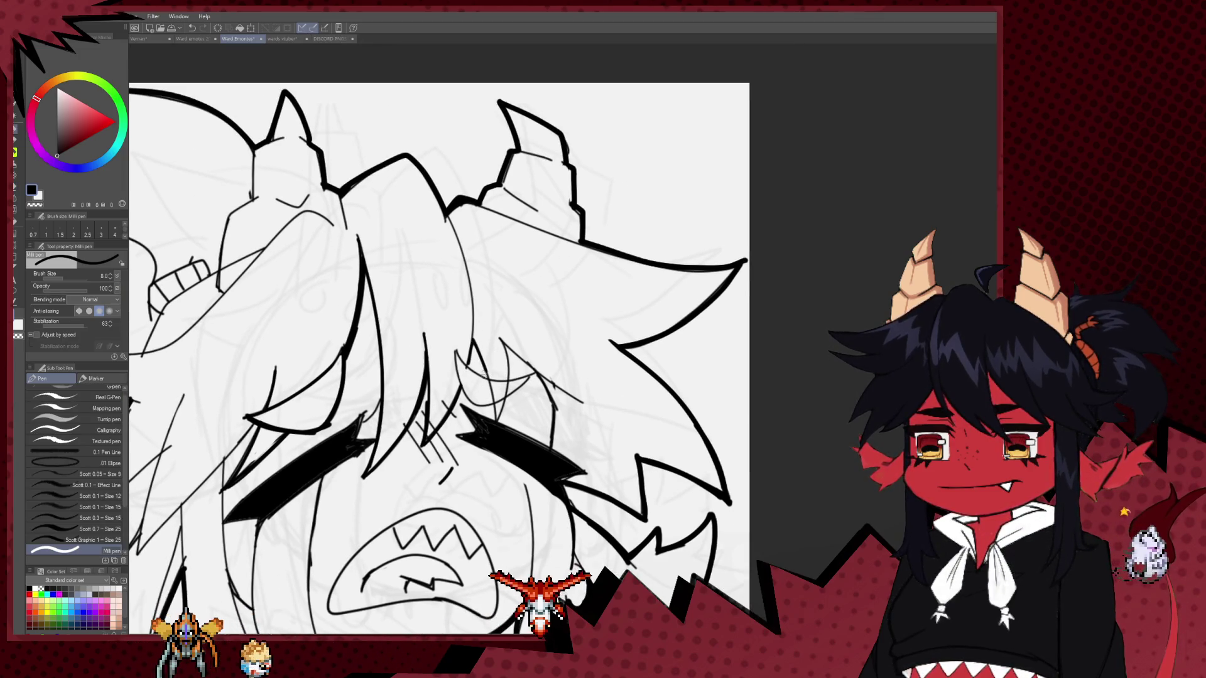
key("e")
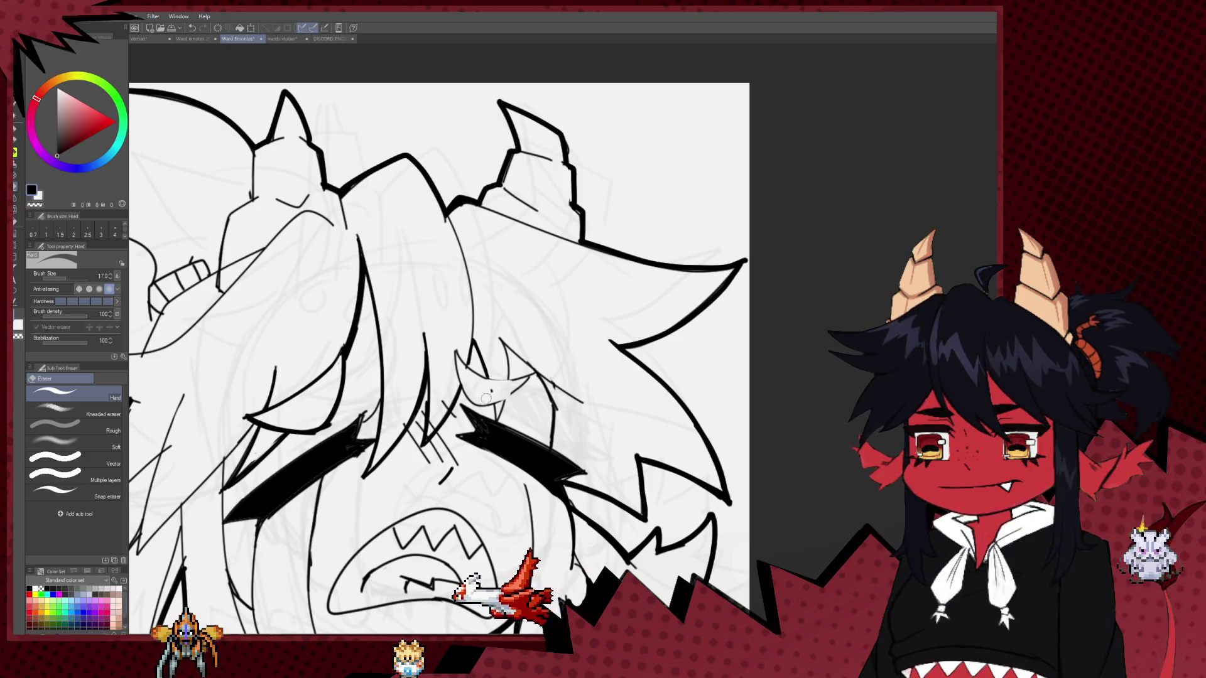
key("p")
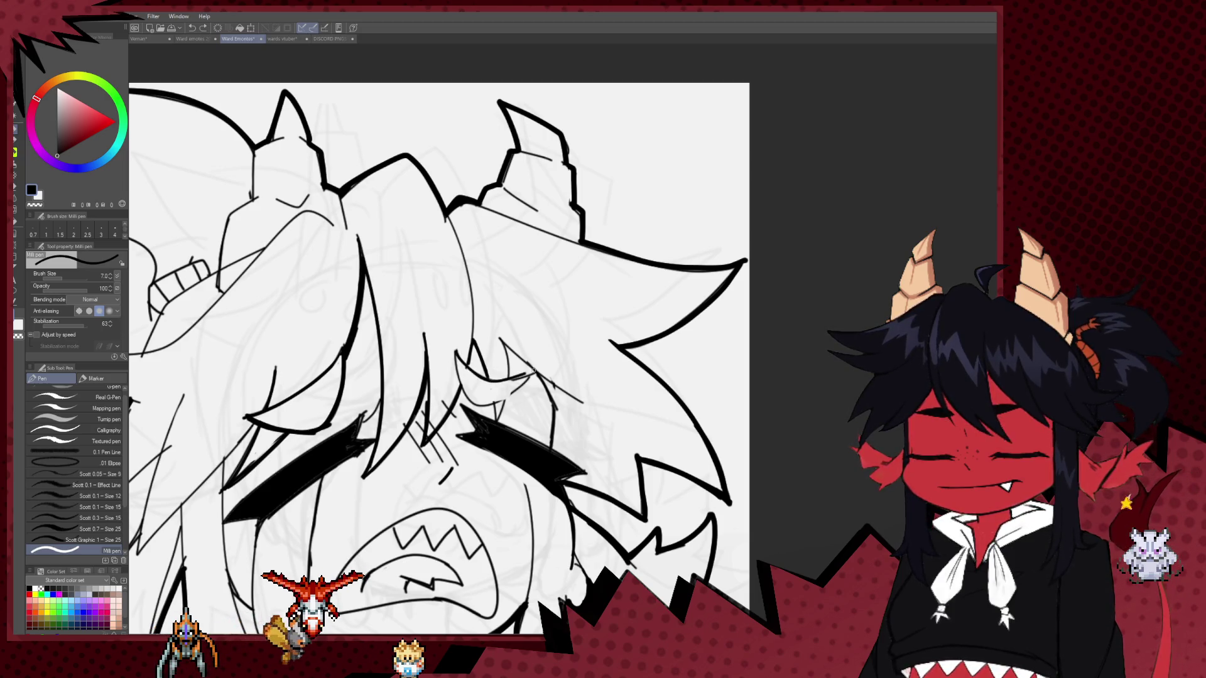
mouse_move(457, 354)
left_mouse_down()
mouse_move(489, 376)
mouse_move(537, 371)
left_mouse_up()
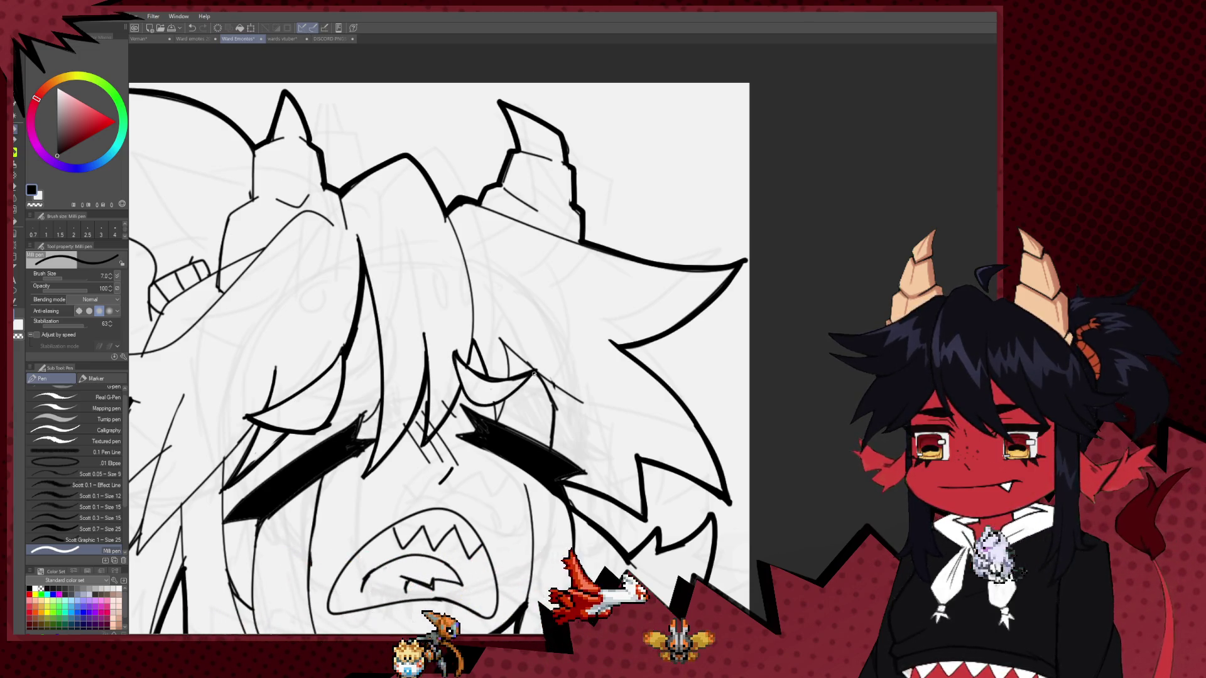
scroll(473, 251, "down", 2)
scroll(473, 252, "down", 3)
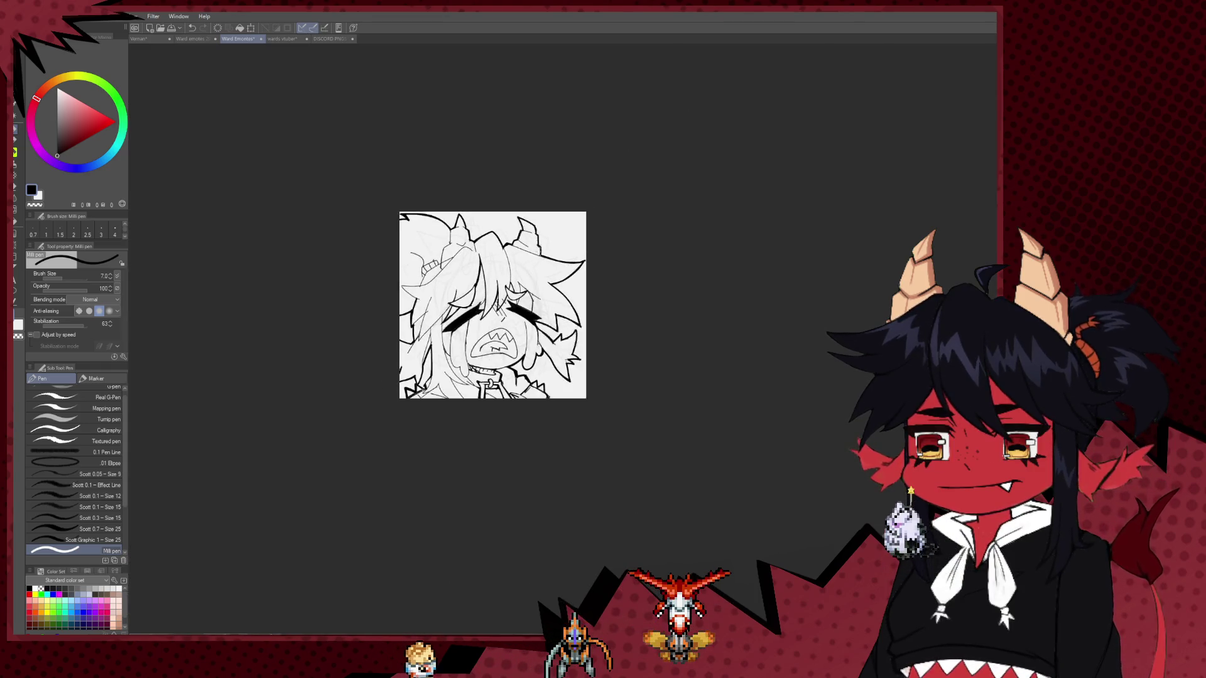
Undo the stray small strokes near the mouth, adjusting the pen size.
scroll(473, 251, "down", 1)
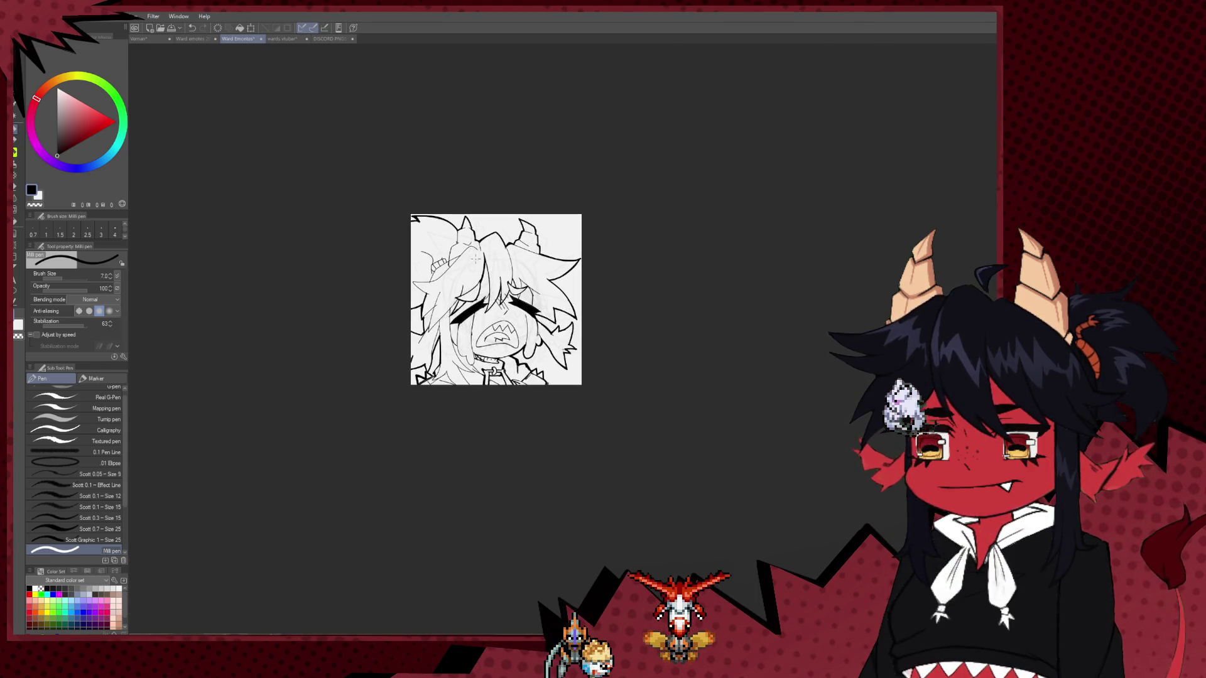
scroll(496, 283, "up", 2)
scroll(521, 302, "up", 2)
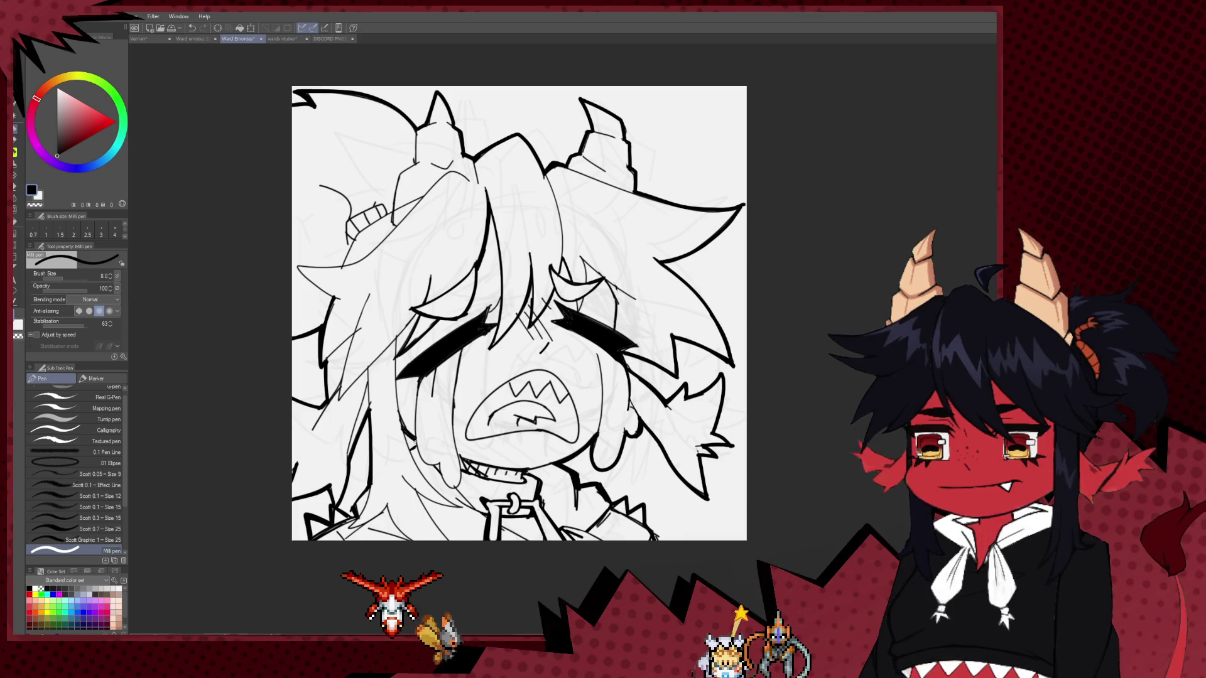
left_click_drag(487, 481, 406, 442)
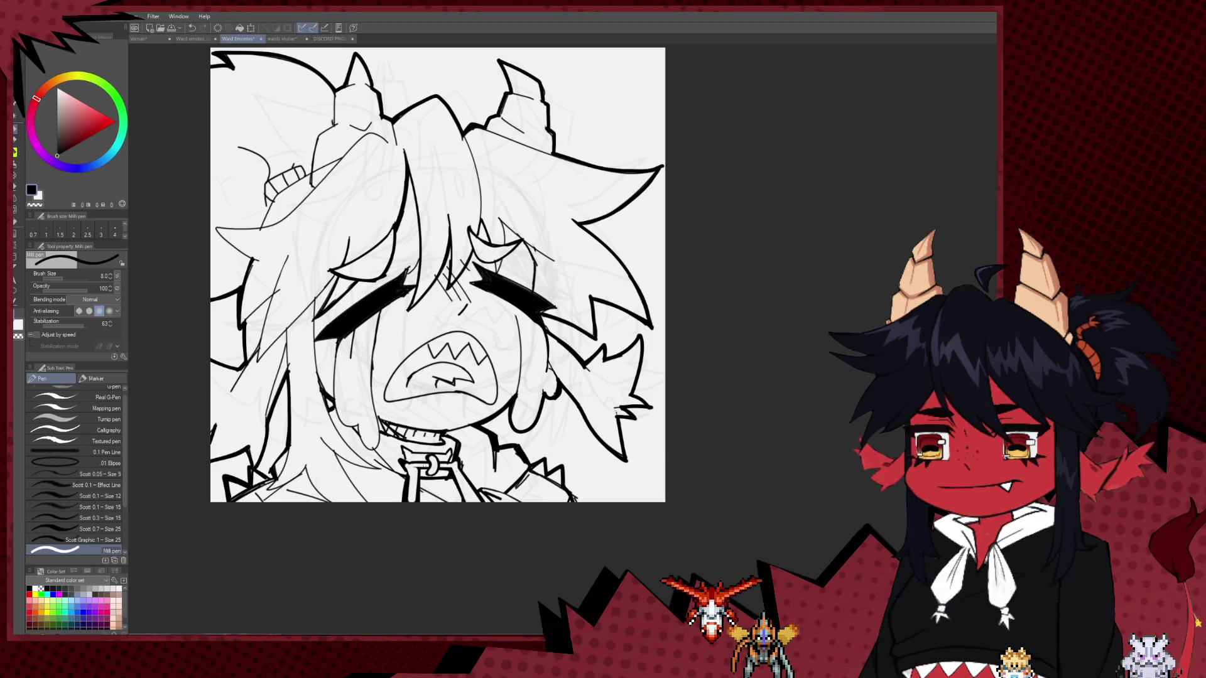
mouse_move(438, 274)
left_mouse_down()
mouse_move(419, 357)
mouse_move(432, 333)
left_mouse_up()
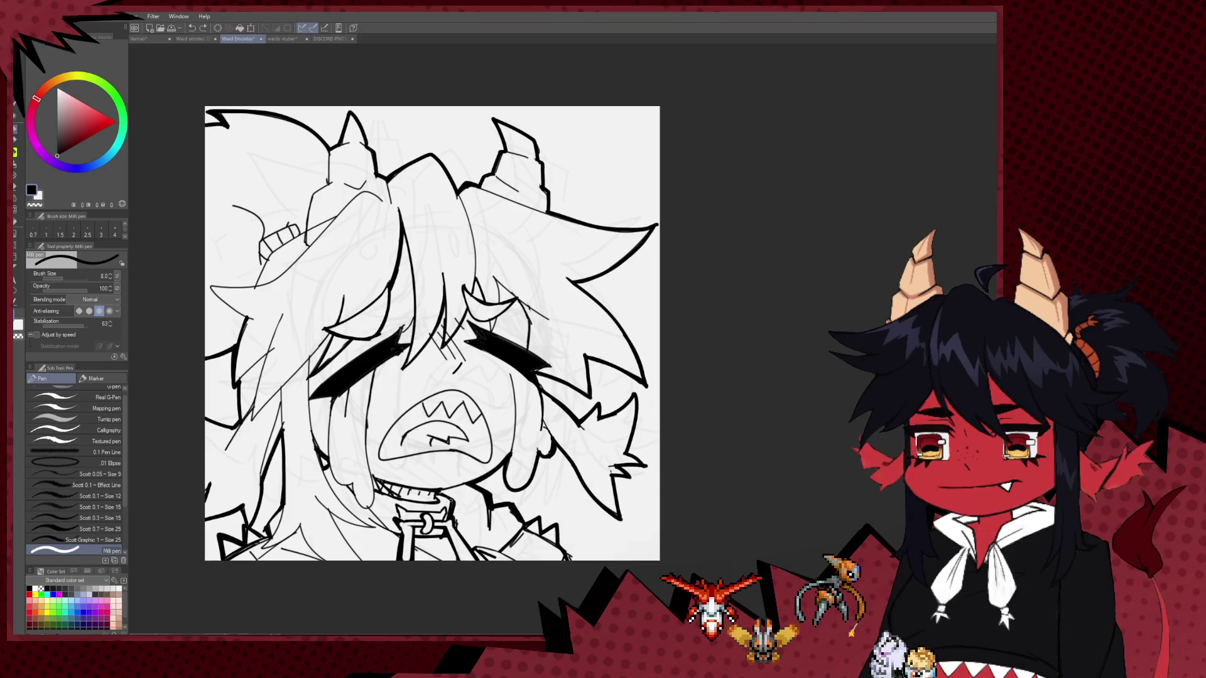
key("bracketright")
left_click_drag(449, 500, 443, 463)
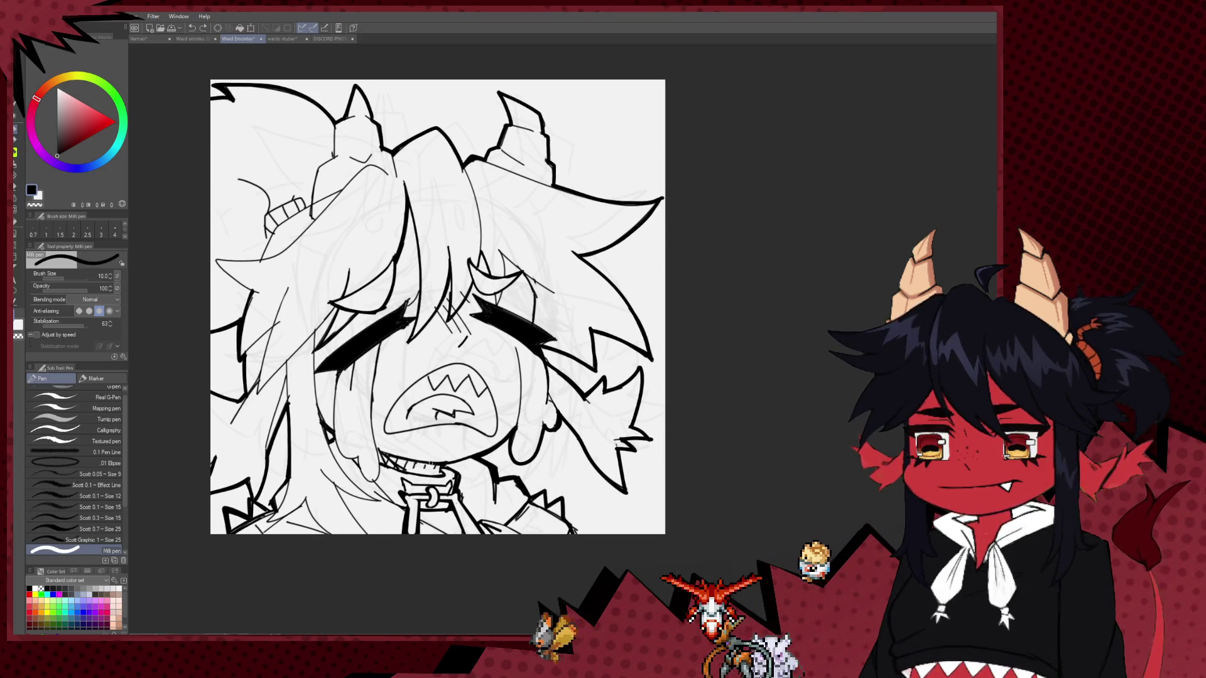
left_click_drag(390, 422, 352, 387)
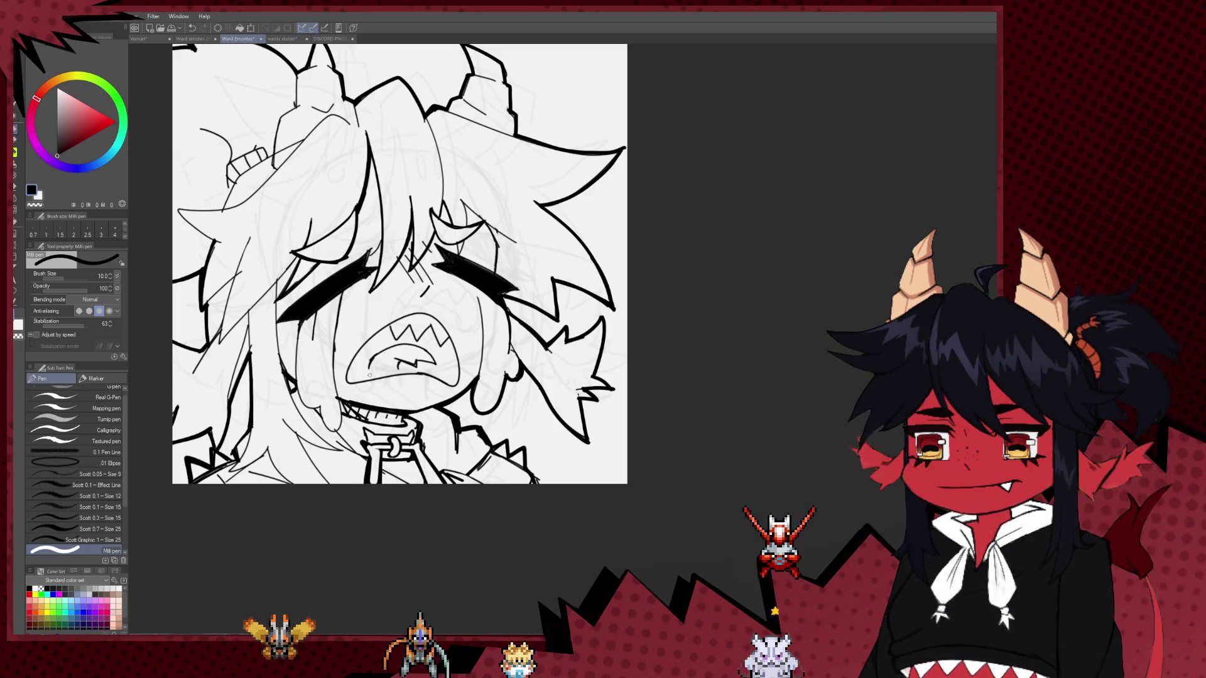
key("ctrl+z")
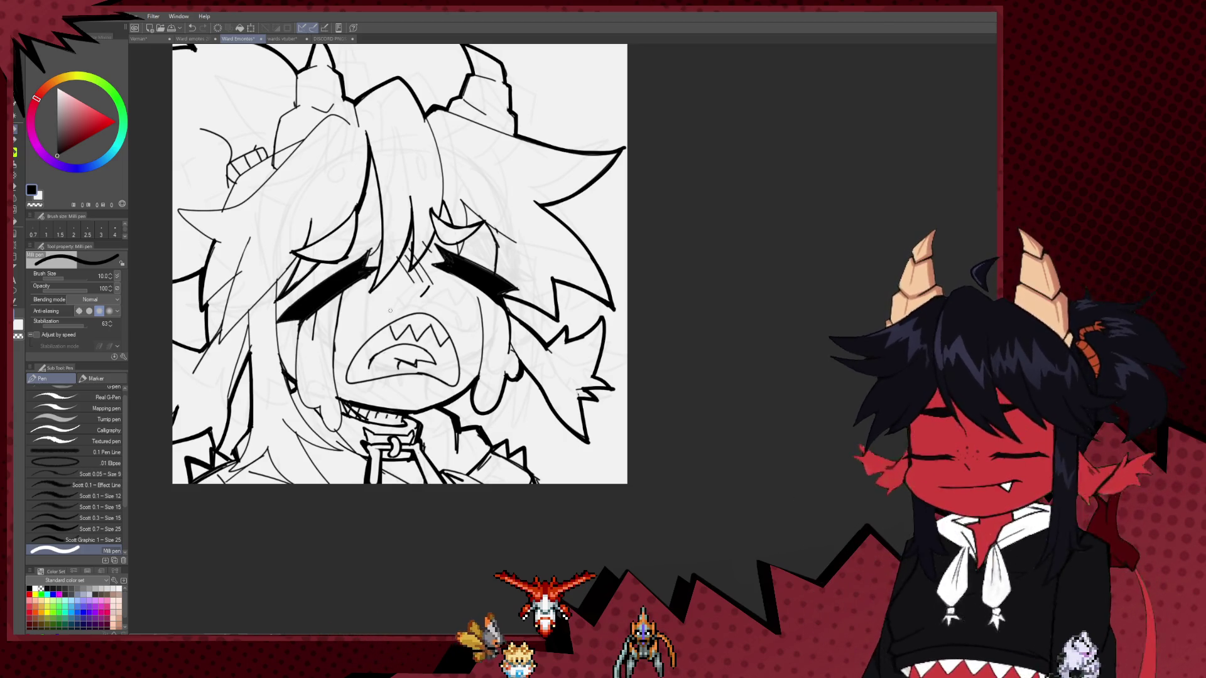
key("bracketleft")
left_click_drag(304, 336, 333, 351)
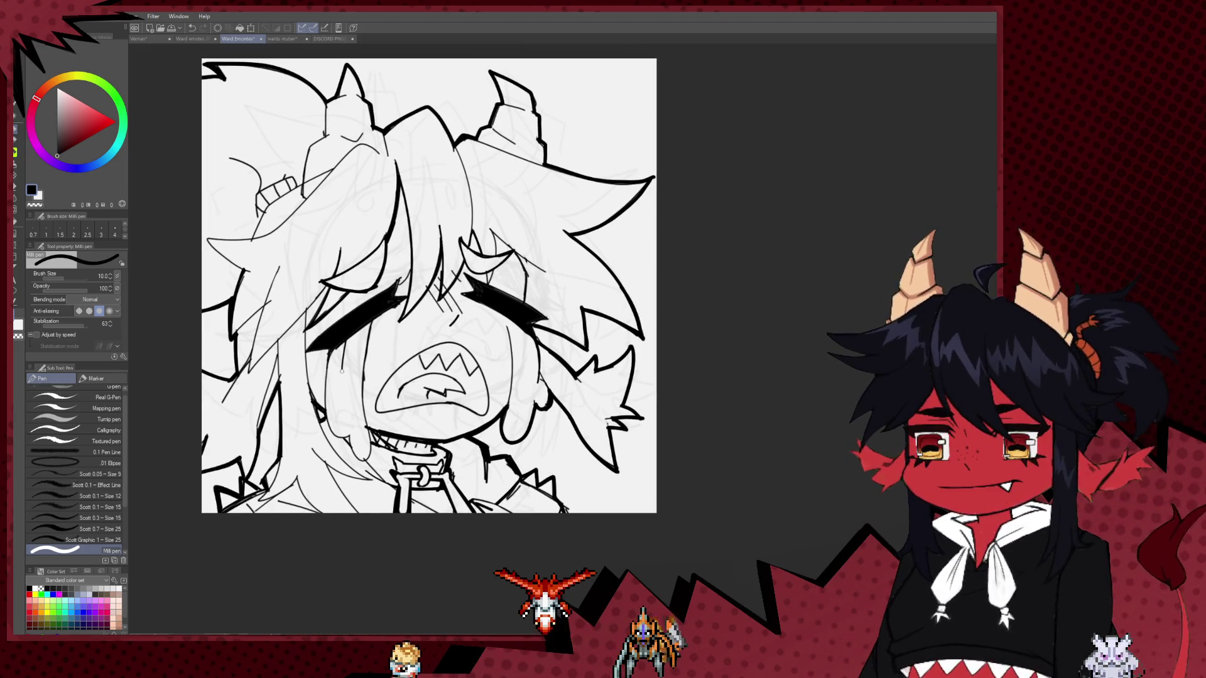
key("ctrl+z")
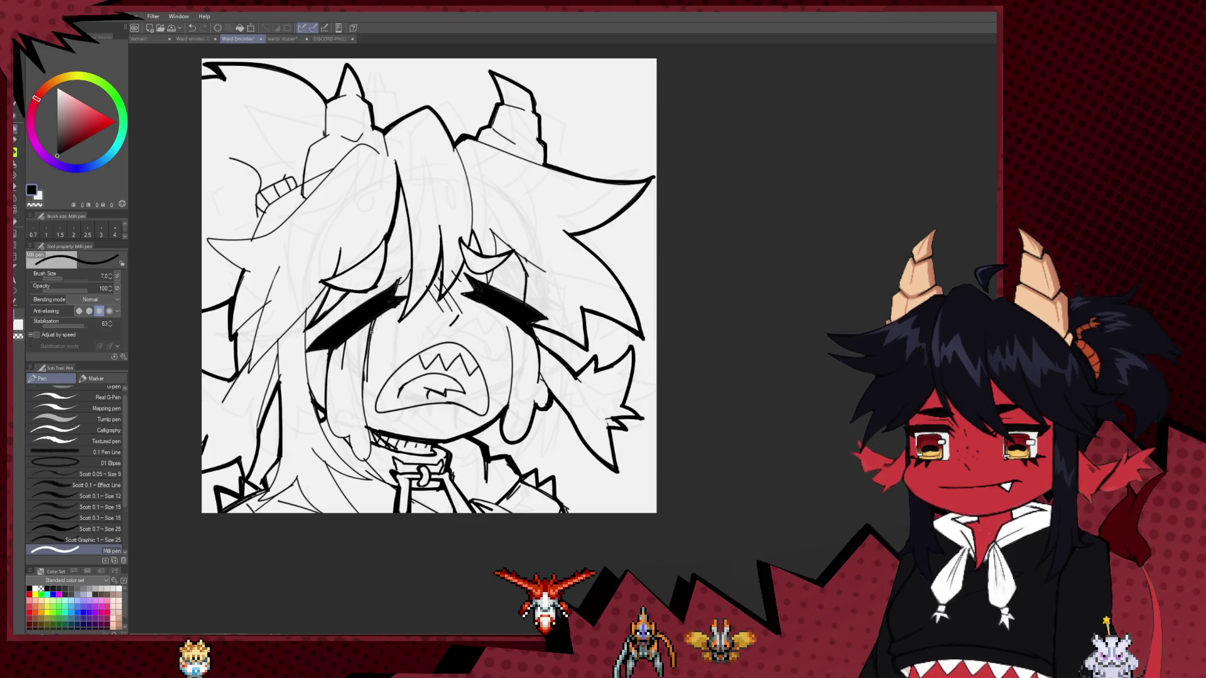
Draw a Mili pen line closing the bottom of the tear drip beside the face.
scroll(465, 320, "down", 1)
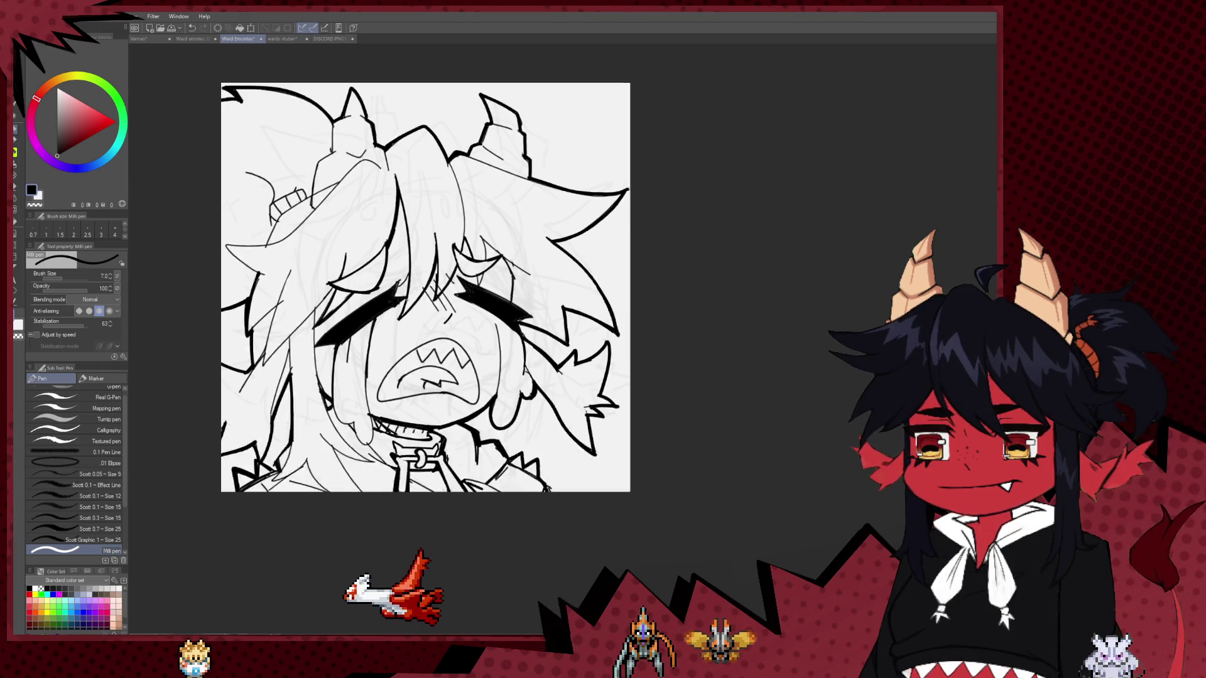
scroll(471, 323, "down", 4)
scroll(478, 330, "down", 2)
scroll(424, 341, "up", 4)
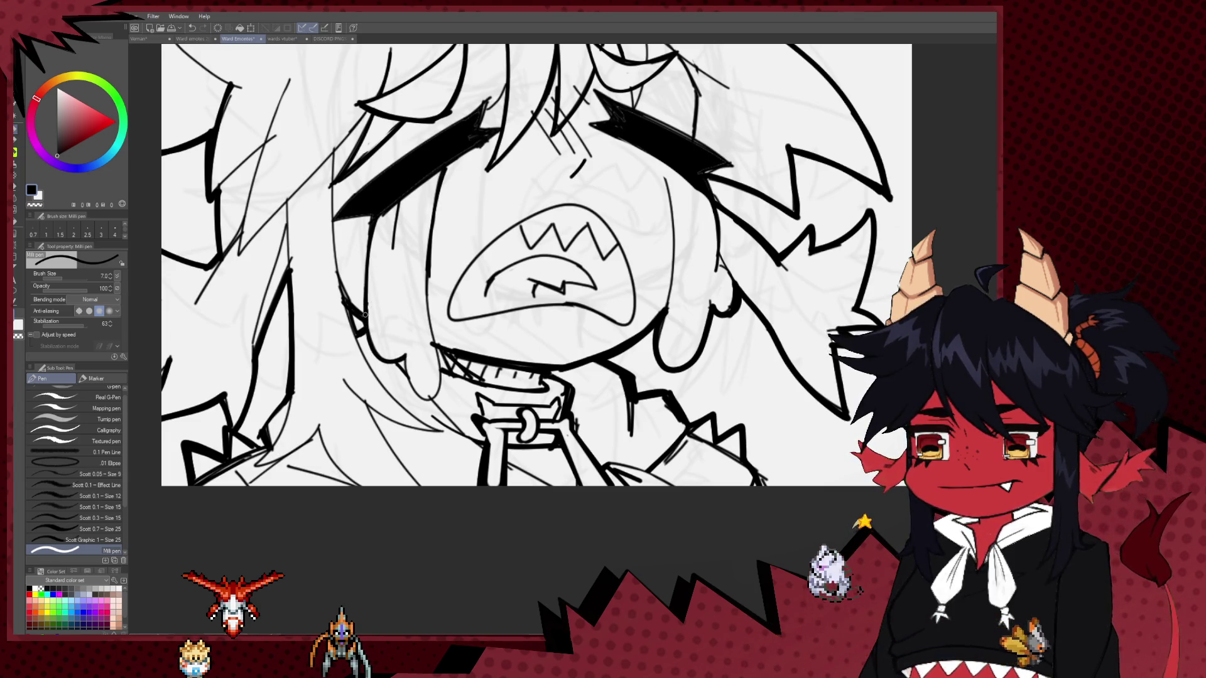
left_click_drag(412, 376, 442, 381)
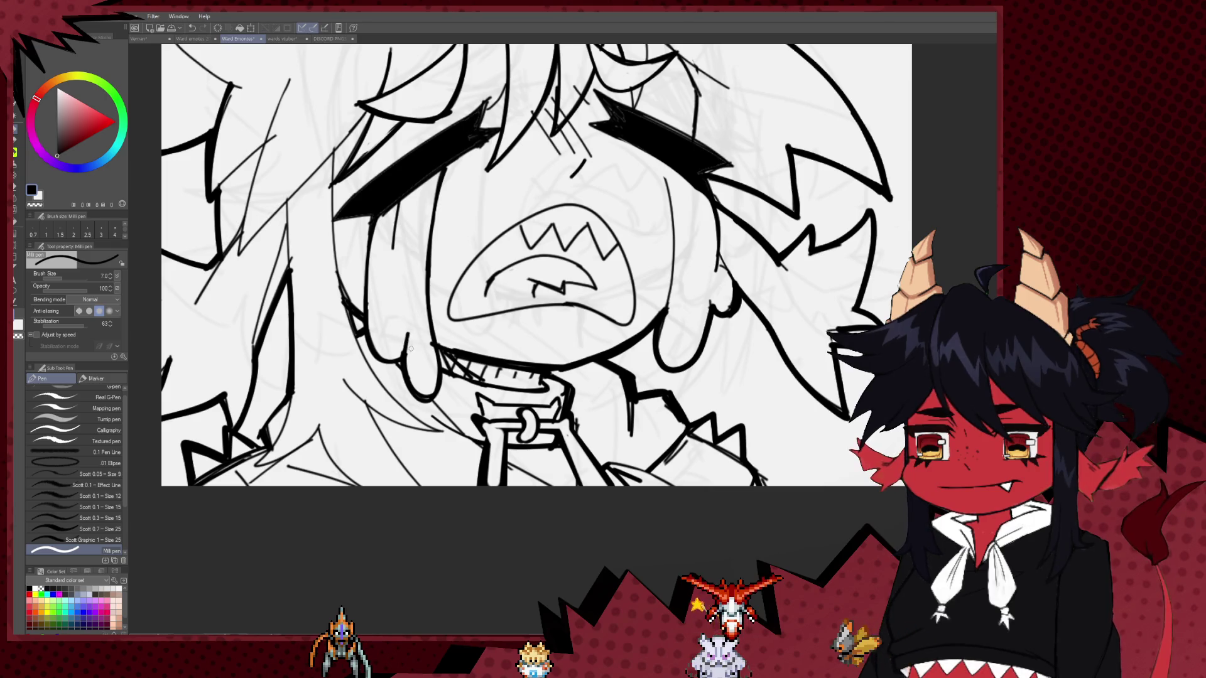
scroll(411, 348, "down", 2)
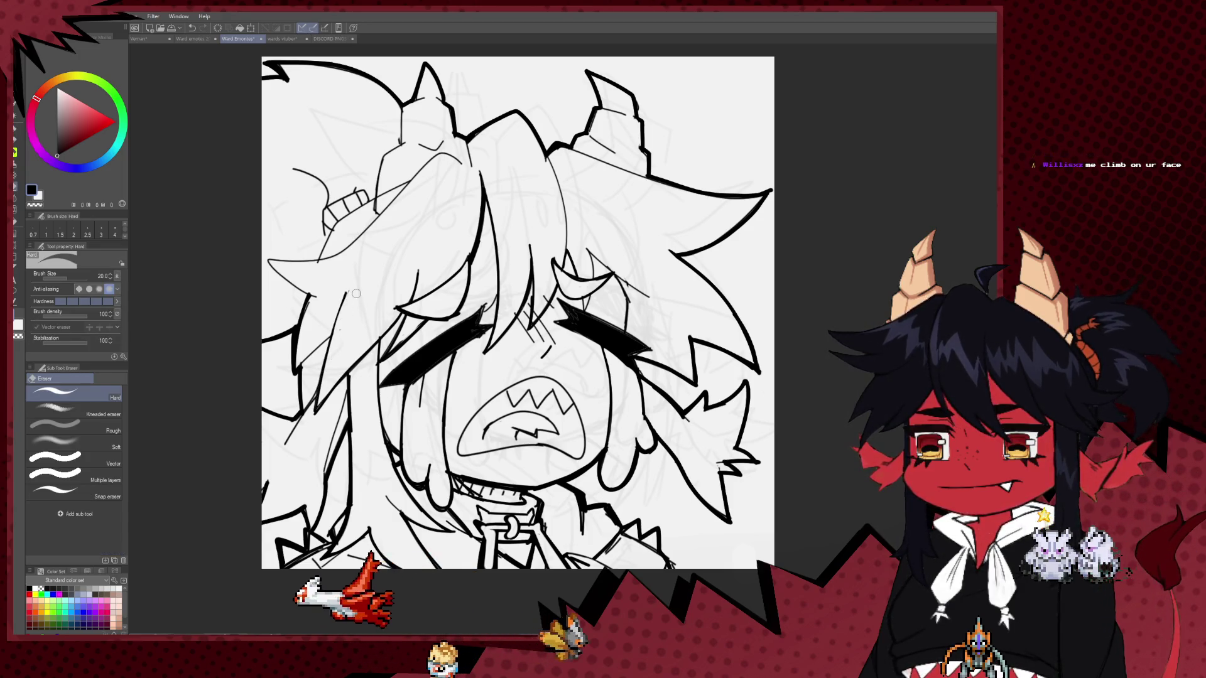
Erase two highlight dots into the black closed left eye with the Hard eraser, then return to the pen.
key("e")
scroll(584, 251, "down", 1)
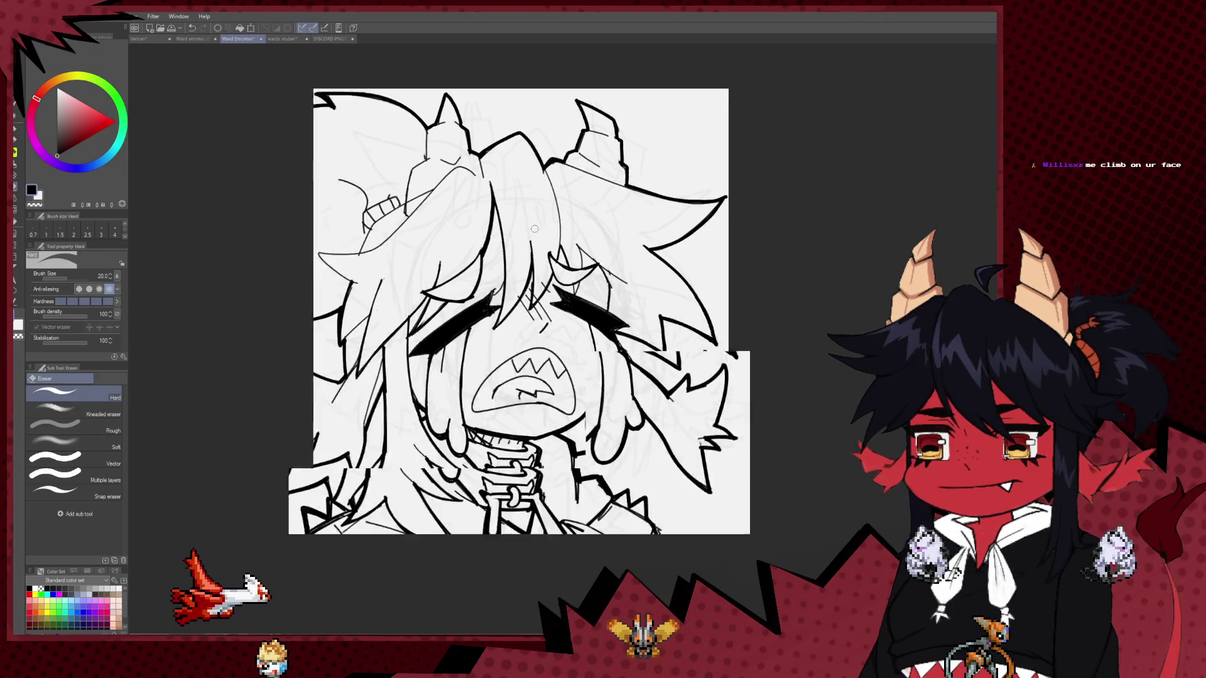
scroll(604, 258, "down", 3)
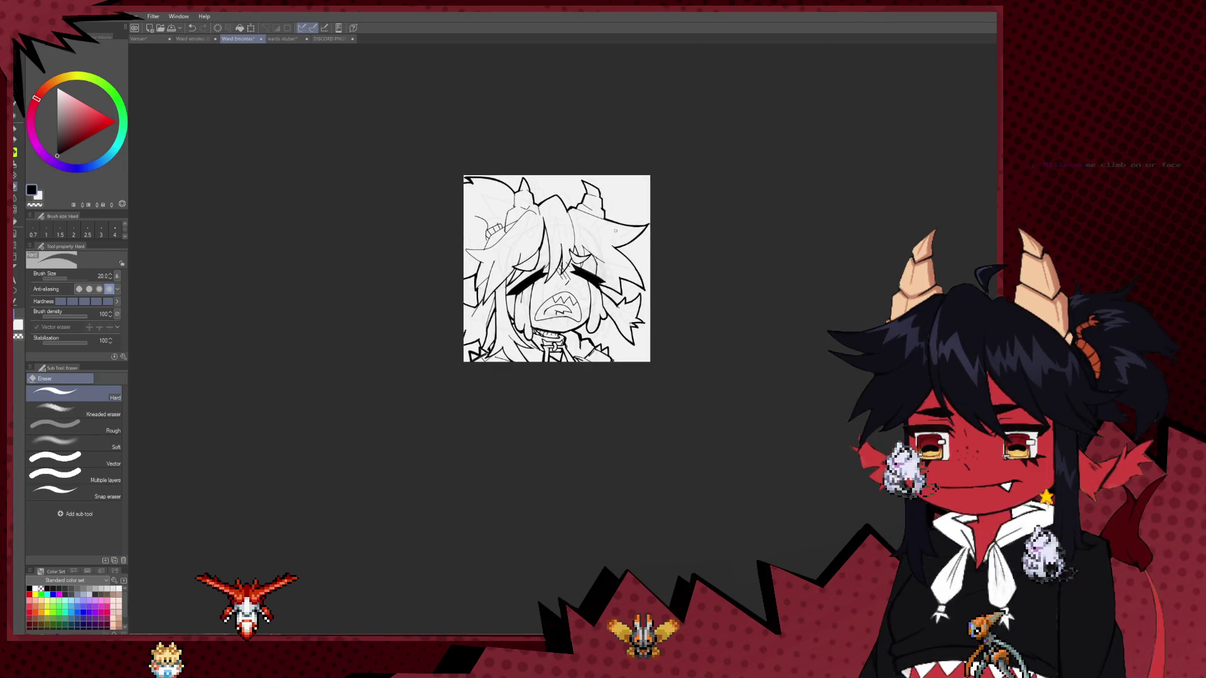
scroll(623, 221, "up", 3)
scroll(420, 296, "up", 2)
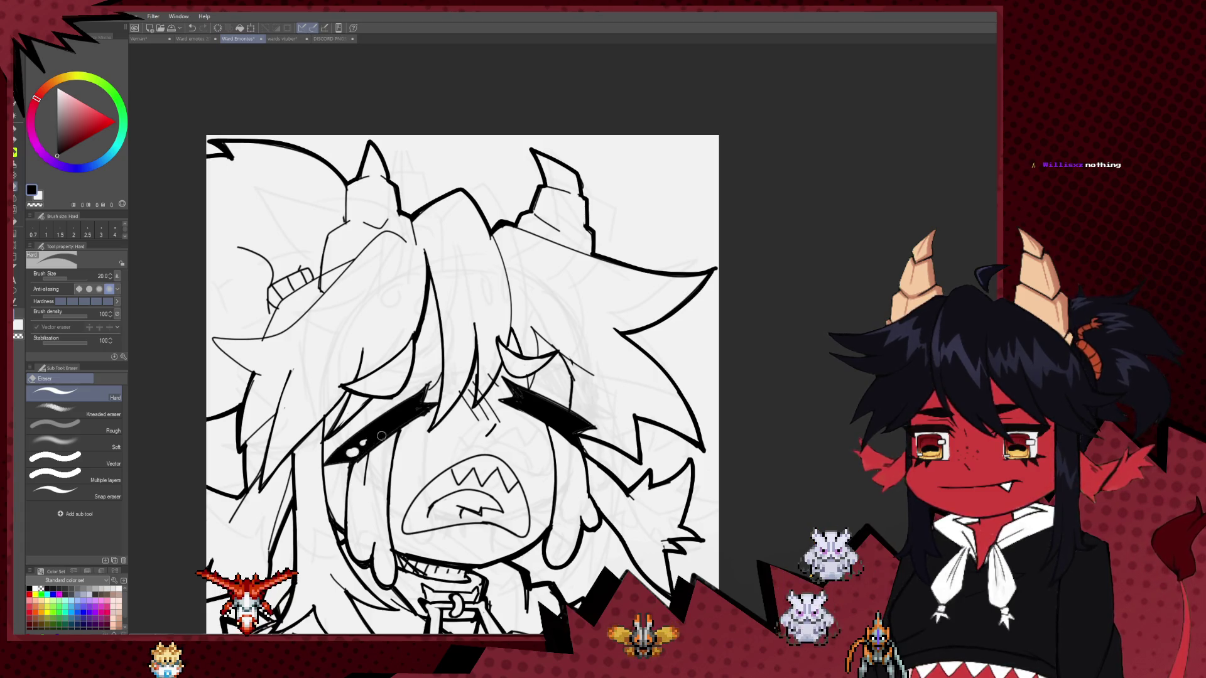
left_click_drag(381, 435, 335, 383)
left_click(510, 373)
left_click(518, 377)
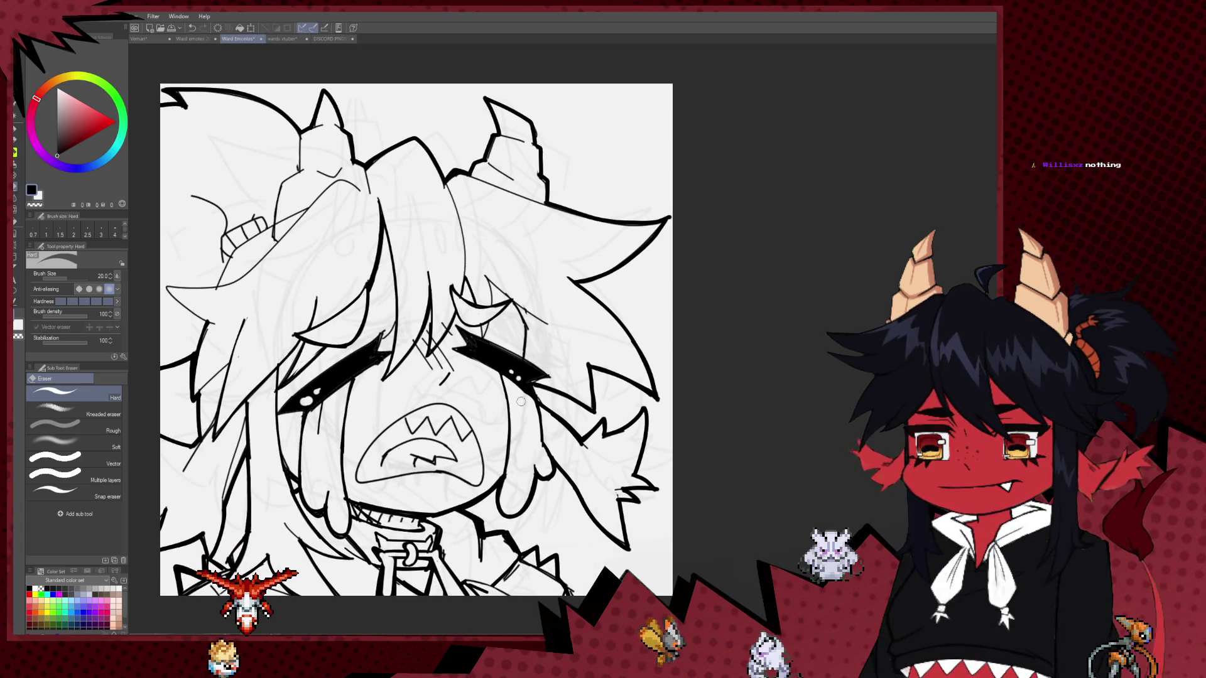
left_click_drag(413, 425, 454, 386)
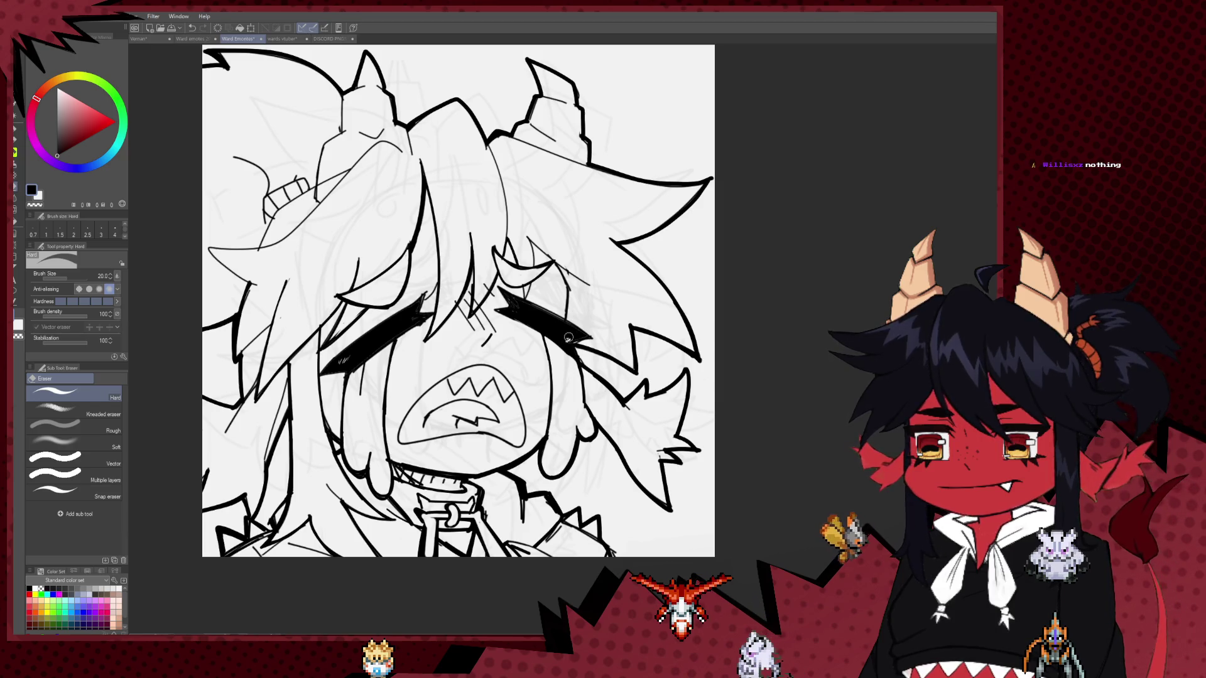
scroll(585, 277, "down", 4)
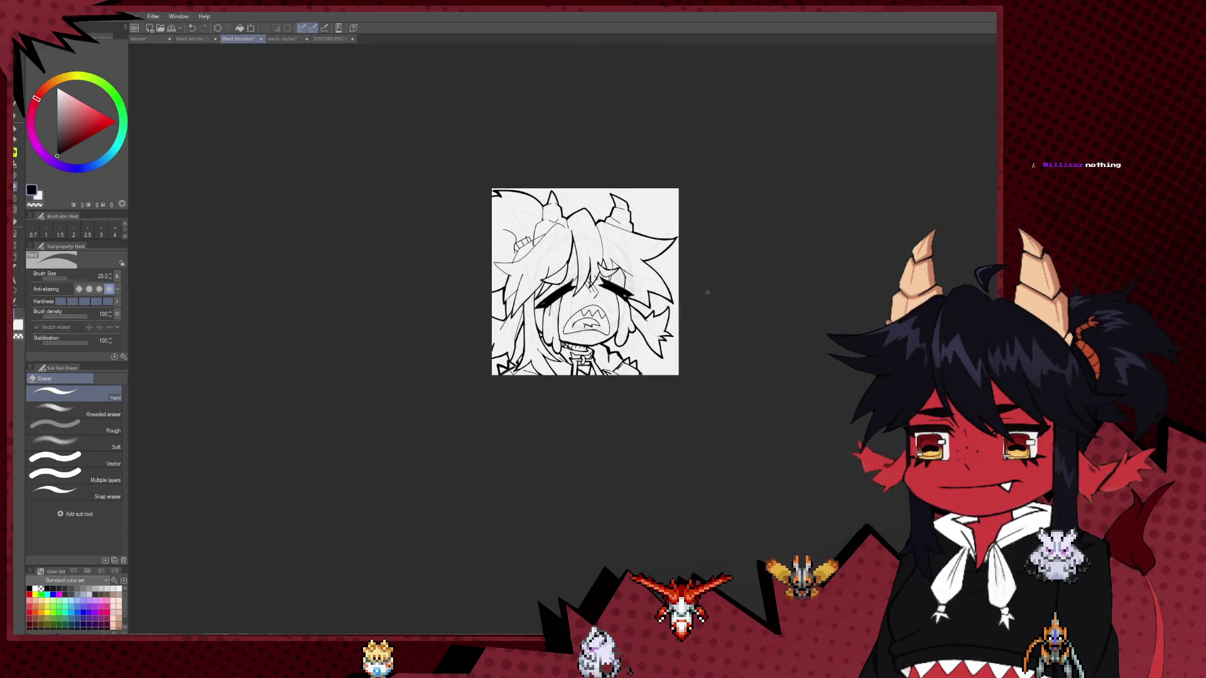
scroll(639, 288, "up", 2)
left_click_drag(639, 288, 596, 299)
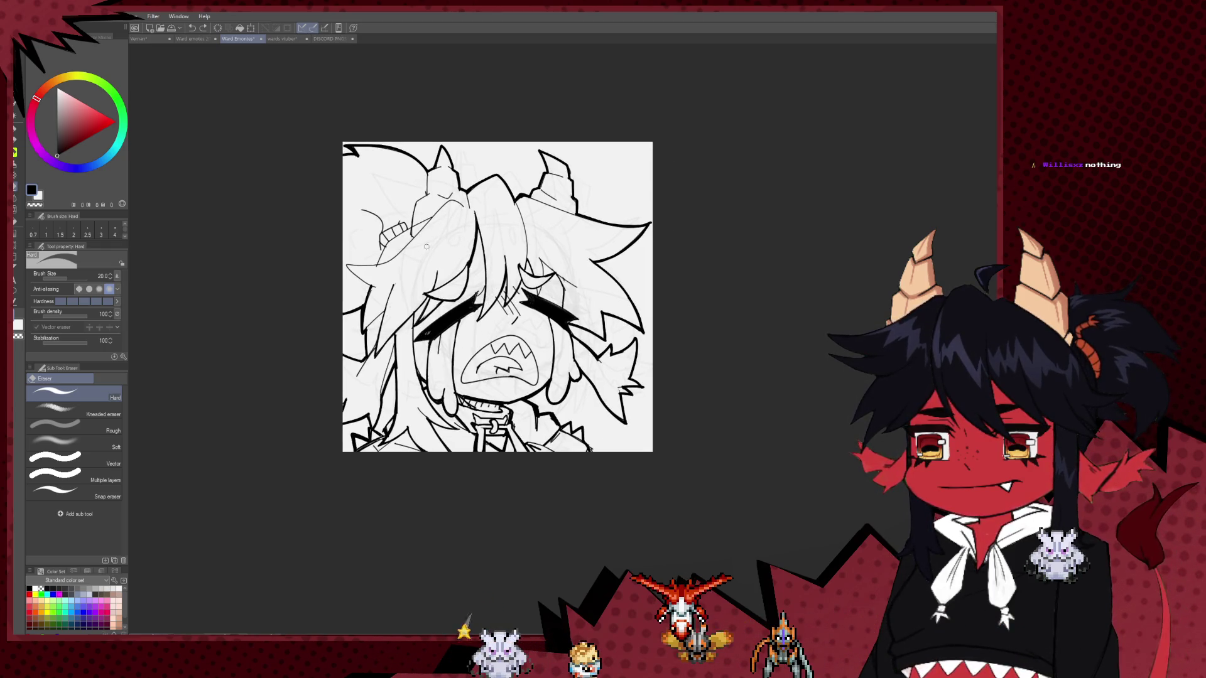
key("p")
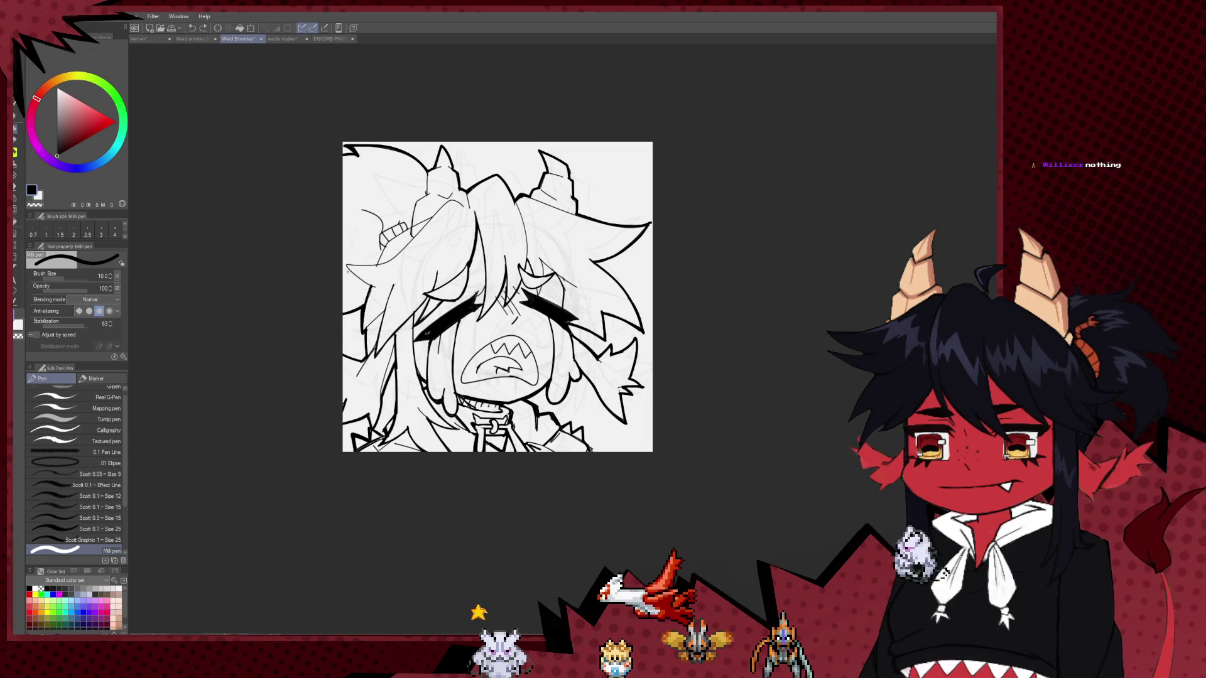
scroll(457, 305, "up", 3)
Erase a stray bit of line, then try thickening a hair line and undo it.
scroll(456, 305, "up", 2)
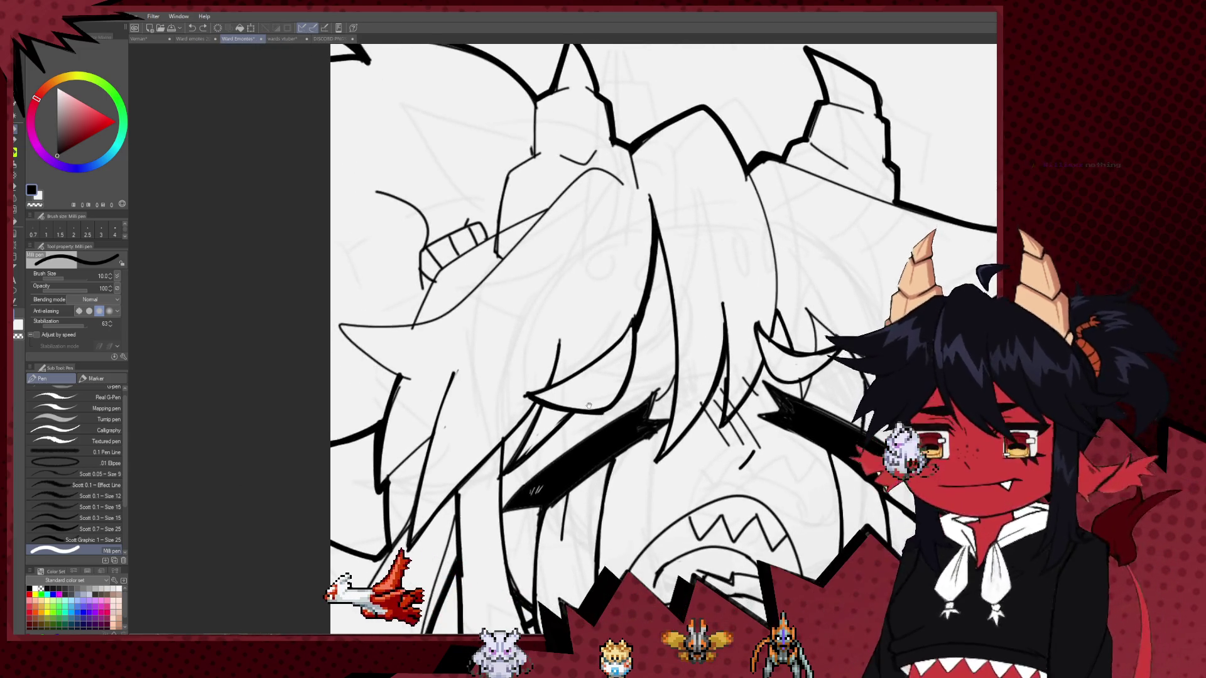
key("e")
left_click_drag(403, 354, 399, 386)
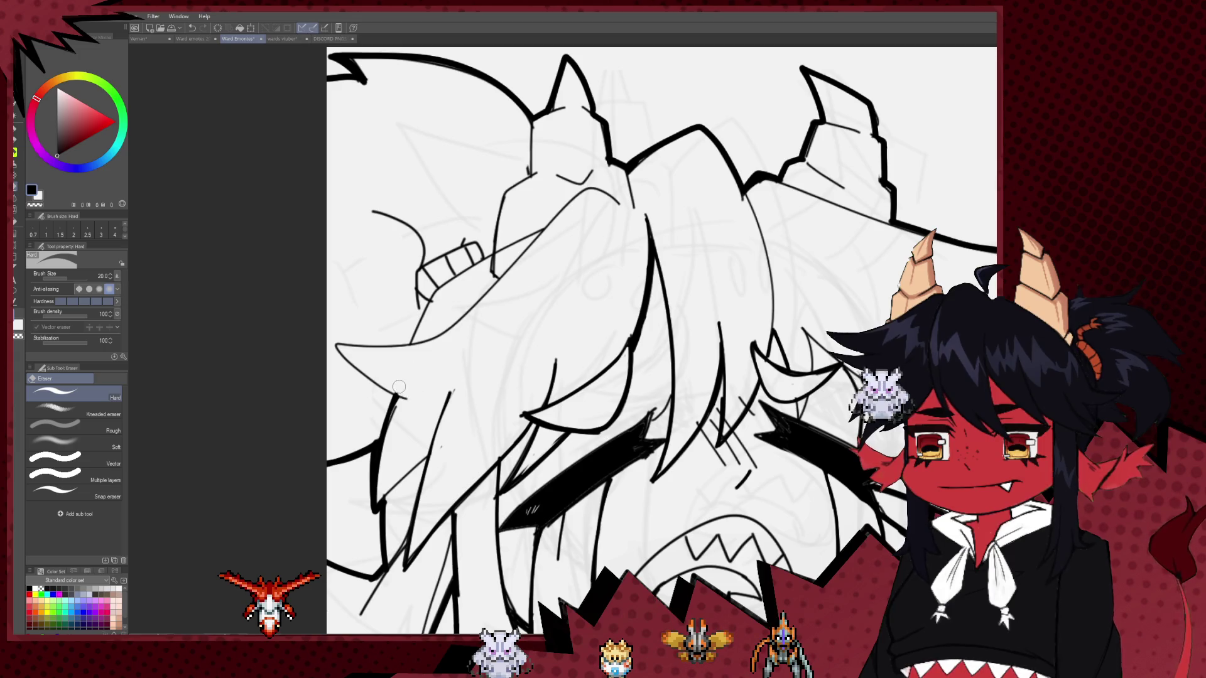
key("p")
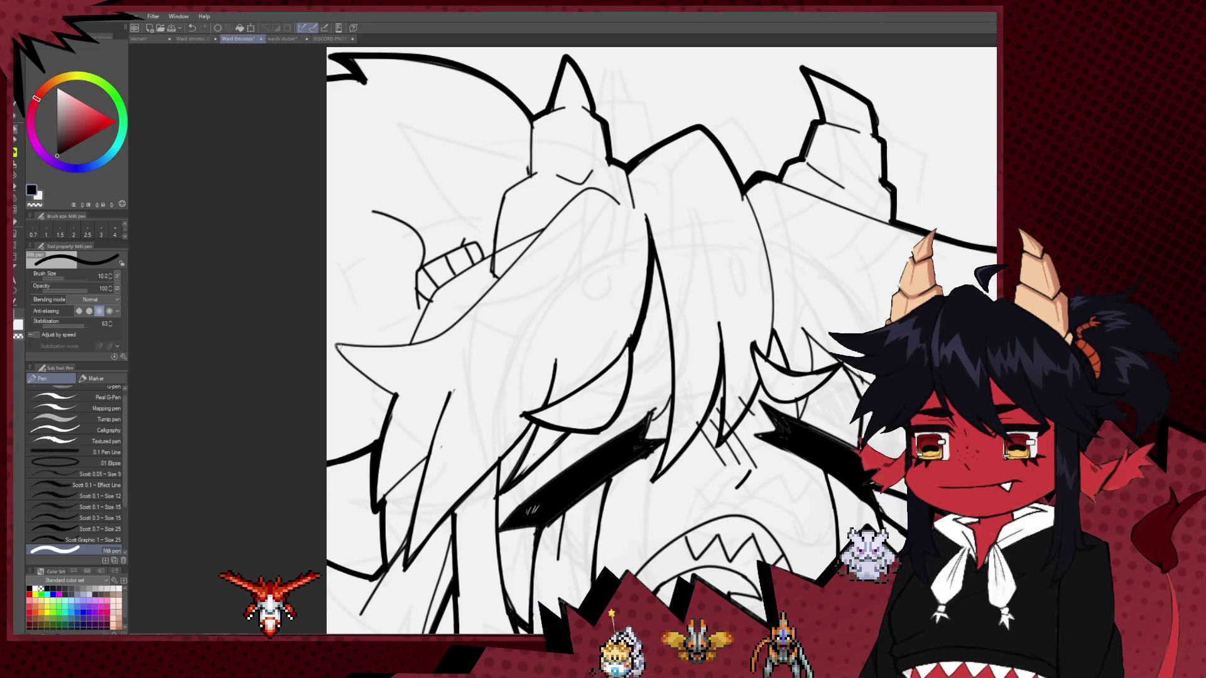
mouse_move(337, 346)
left_mouse_down()
mouse_move(361, 368)
mouse_move(457, 321)
mouse_move(620, 206)
left_mouse_up()
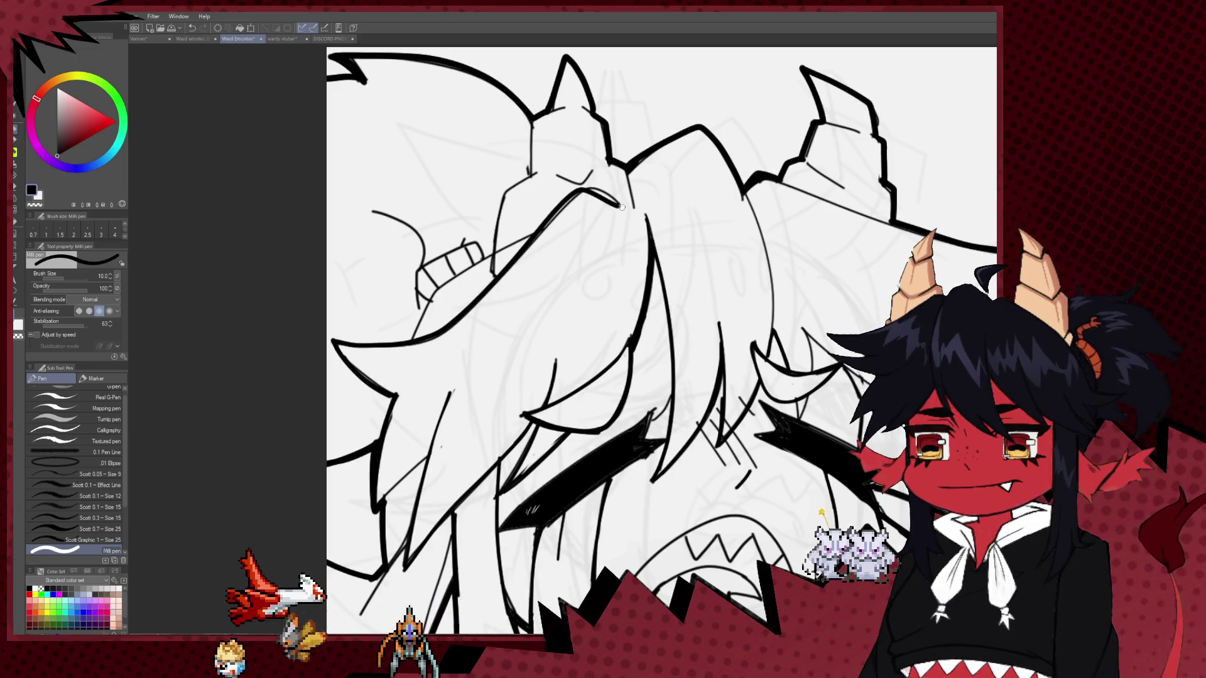
key("ctrl+z")
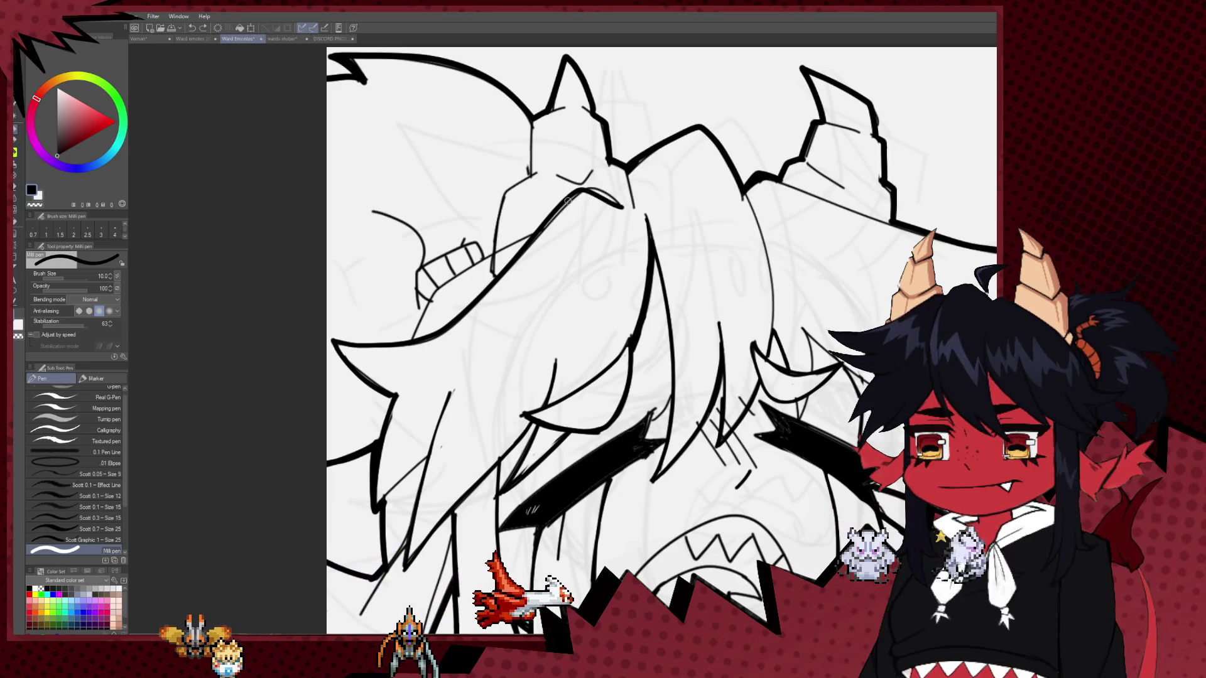
Draw a thick hair stroke running down toward the eye.
key("e")
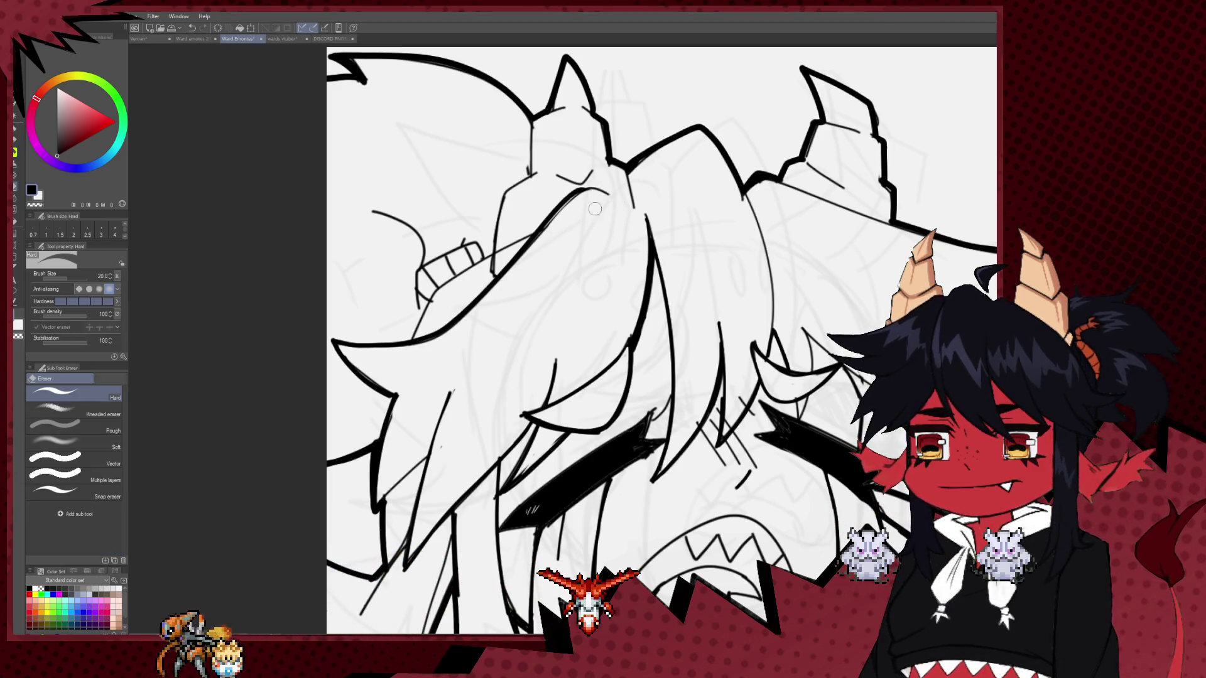
key("p")
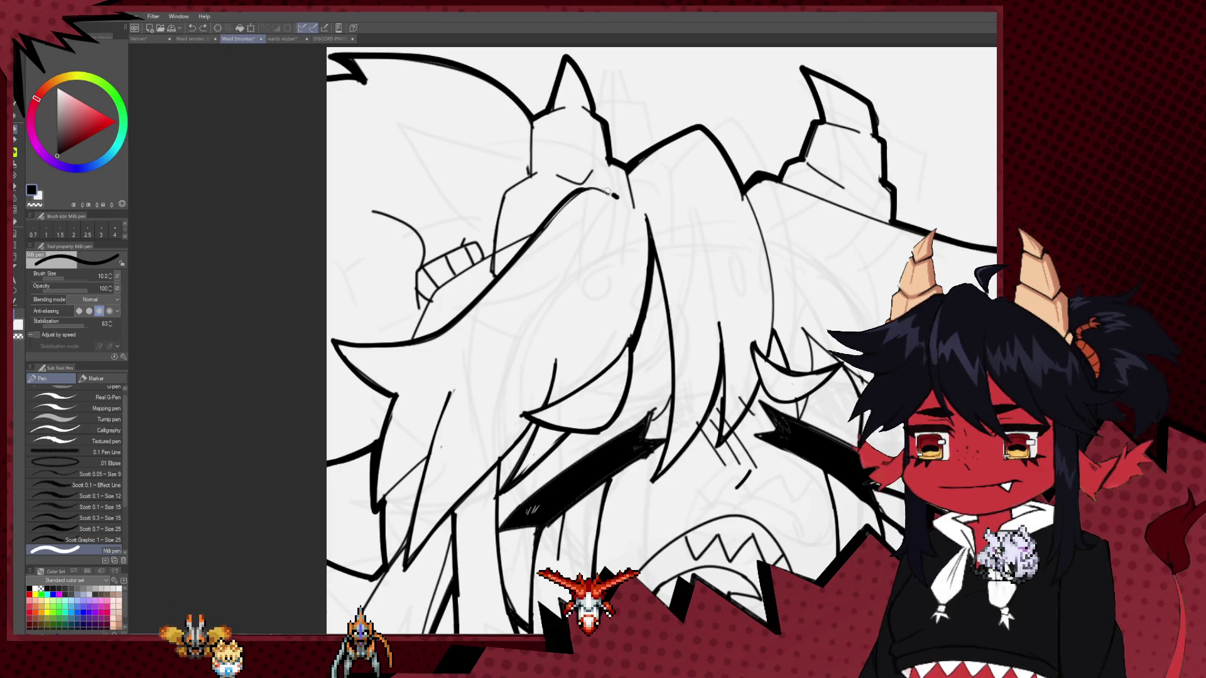
left_click_drag(615, 196, 532, 236)
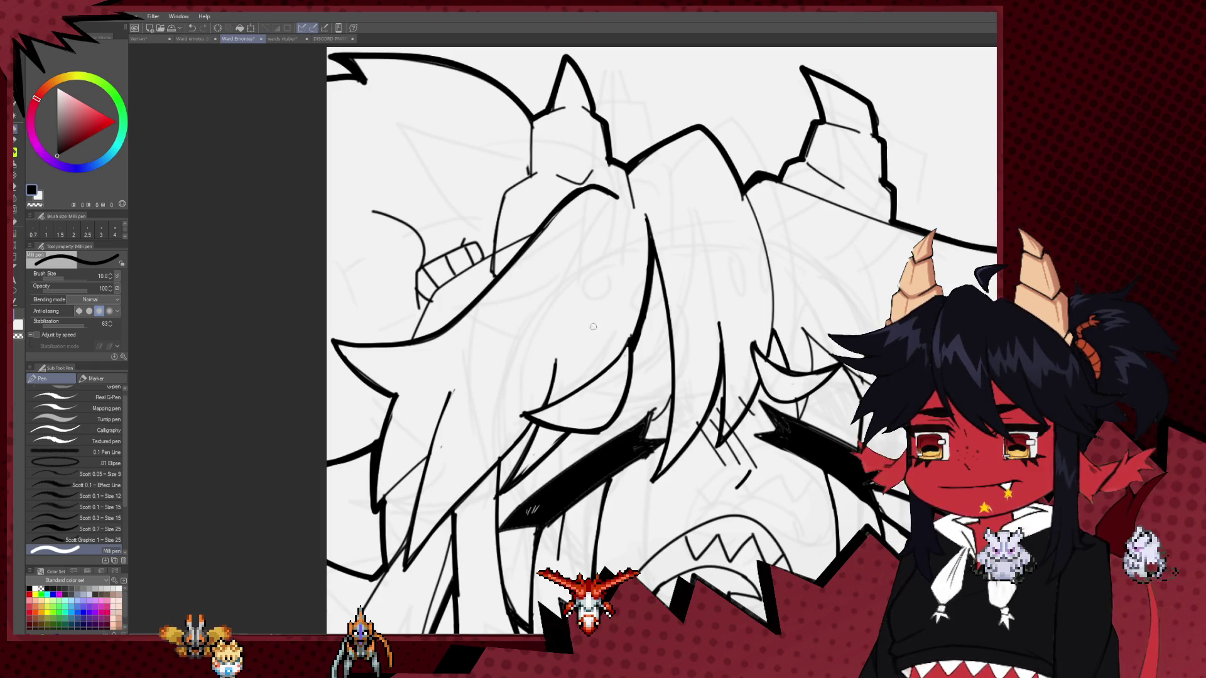
left_click_drag(593, 327, 584, 321)
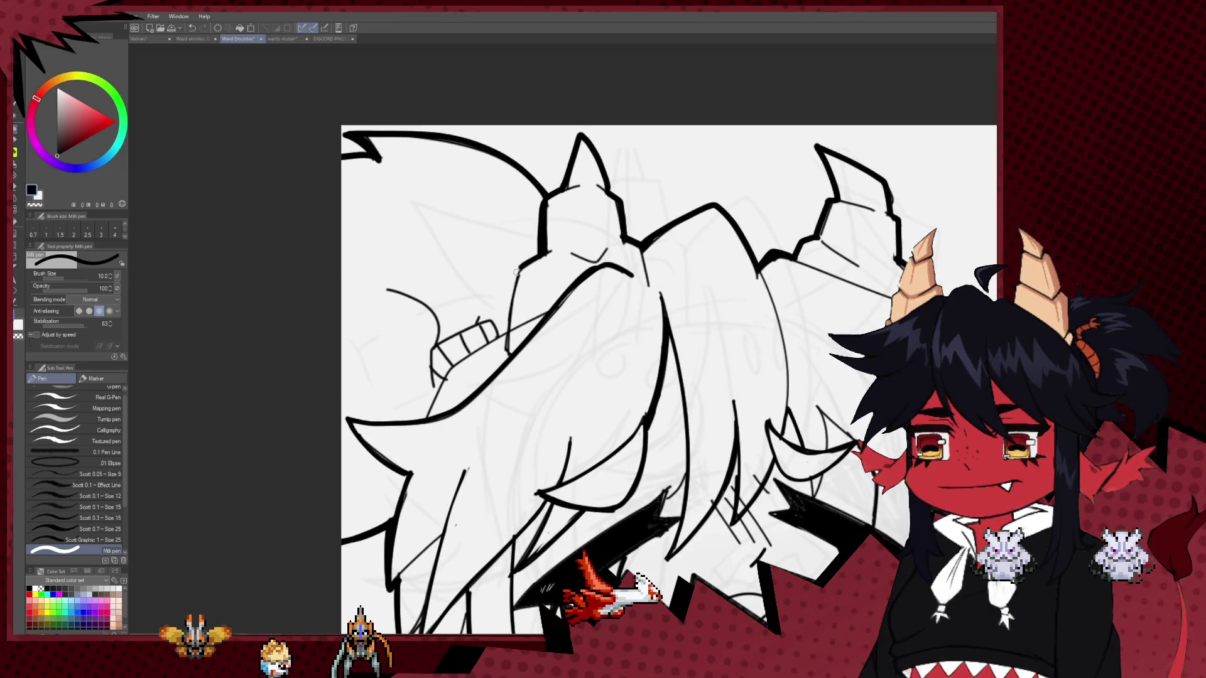
Tidy the lines around the eyes and mouth, then zoom out to view the whole drawing.
key("e")
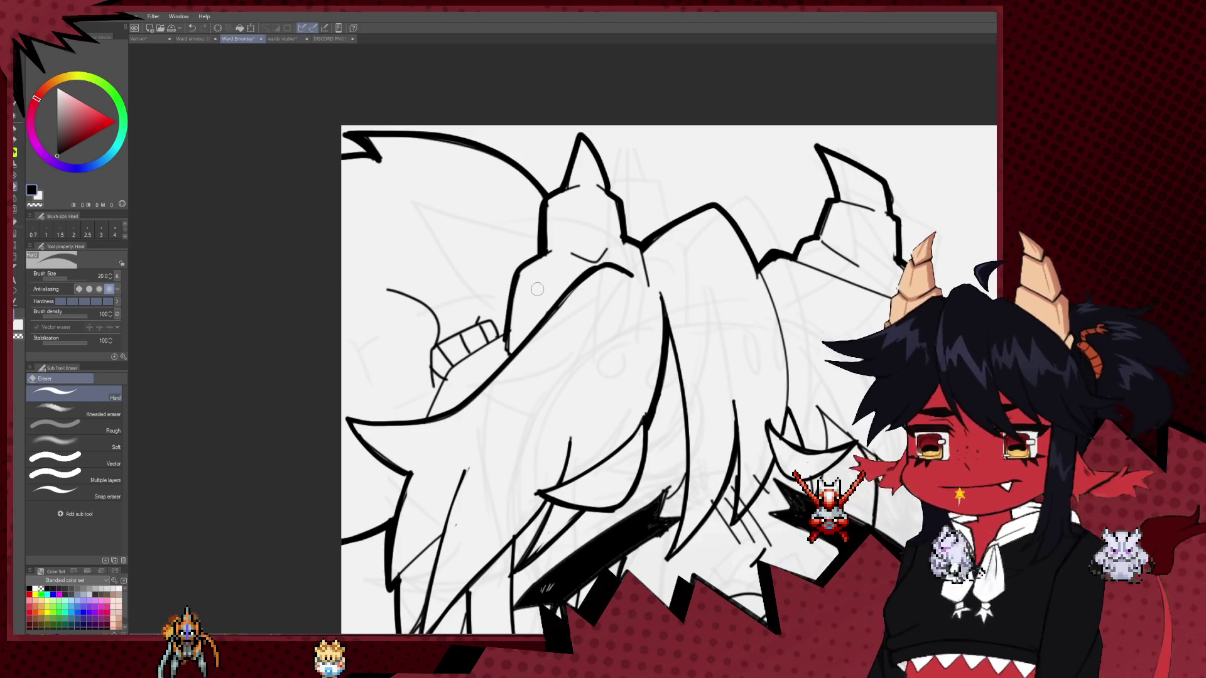
scroll(501, 330, "up", 1)
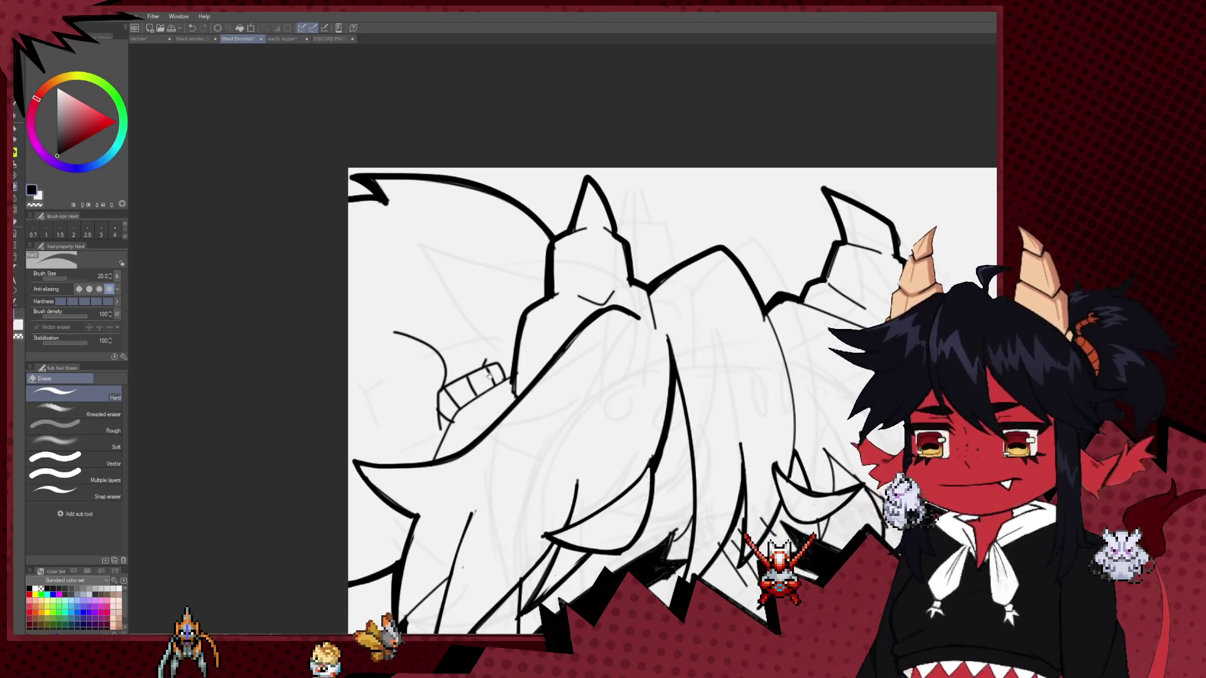
scroll(501, 330, "down", 1)
scroll(501, 329, "down", 1)
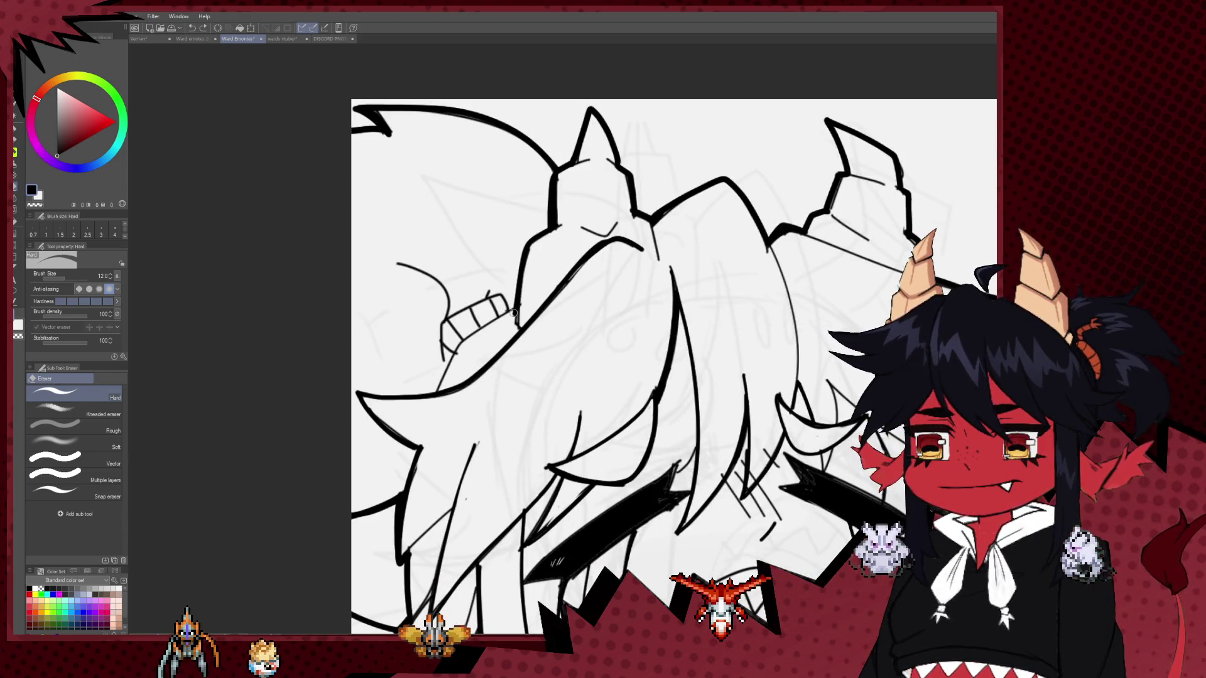
key("p")
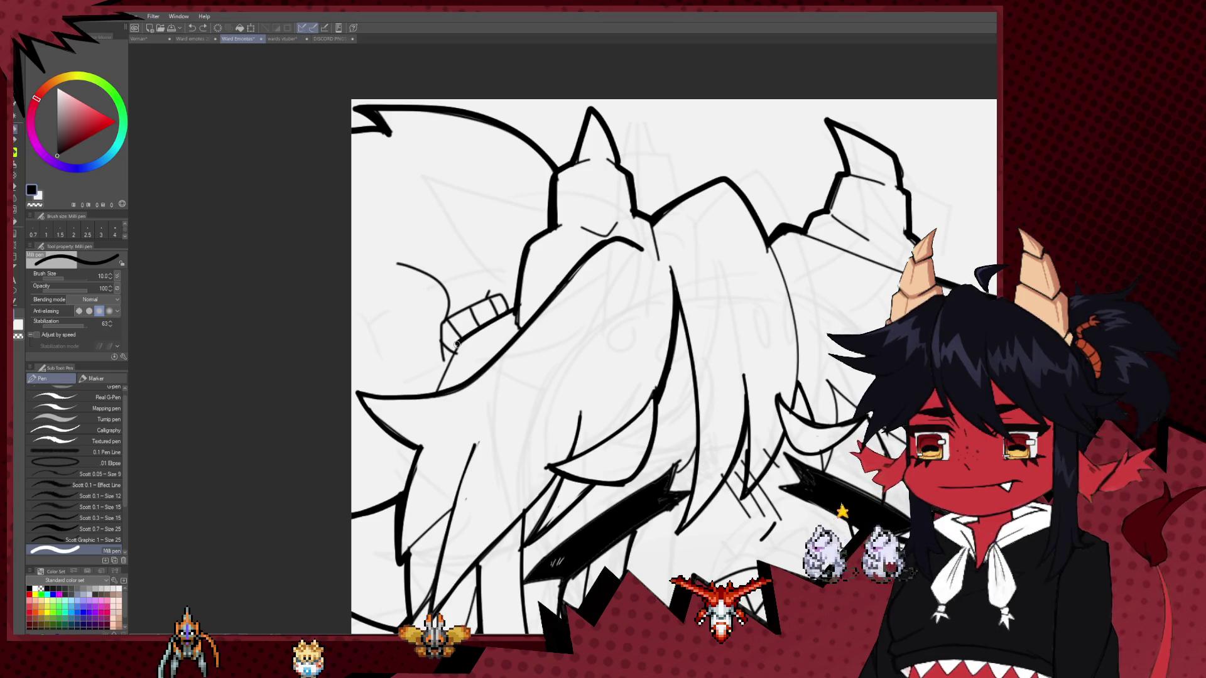
scroll(449, 383, "down", 1)
key("e")
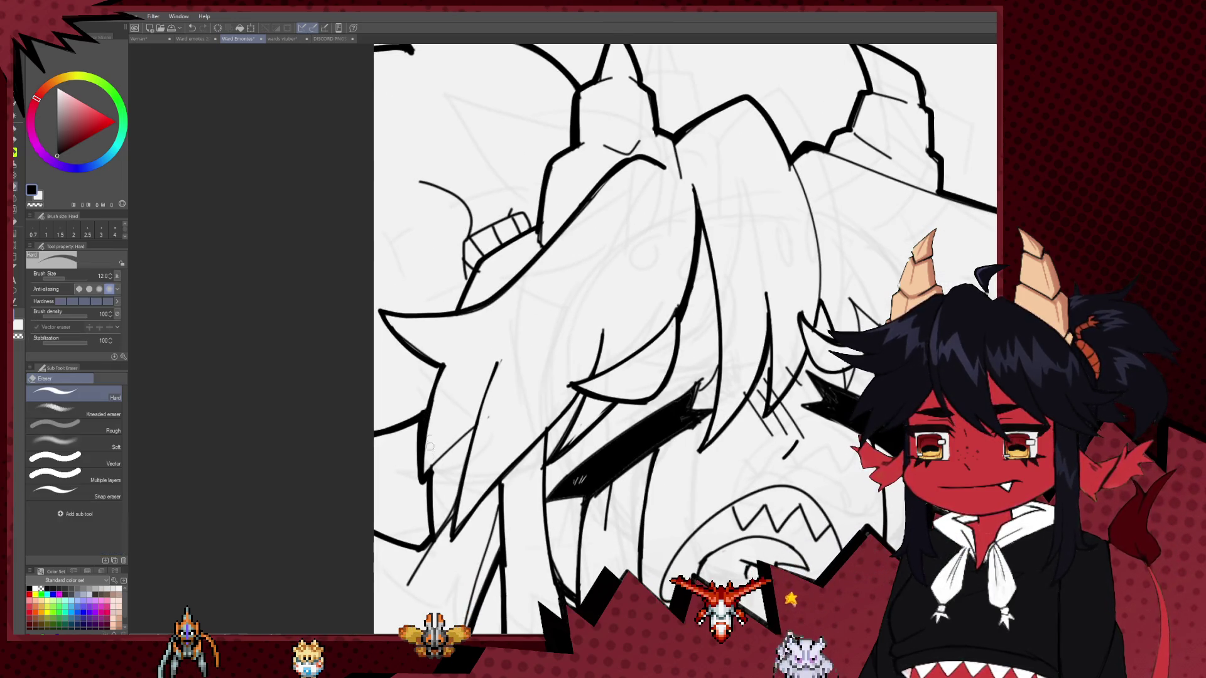
left_click_drag(463, 377, 427, 340)
key("p")
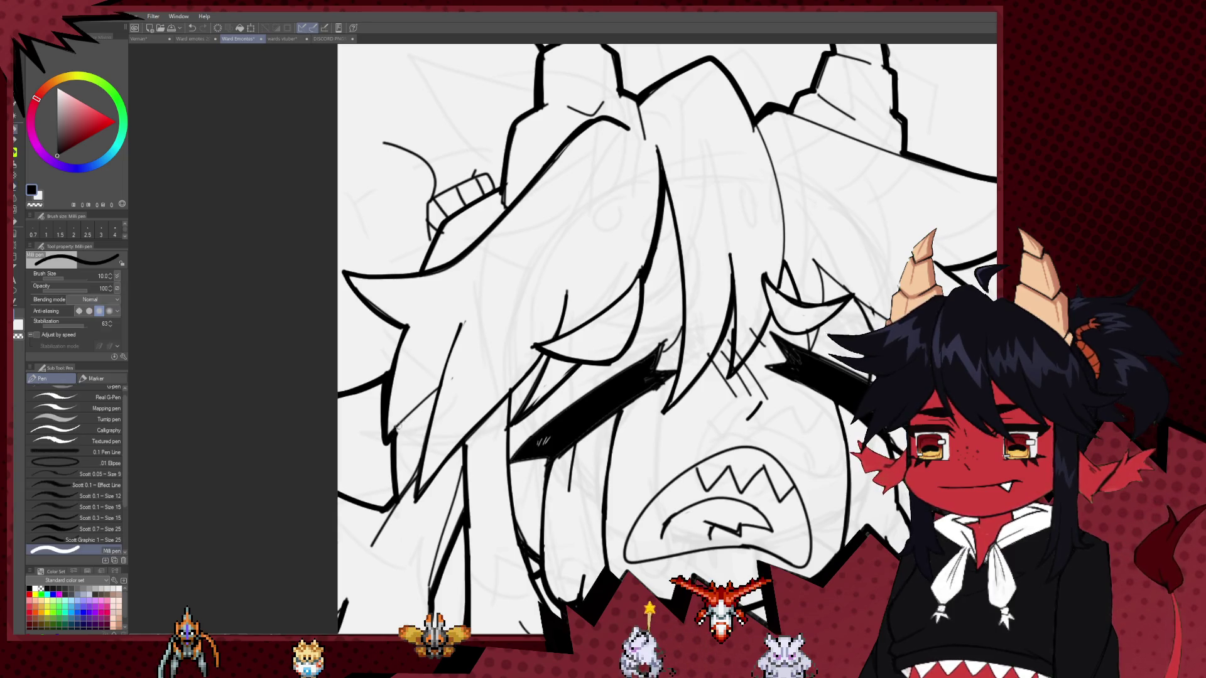
key("ctrl+minus")
key("ctrl+minus")
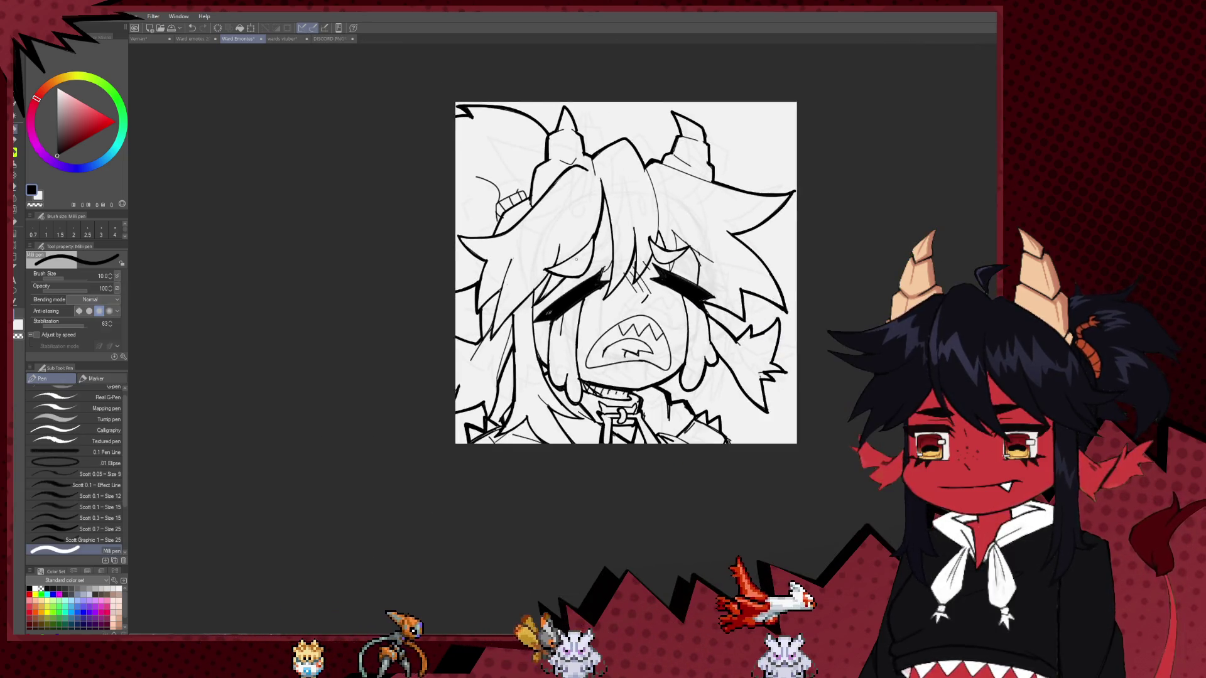
key("ctrl+minus")
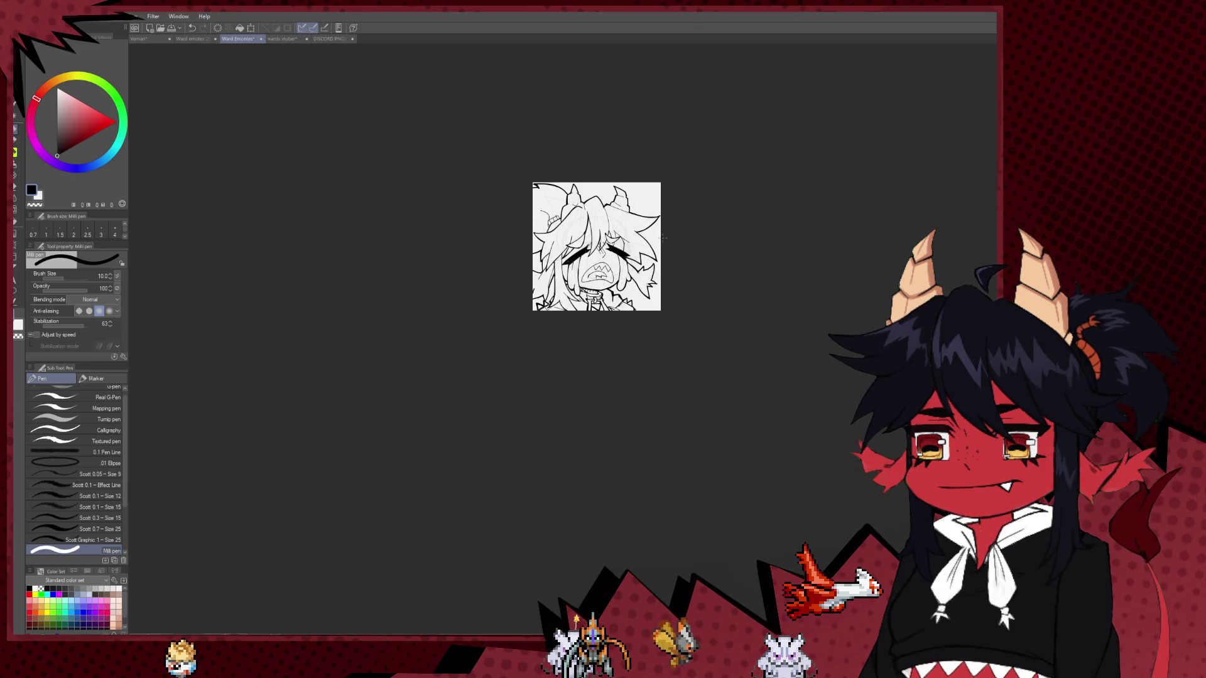
Zoom back in and centre the view on the crying face.
key("ctrl+plus")
key("ctrl+plus")
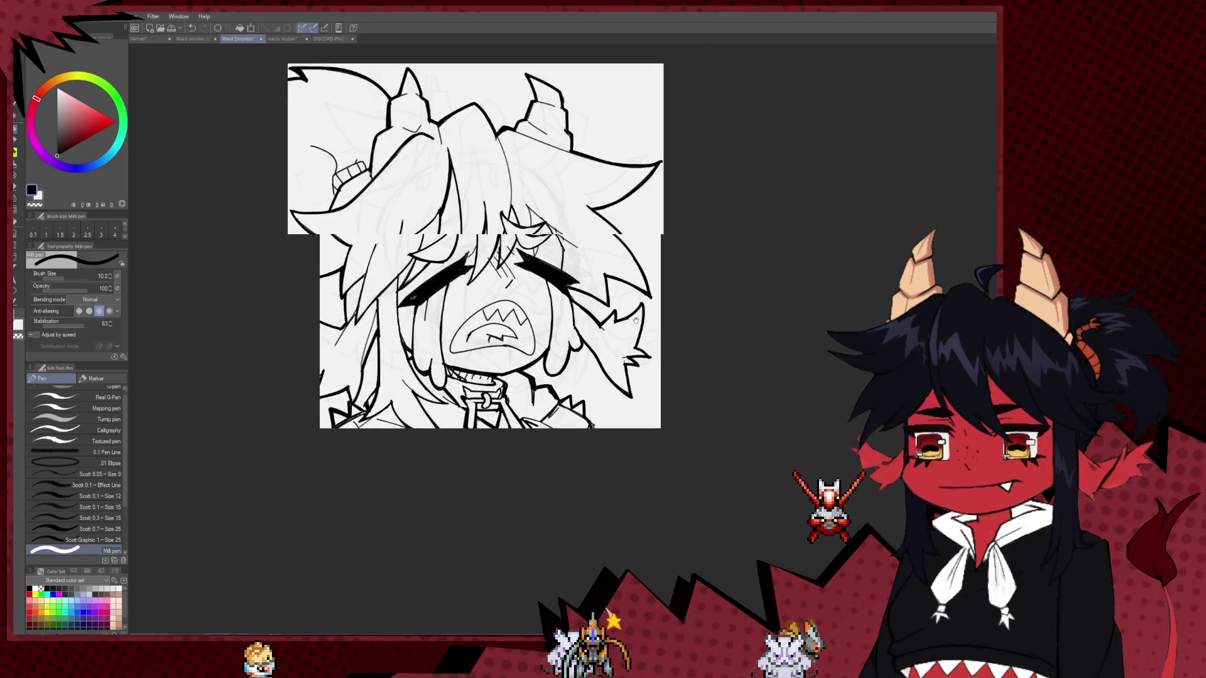
key("ctrl+plus")
key("ctrl+minus")
key("ctrl+plus")
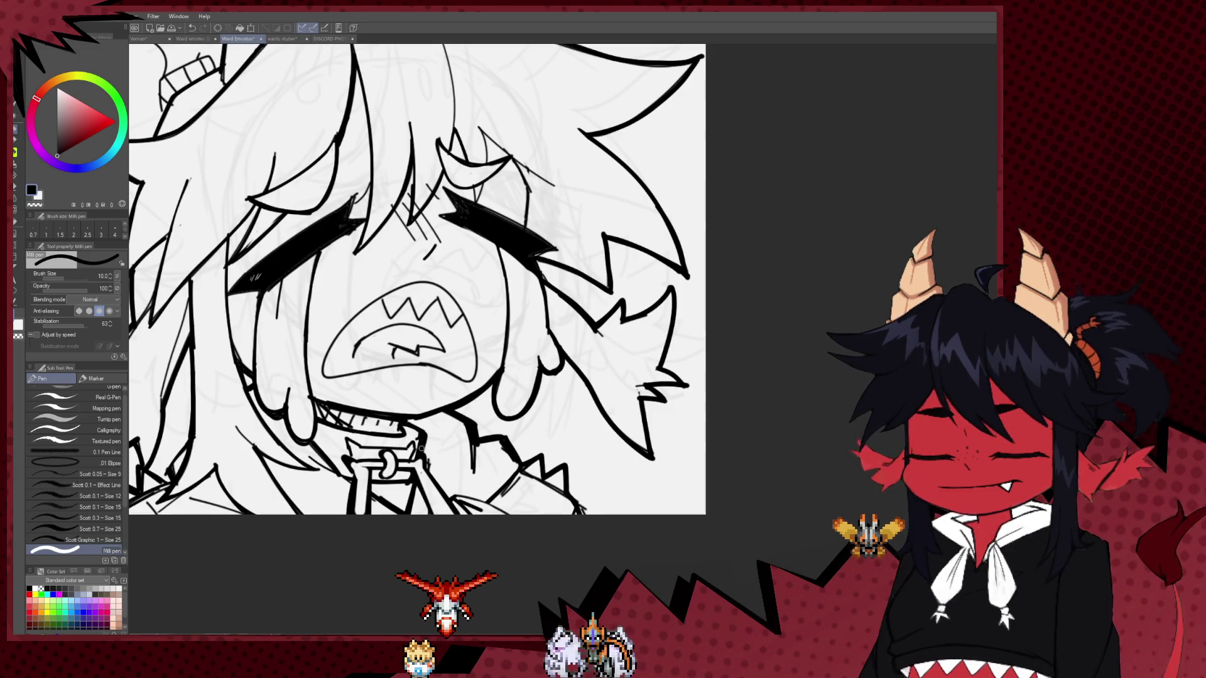
scroll(422, 448, "down", 1)
key("e")
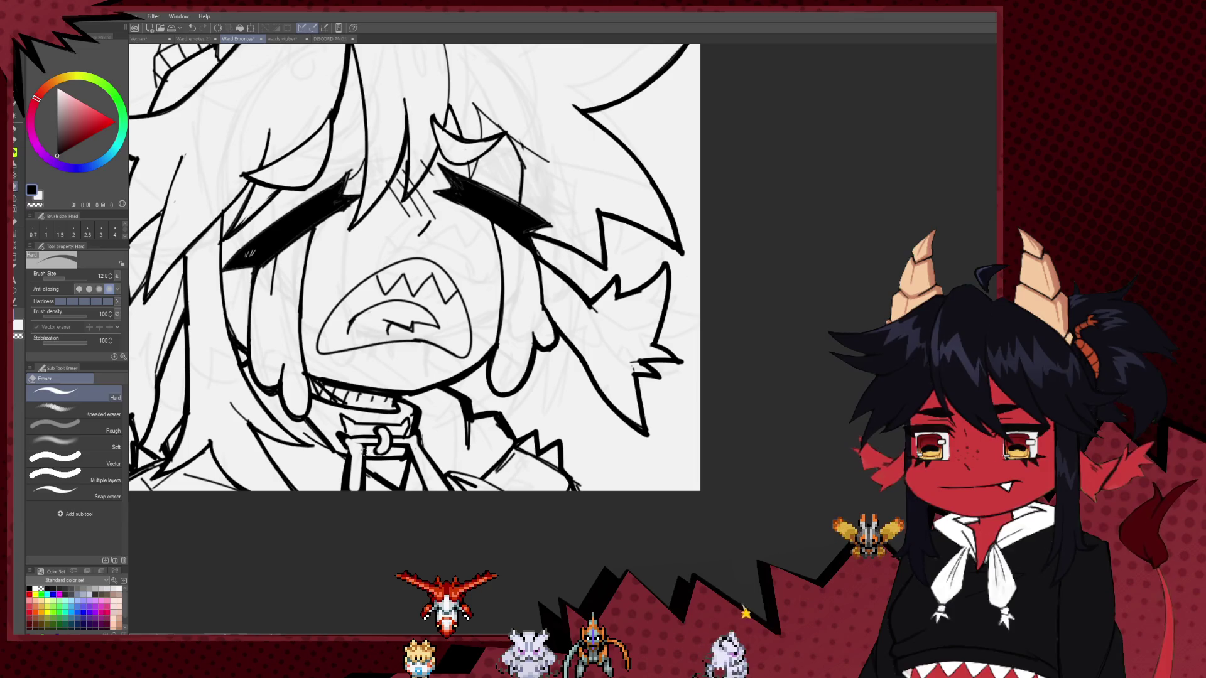
key("p")
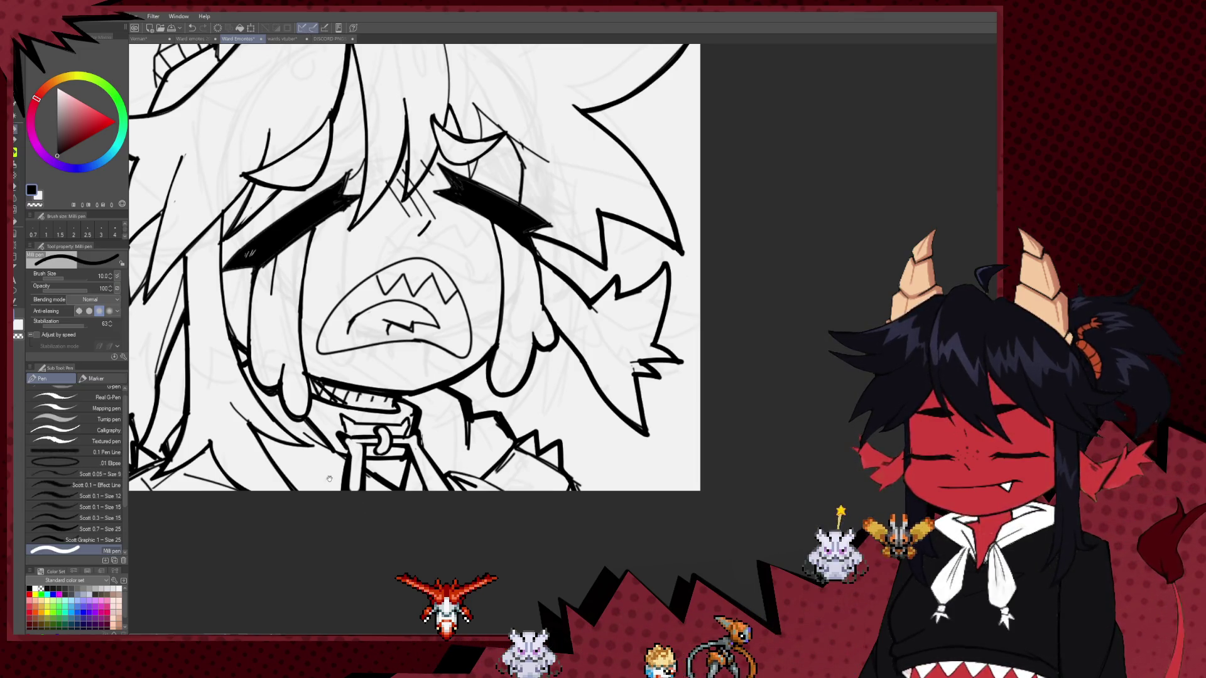
scroll(314, 467, "up", 1)
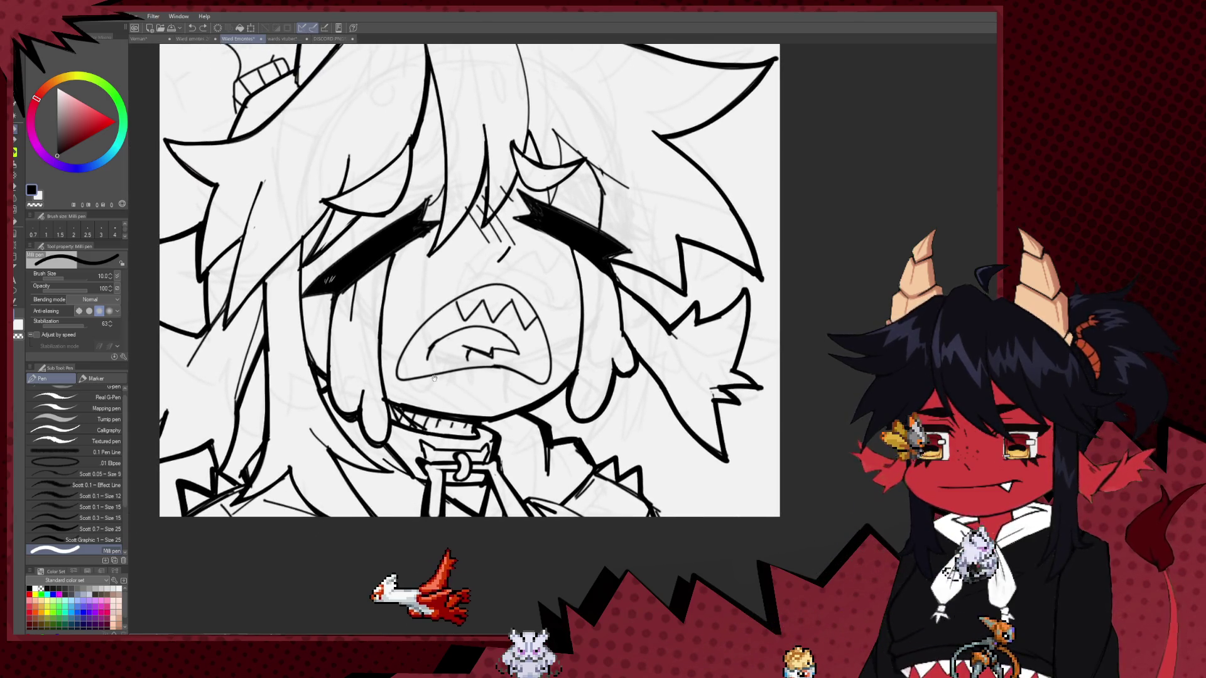
scroll(280, 500, "right", 3)
scroll(371, 436, "up", 3)
scroll(372, 436, "down", 2)
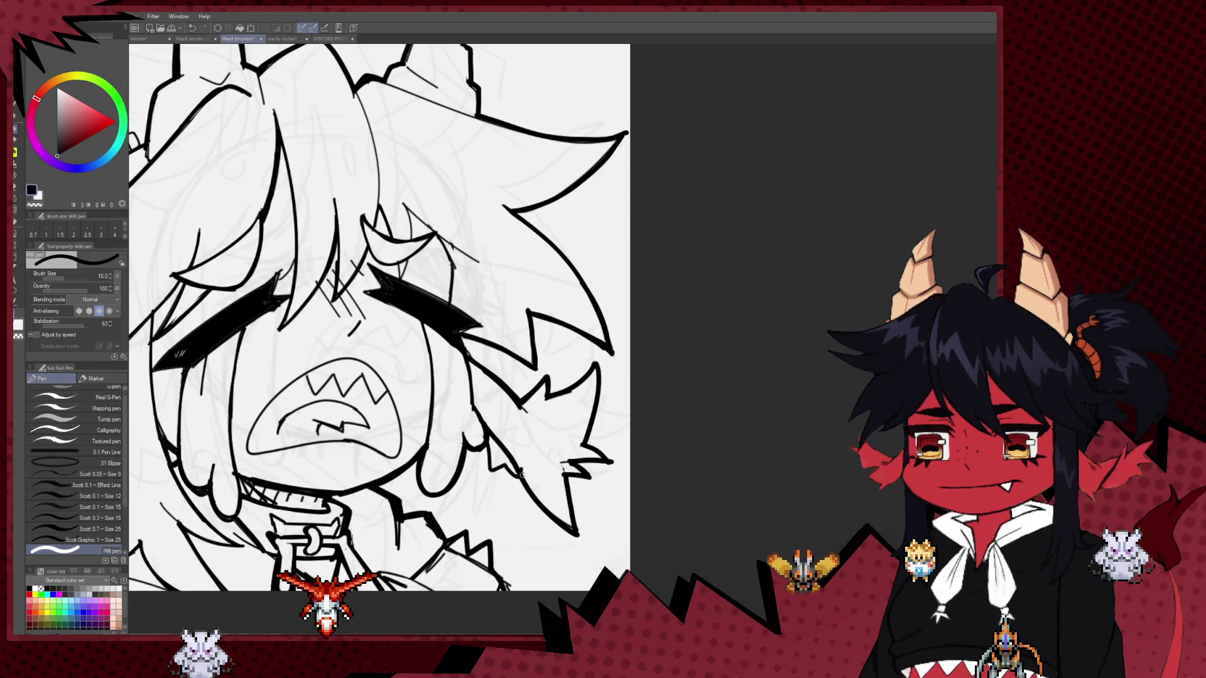
left_click_drag(515, 468, 592, 404)
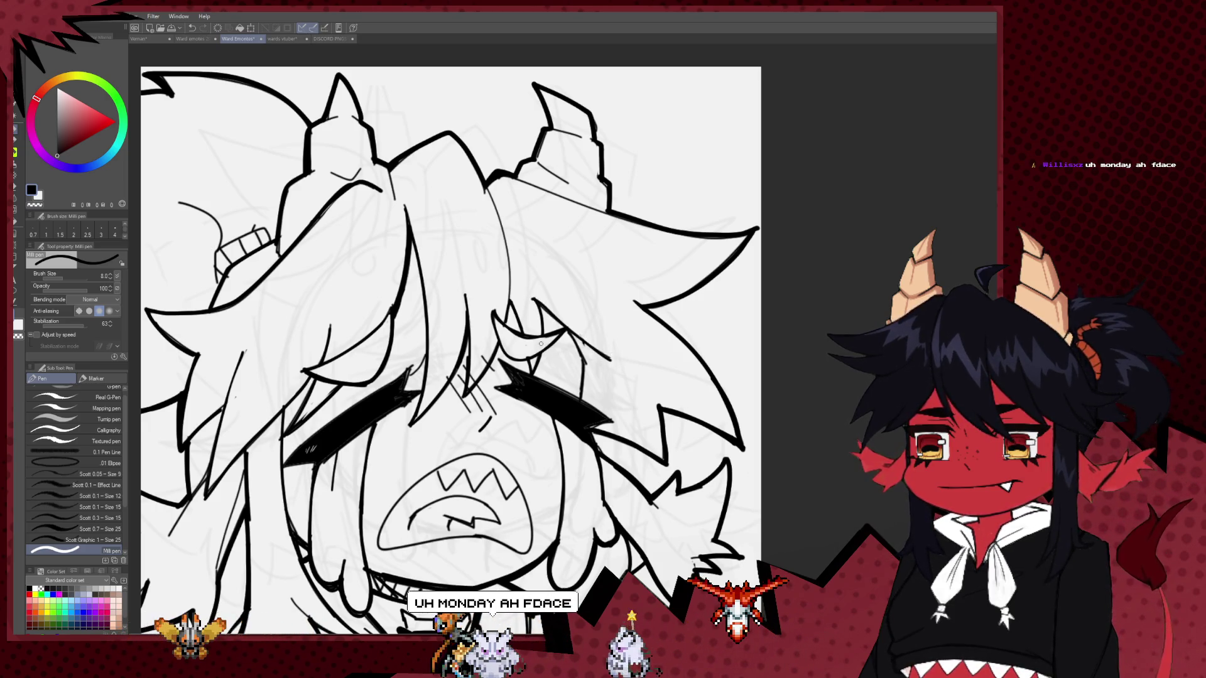
left_click_drag(496, 434, 383, 379)
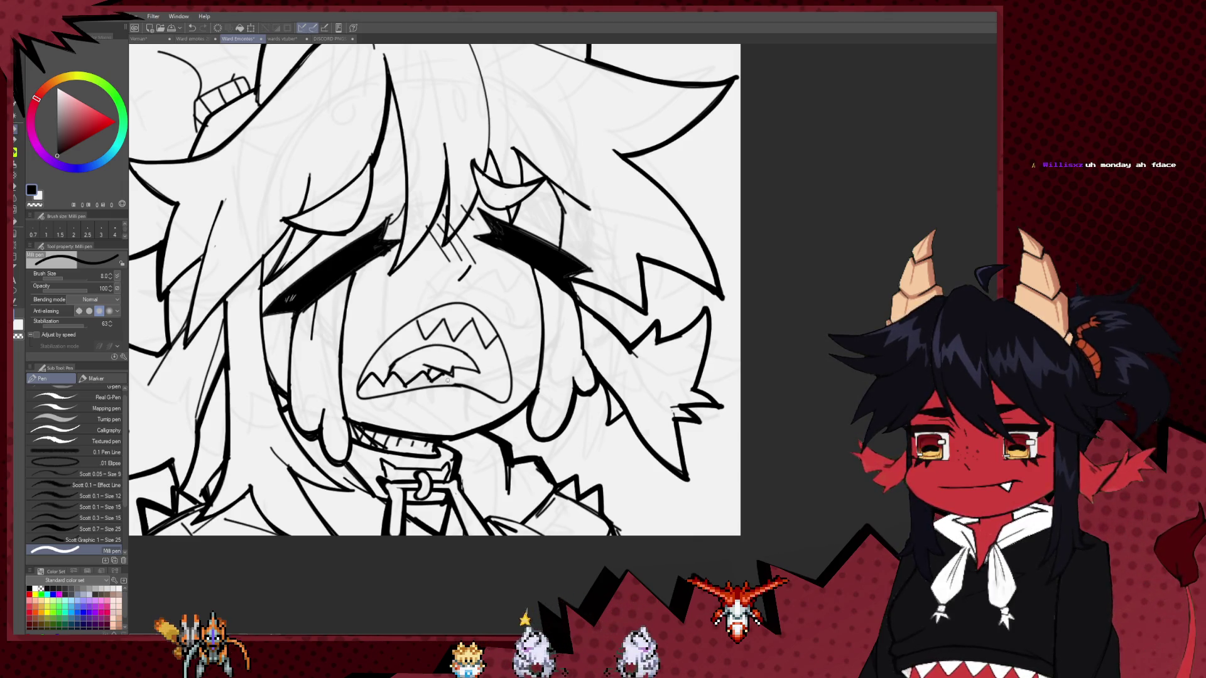
Draw a zigzag row of lower teeth, check the whole drawing, then undo it.
mouse_move(463, 374)
left_mouse_down()
mouse_move(500, 379)
mouse_move(493, 477)
left_mouse_up()
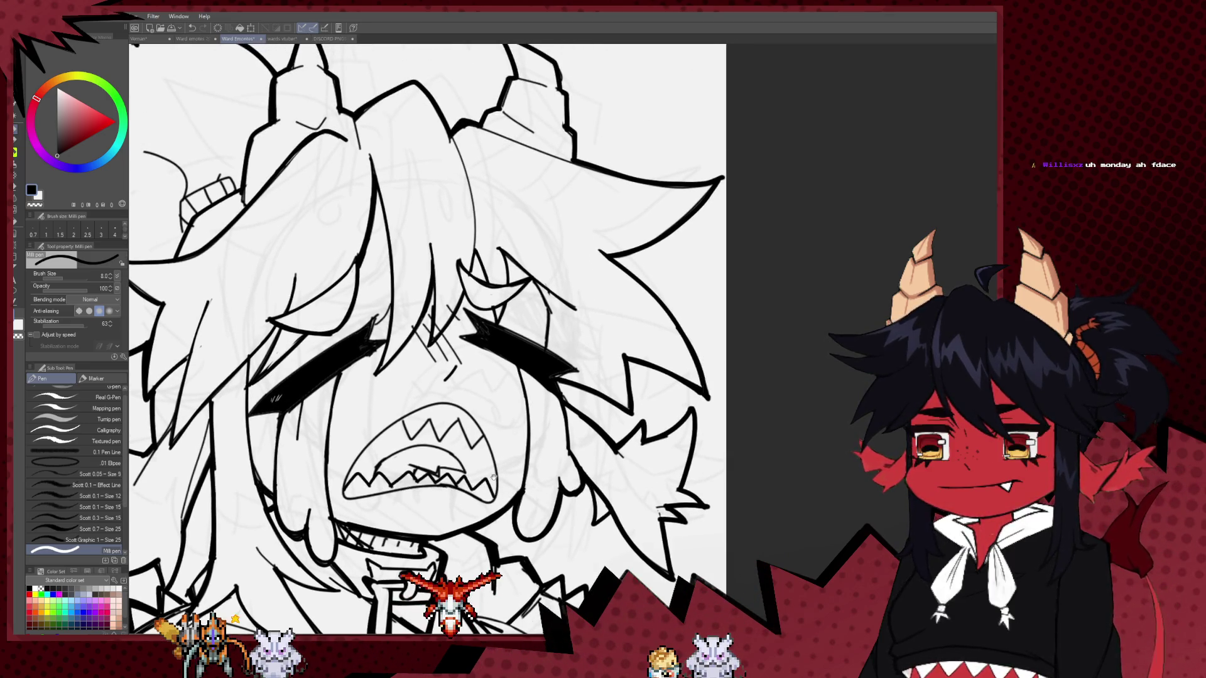
scroll(470, 440, "down", 5)
left_click_drag(497, 377, 706, 377)
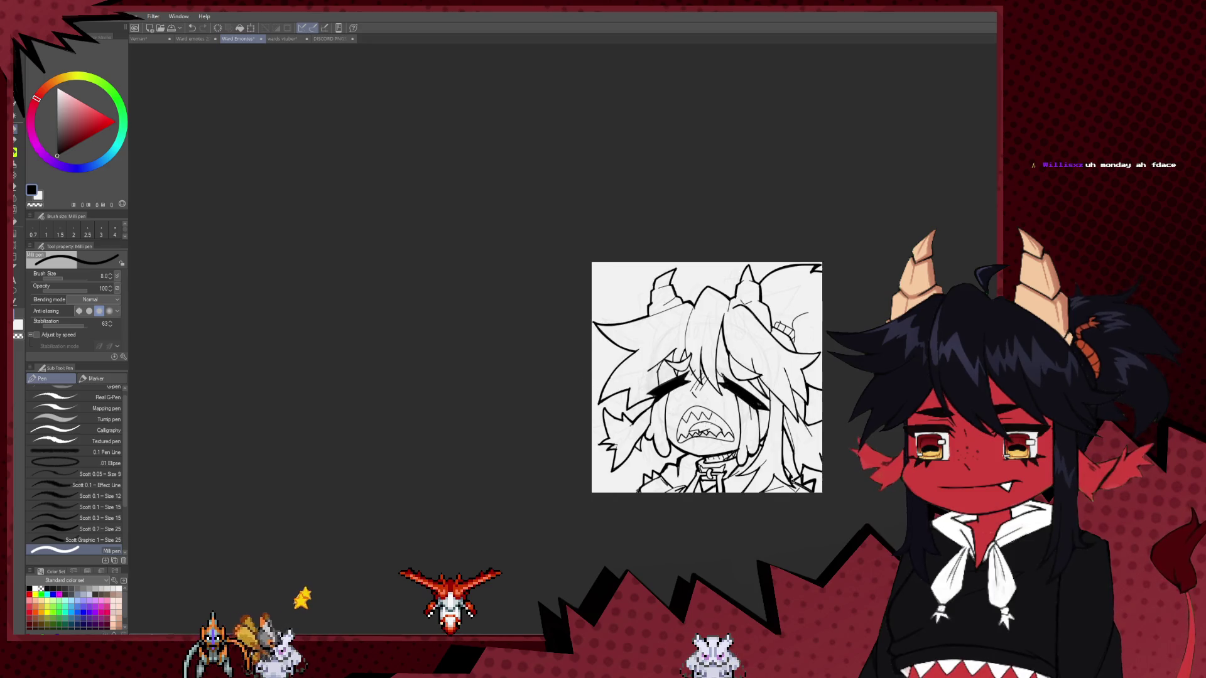
scroll(743, 432, "up", 2)
scroll(718, 419, "up", 1)
scroll(717, 418, "up", 1)
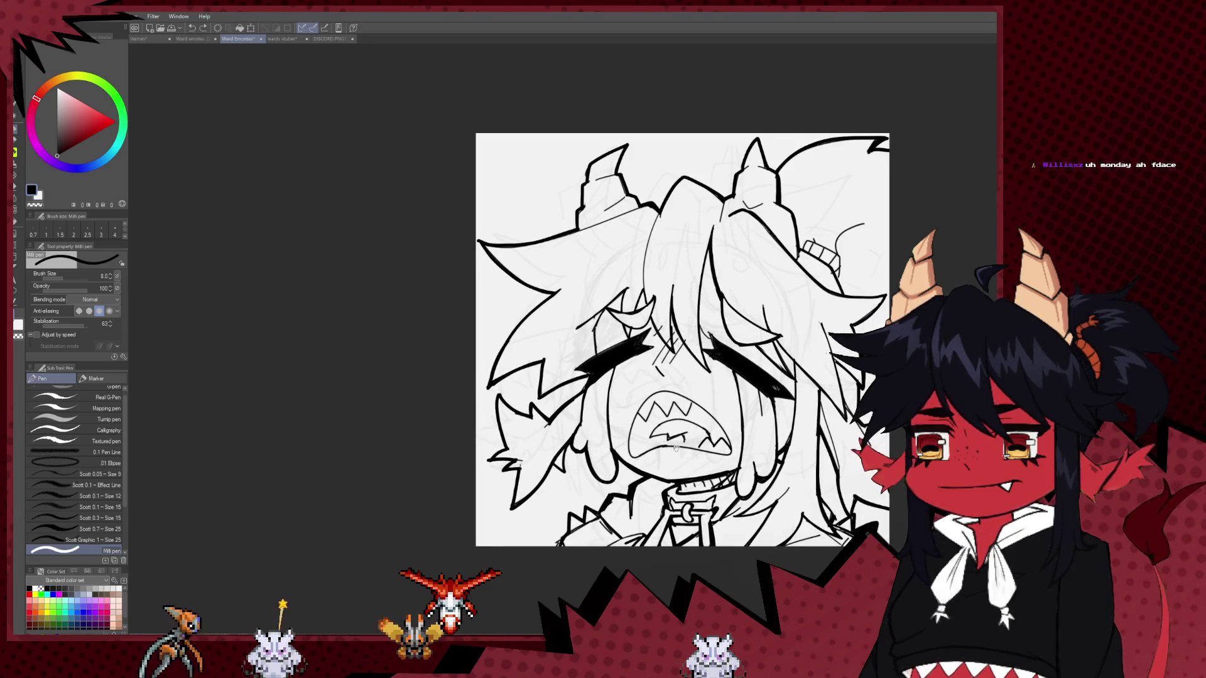
left_click_drag(717, 419, 579, 407)
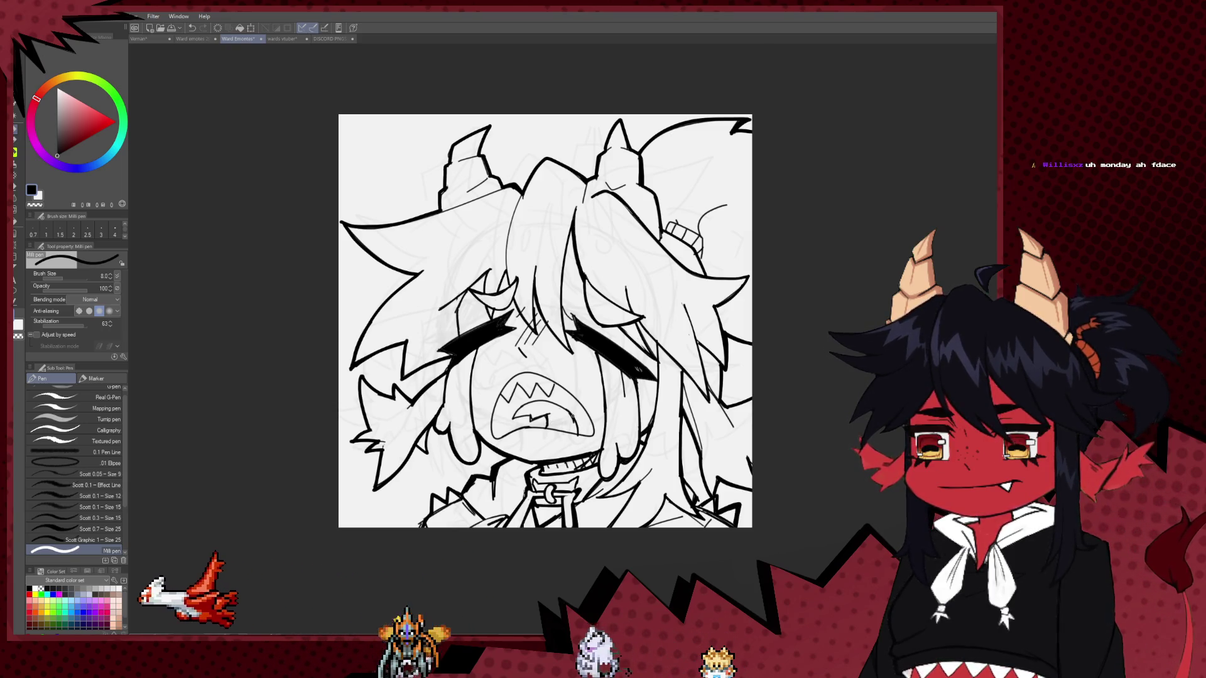
left_click_drag(566, 452, 536, 454)
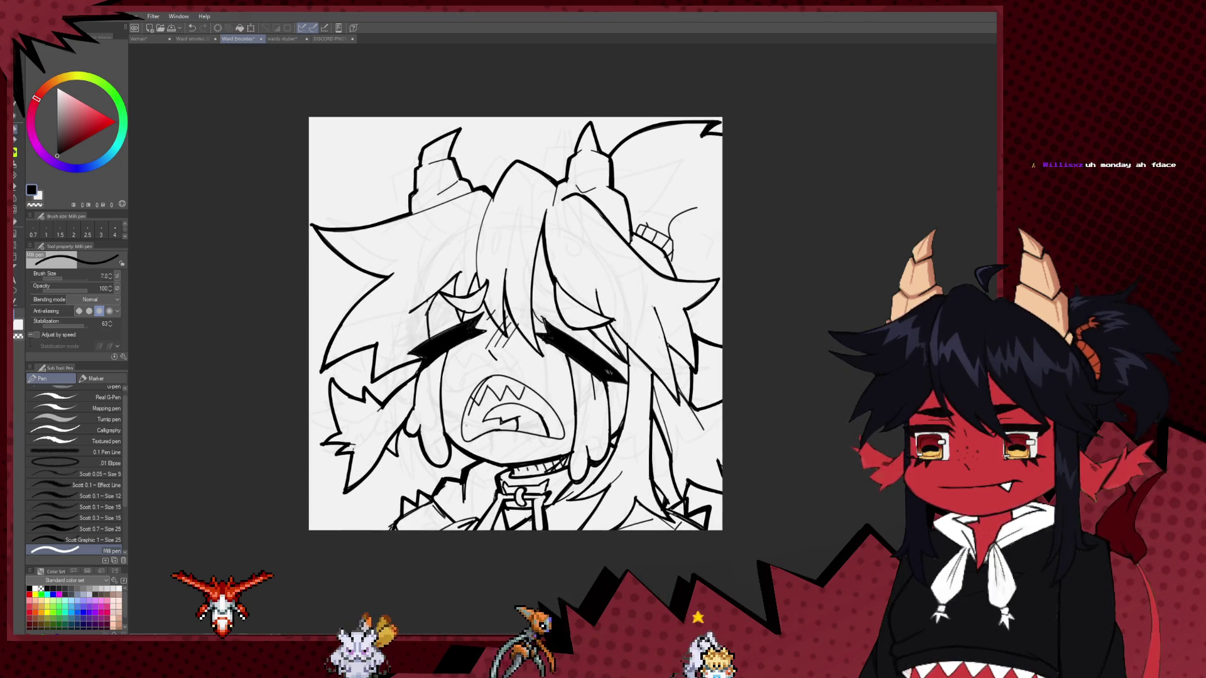
key("ctrl+z")
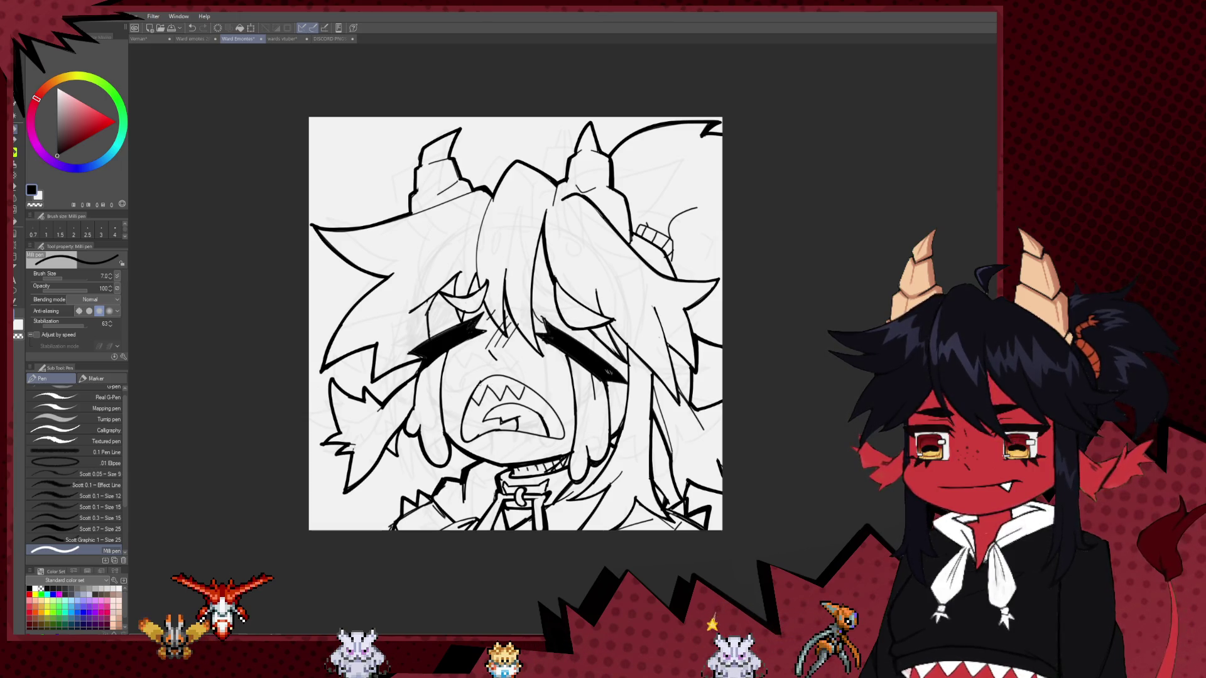
Rotate the canvas, redraw the lower mouth line bolder and add short strokes beneath.
scroll(415, 278, "up", 2)
scroll(415, 278, "up", 2)
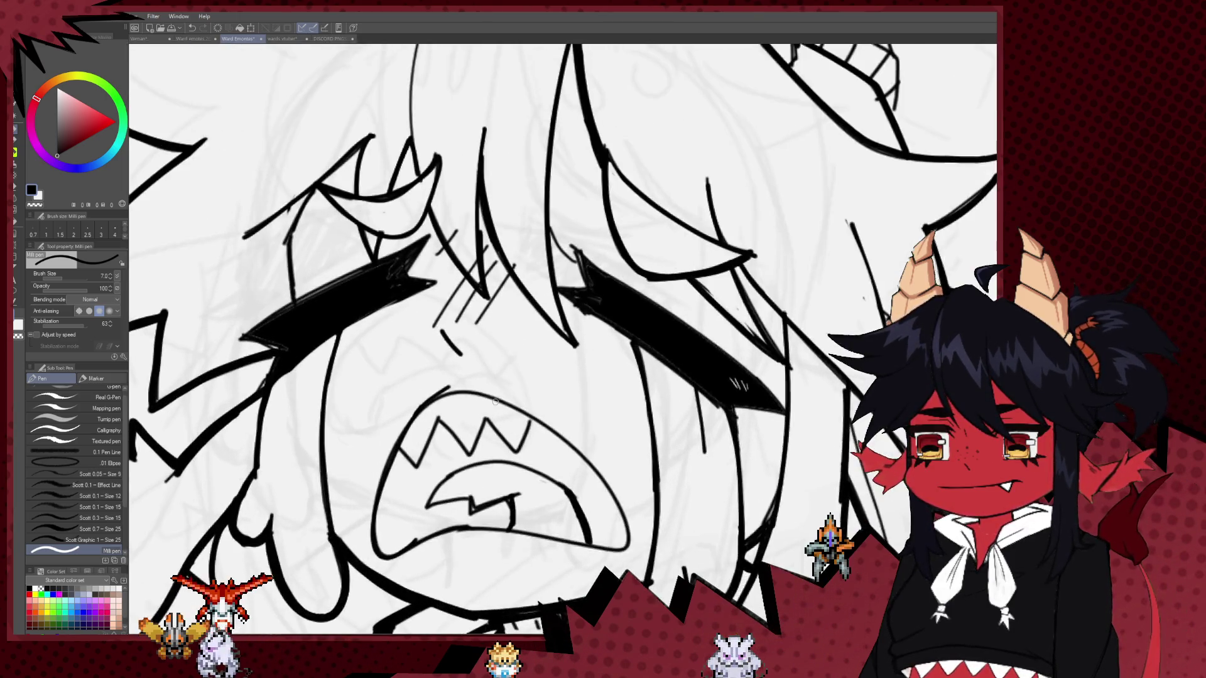
scroll(416, 277, "up", 1)
scroll(415, 277, "up", 1)
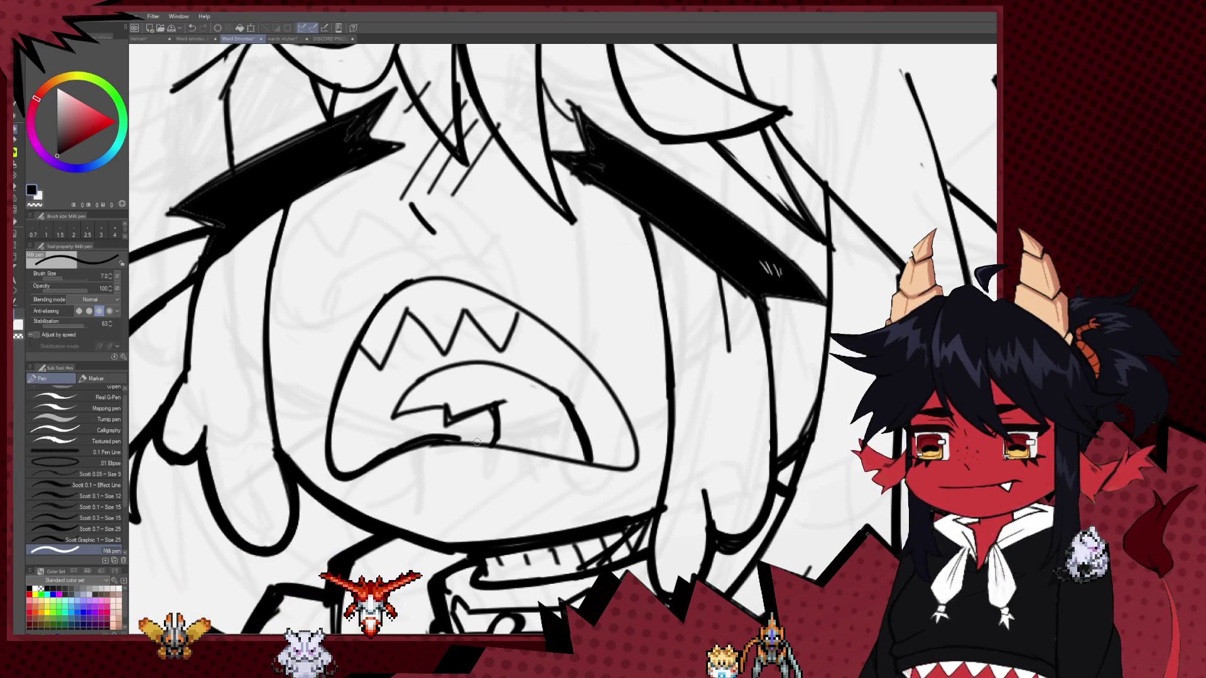
left_click_drag(506, 454, 558, 407)
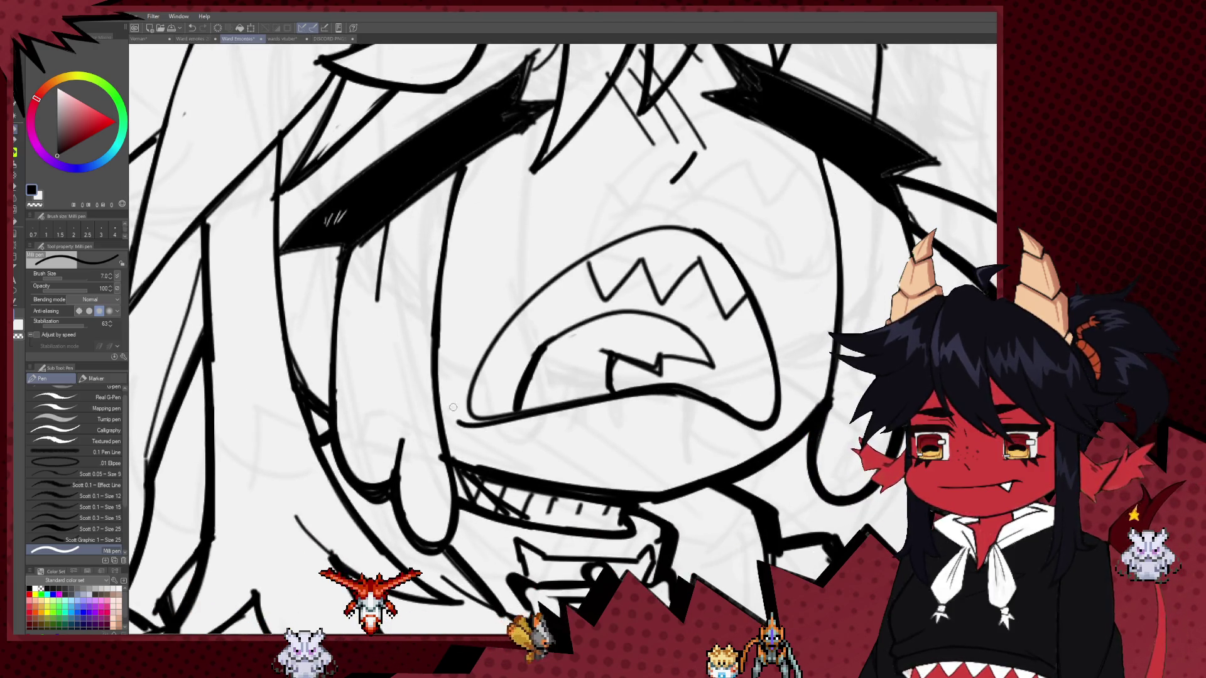
key("ctrl+z")
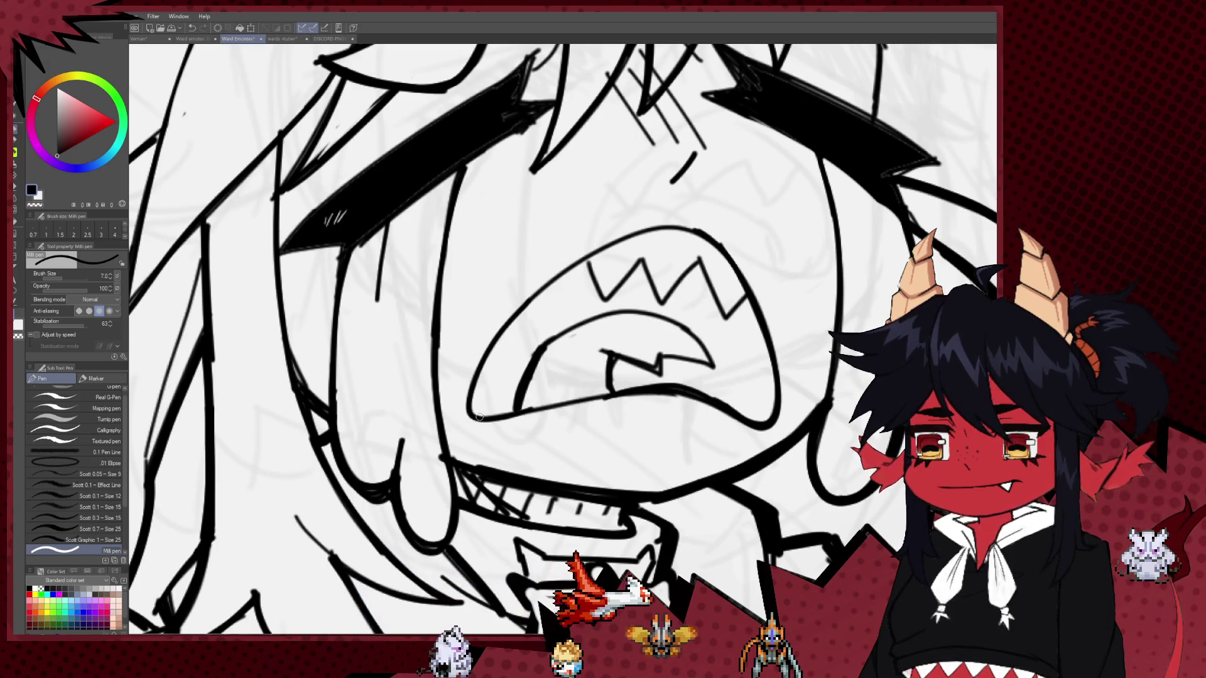
left_click_drag(466, 416, 574, 400)
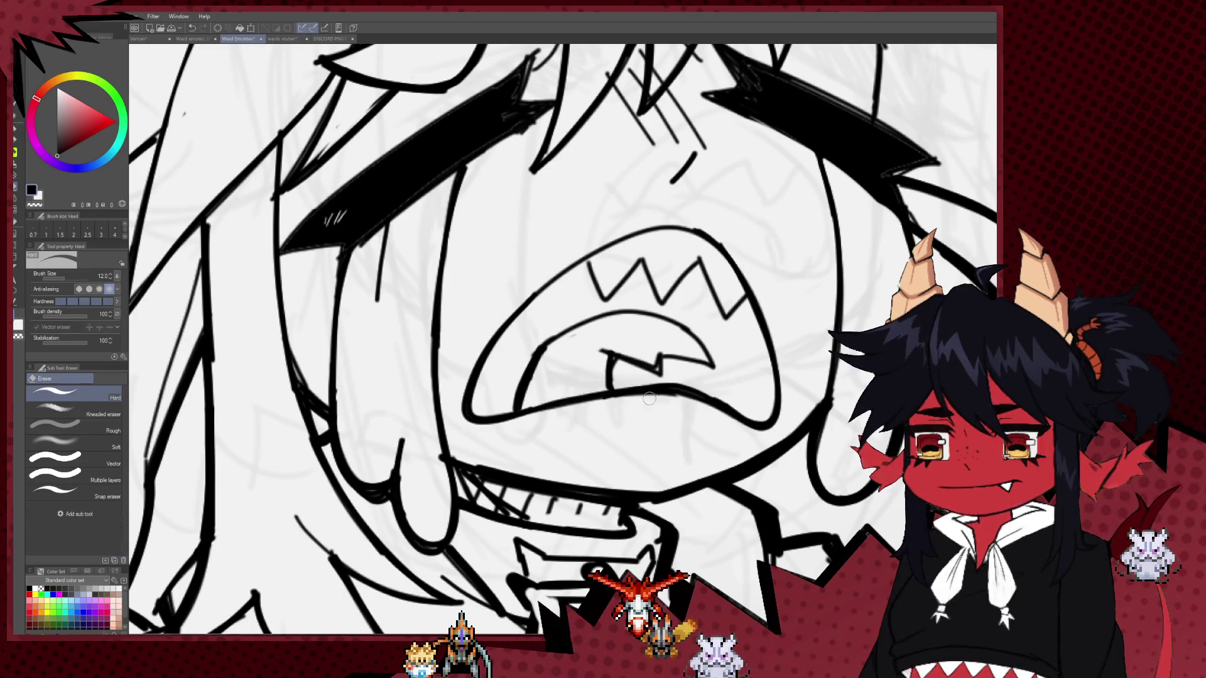
key("p")
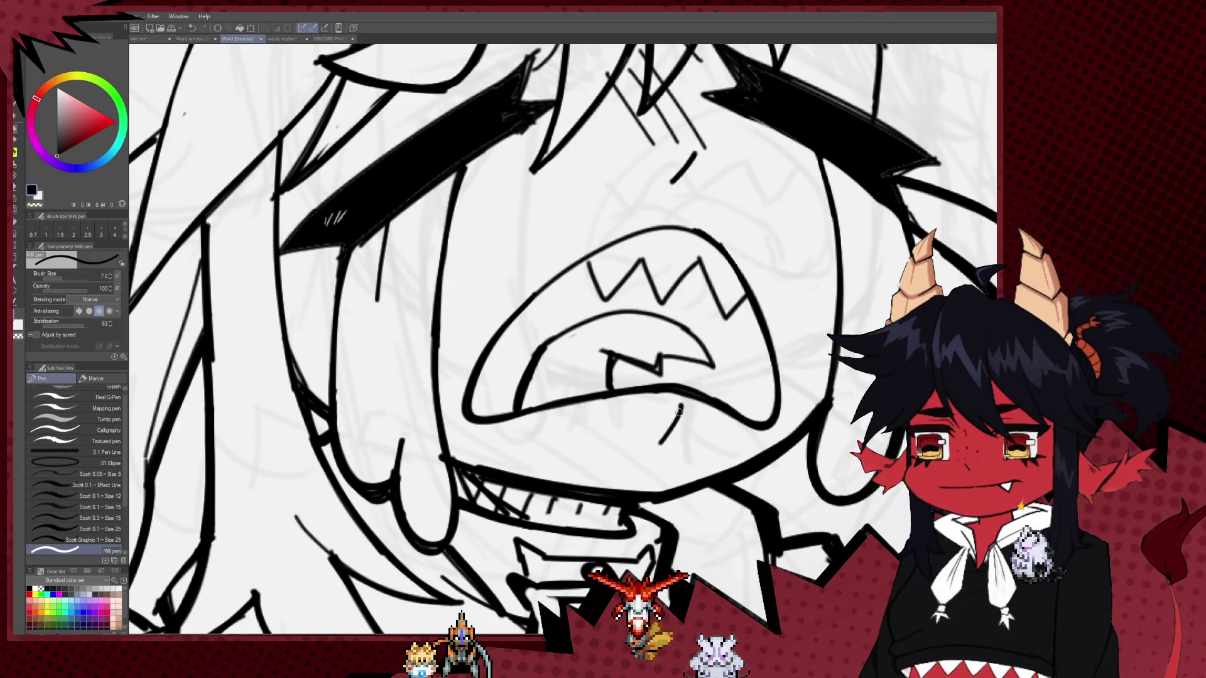
mouse_move(634, 450)
left_mouse_down()
mouse_move(502, 505)
mouse_move(519, 526)
left_mouse_up()
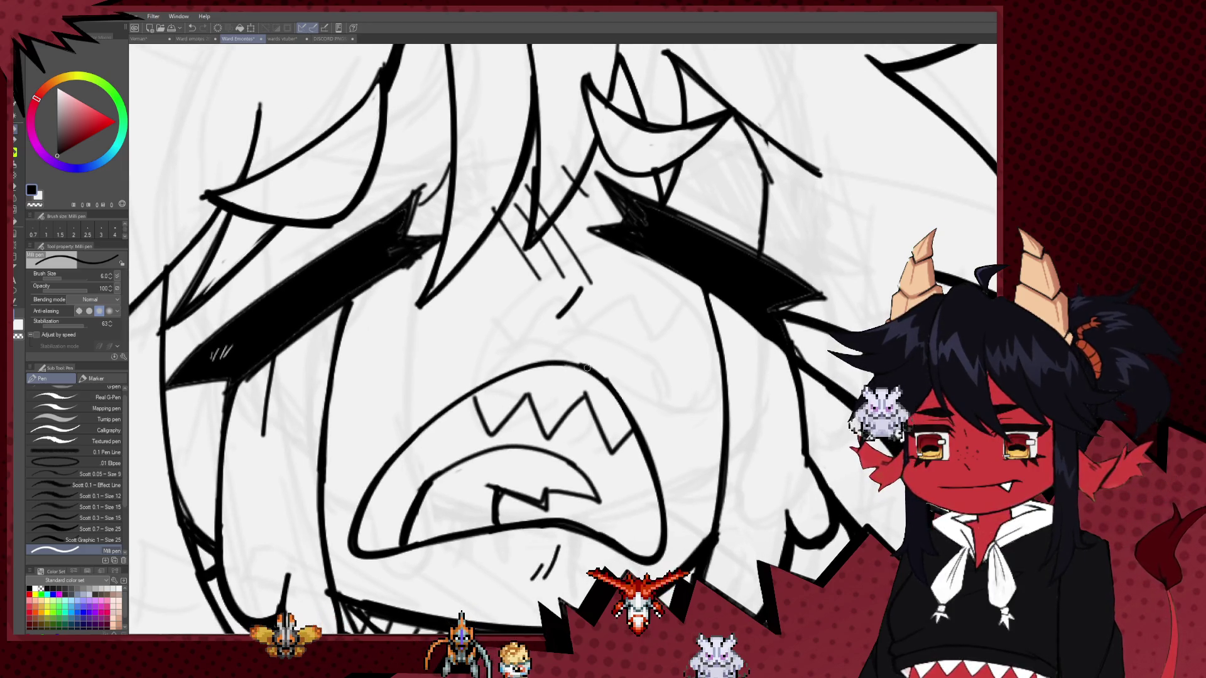
scroll(543, 311, "down", 8)
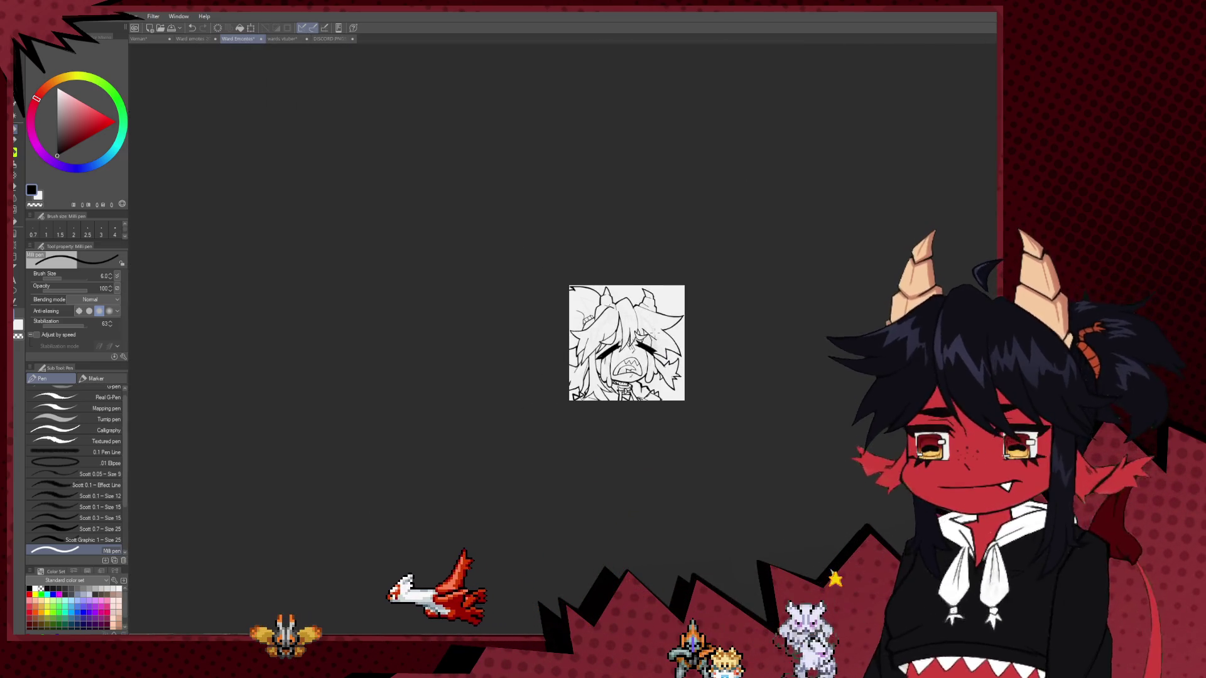
Zoom and pan the view to centre the drawing and its overview in the window.
scroll(606, 413, "up", 3)
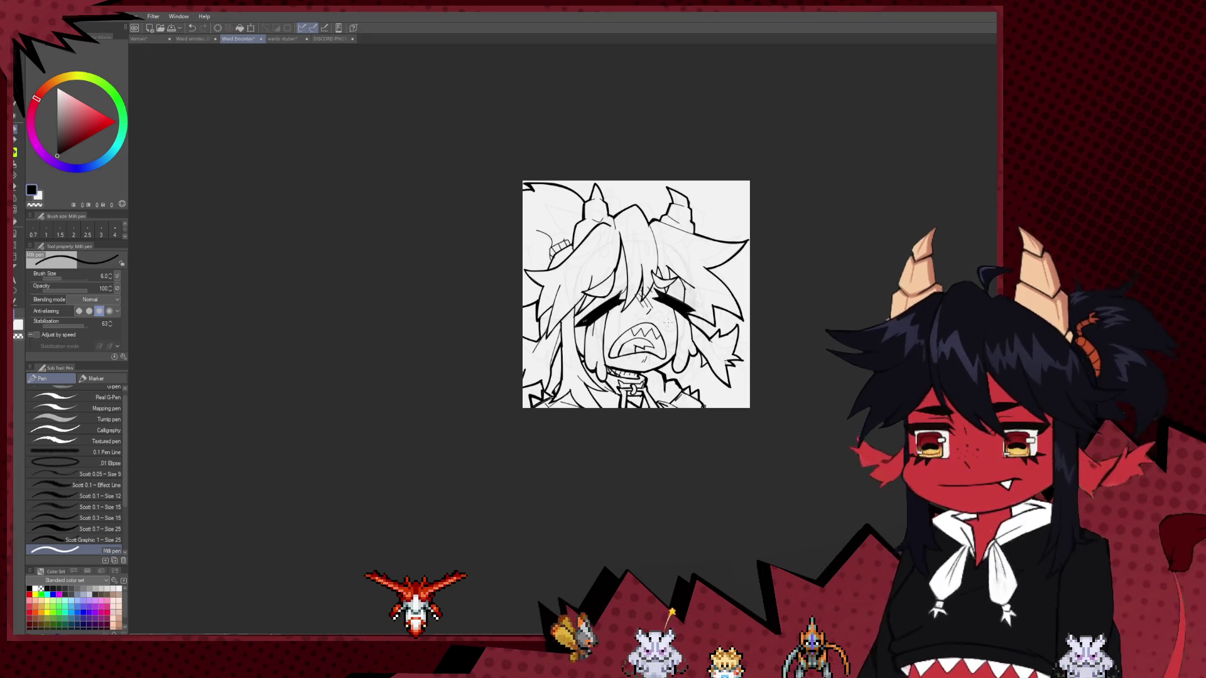
scroll(668, 321, "up", 3)
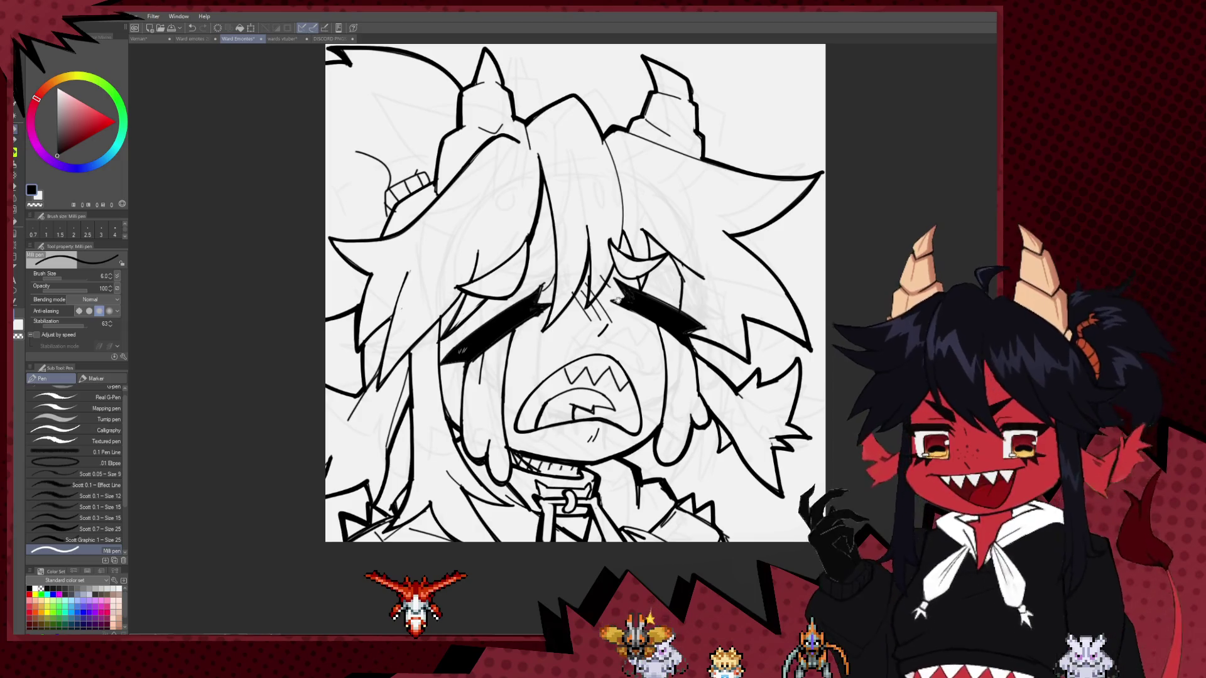
scroll(618, 300, "down", 3)
mouse_move(618, 300)
left_mouse_down()
mouse_move(795, 295)
mouse_move(729, 282)
left_mouse_up()
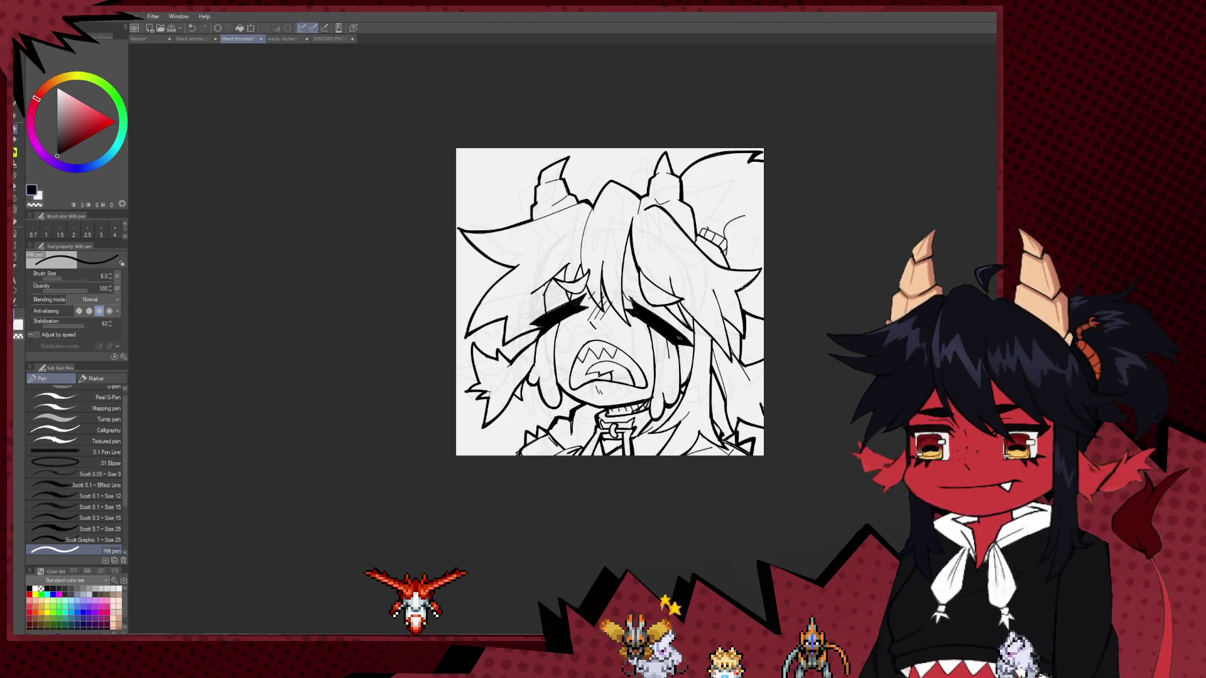
scroll(821, 336, "down", 3)
scroll(821, 337, "down", 2)
mouse_move(821, 337)
left_mouse_down()
mouse_move(635, 331)
mouse_move(591, 359)
left_mouse_up()
Zoom in step by step until the crying horned face fills the canvas.
scroll(564, 370, "up", 2)
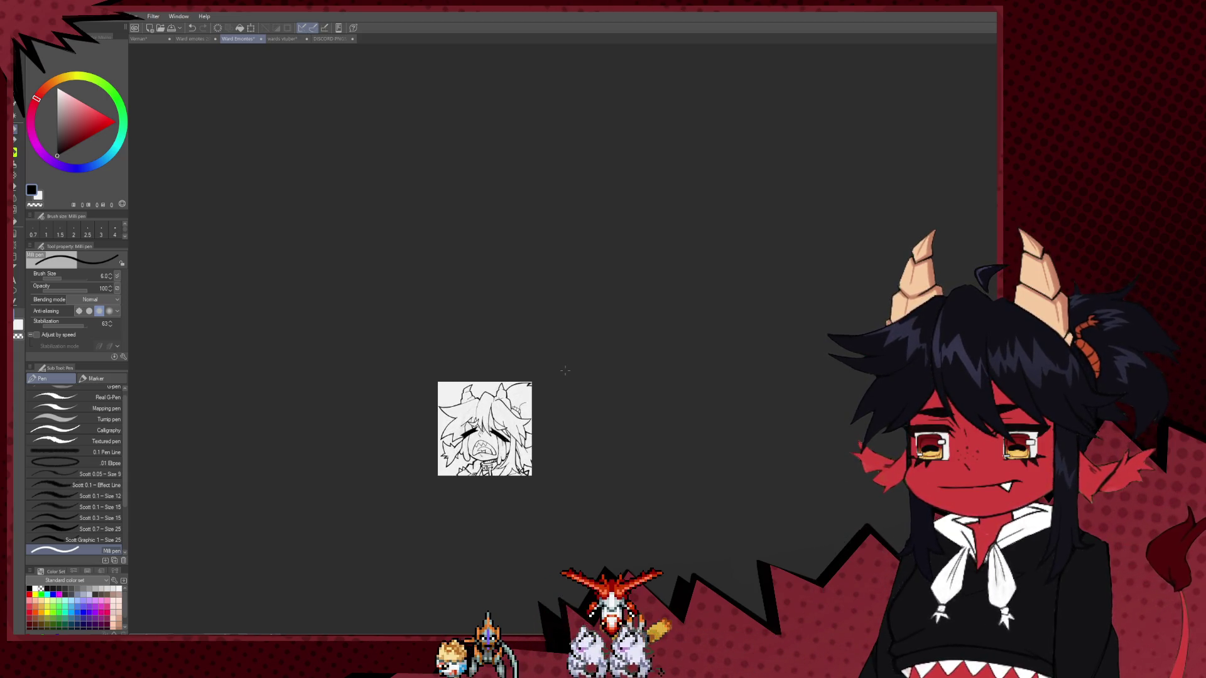
scroll(576, 411, "down", 1)
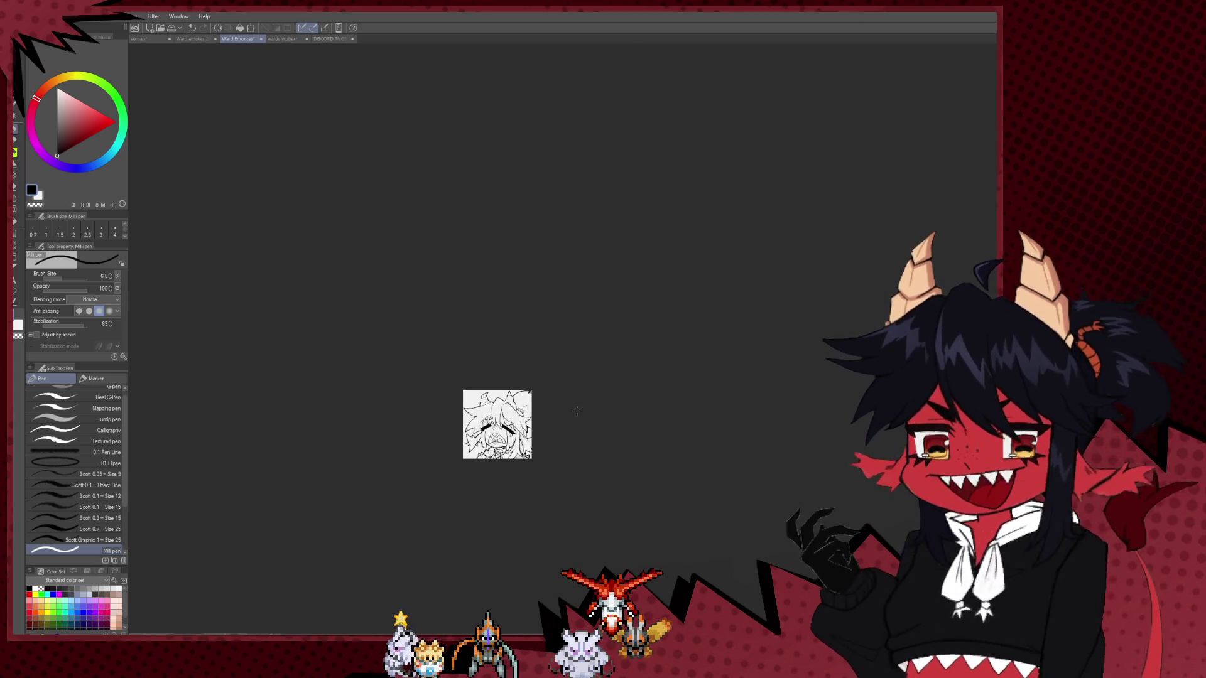
scroll(577, 410, "up", 2)
scroll(576, 411, "up", 2)
scroll(577, 410, "up", 2)
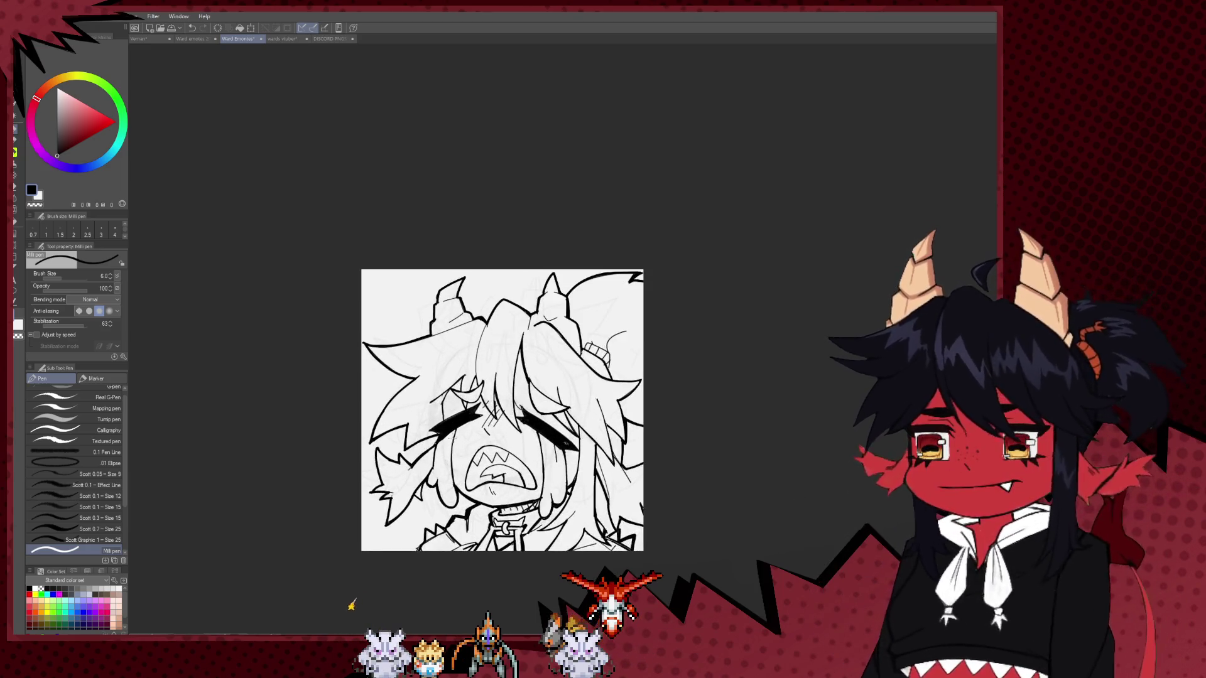
scroll(440, 375, "up", 2)
scroll(440, 375, "up", 1)
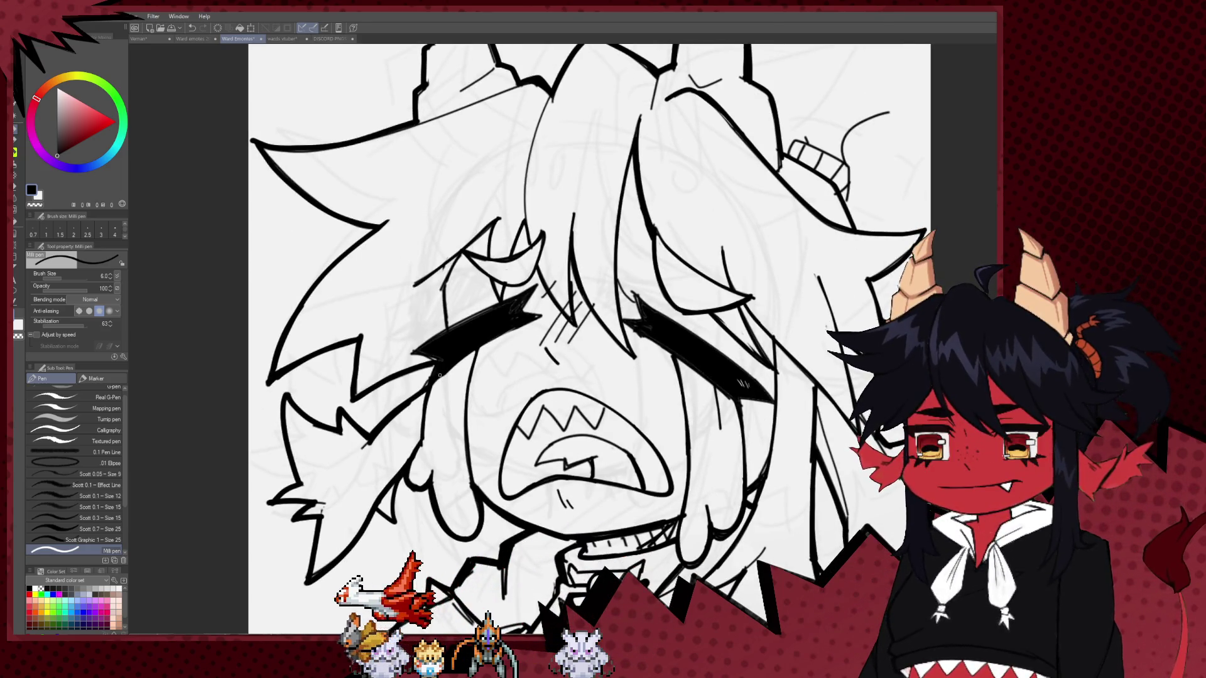
Raise the Milli pen to size 7 and ink a short stroke by the nose between the eyes.
key("bracketright")
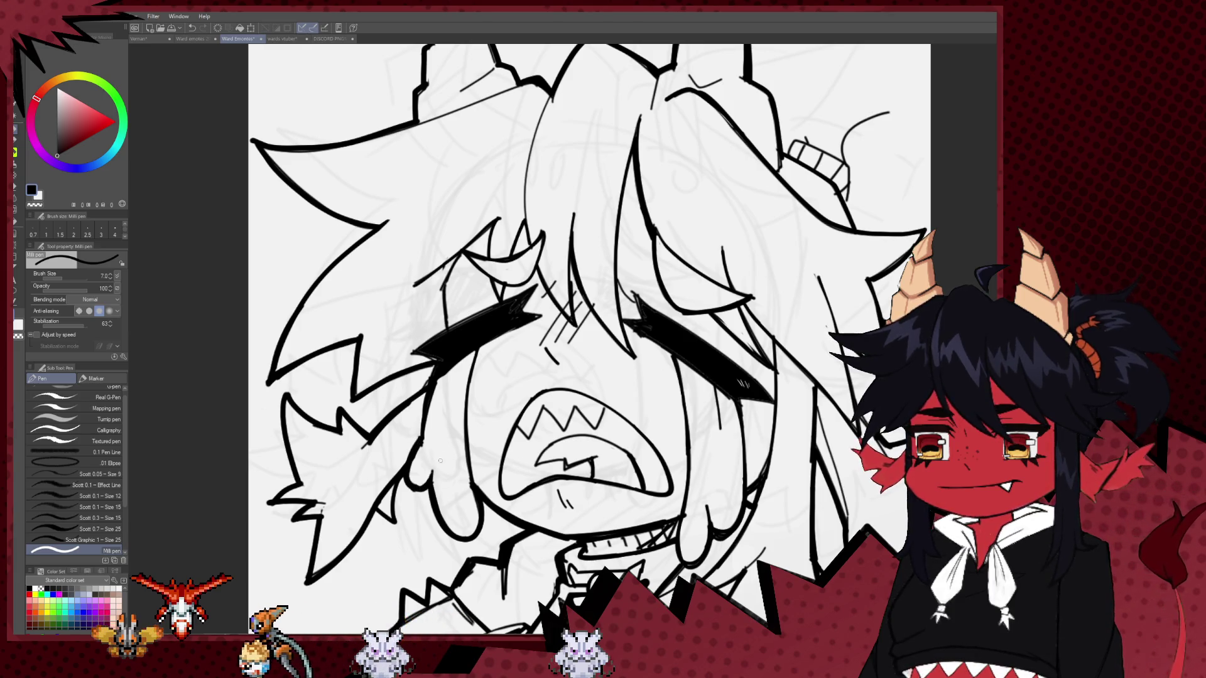
left_click_drag(440, 460, 308, 451)
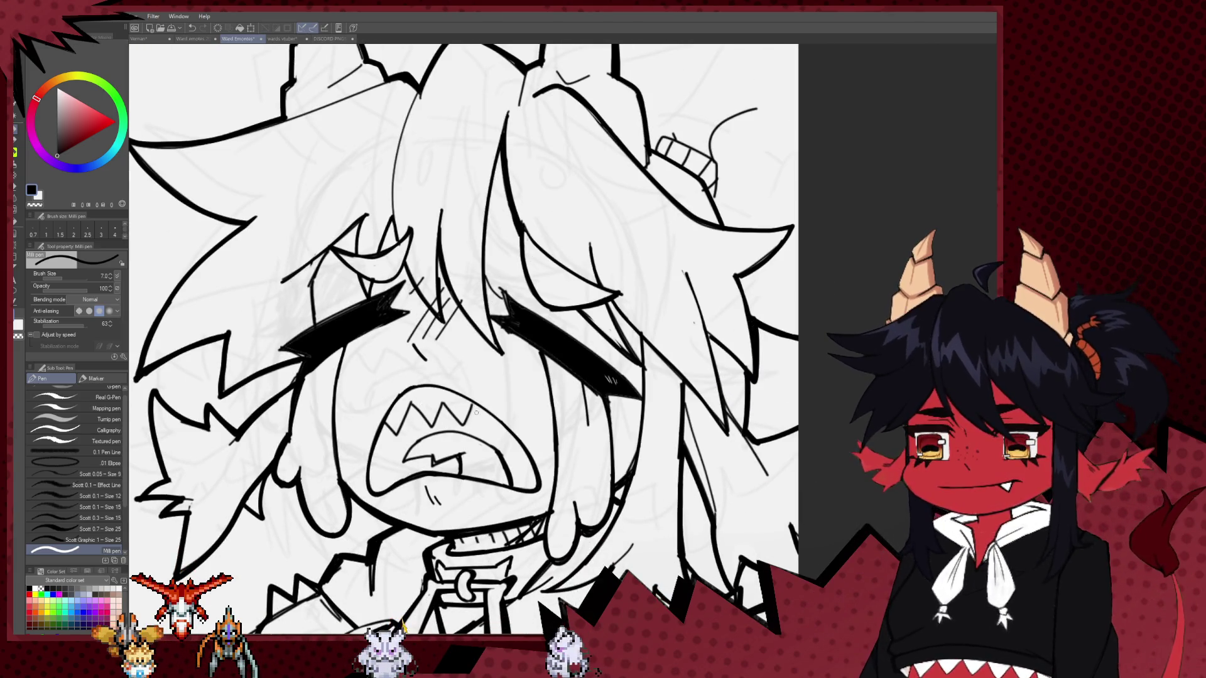
key("e")
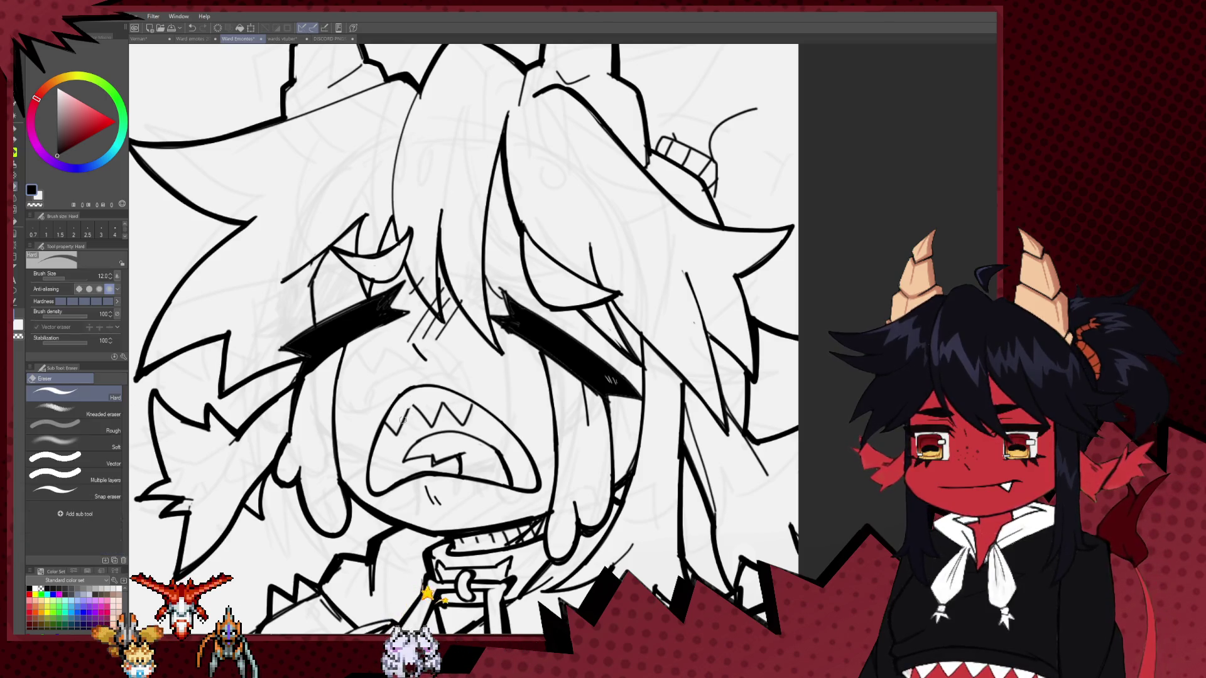
key("p")
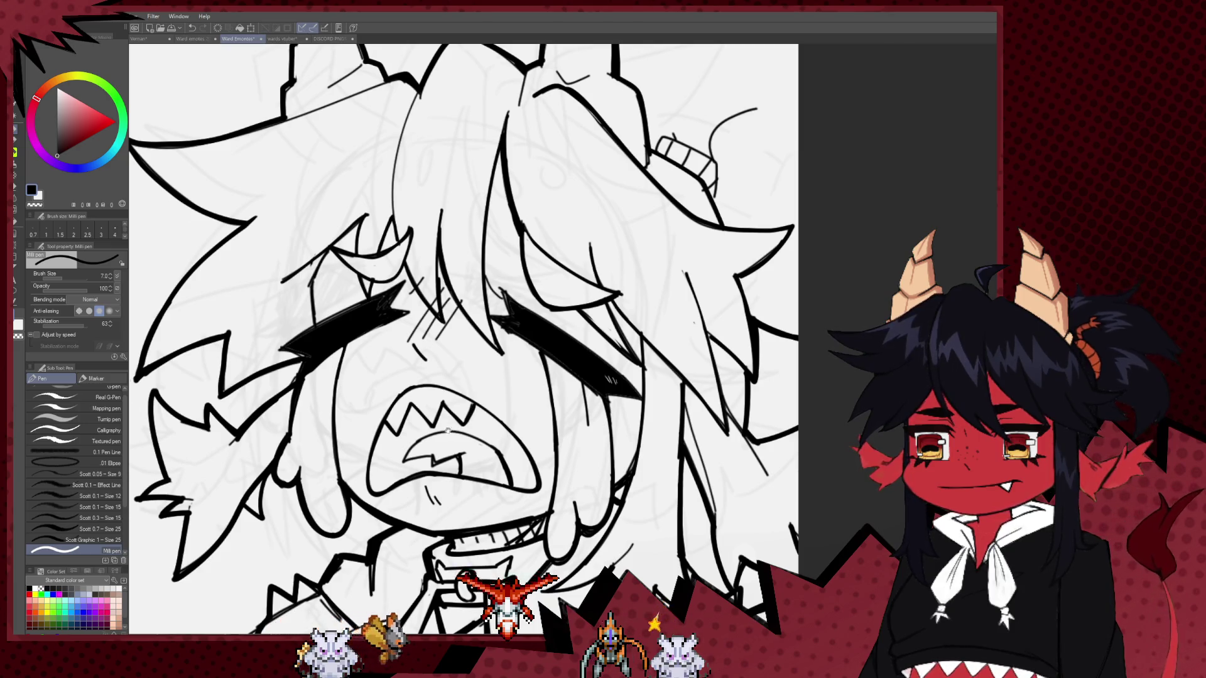
scroll(447, 430, "up", 1)
scroll(463, 379, "up", 1)
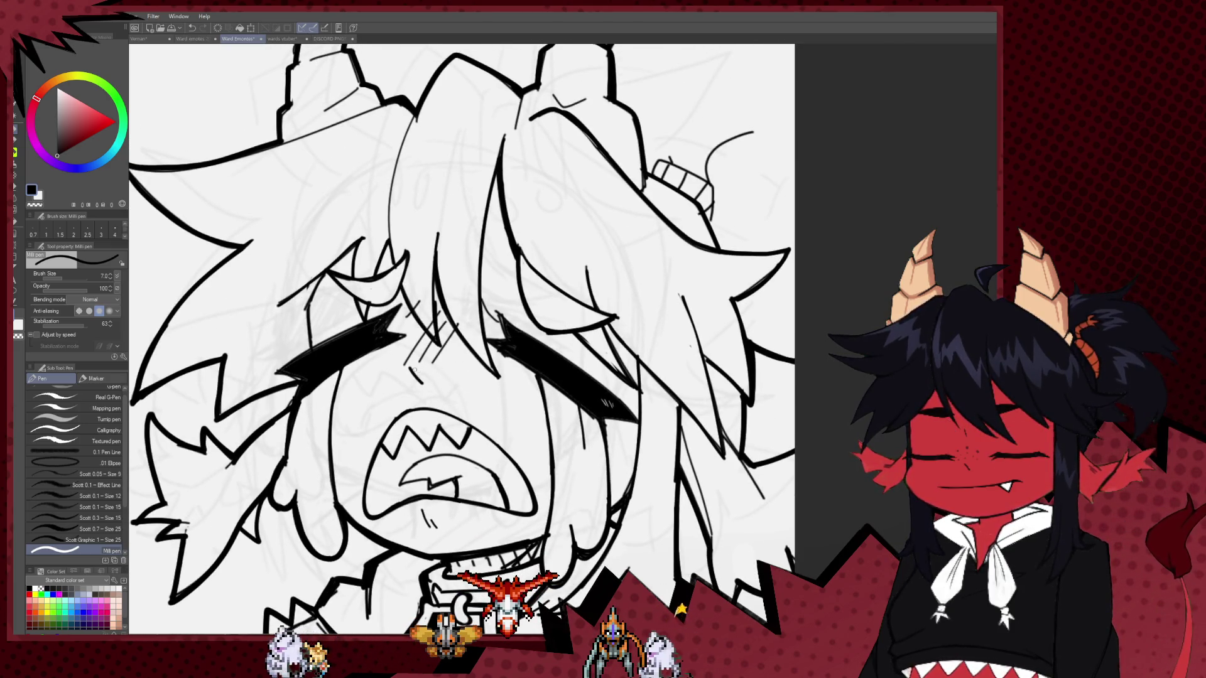
mouse_move(413, 369)
left_mouse_down()
mouse_move(442, 358)
mouse_move(420, 337)
left_mouse_up()
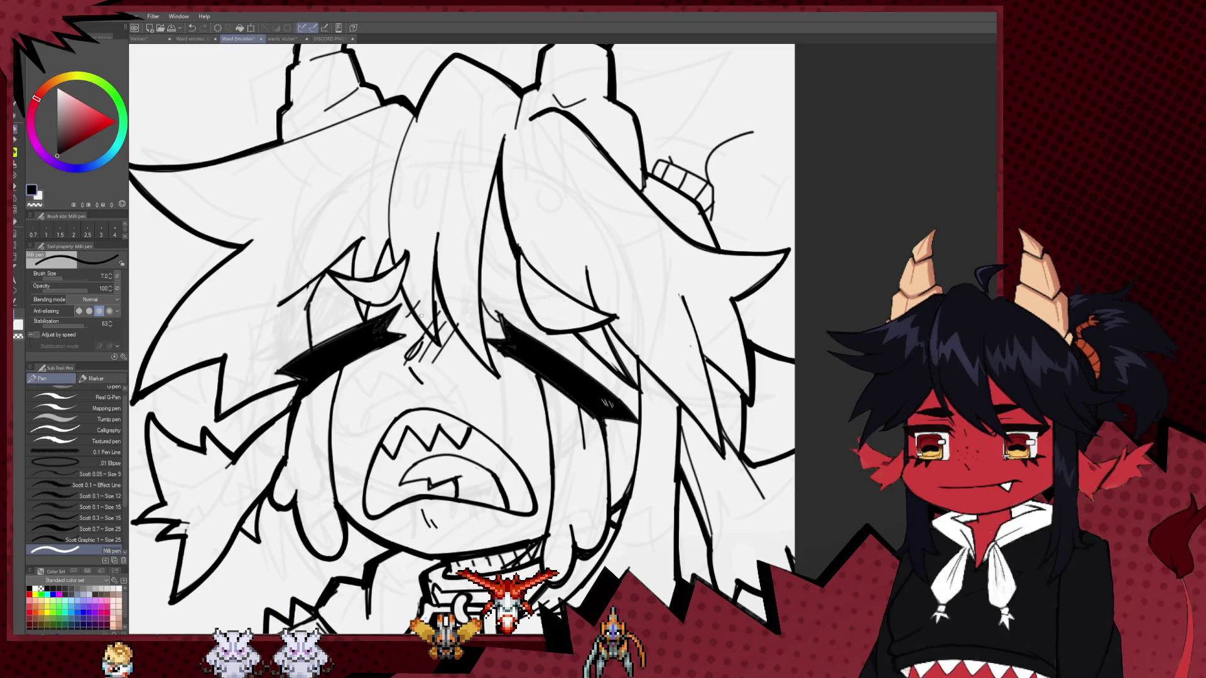
scroll(413, 368, "down", 8)
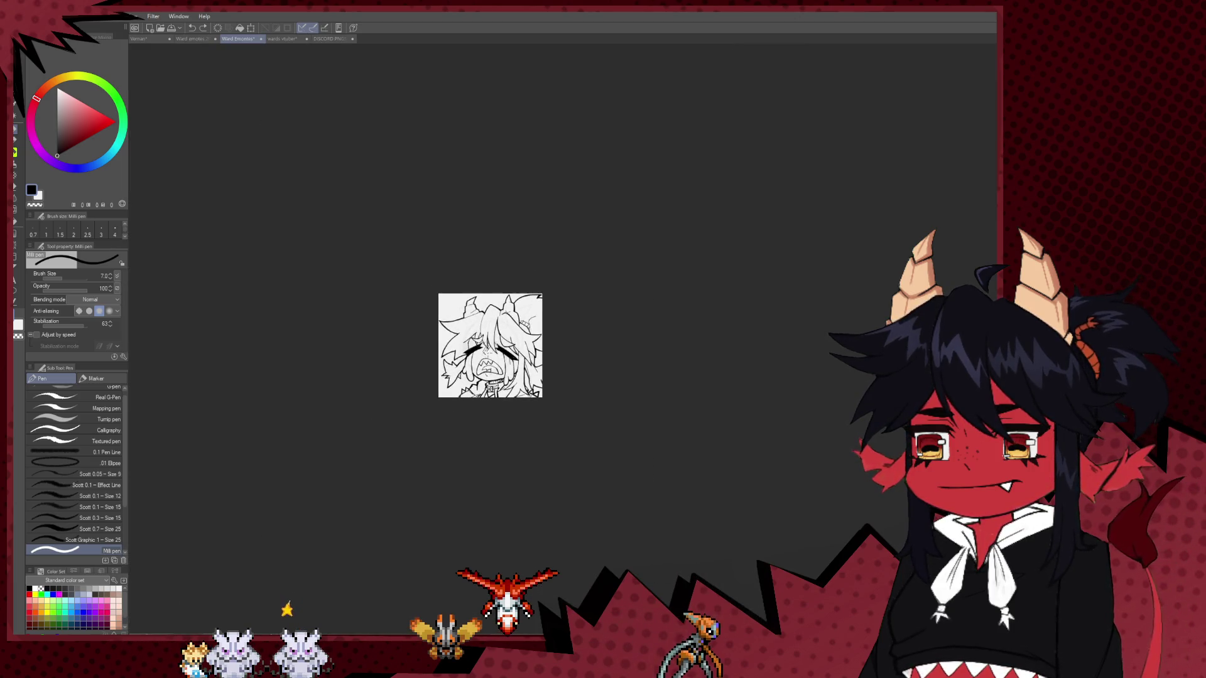
Set the pen to size 15 and ink a short thick stroke at the face's lower left.
scroll(442, 343, "up", 6)
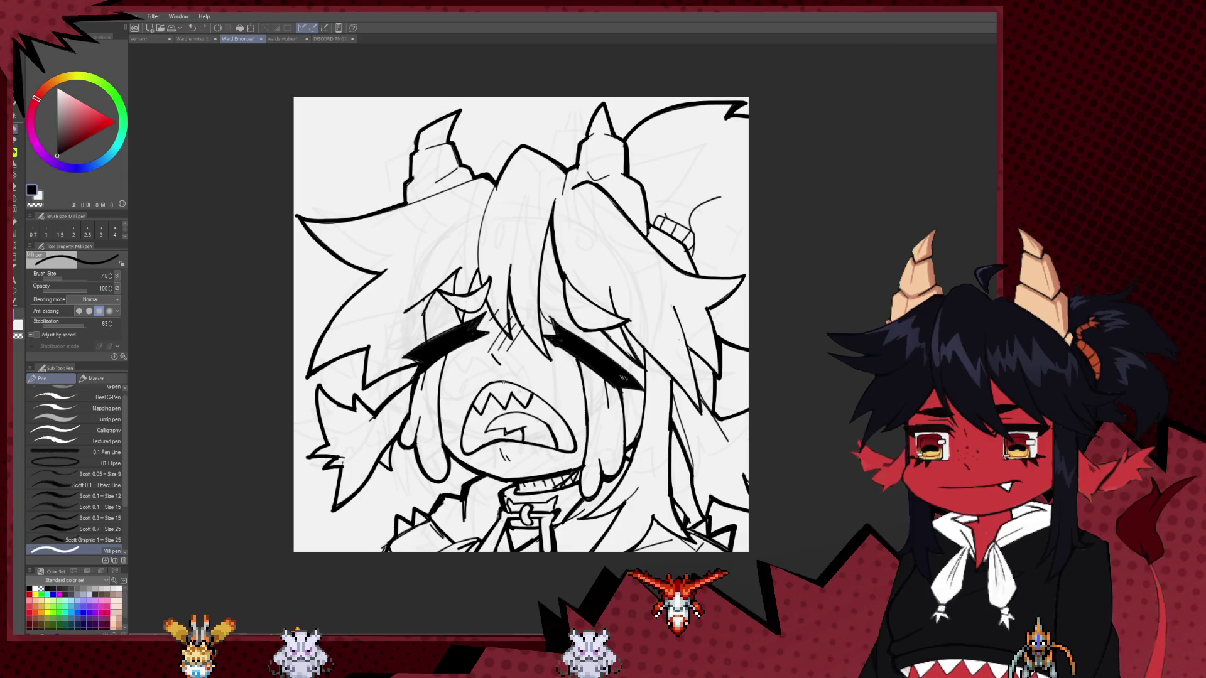
scroll(504, 383, "down", 6)
scroll(565, 371, "down", 2)
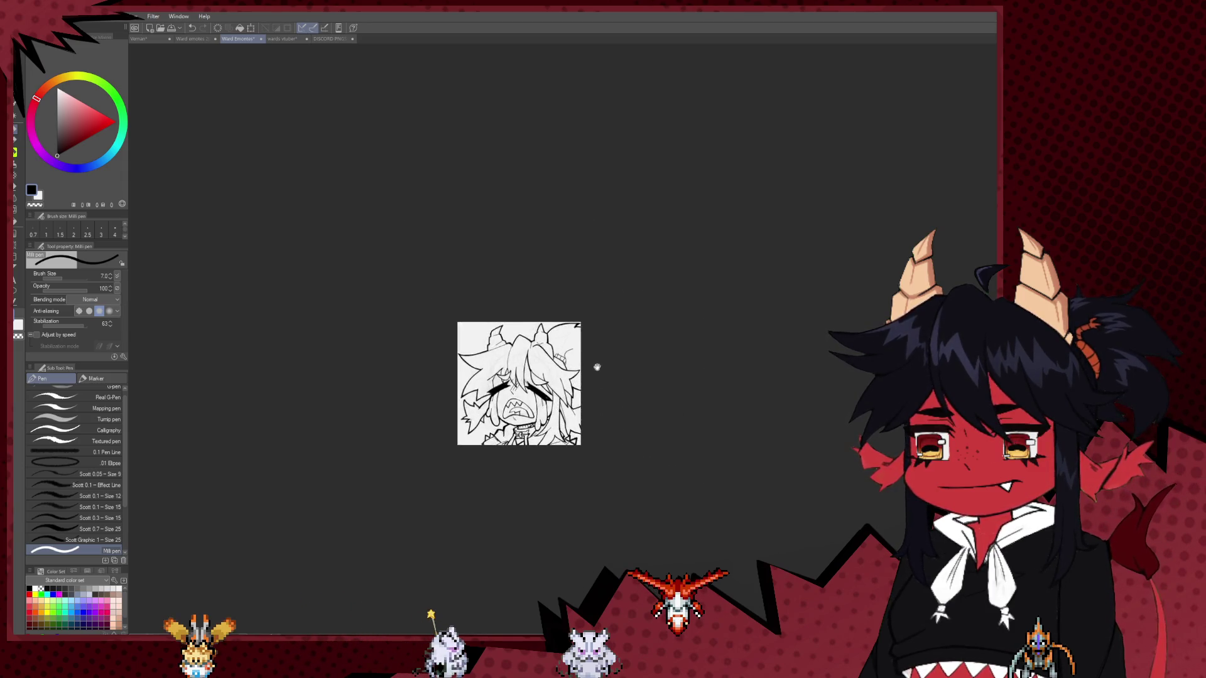
scroll(596, 367, "up", 3)
scroll(550, 395, "up", 3)
left_click_drag(550, 394, 535, 331)
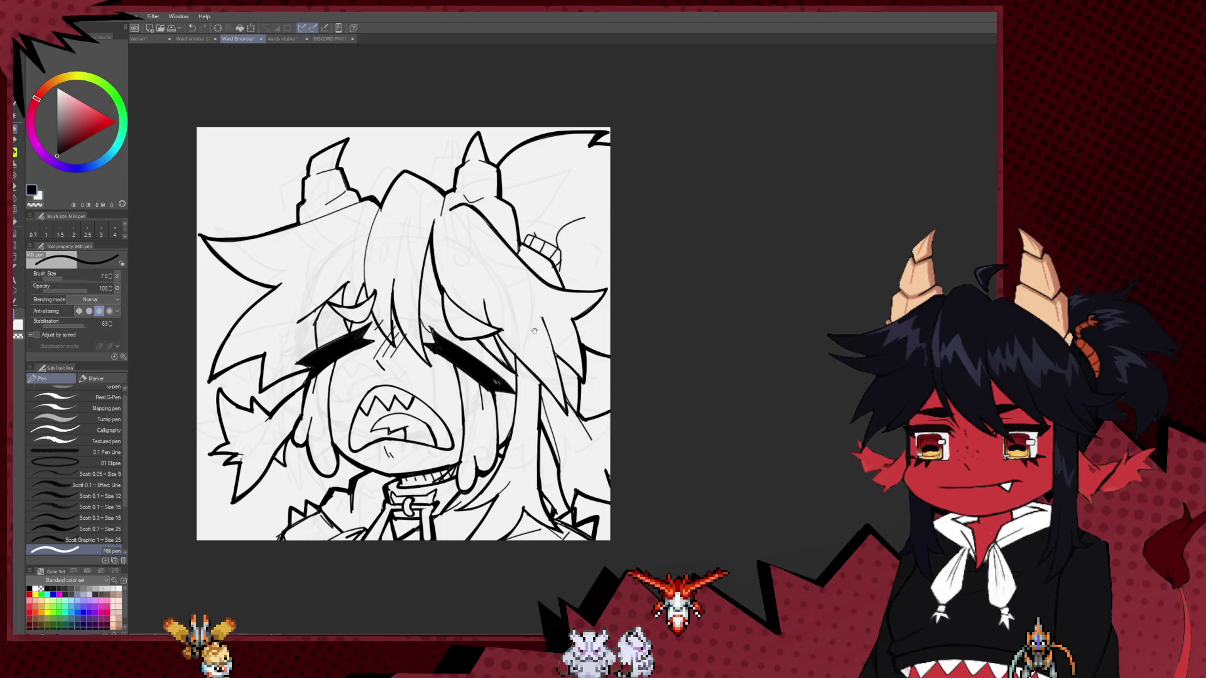
left_click_drag(530, 376, 521, 403)
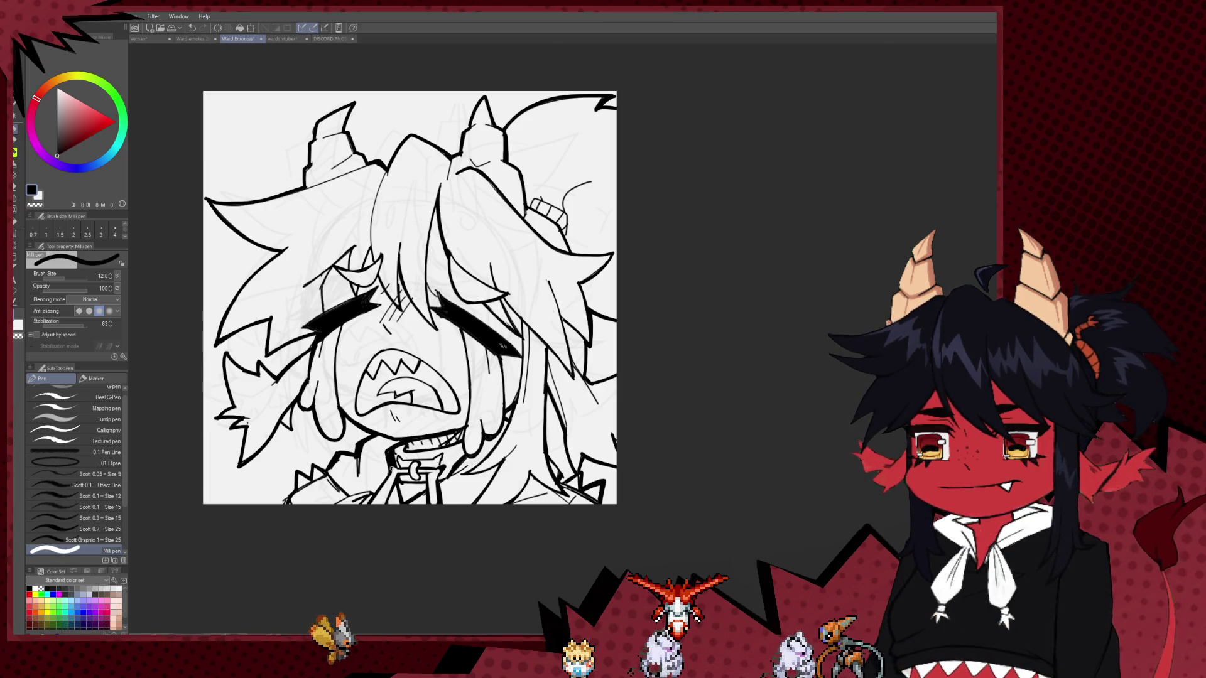
key("bracketright")
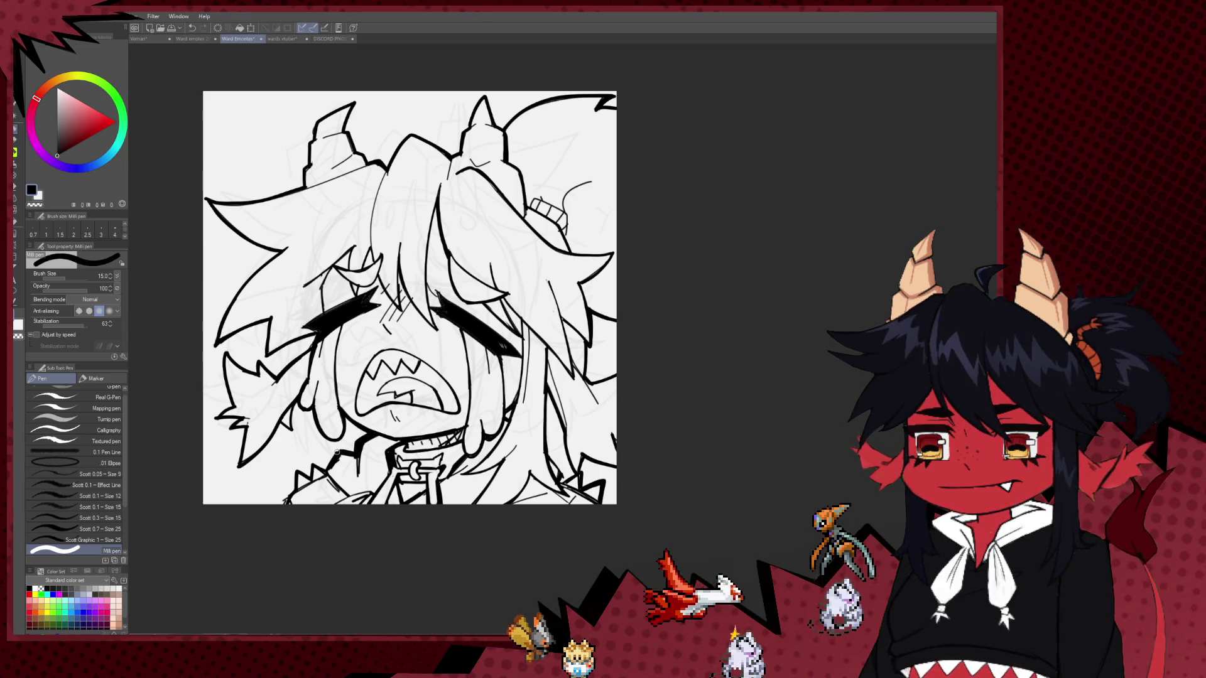
left_click_drag(355, 442, 327, 468)
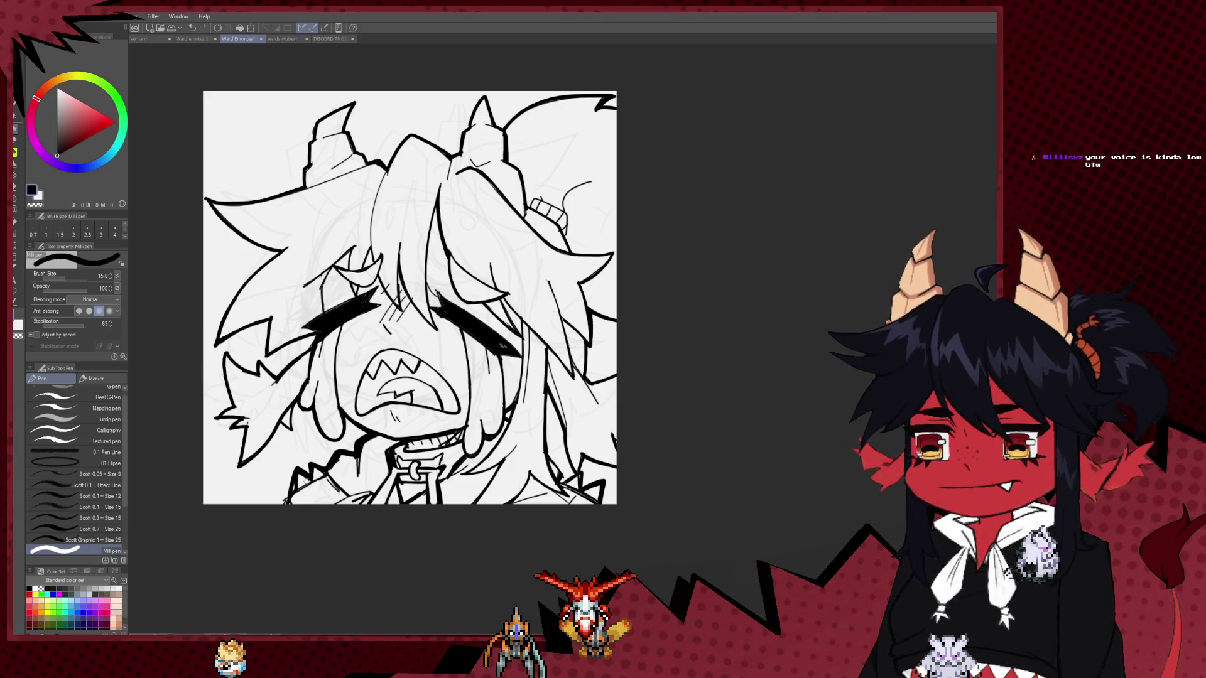
scroll(334, 410, "up", 2)
scroll(333, 410, "up", 2)
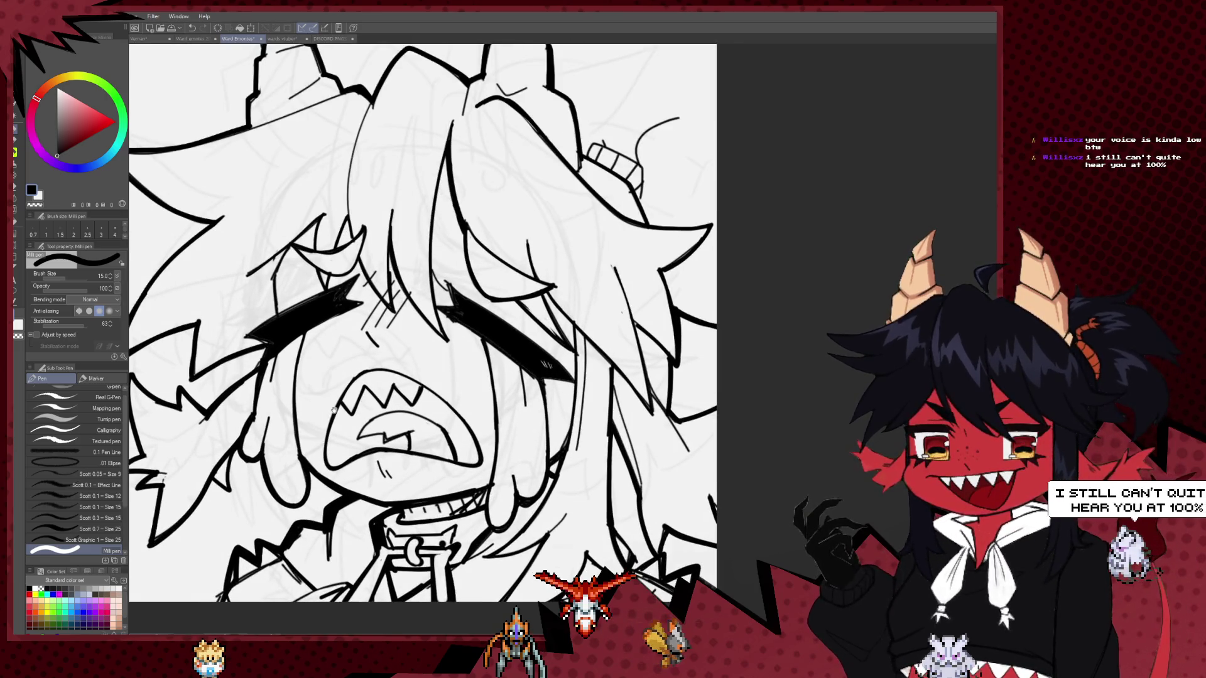
left_click_drag(333, 409, 373, 400)
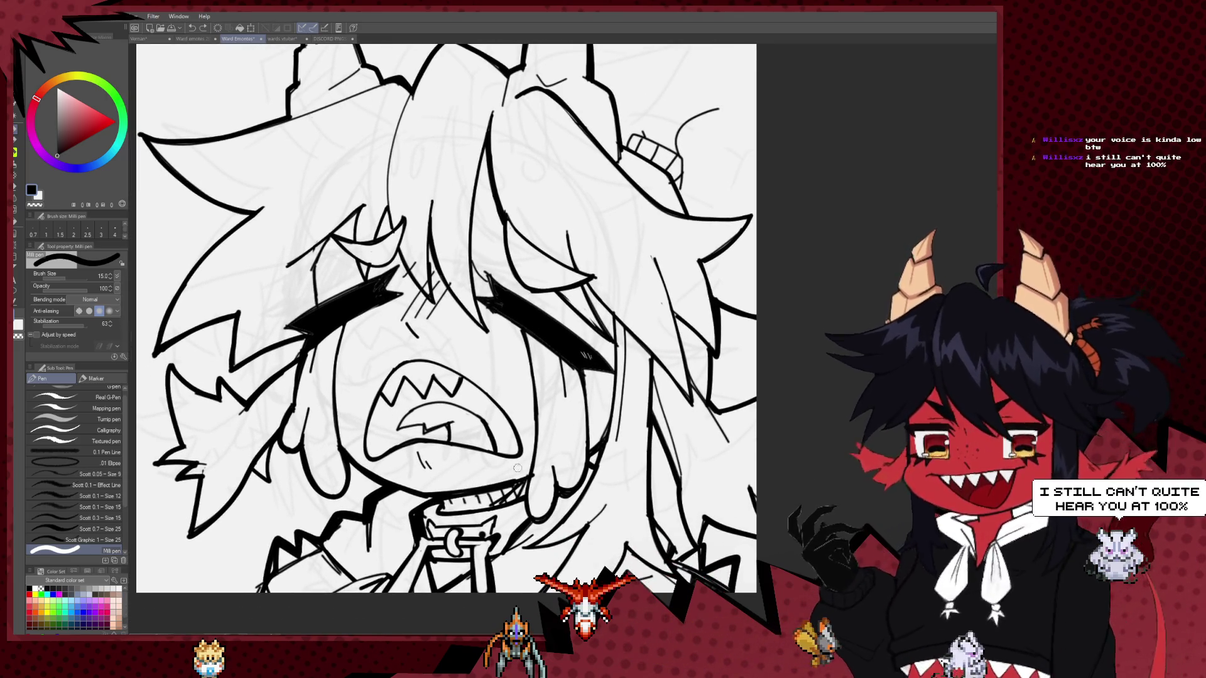
key("e")
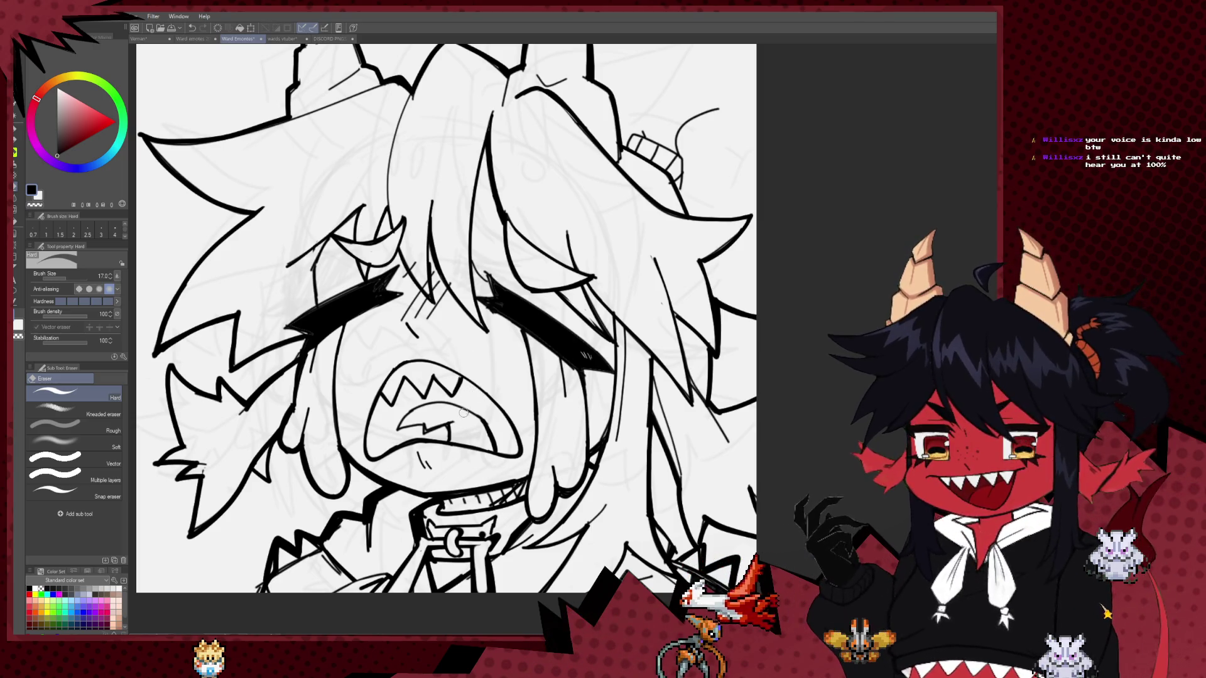
scroll(459, 364, "up", 3)
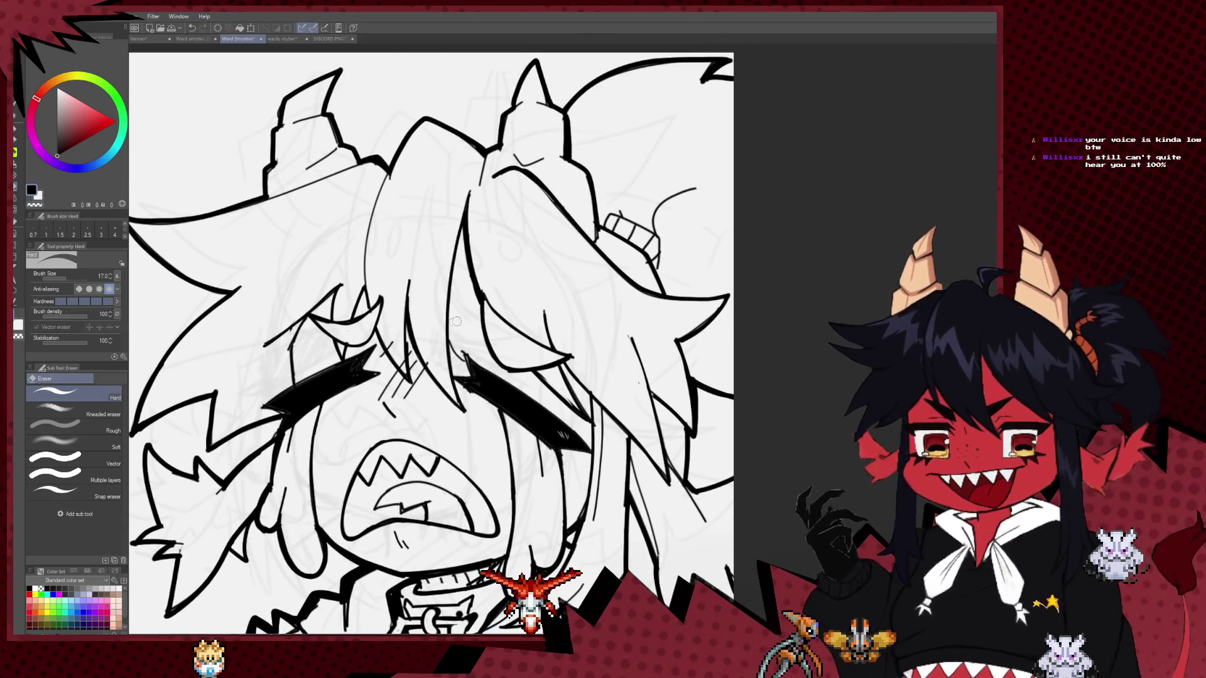
scroll(456, 322, "up", 3)
key("p")
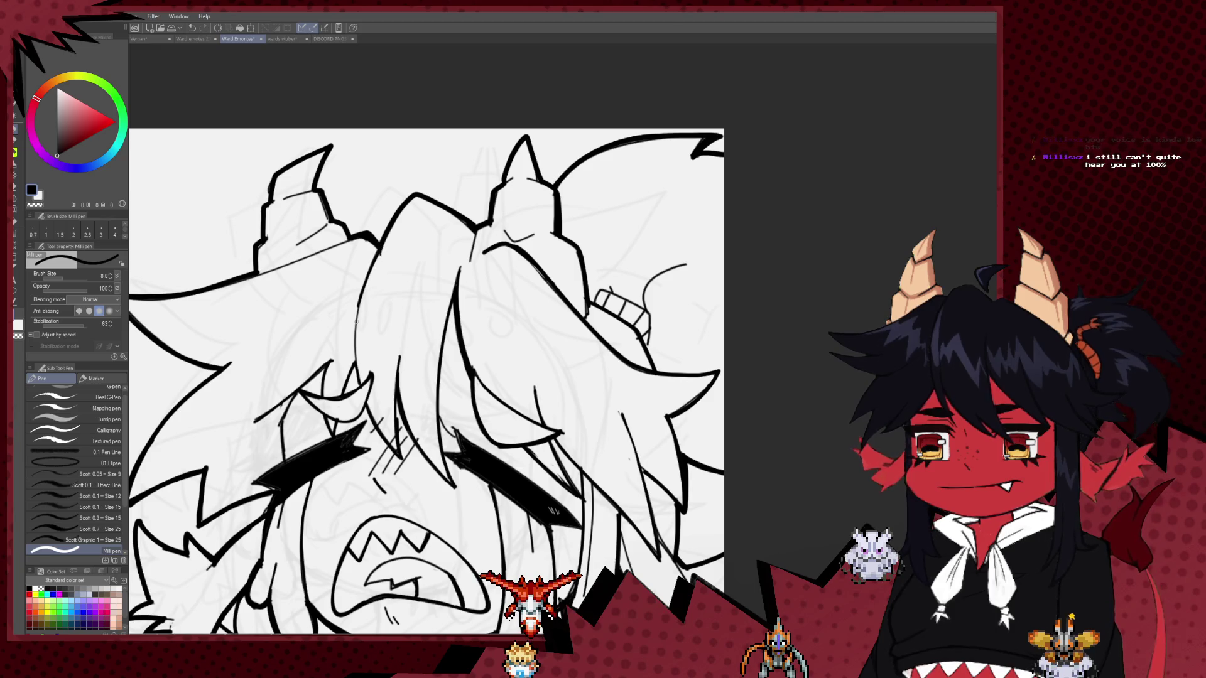
scroll(368, 277, "up", 2)
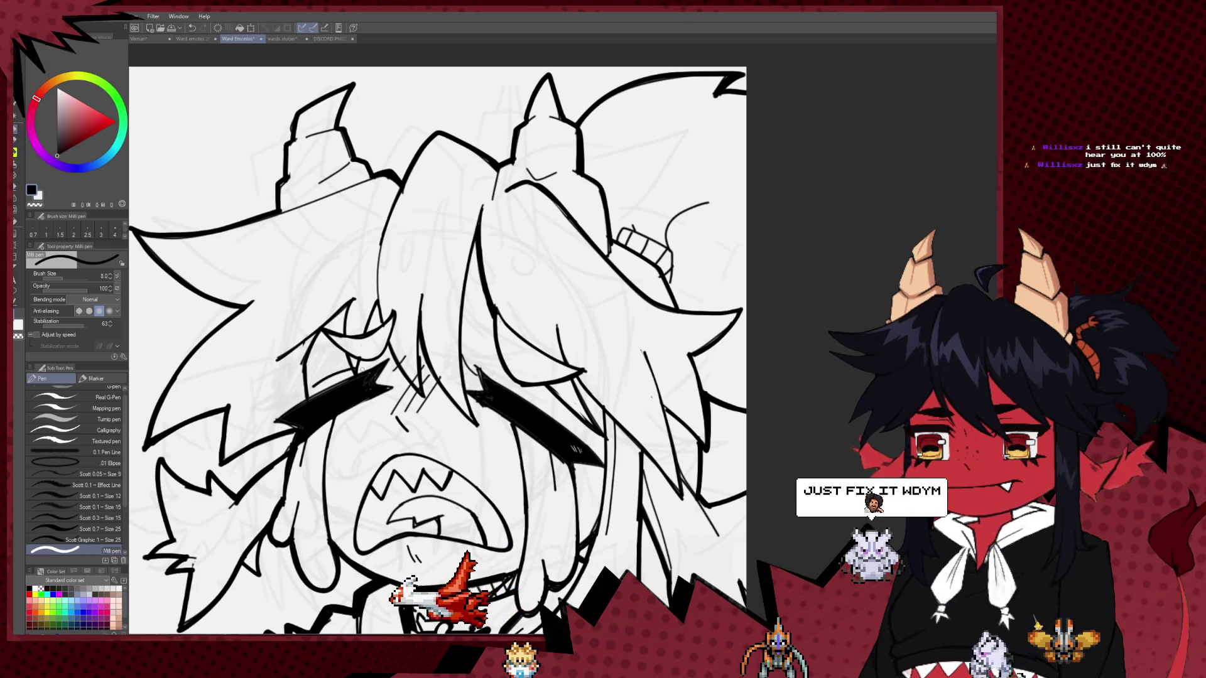
key("bracketleft")
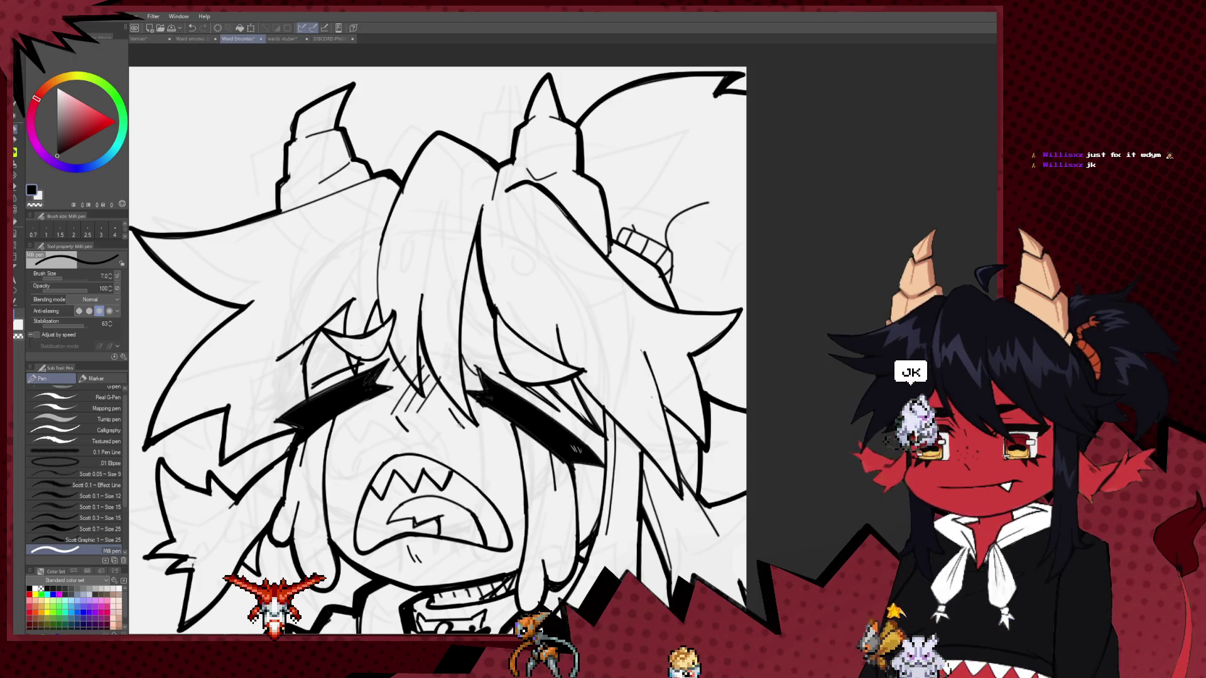
scroll(543, 370, "down", 5)
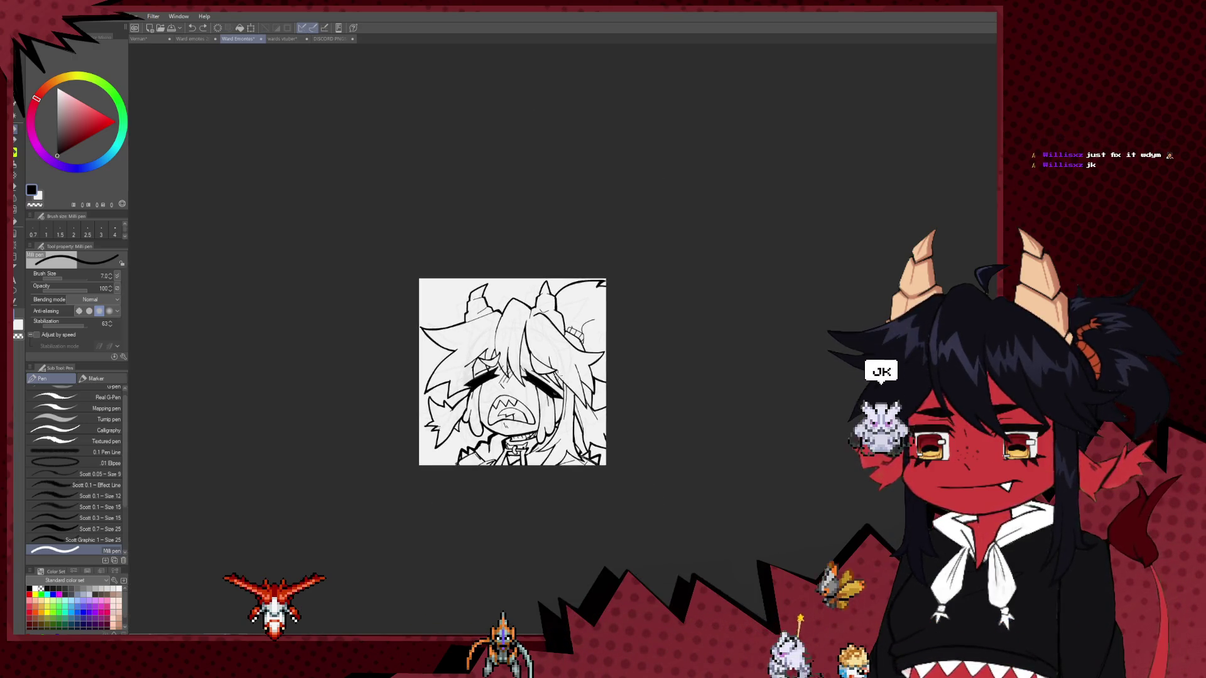
scroll(583, 351, "down", 2)
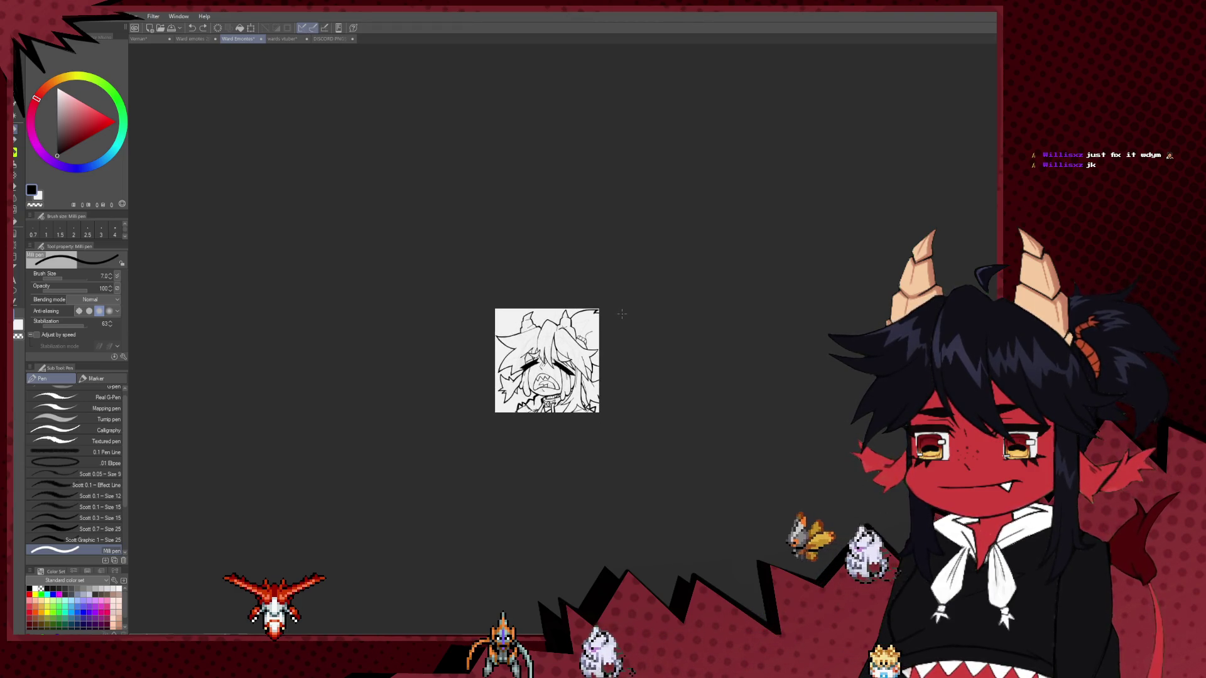
scroll(622, 313, "up", 2)
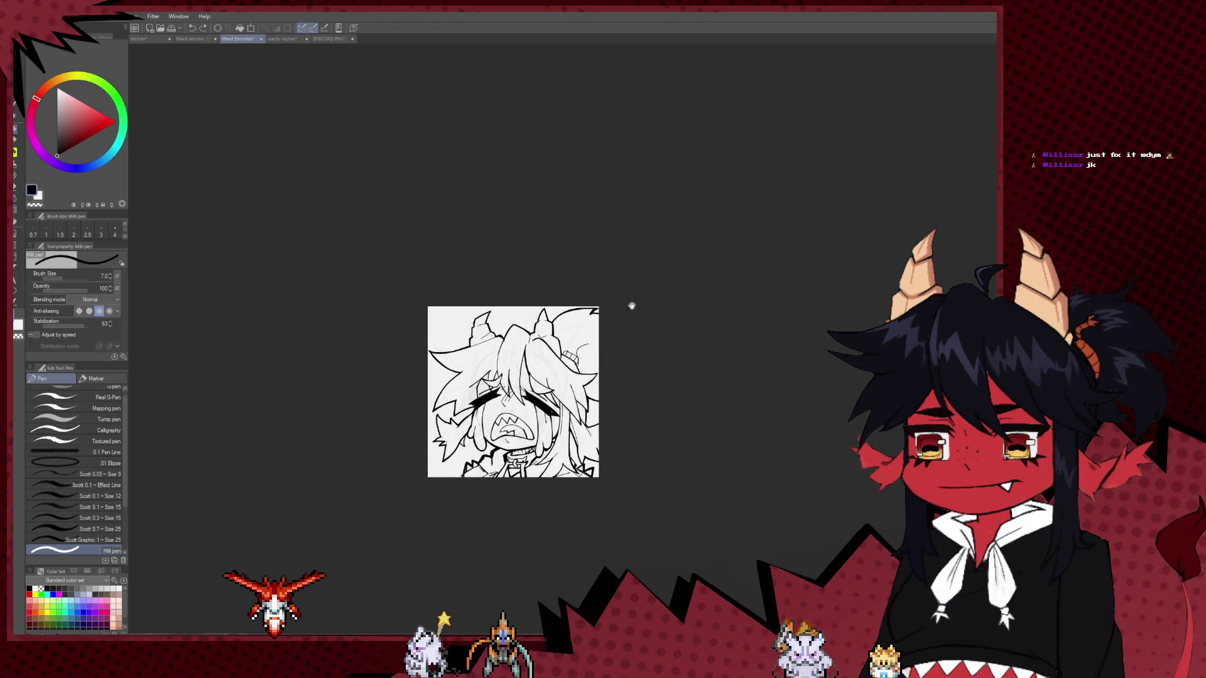
left_click_drag(632, 306, 578, 322)
scroll(577, 342, "up", 2)
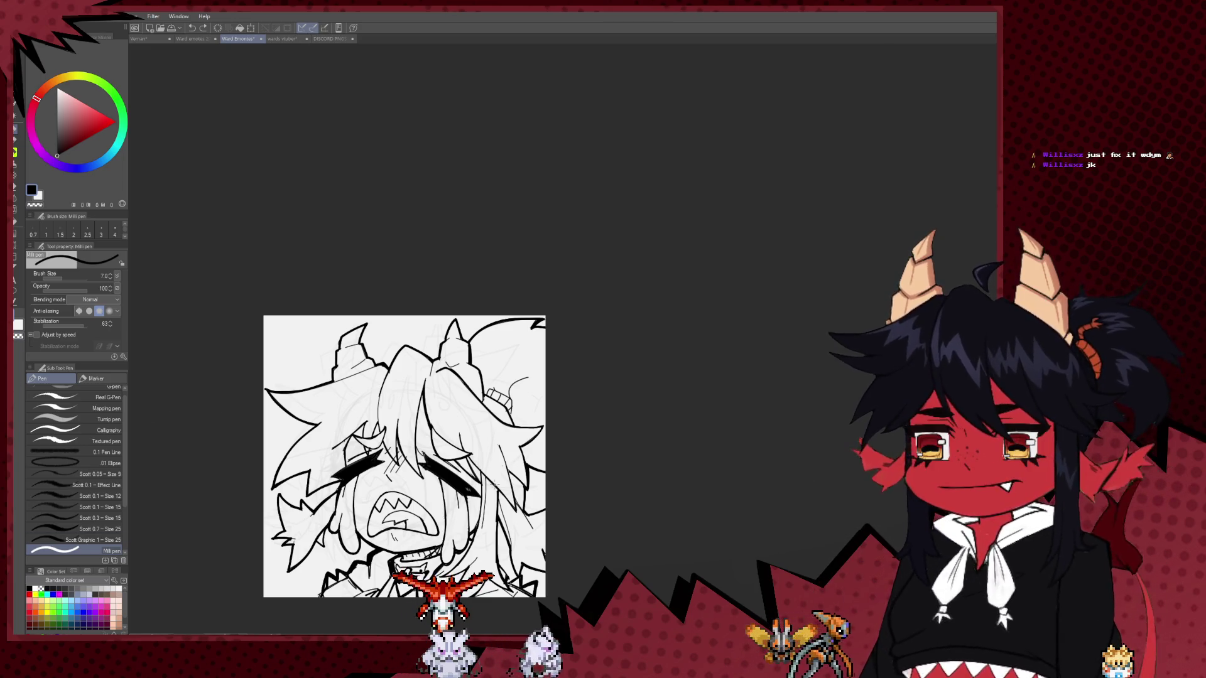
scroll(389, 421, "up", 3)
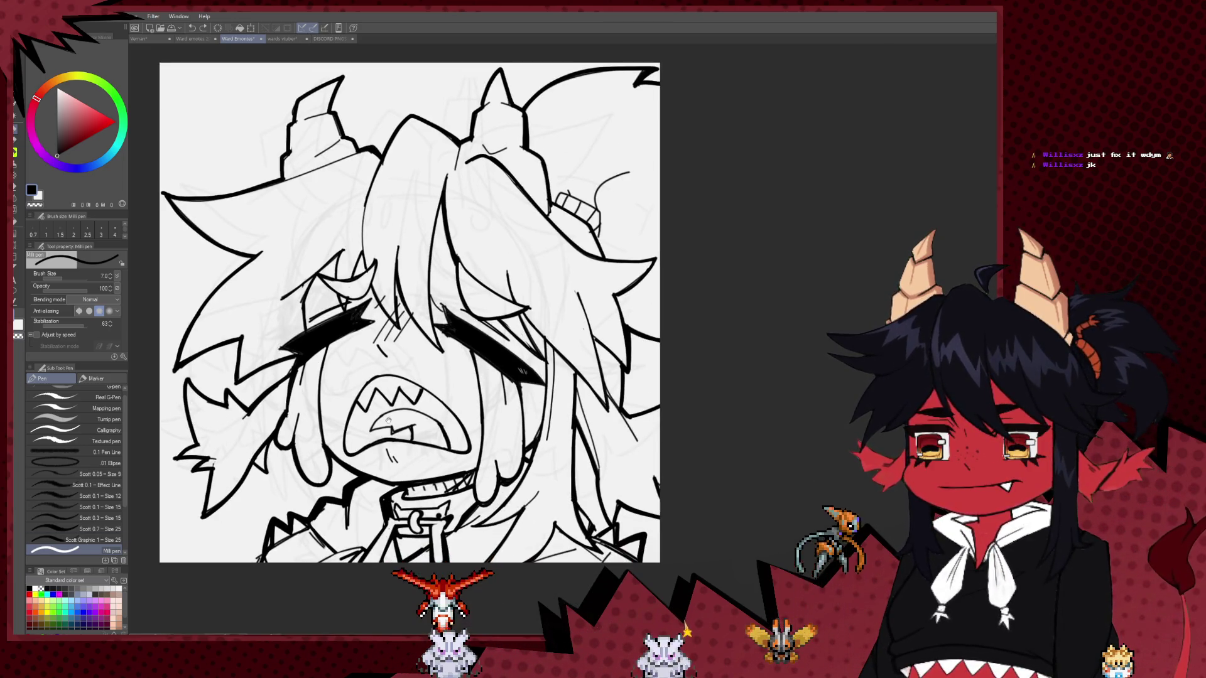
left_click_drag(389, 421, 480, 416)
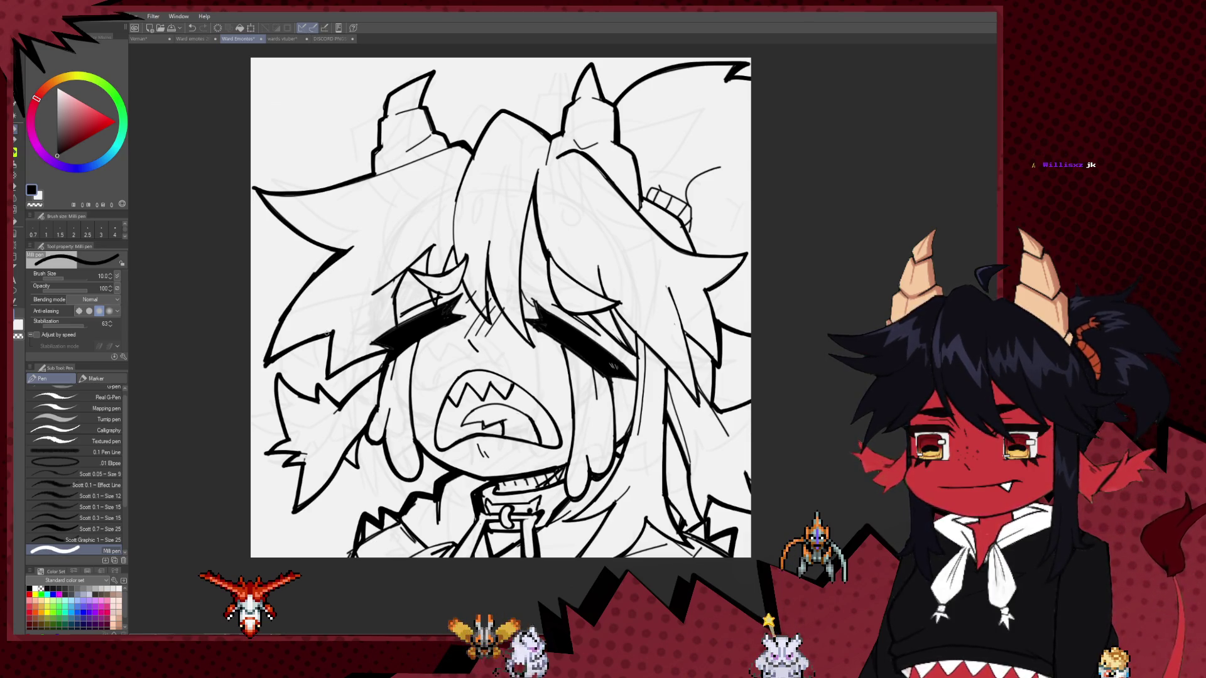
left_click_drag(326, 333, 312, 360)
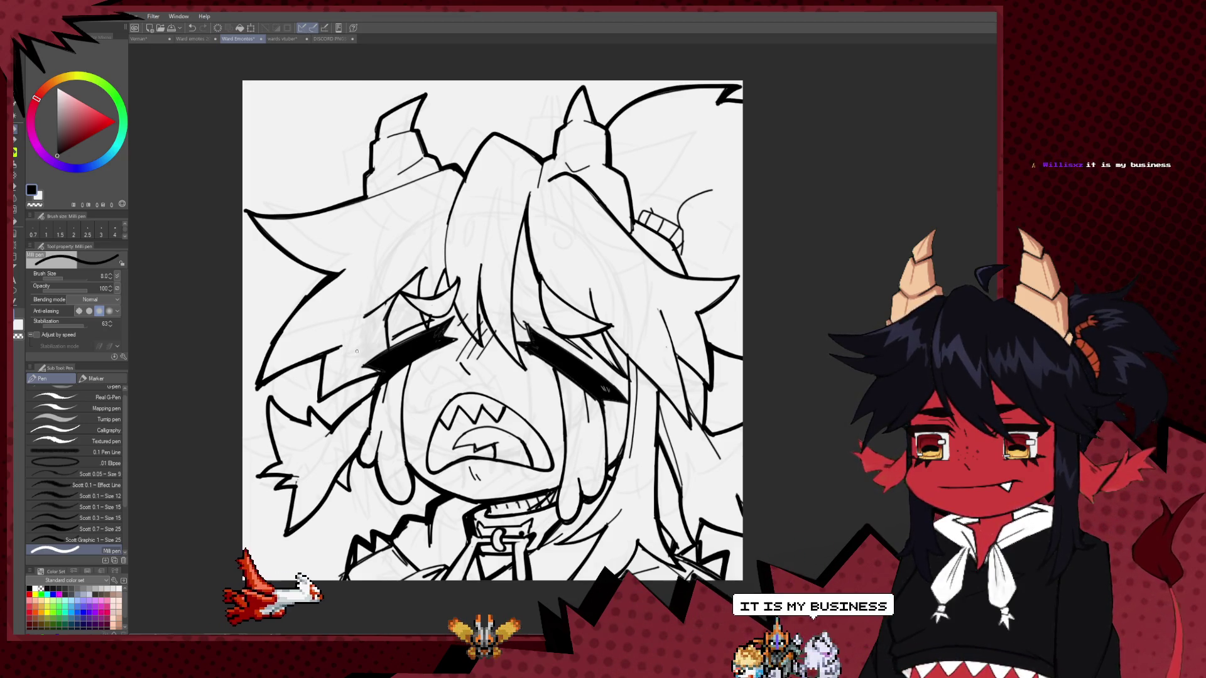
left_click_drag(356, 351, 381, 418)
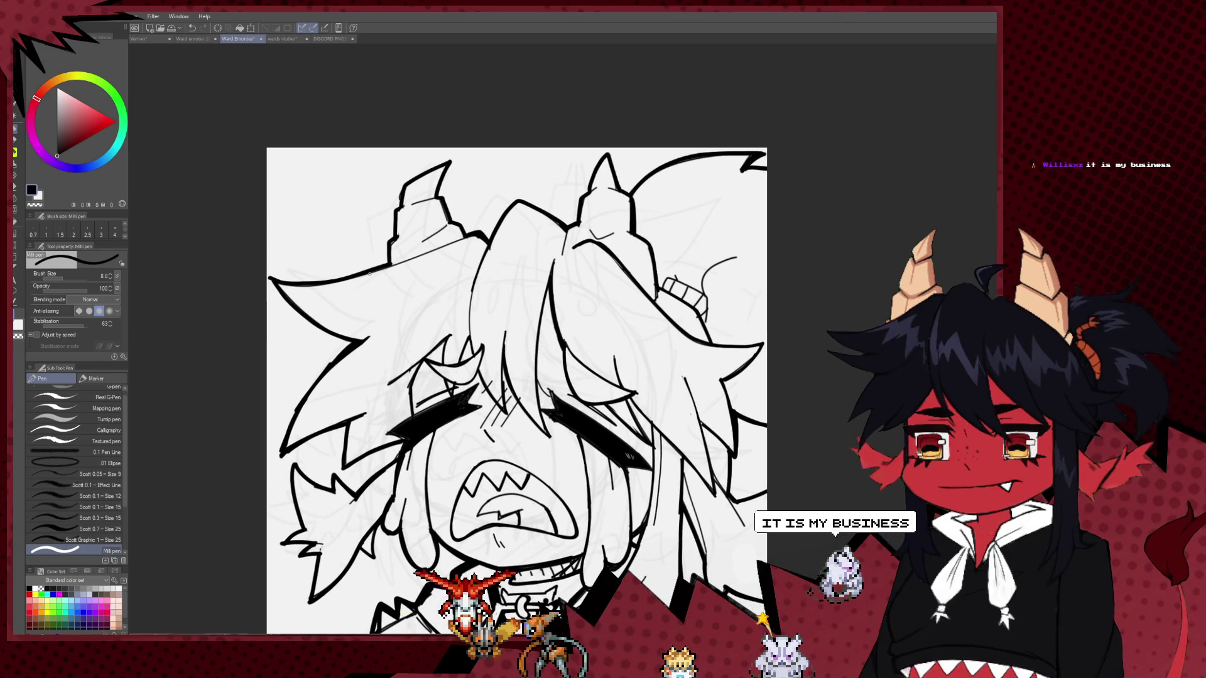
key("bracketright")
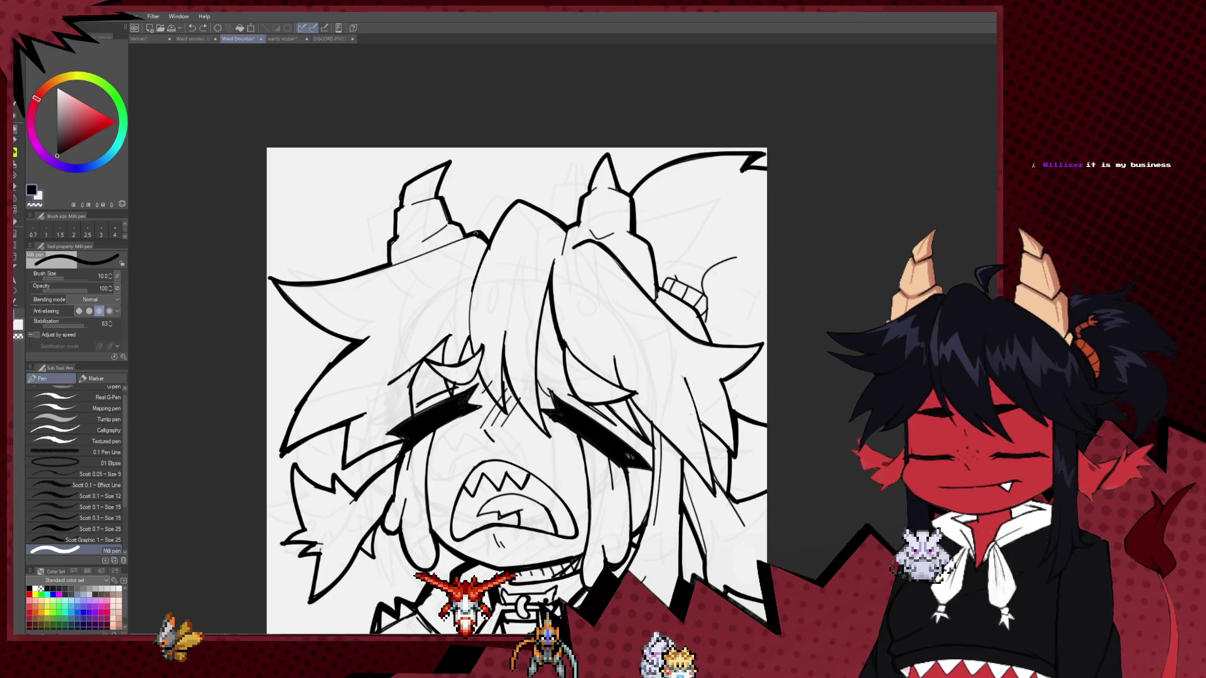
mouse_move(532, 311)
left_mouse_down()
mouse_move(422, 304)
mouse_move(431, 296)
left_mouse_up()
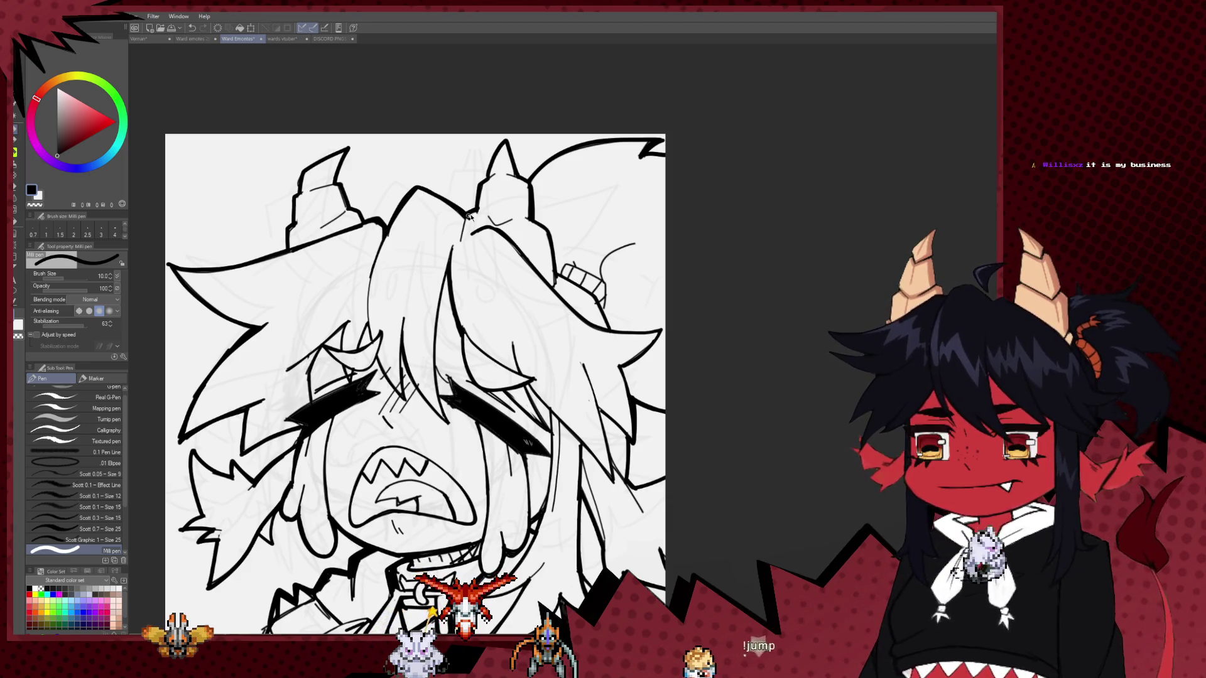
scroll(534, 239, "down", 4)
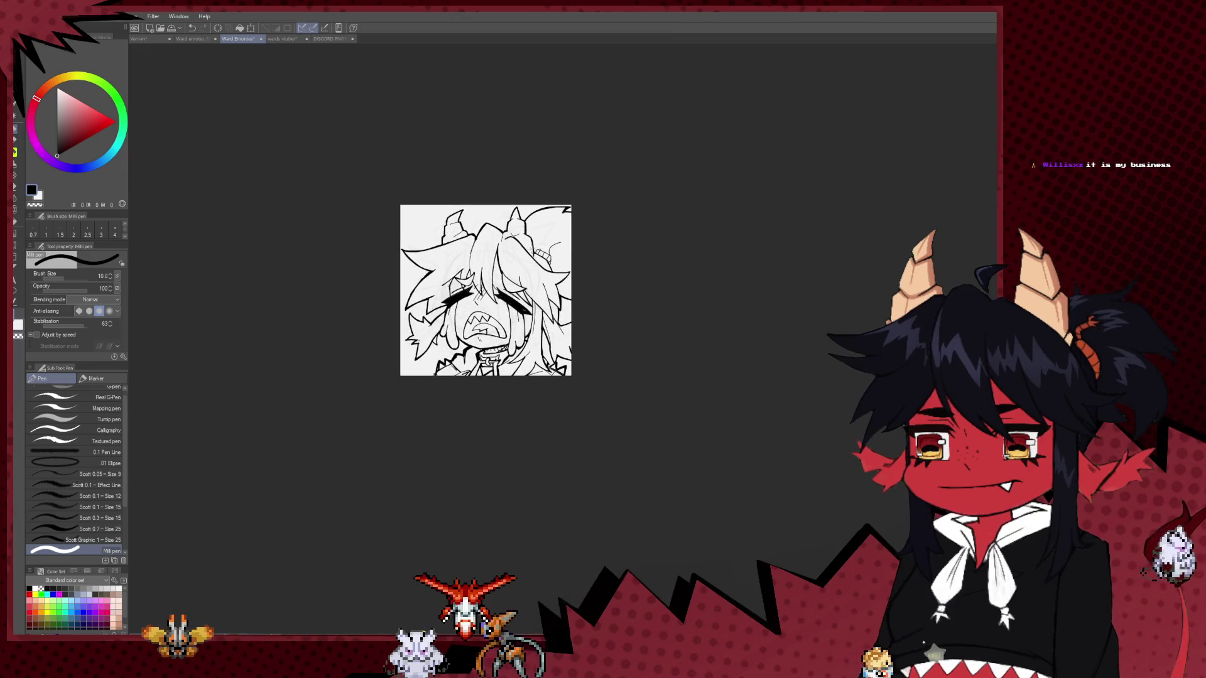
Undo the last small stroke and redraw the left outline of the open mouth.
scroll(565, 270, "down", 2)
scroll(572, 277, "up", 2)
scroll(570, 277, "up", 3)
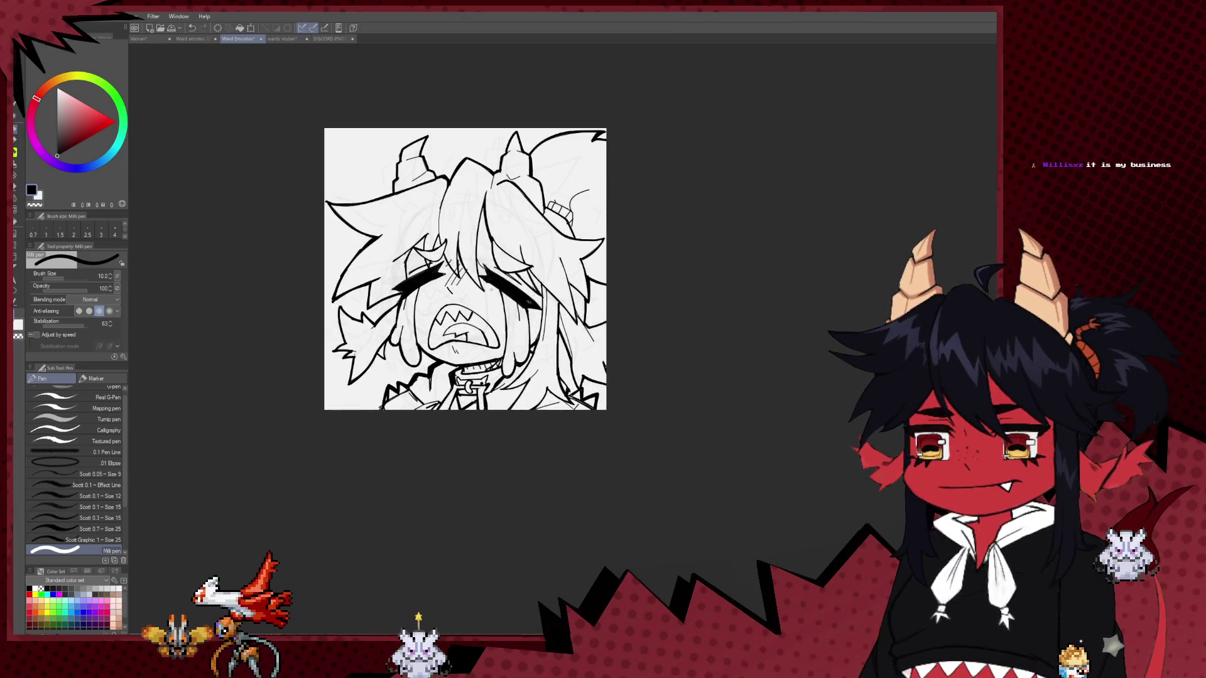
scroll(540, 308, "up", 3)
scroll(509, 346, "up", 3)
scroll(479, 379, "up", 1)
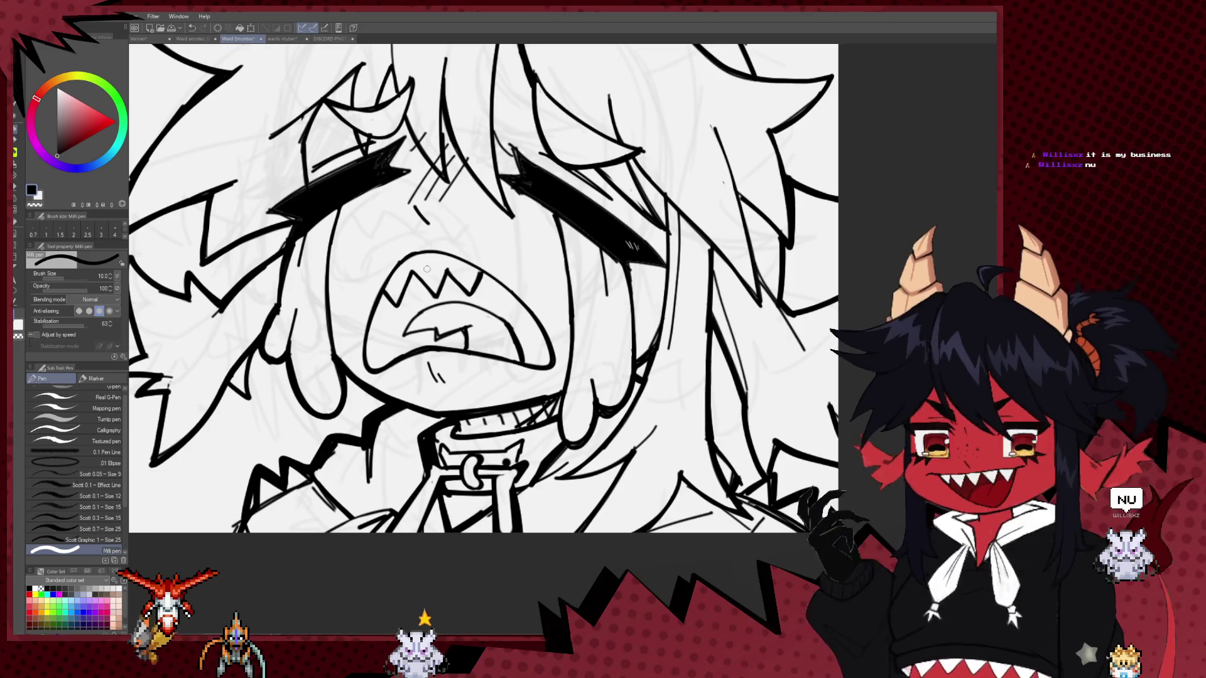
key("ctrl+z")
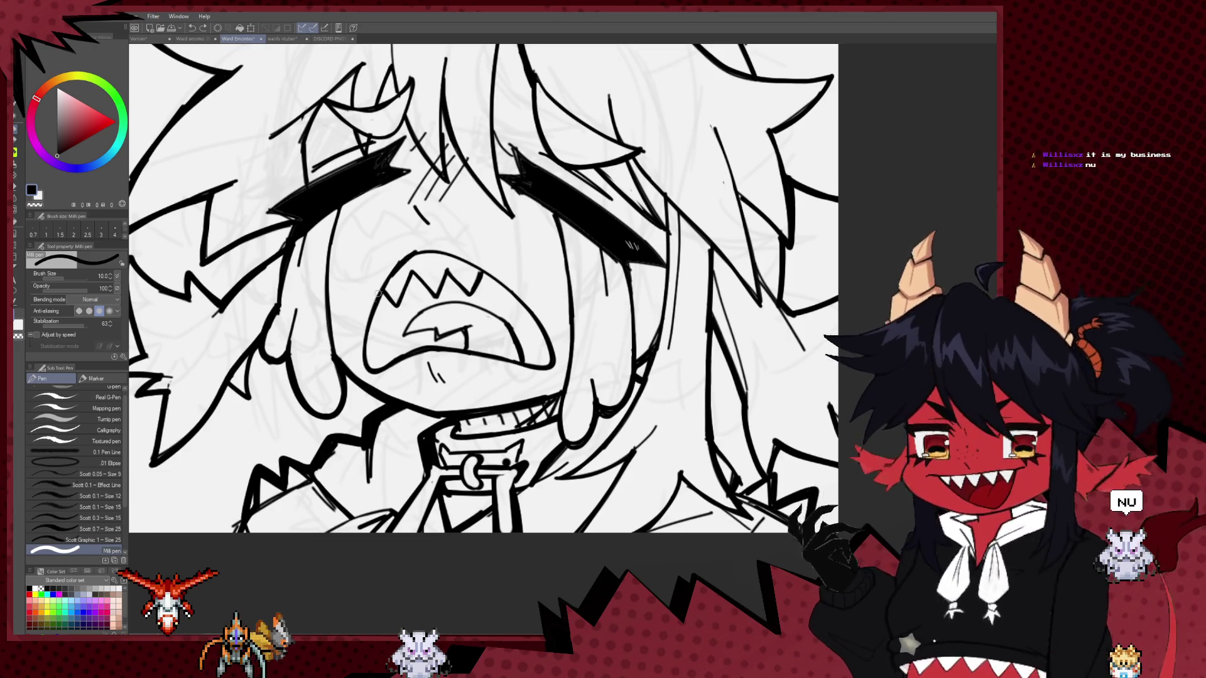
left_click_drag(410, 253, 405, 355)
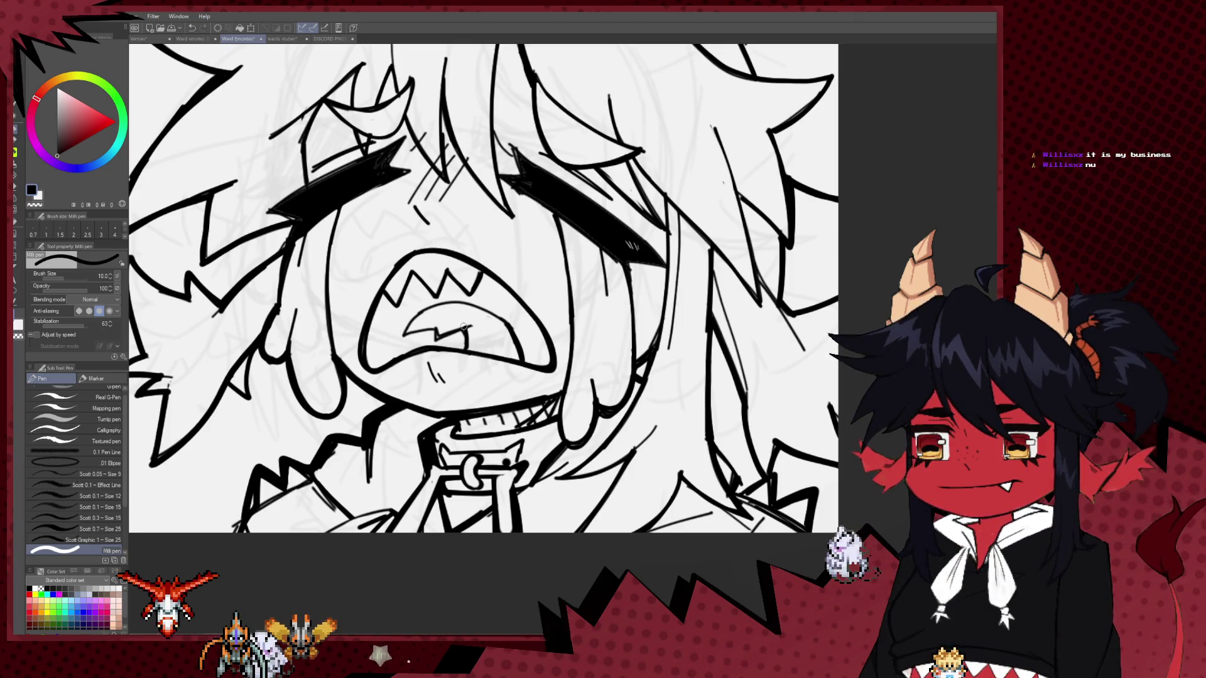
At pen size 7, refine the tongue lines, alternating Milli pen and Hard eraser, then zoom out.
scroll(464, 326, "down", 5)
scroll(490, 311, "up", 3)
scroll(512, 298, "up", 3)
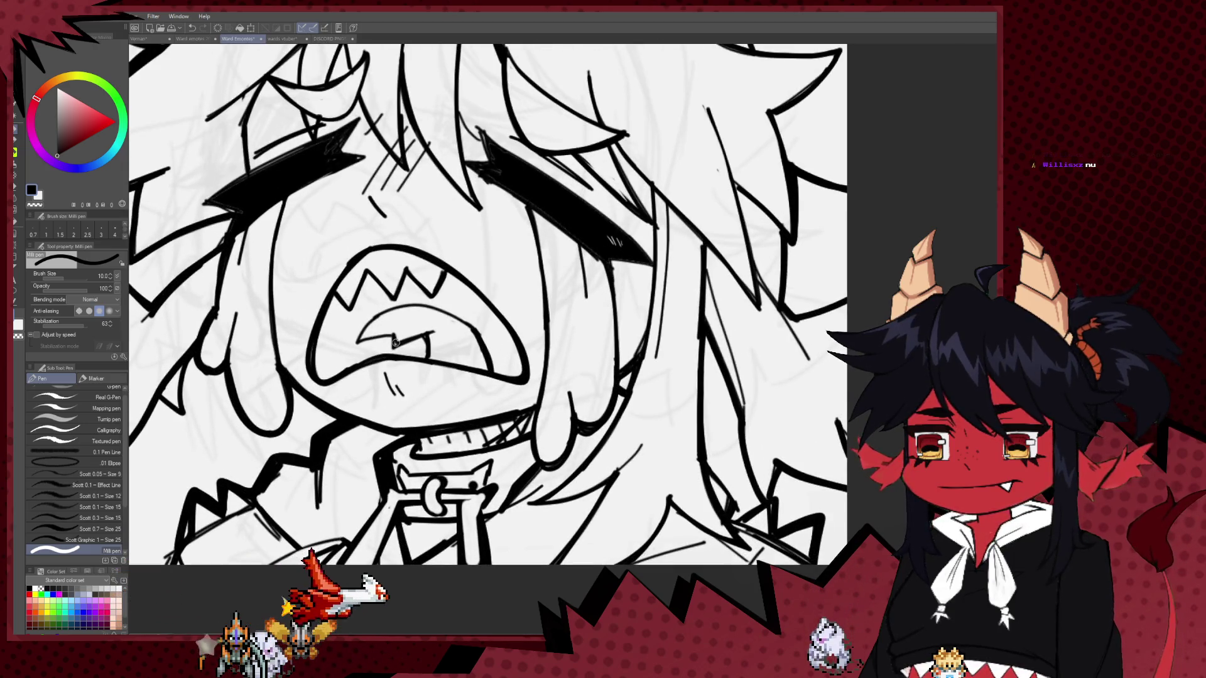
key("bracketleft")
key("bracketleft")
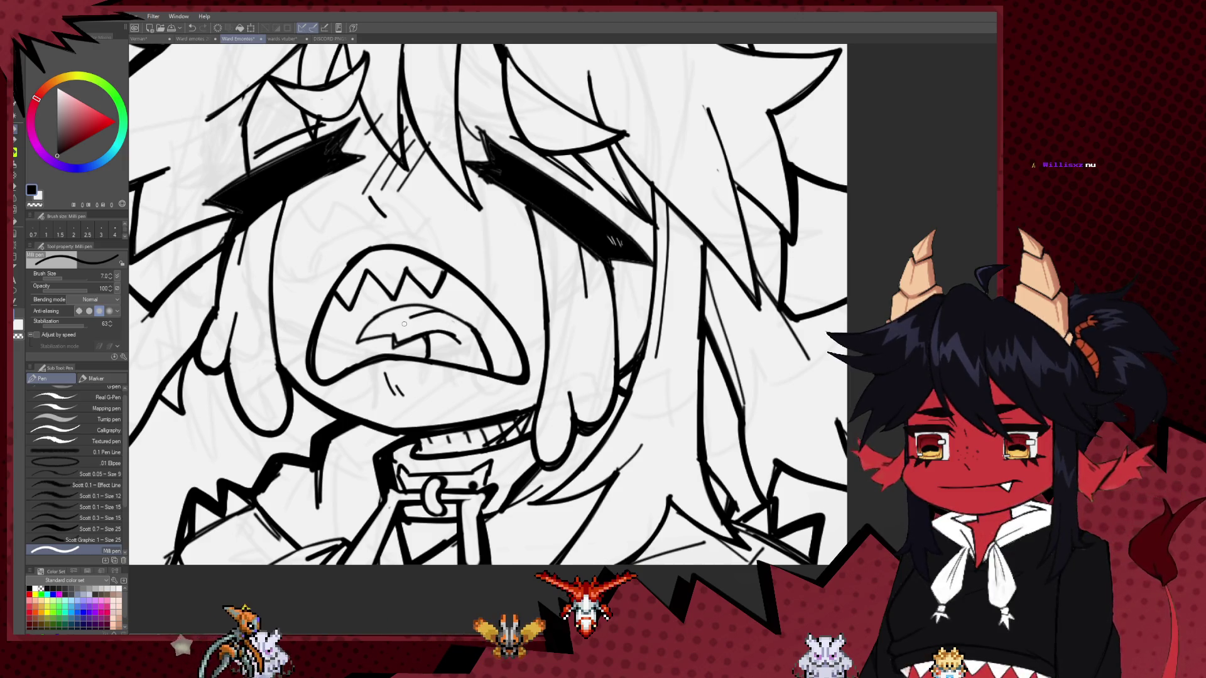
key("e")
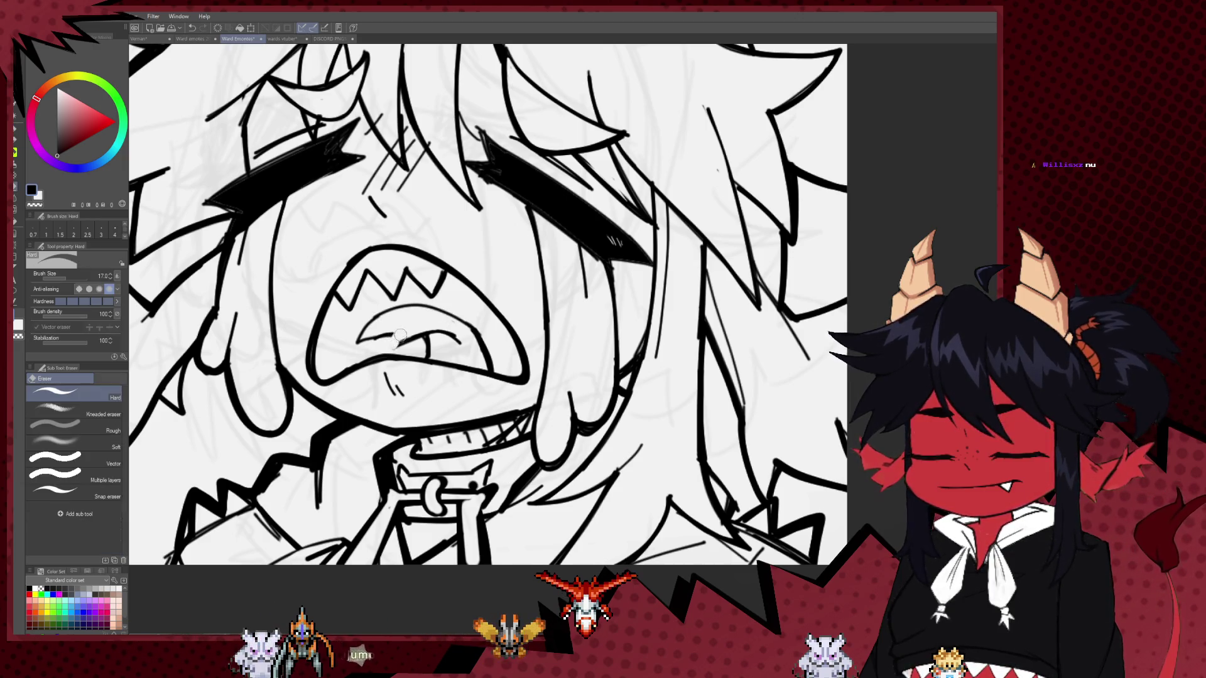
key("p")
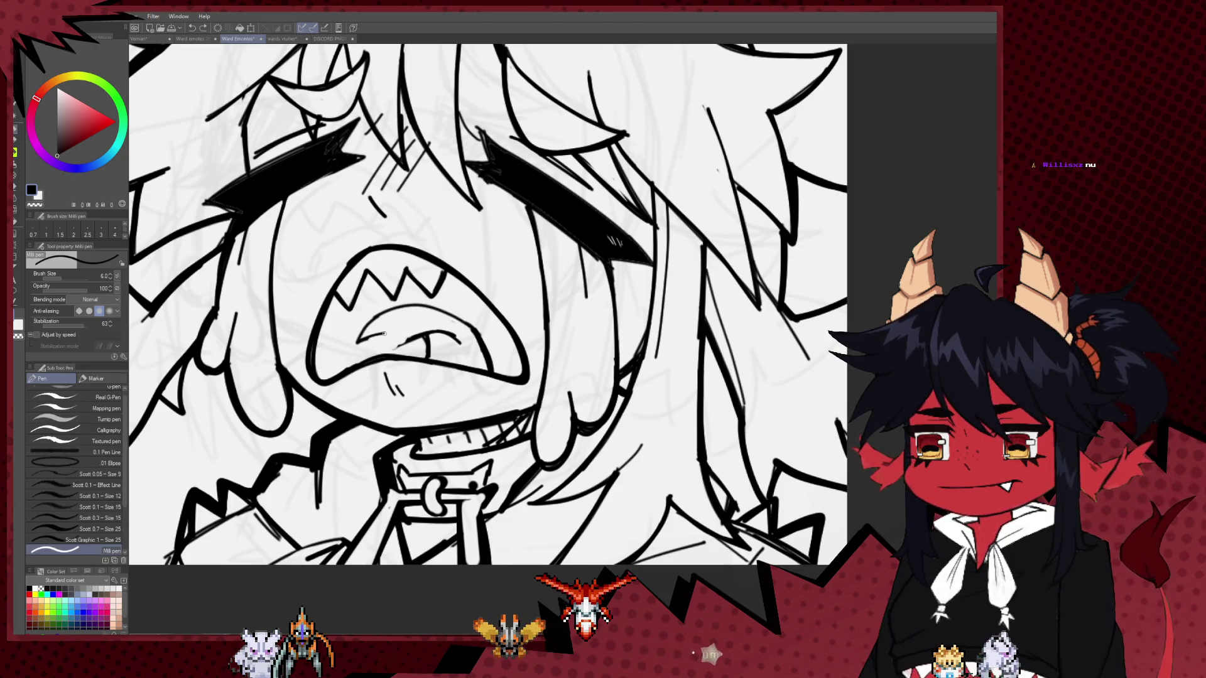
key("e")
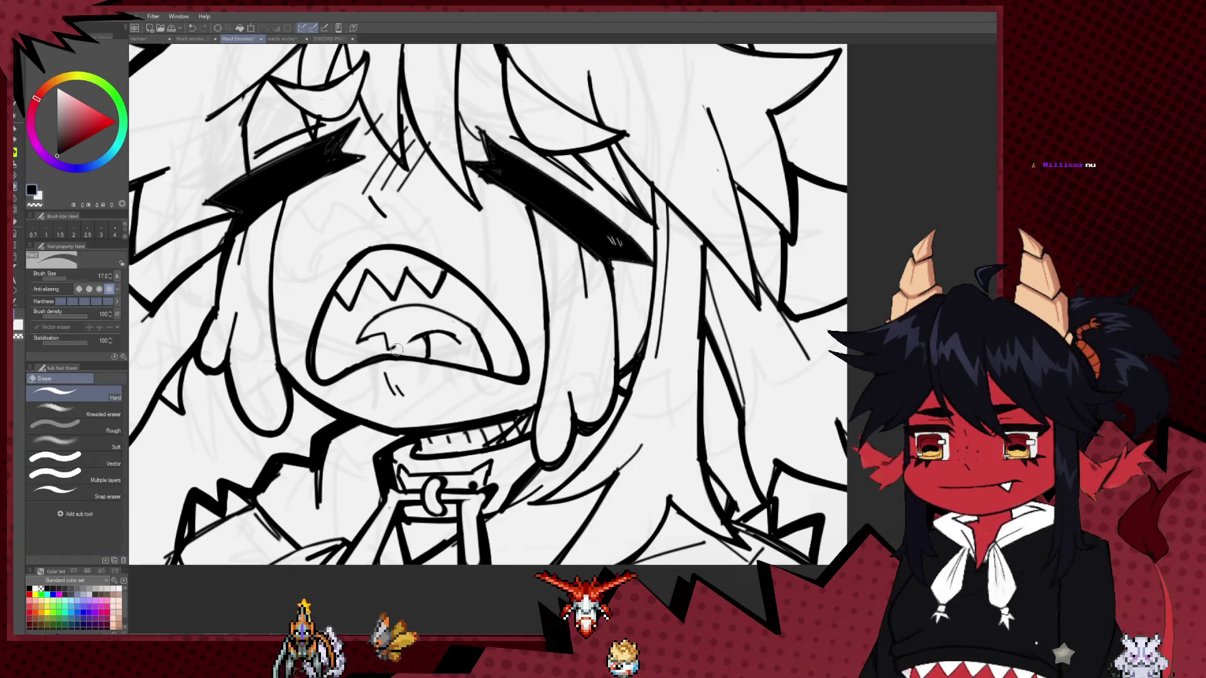
key("p")
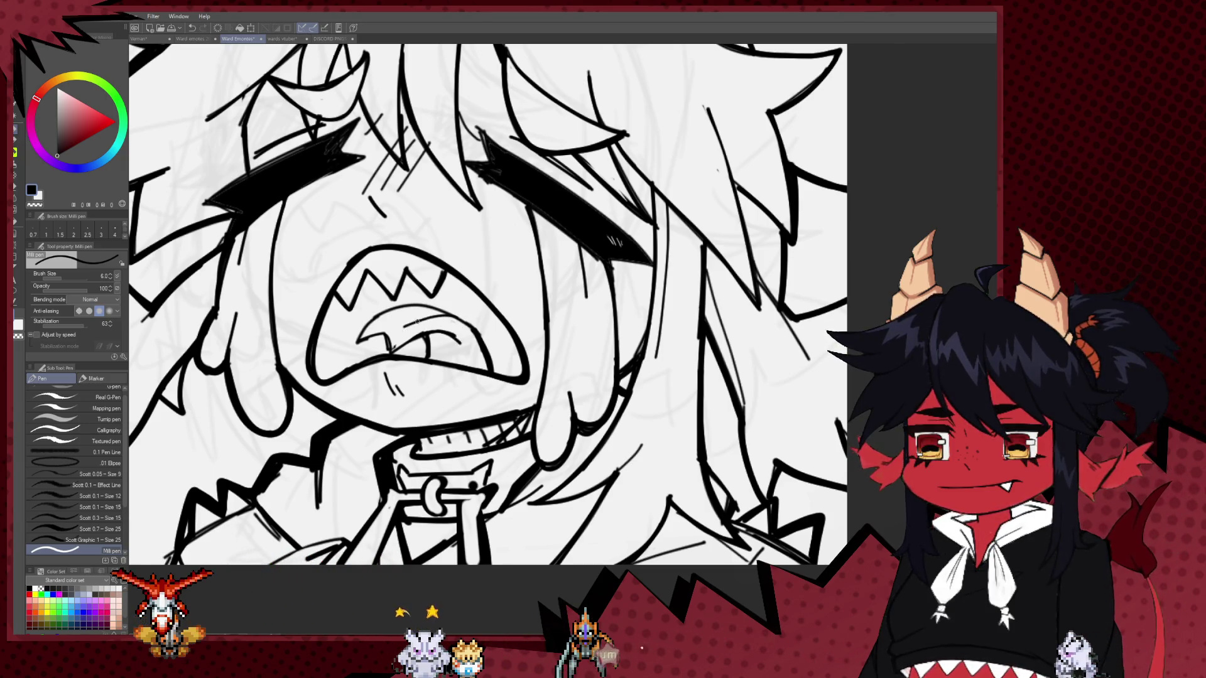
key("e")
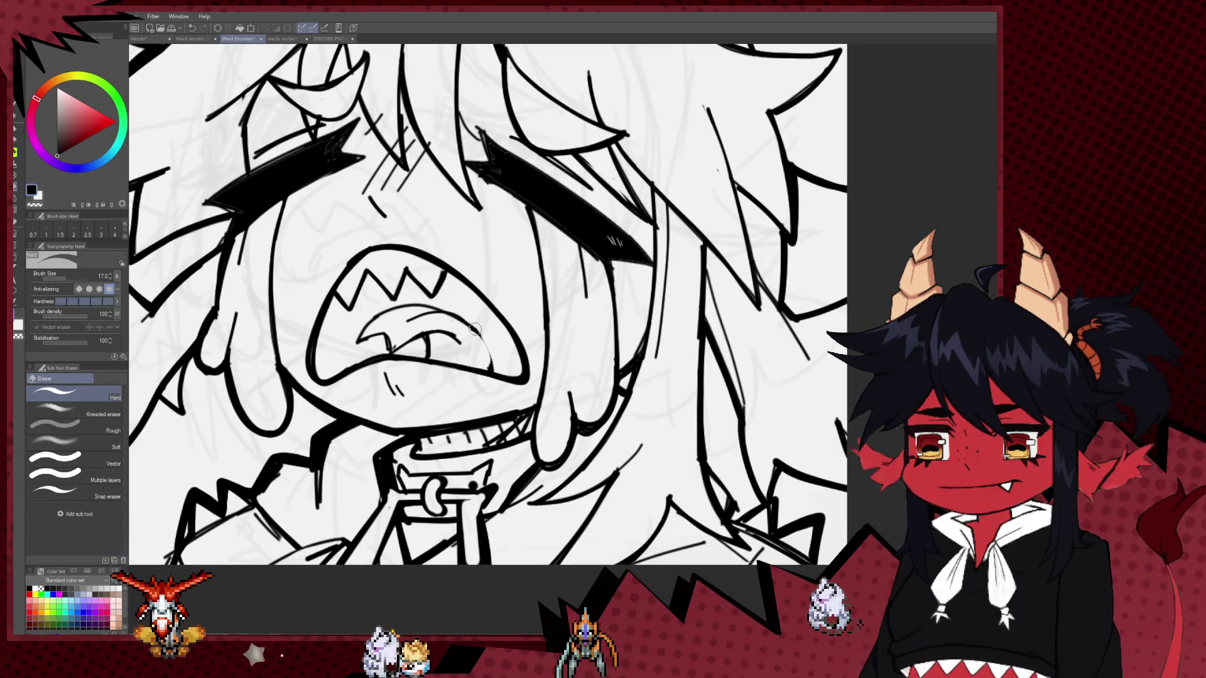
key("p")
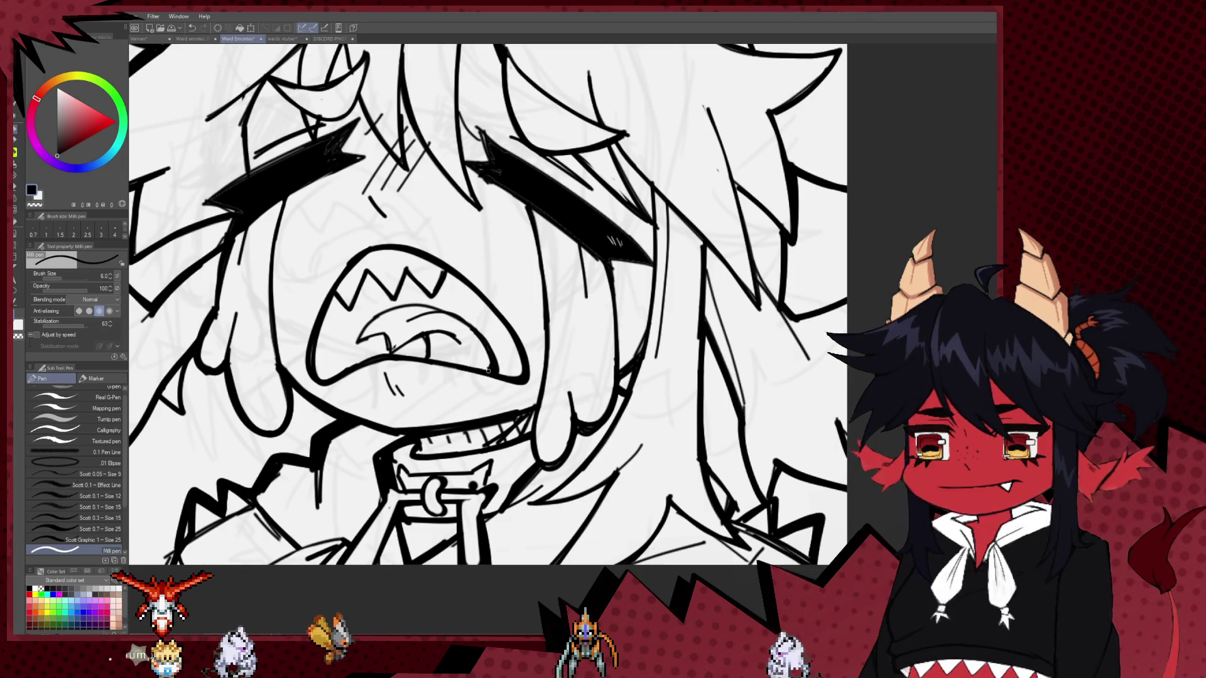
key("e")
key("ctrl+minus")
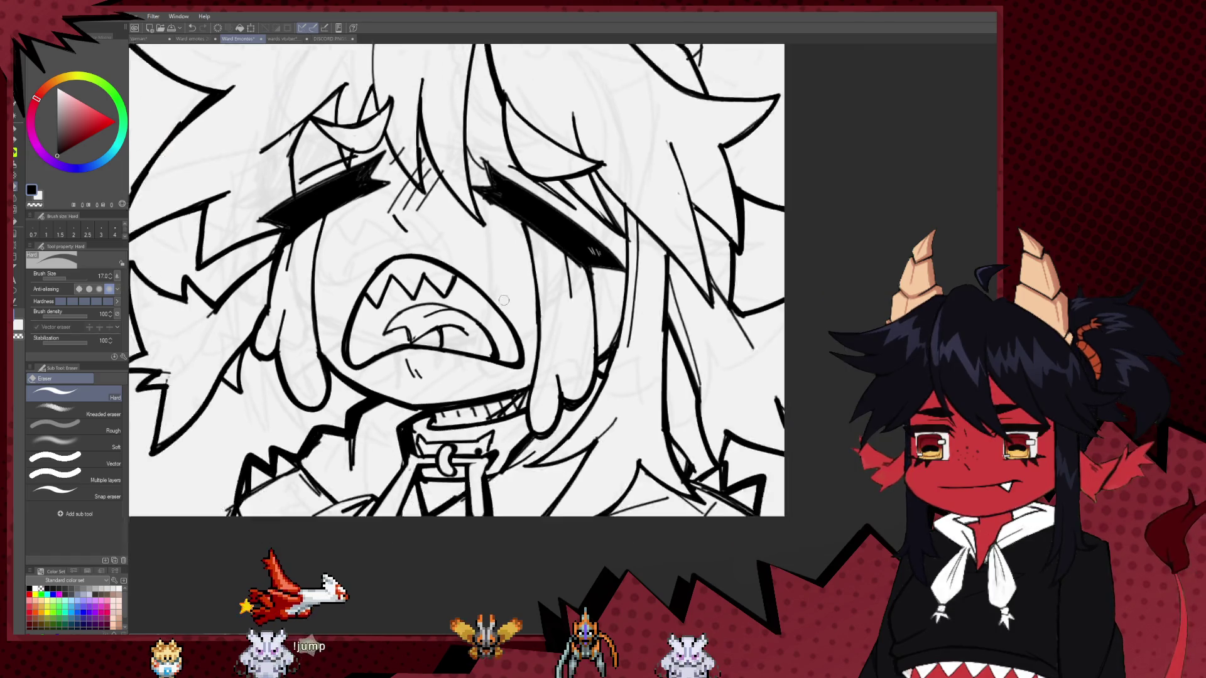
key("ctrl+minus")
key("ctrl+minus")
key("ctrl+minus")
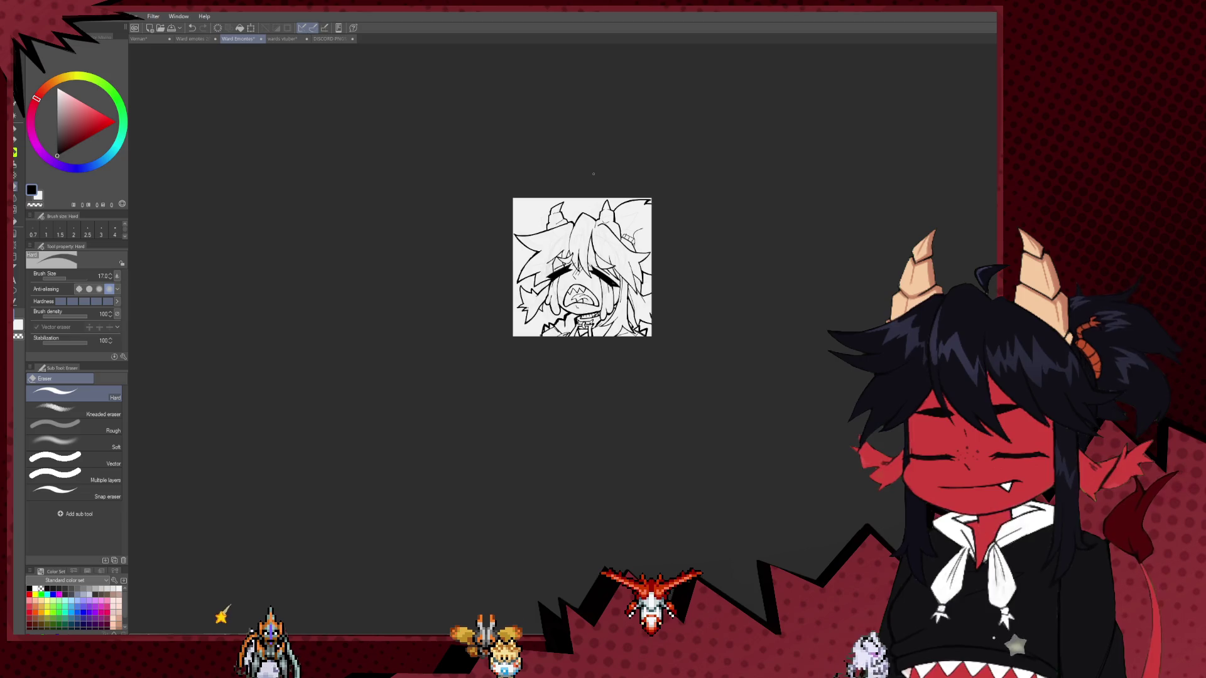
Ink thin arc strokes over the upper hair between the horns, redrawing until the halo curve sits right.
scroll(729, 223, "up", 5)
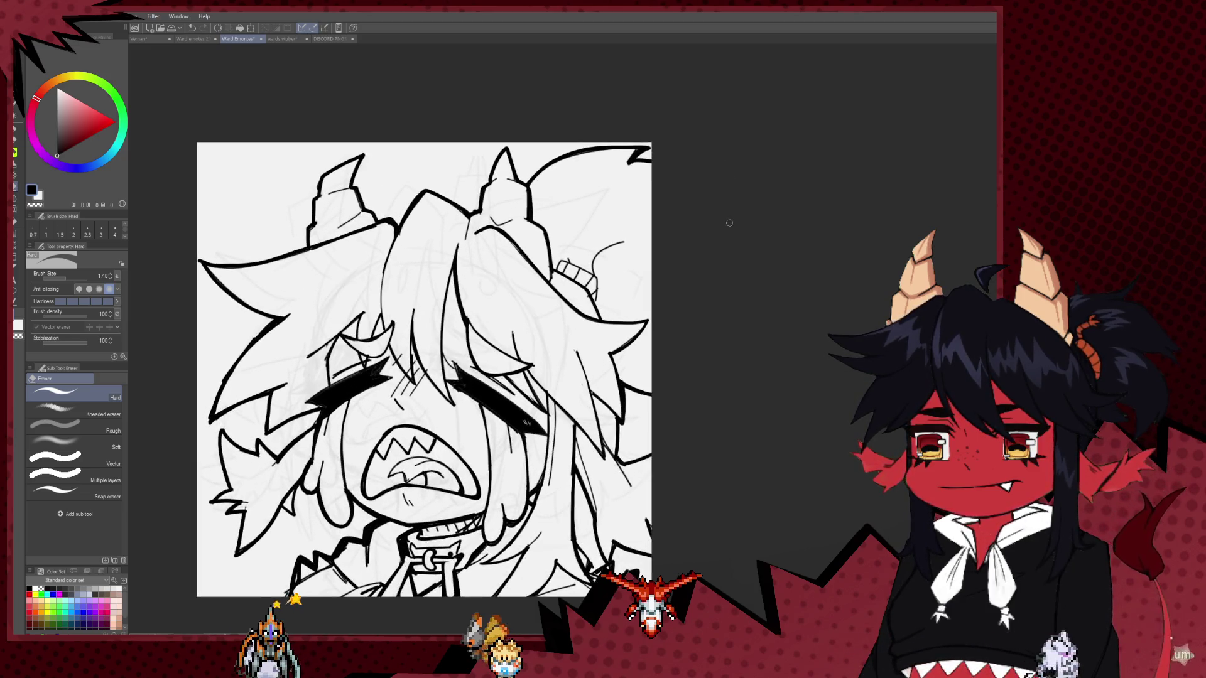
left_click_drag(467, 281, 460, 270)
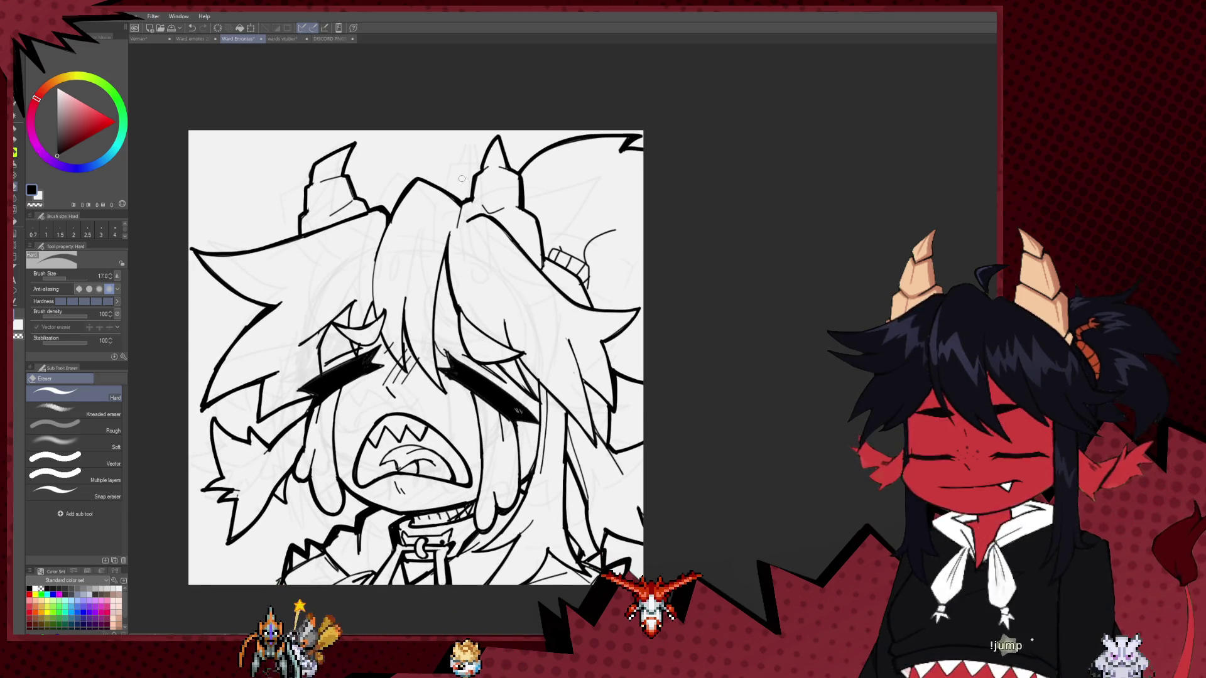
left_click_drag(461, 178, 449, 194)
key("p")
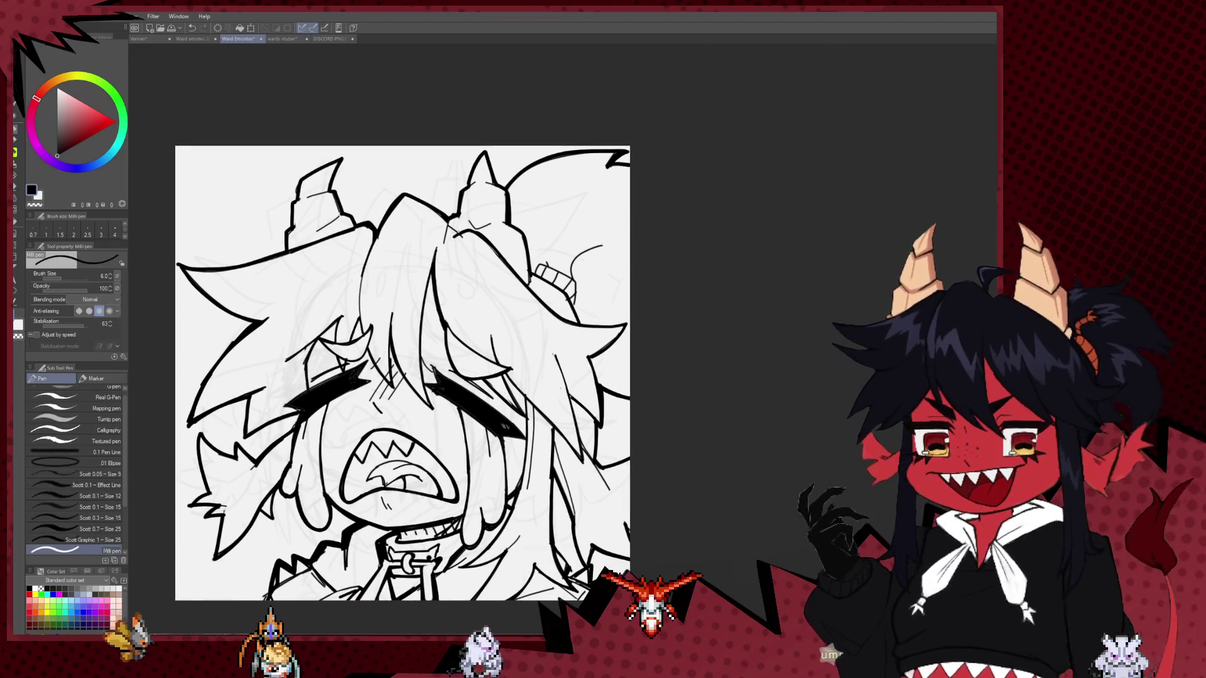
key("e")
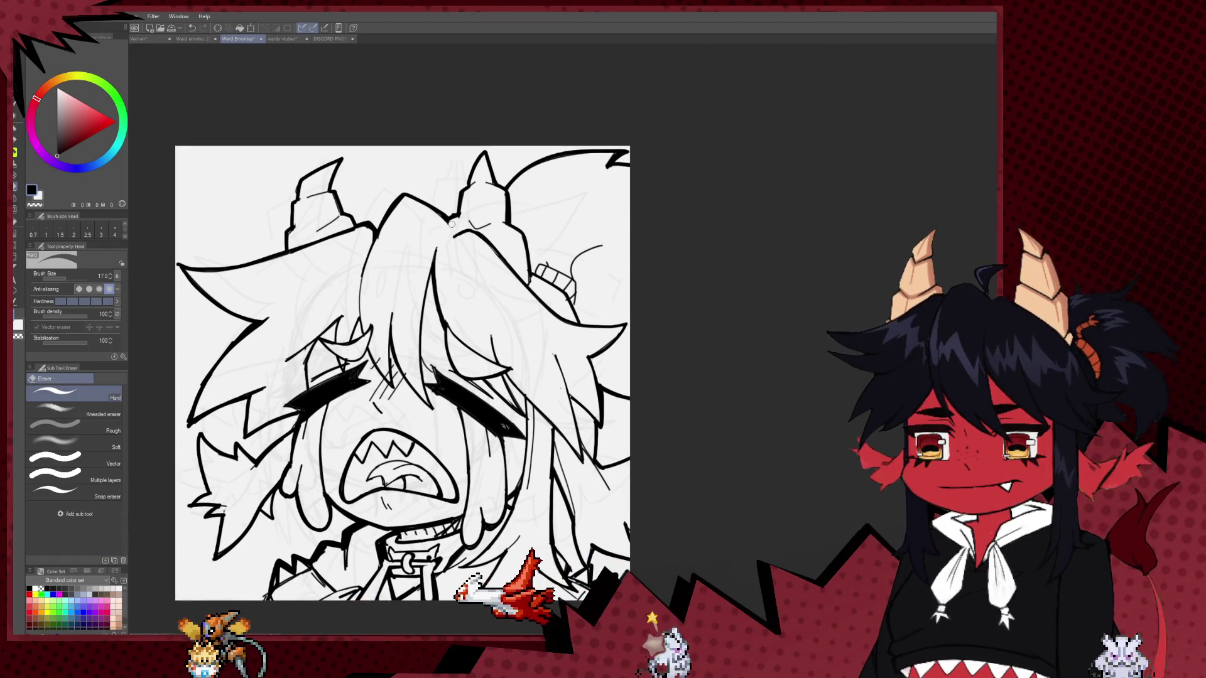
key("p")
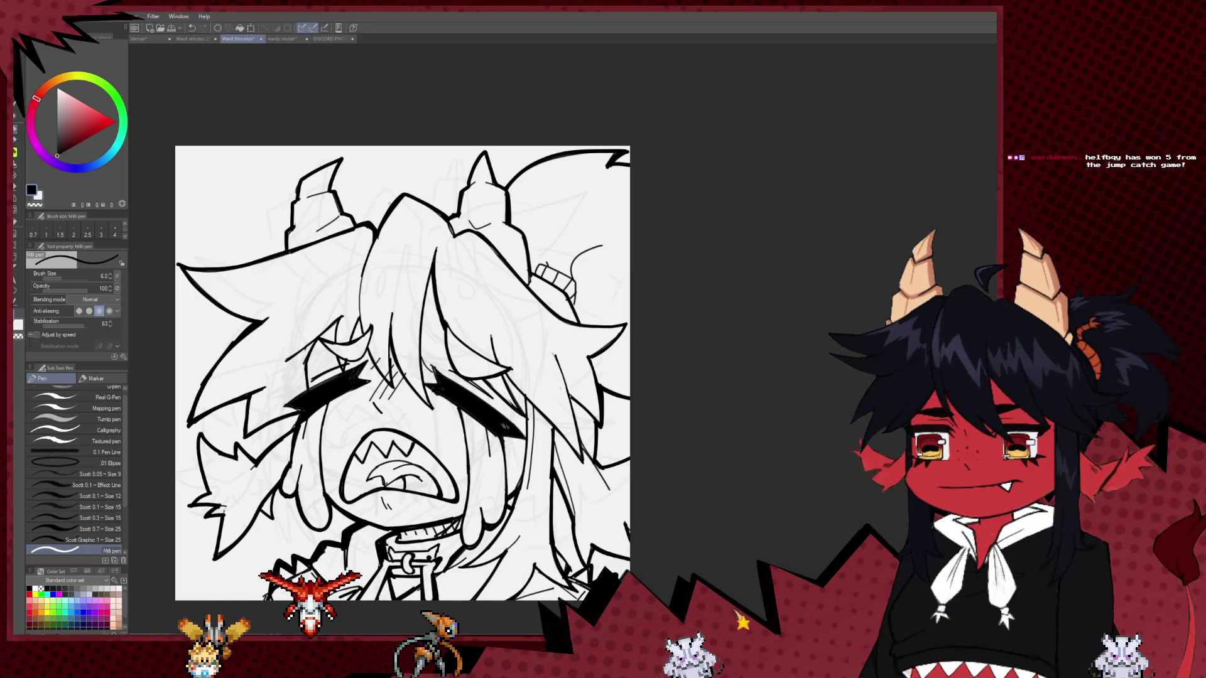
left_click_drag(353, 227, 433, 289)
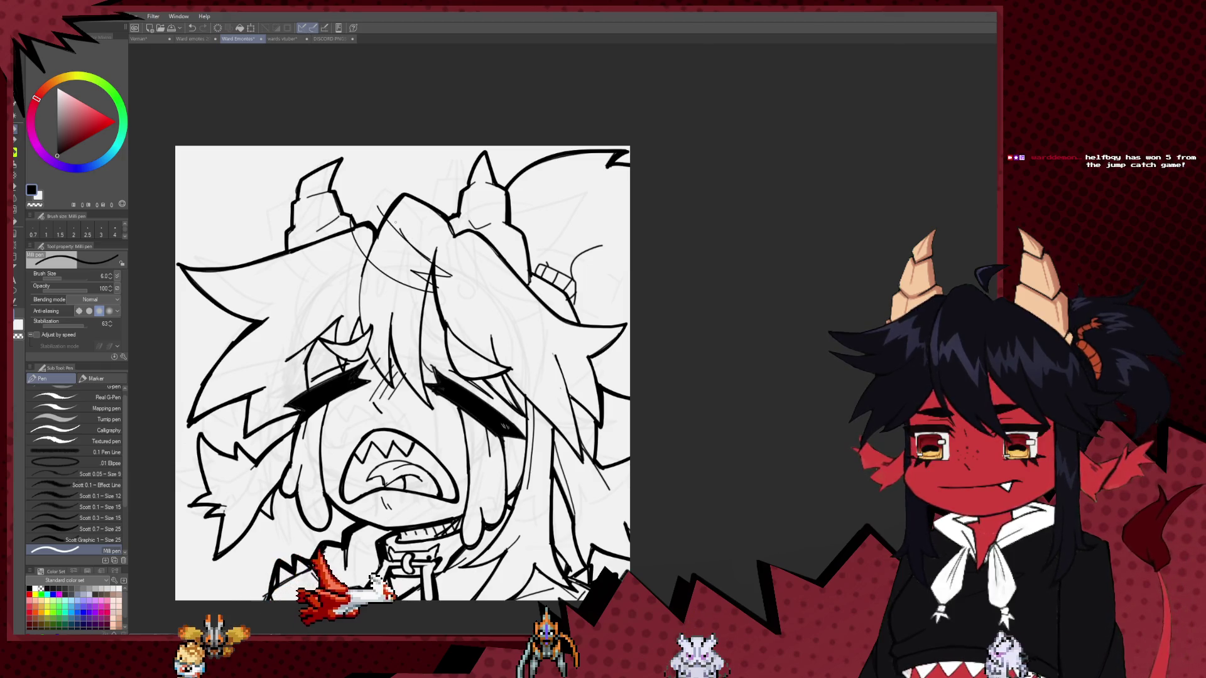
left_click_drag(412, 165, 440, 211)
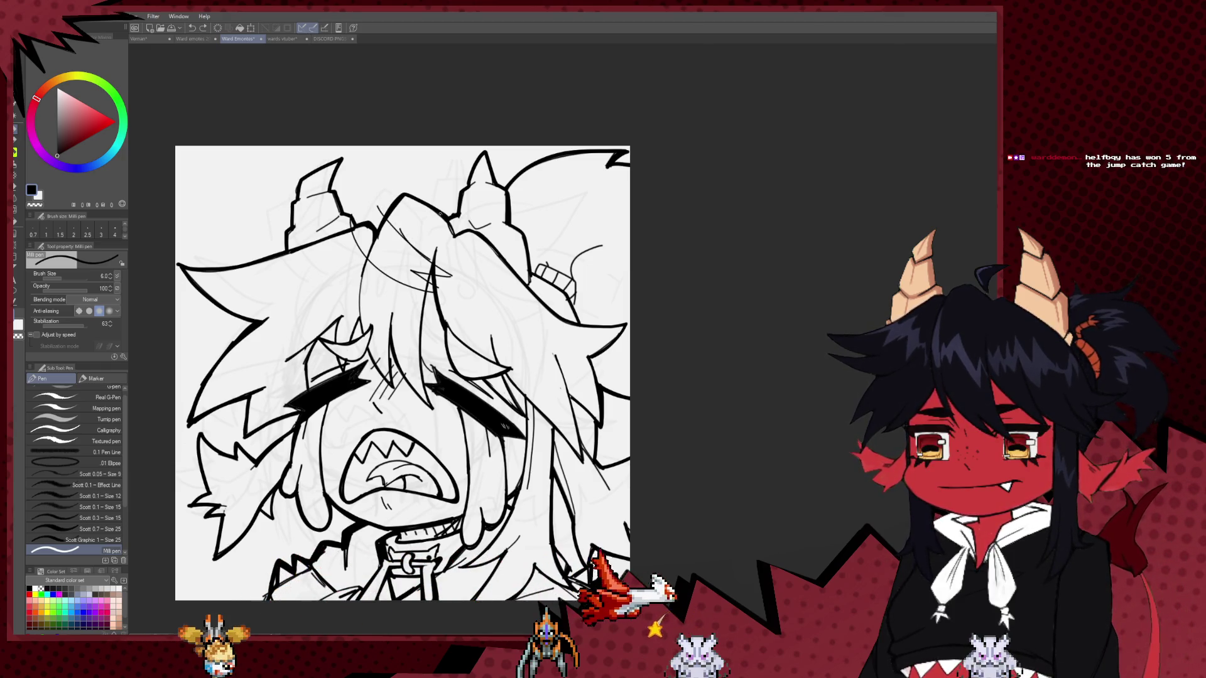
mouse_move(430, 165)
left_mouse_down()
mouse_move(379, 206)
mouse_move(433, 166)
left_mouse_up()
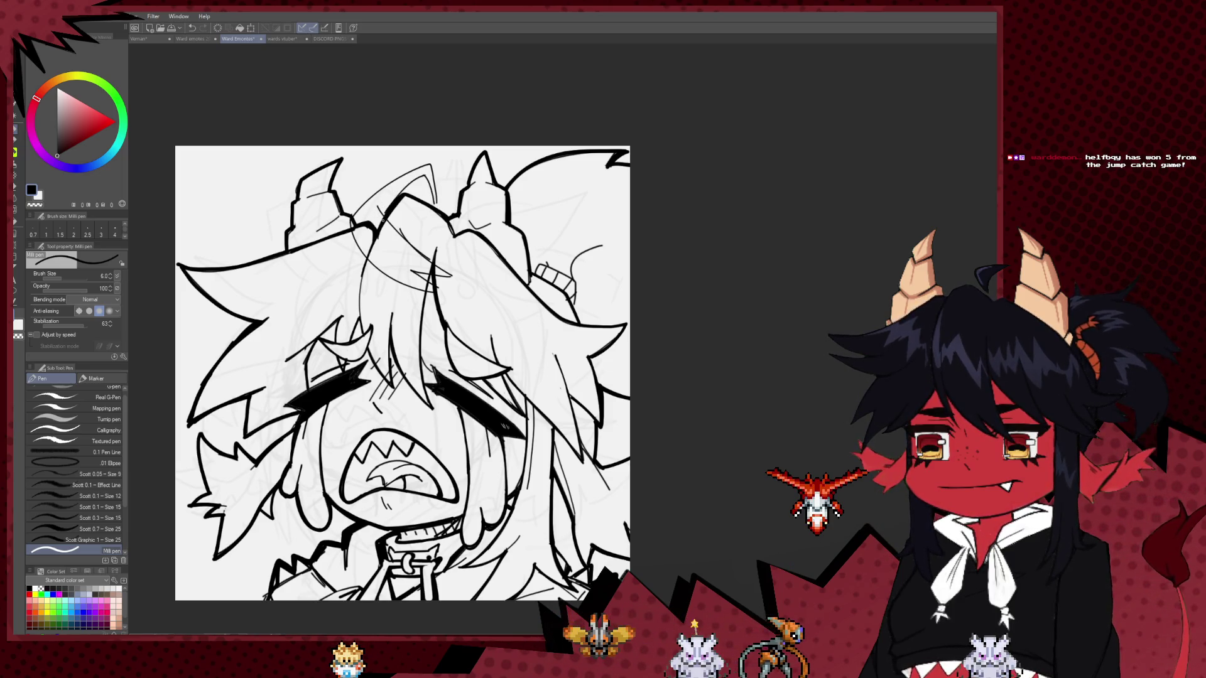
left_click_drag(432, 166, 385, 207)
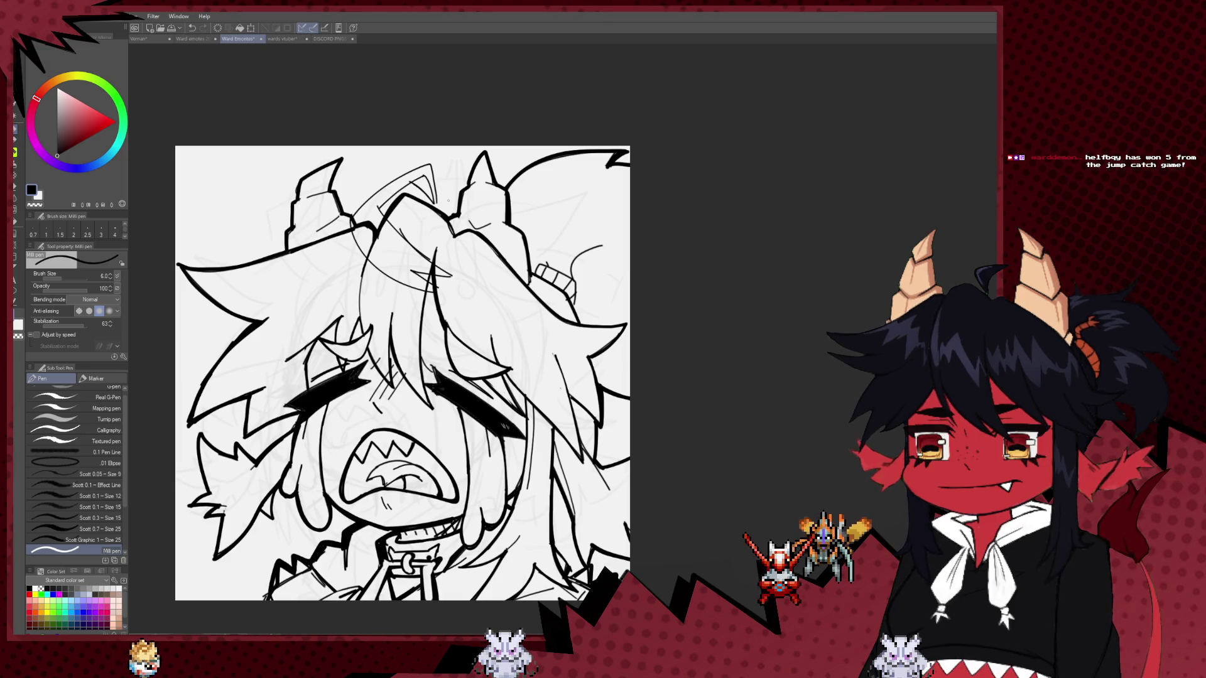
scroll(444, 183, "up", 2)
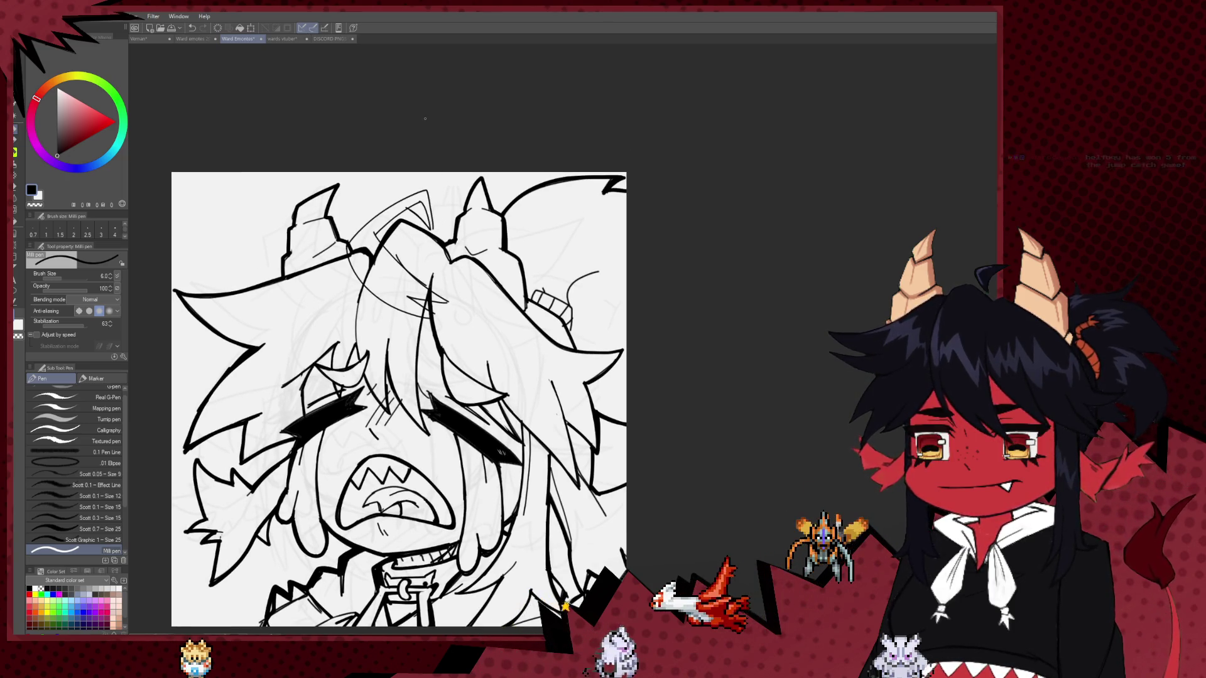
Erase the lower end of the thick black hair stroke, then extend the thin line slightly with the Milli pen.
scroll(439, 149, "up", 1)
key("e")
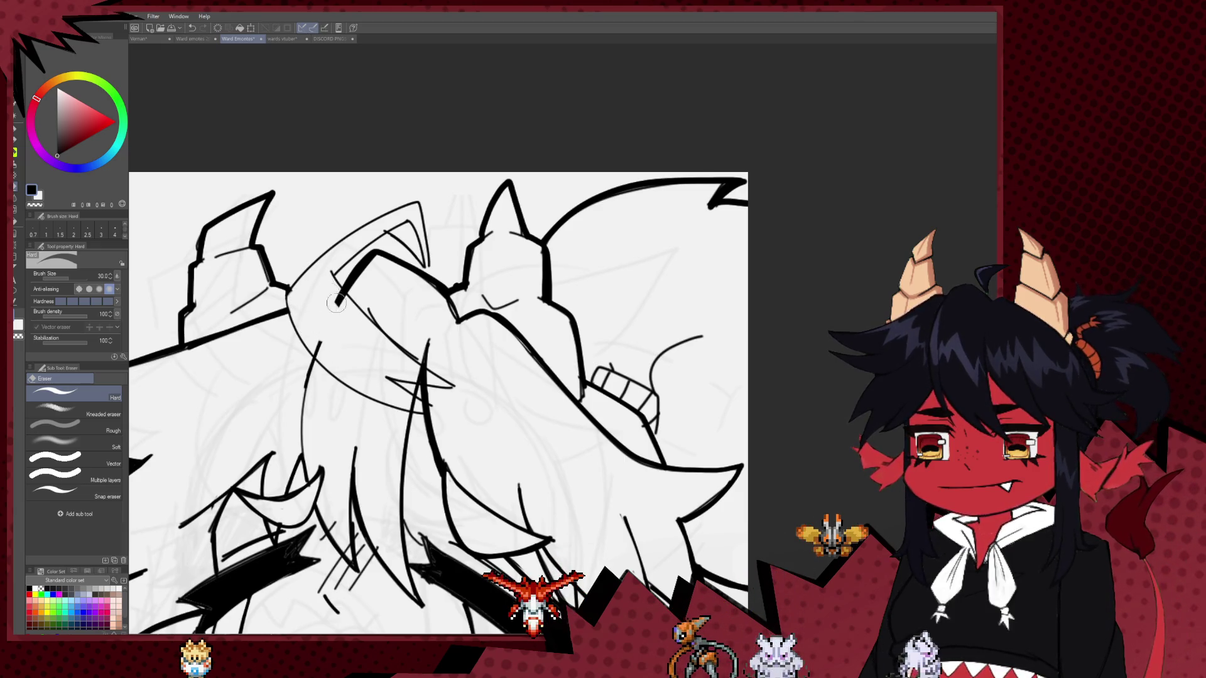
left_click_drag(344, 292, 331, 313)
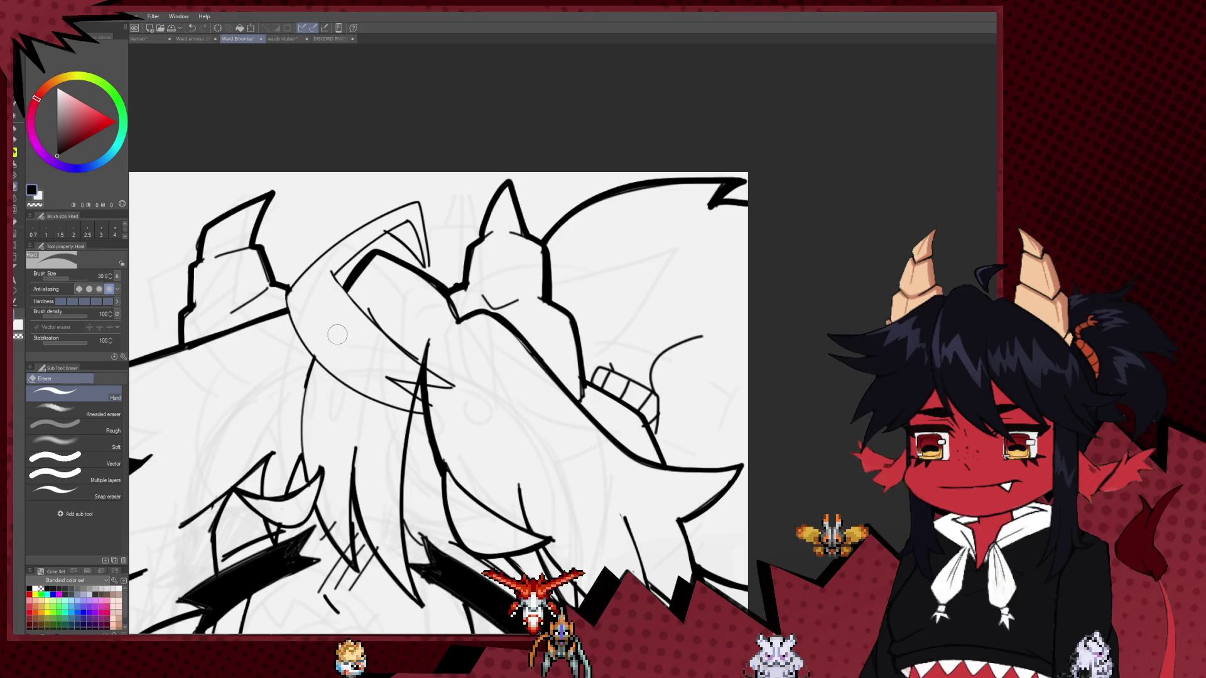
key("p")
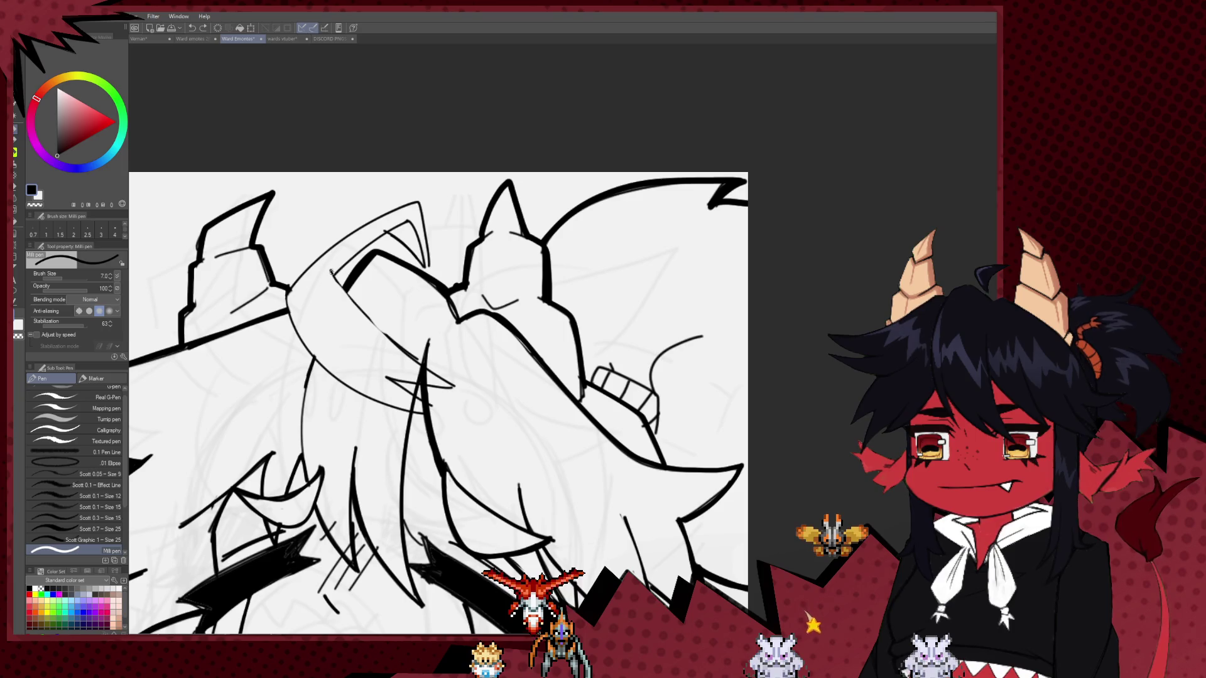
left_click_drag(440, 384, 459, 386)
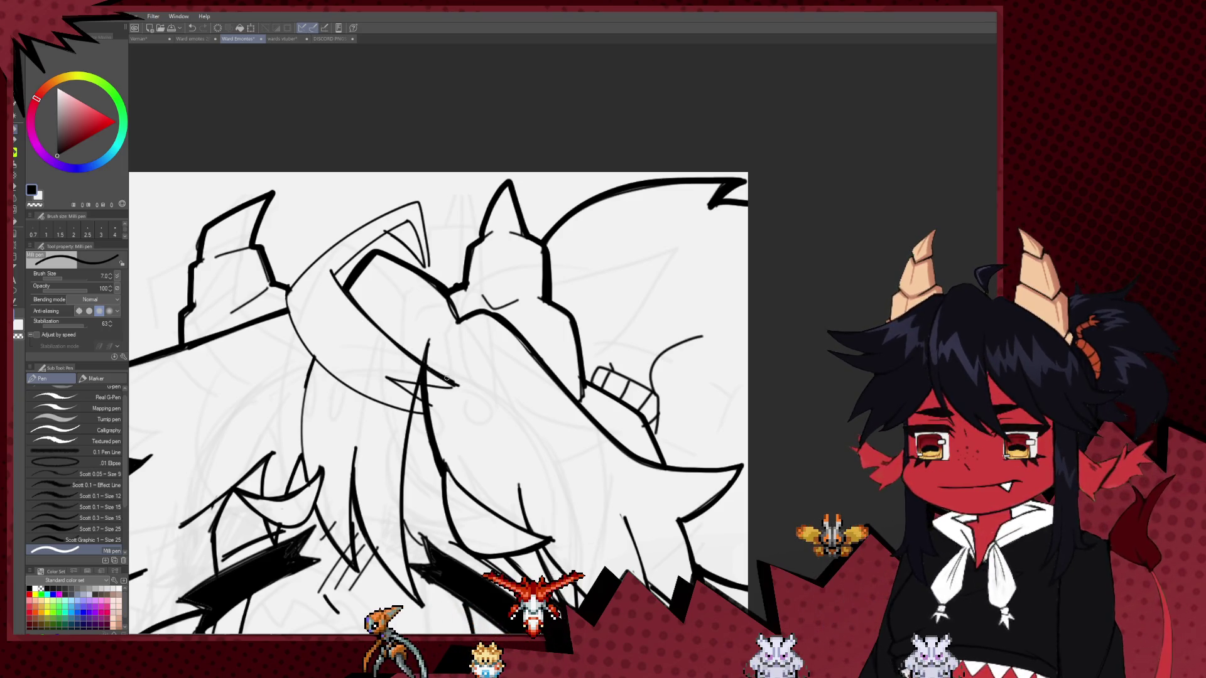